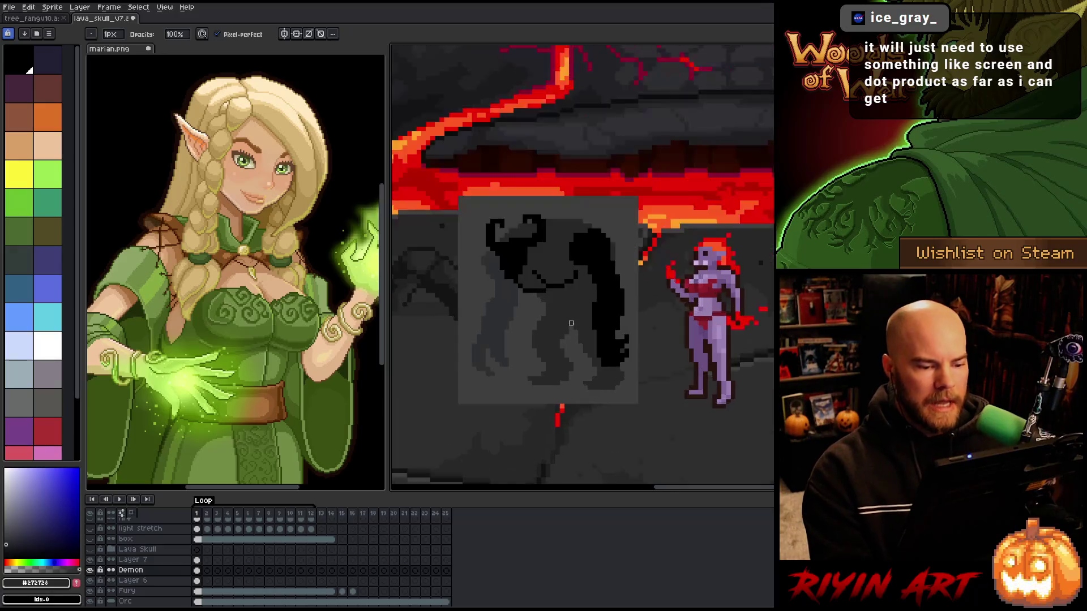
Bring the demon sprite into view and briefly try the Move tool before returning to the Pencil
scroll(588, 320, down, 3)
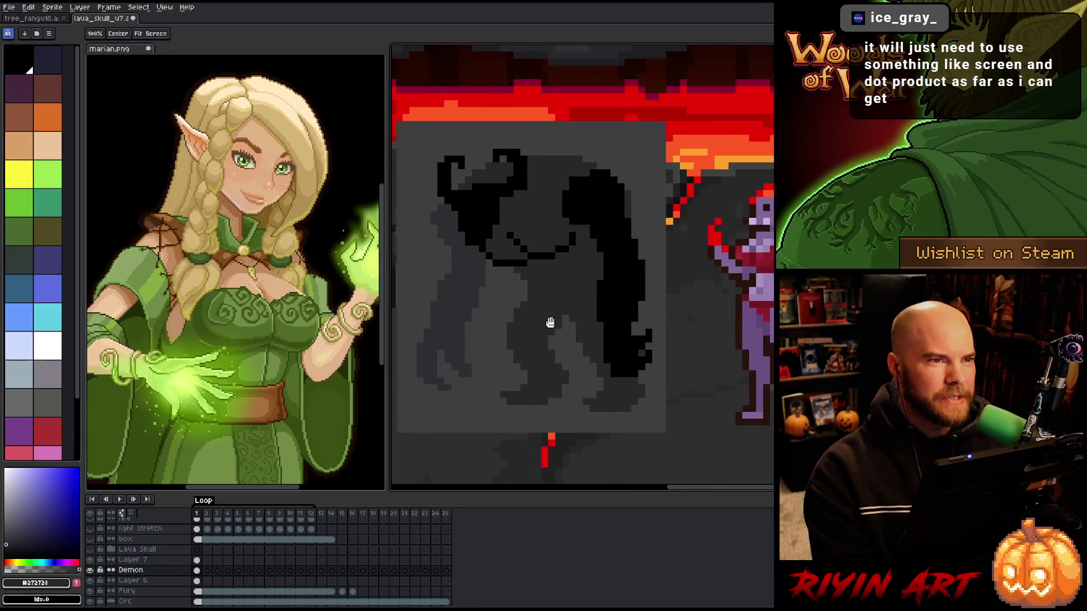
drag(603, 324, 610, 311)
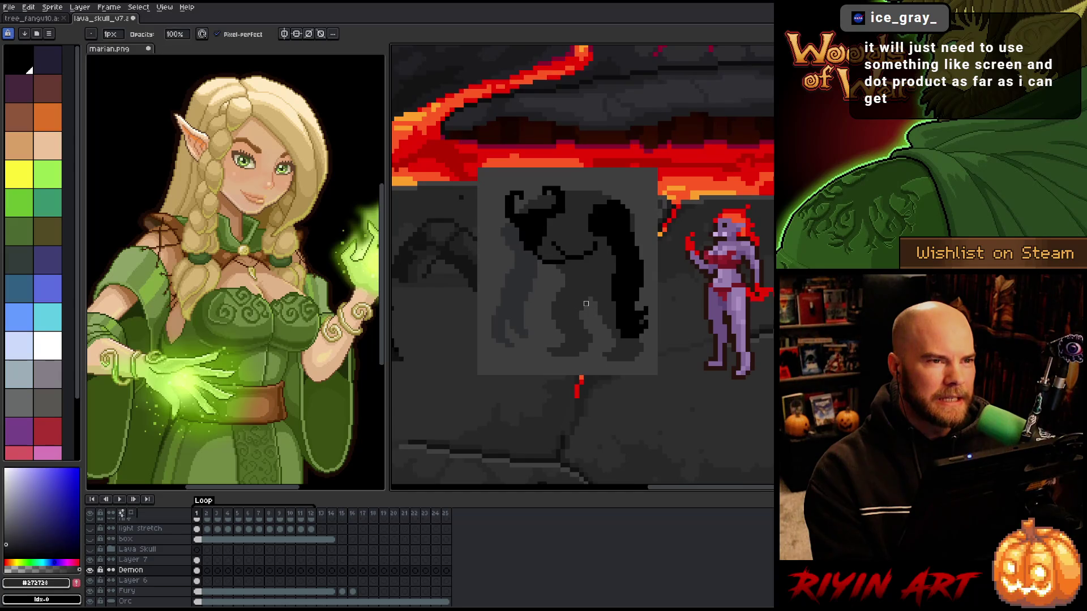
key(v)
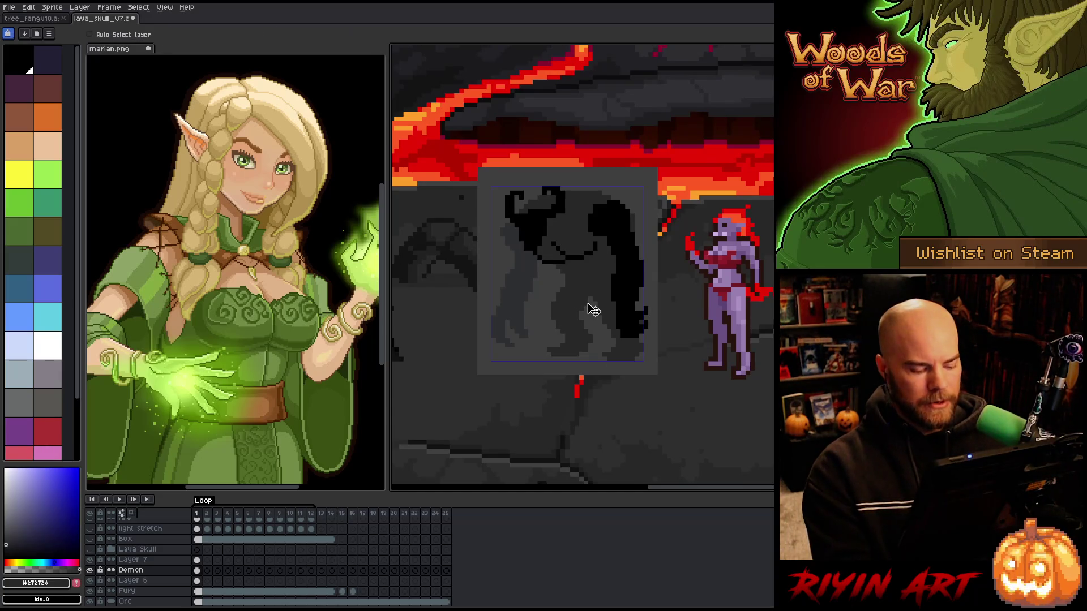
key(b)
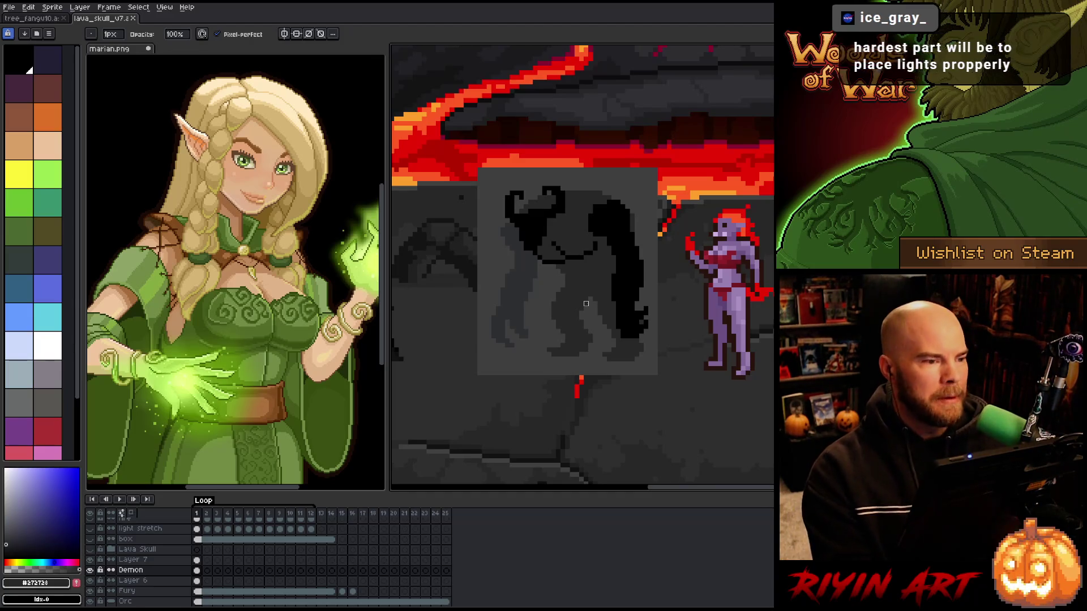
scroll(613, 315, up, 1)
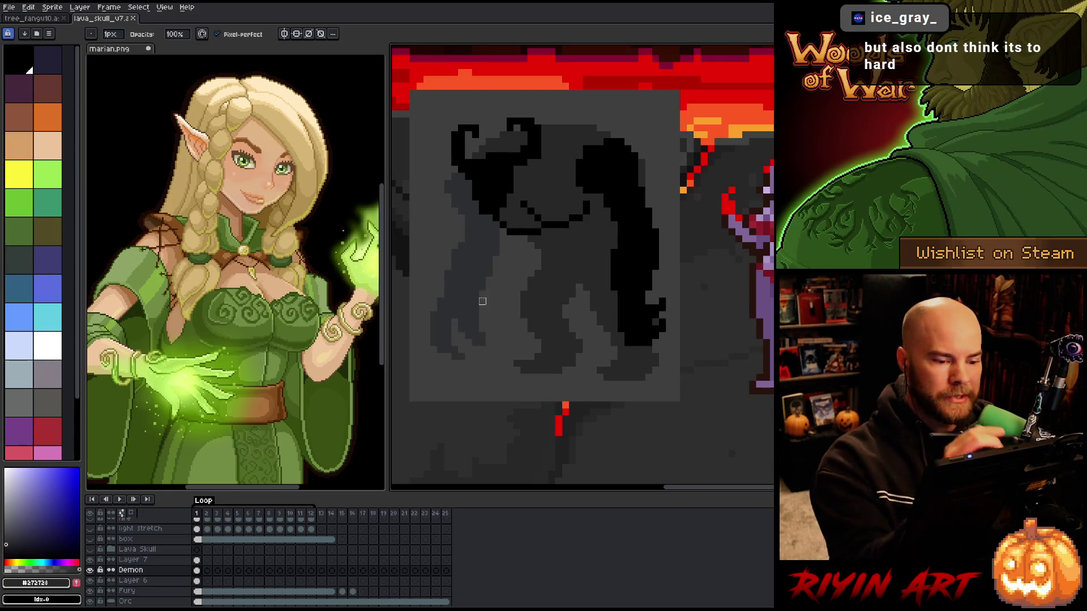
Lasso part of the demon, deselect, and pick the sprite's dark grey #2c2f31 as the drawing colour
key(m)
mouse_move(501, 280)
mouse_down()
mouse_move(486, 256)
mouse_move(448, 245)
mouse_move(461, 289)
mouse_move(500, 308)
mouse_up()
click(482, 231)
key(b)
alt+click(473, 233)
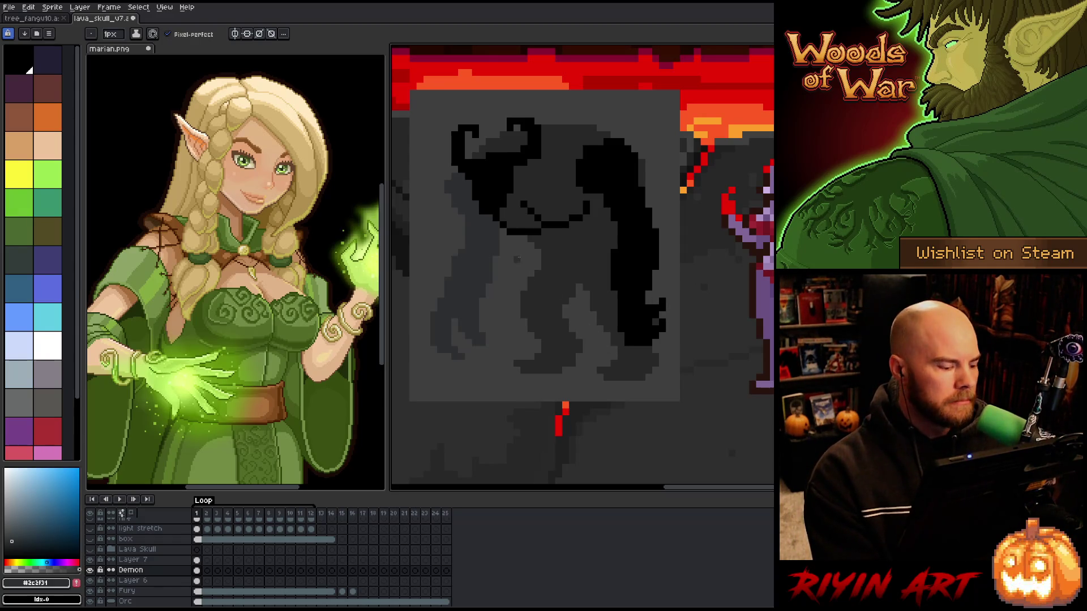
Pan and zoom around the lava volcano scene
scroll(517, 259, down, 1)
drag(594, 311, 559, 329)
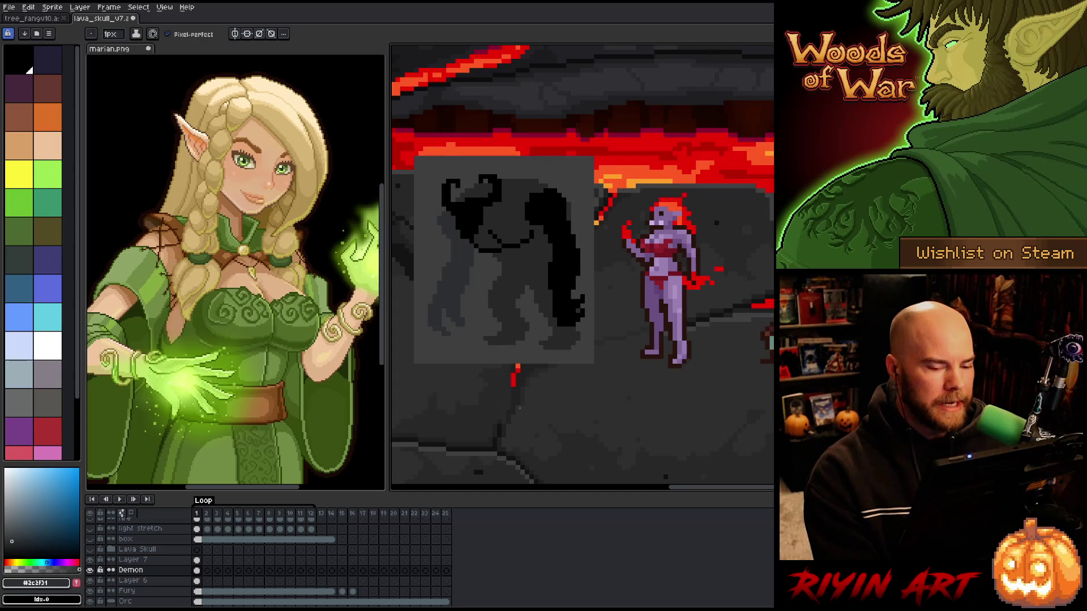
scroll(515, 396, down, 2)
mouse_move(528, 403)
mouse_down()
mouse_move(553, 439)
mouse_move(529, 346)
mouse_up()
scroll(525, 329, up, 2)
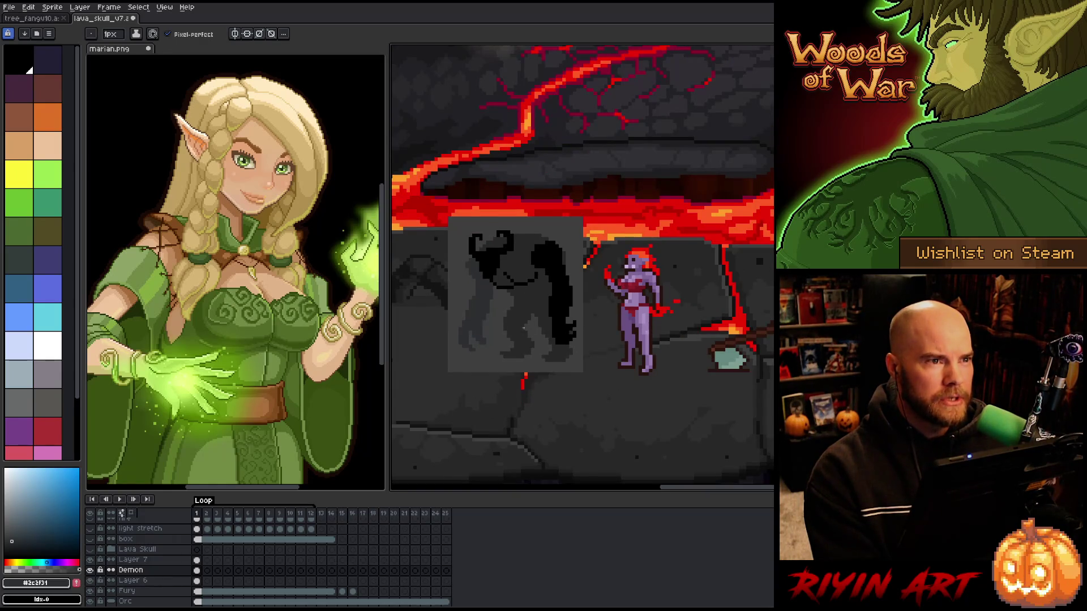
scroll(524, 329, down, 2)
scroll(530, 319, up, 2)
scroll(535, 311, down, 2)
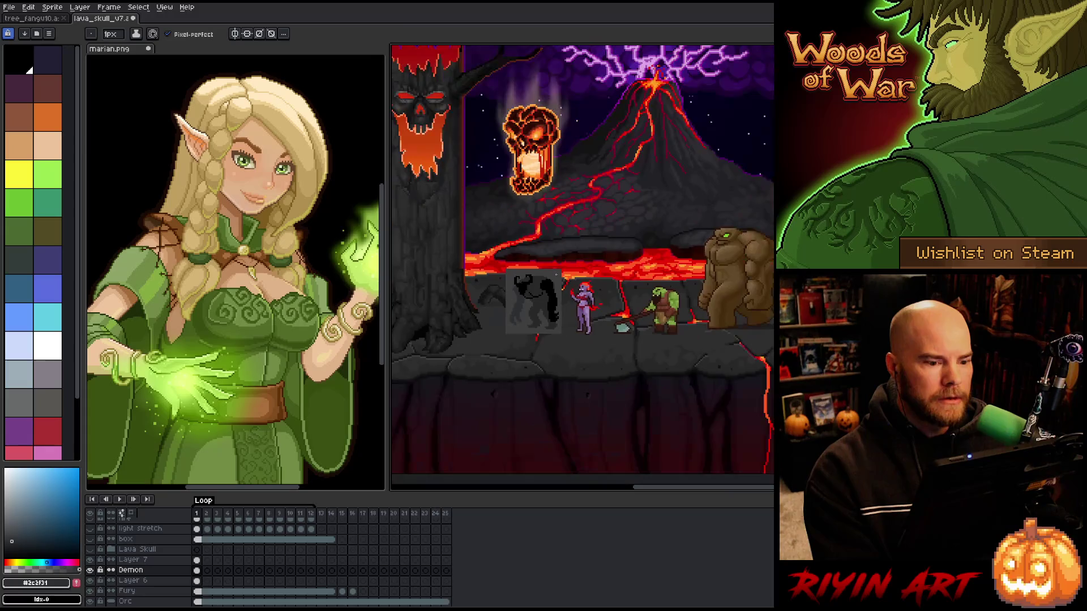
Link the cels of frames 1–12 on Layer 7, Demon and Layer 6
scroll(538, 192, up, 2)
drag(564, 212, 573, 246)
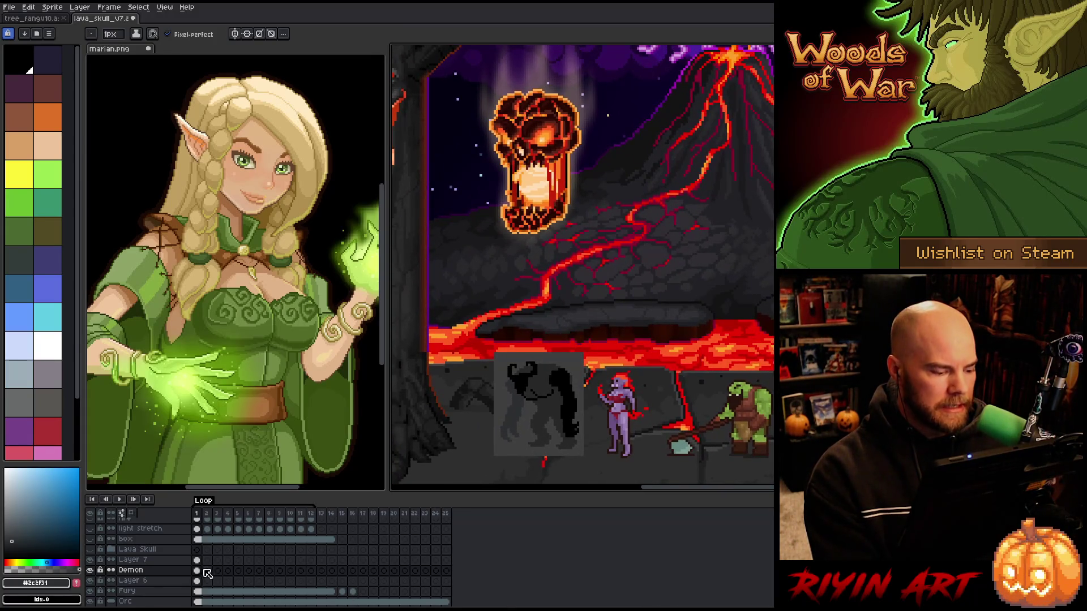
mouse_move(197, 560)
mouse_down()
mouse_move(224, 580)
mouse_move(316, 584)
mouse_up()
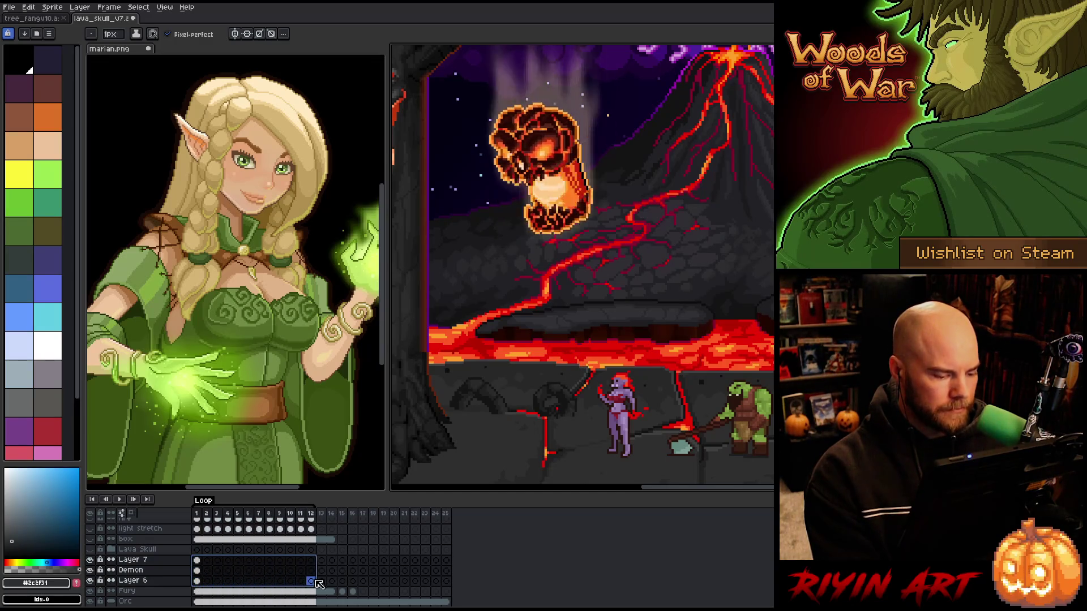
right_click(315, 583)
click(339, 588)
Play the scene animation, then bring the demon area back into view
key(Return)
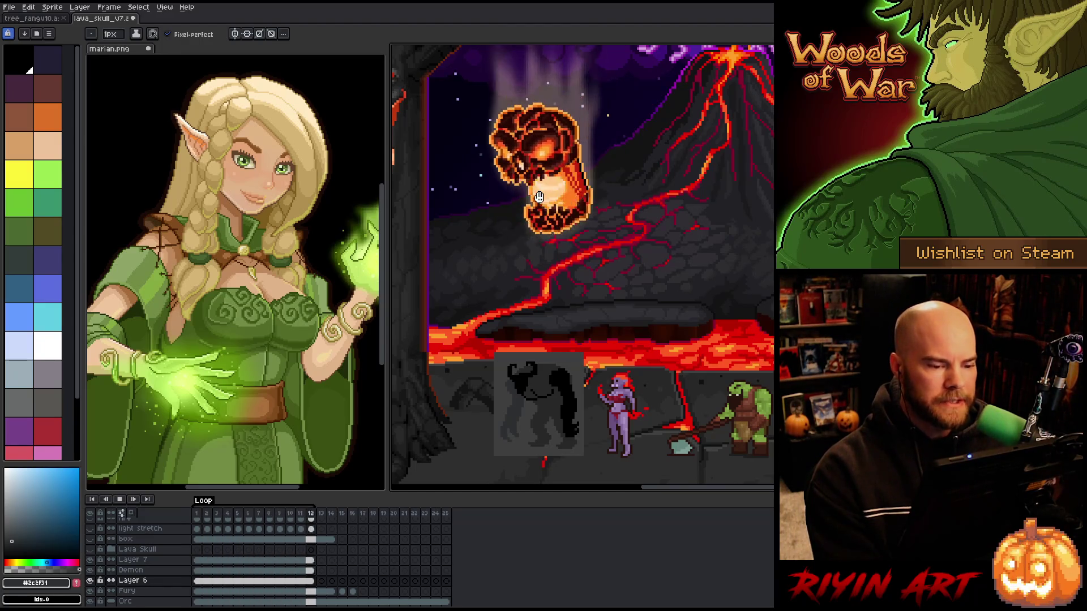
drag(536, 410, 536, 354)
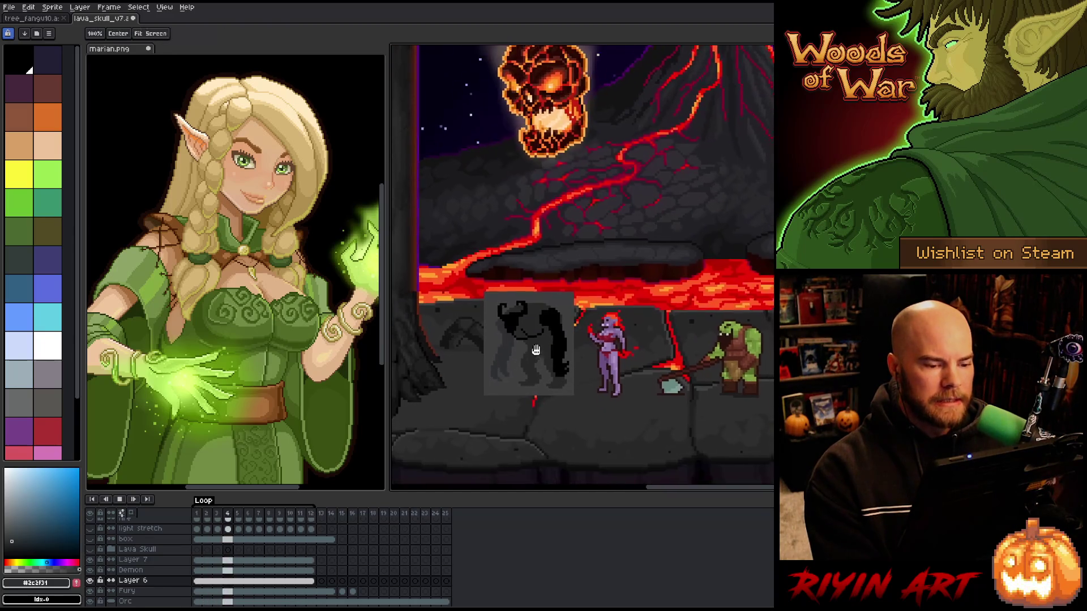
scroll(536, 353, up, 3)
scroll(566, 328, down, 1)
scroll(593, 306, up, 1)
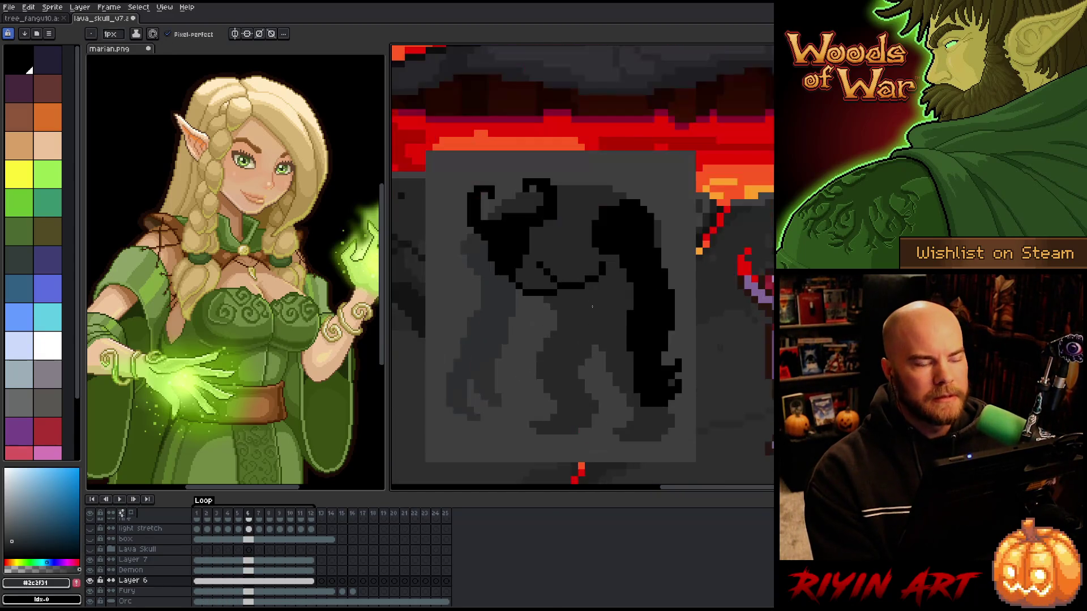
scroll(562, 302, down, 1)
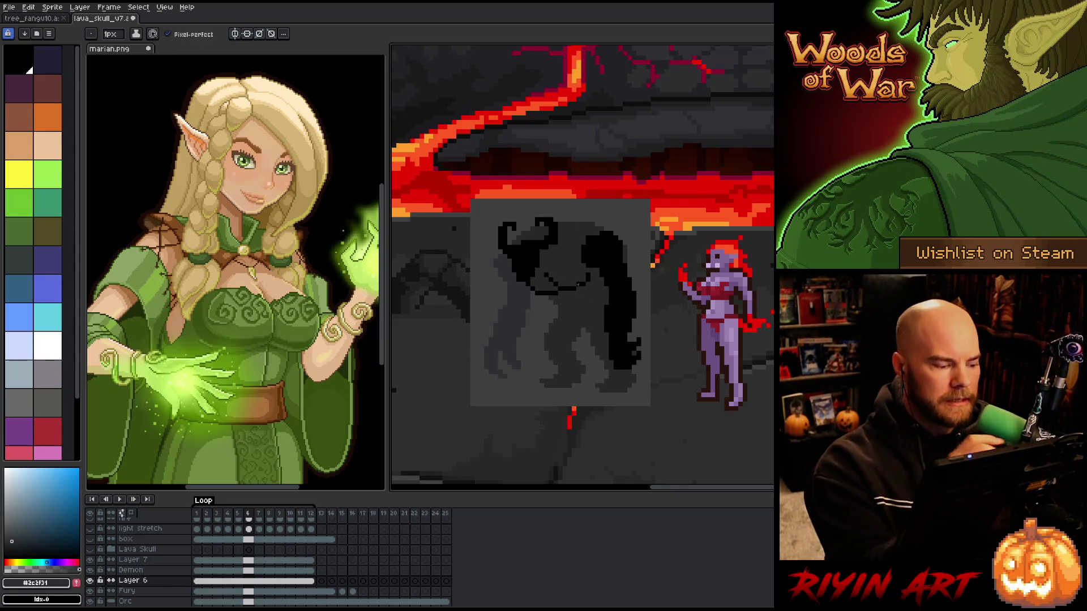
key(alt)
Take the lava red #b80000 and paint on the Demon layer at frame 1
alt+click(727, 194)
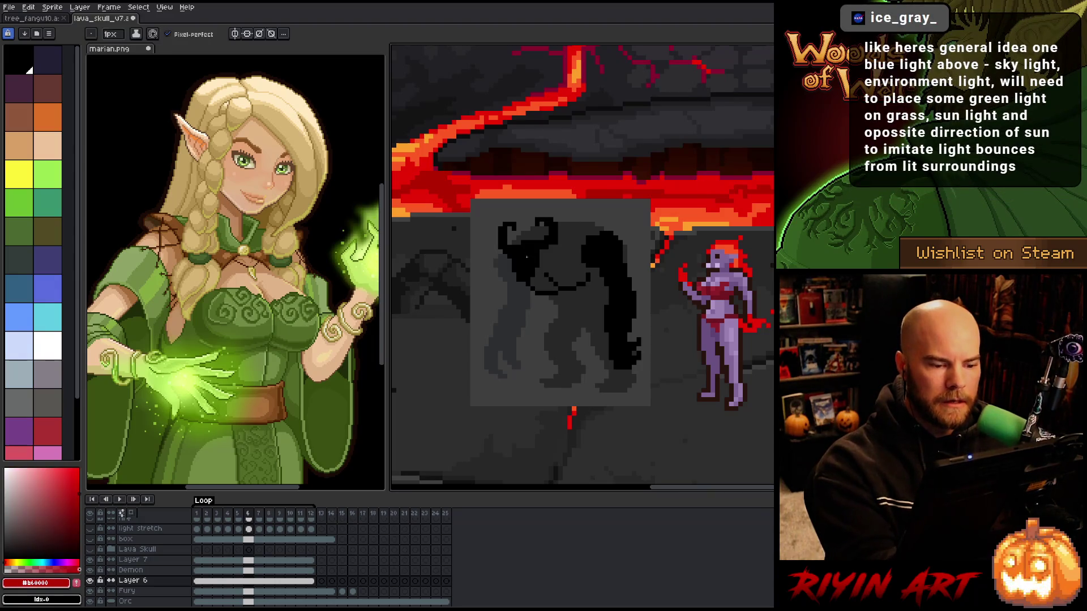
key(Home)
ctrl+click(528, 260)
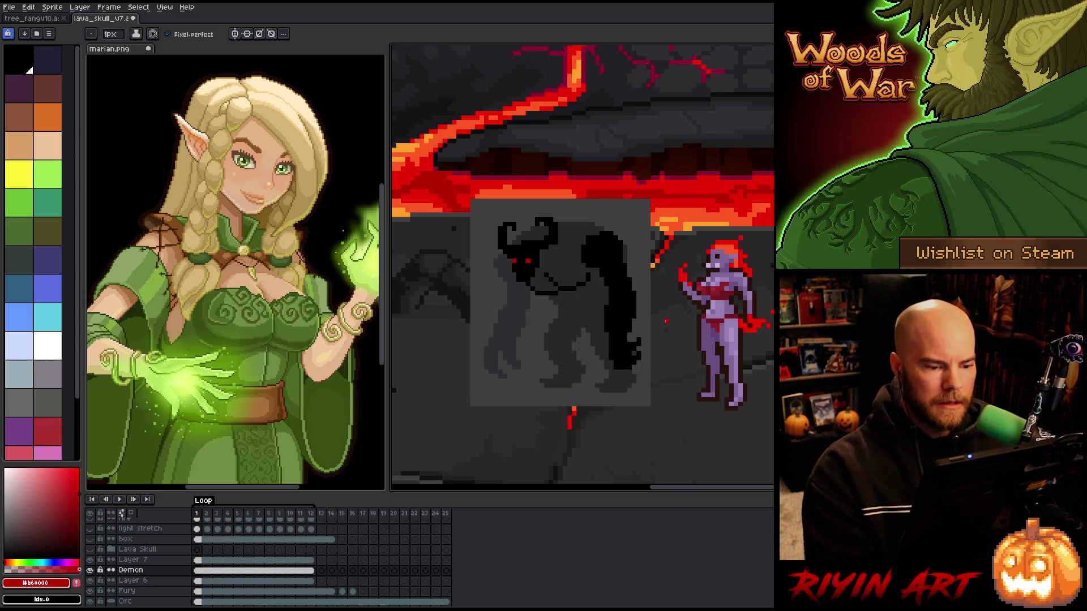
scroll(673, 328, down, 1)
scroll(673, 328, up, 1)
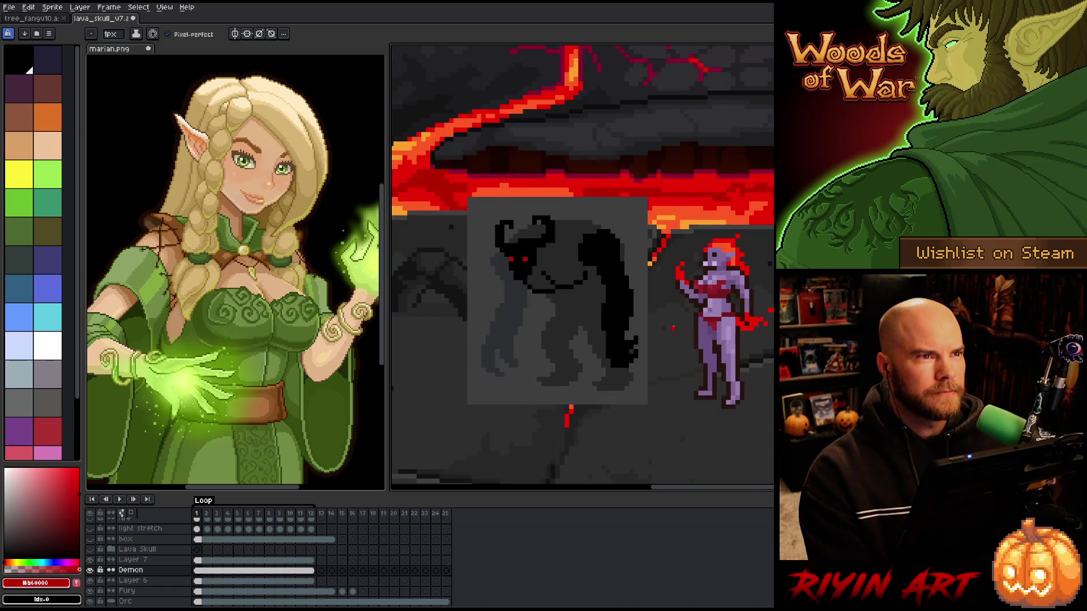
mouse_move(673, 328)
mouse_down()
mouse_move(620, 320)
mouse_move(661, 358)
mouse_up()
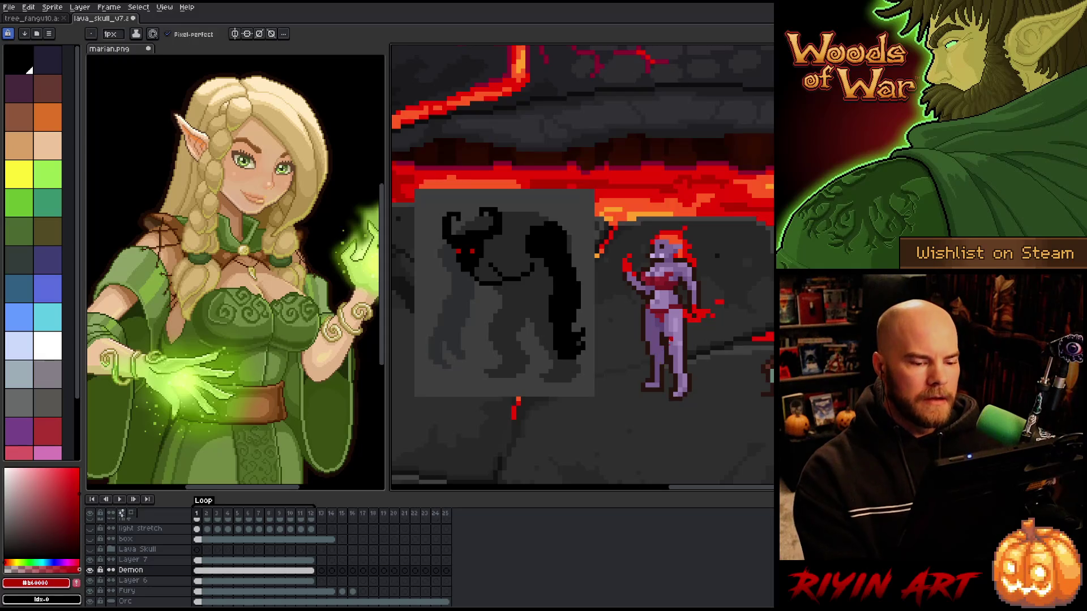
Flip between frames 15 and 16 to check the fireball, then go to frame 5
click(344, 514)
key(Right)
key(Left)
key(Right)
key(Left)
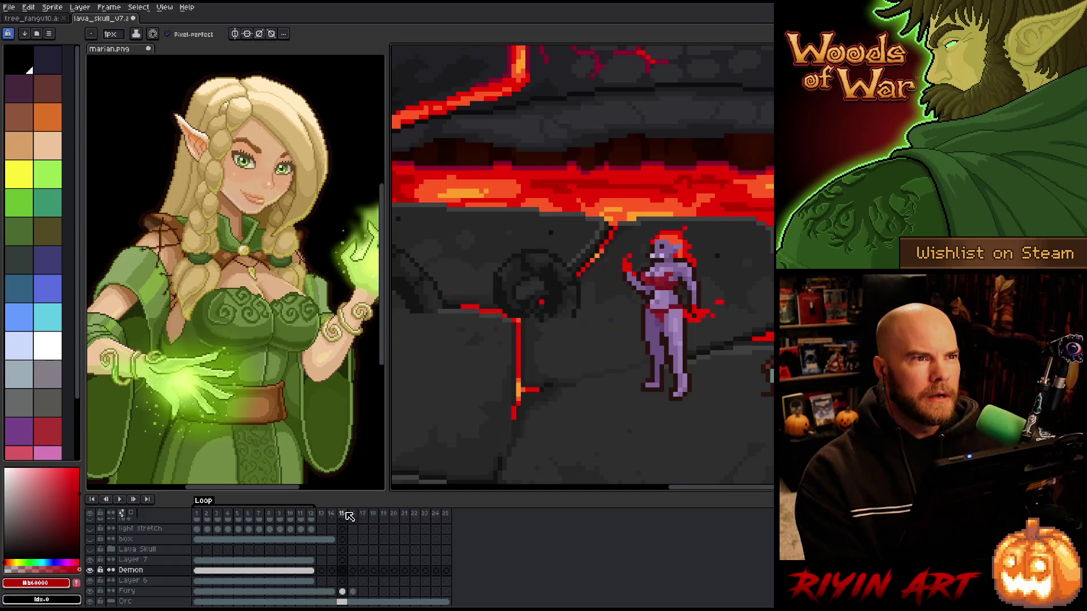
key(Right)
key(Left)
key(Right)
key(Left)
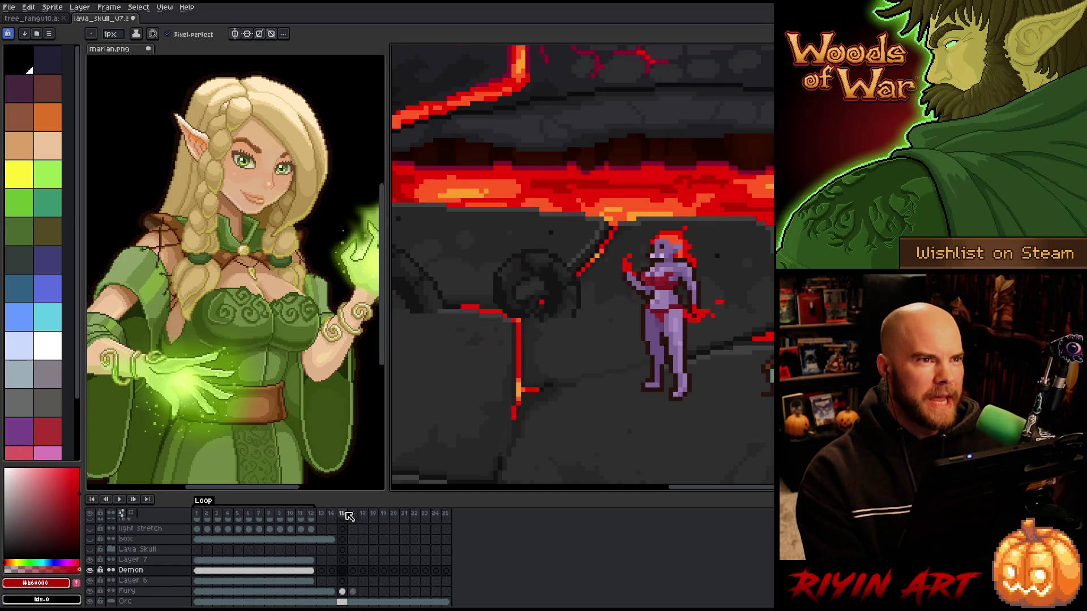
key(Right)
key(Left)
key(Right)
key(Left)
key(Right)
key(Left)
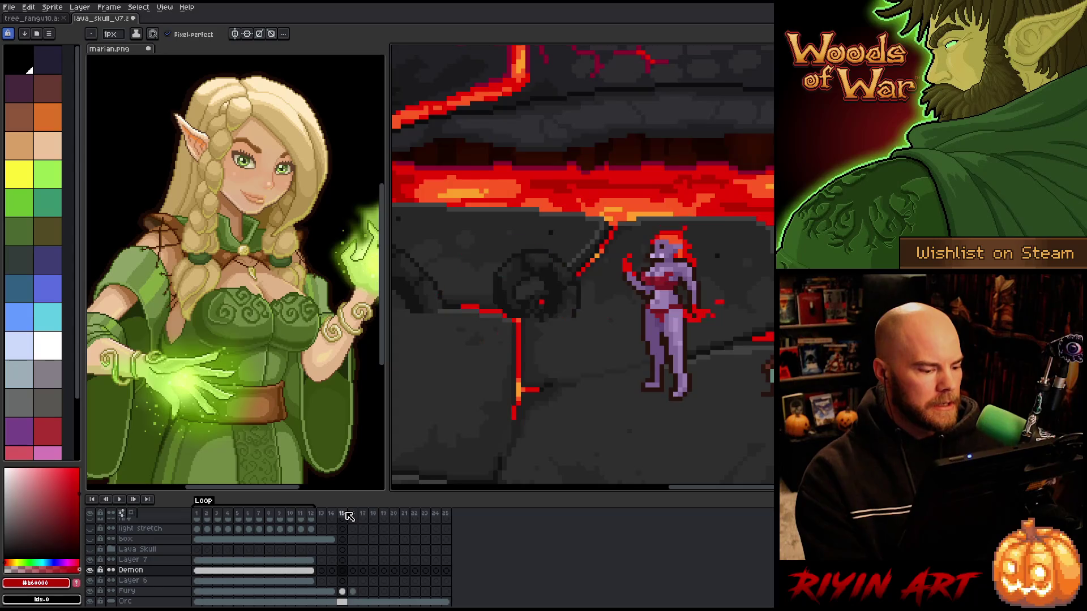
key(Right)
click(238, 513)
scroll(688, 309, down, 2)
mouse_move(688, 308)
mouse_down()
mouse_move(659, 386)
mouse_move(652, 346)
mouse_up()
scroll(637, 361, up, 1)
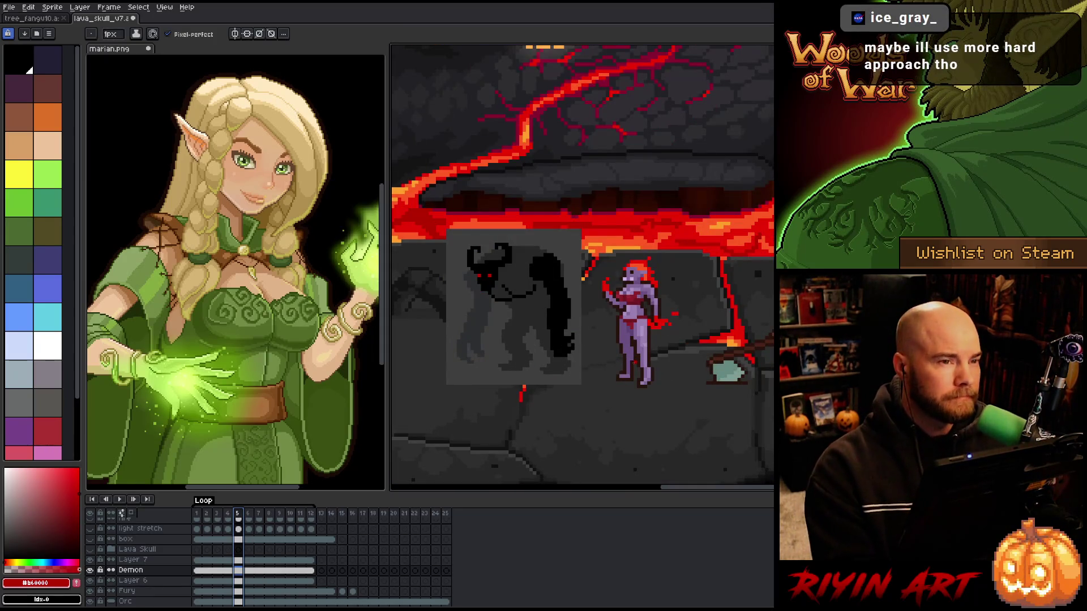
scroll(634, 361, down, 1)
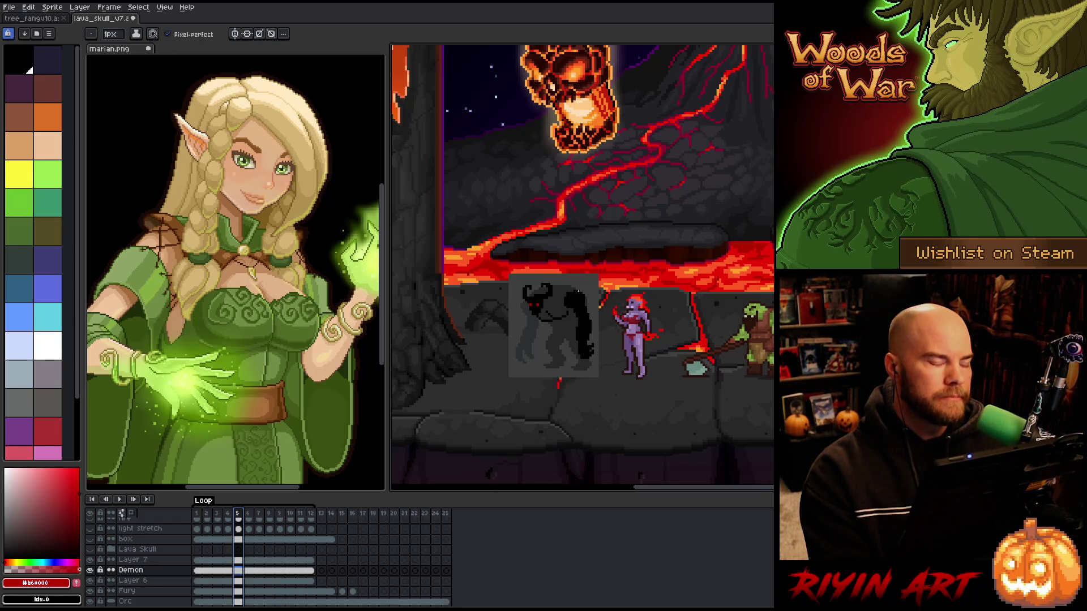
scroll(578, 291, down, 2)
scroll(578, 291, up, 3)
scroll(577, 291, down, 3)
scroll(578, 291, up, 2)
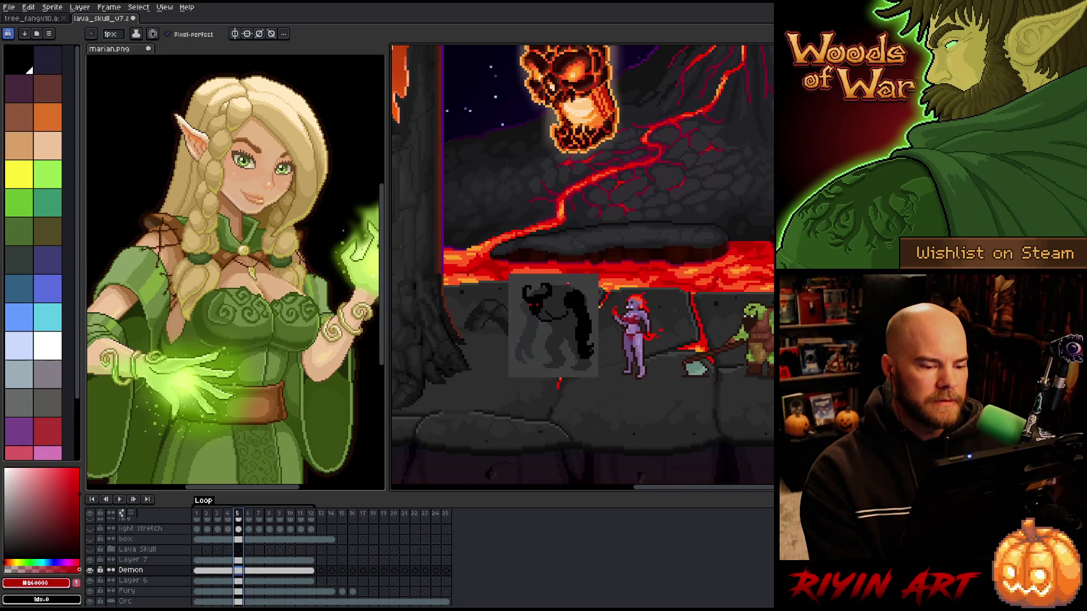
mouse_move(596, 235)
mouse_down()
mouse_move(623, 283)
mouse_move(643, 291)
mouse_move(773, 293)
mouse_move(869, 268)
mouse_move(553, 253)
mouse_move(626, 265)
mouse_up()
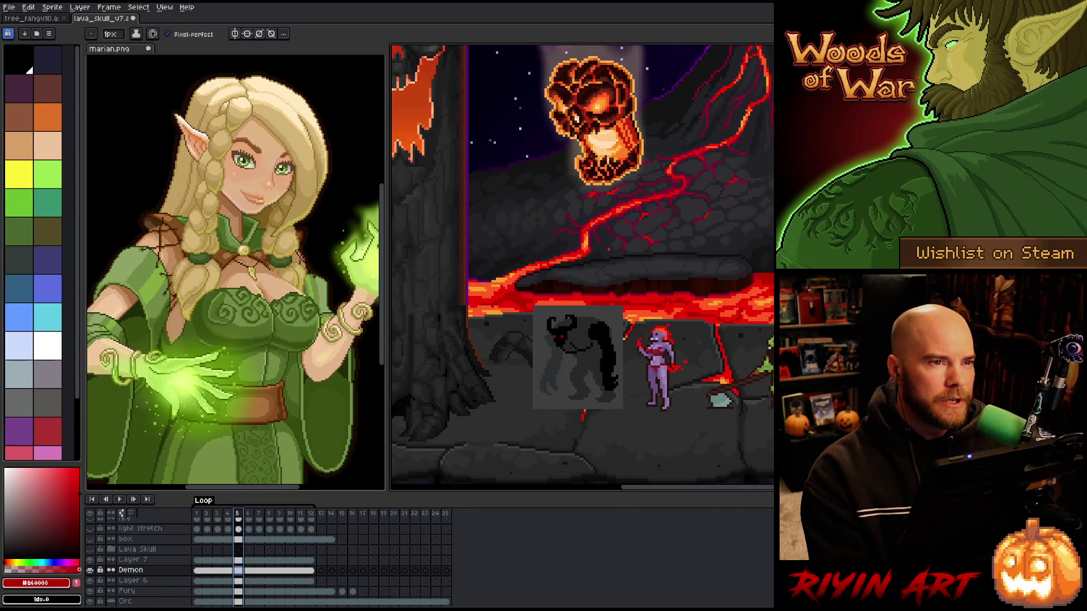
scroll(601, 272, down, 1)
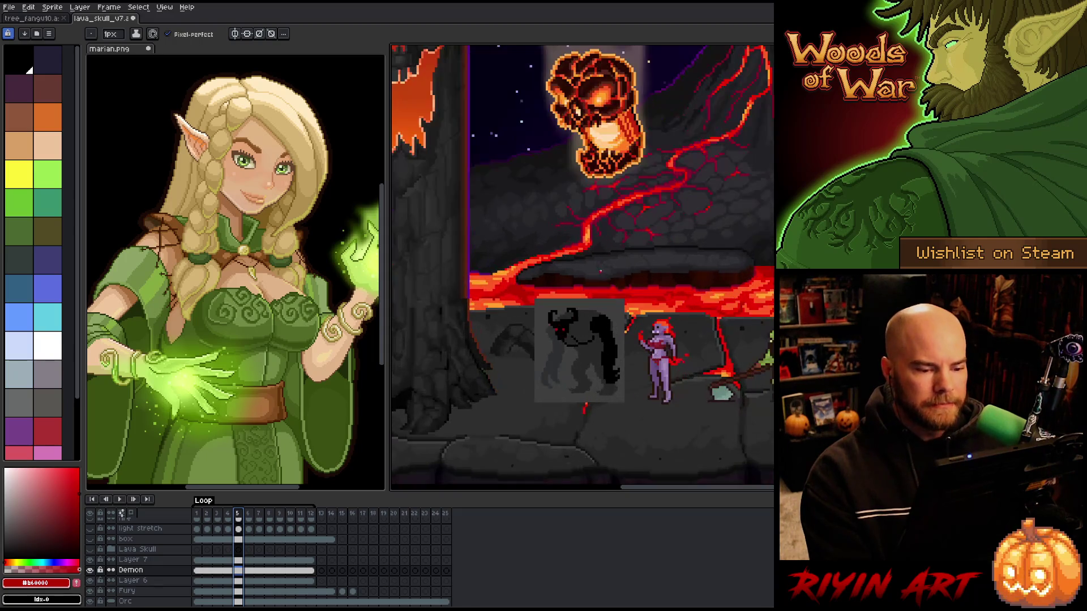
scroll(585, 310, up, 2)
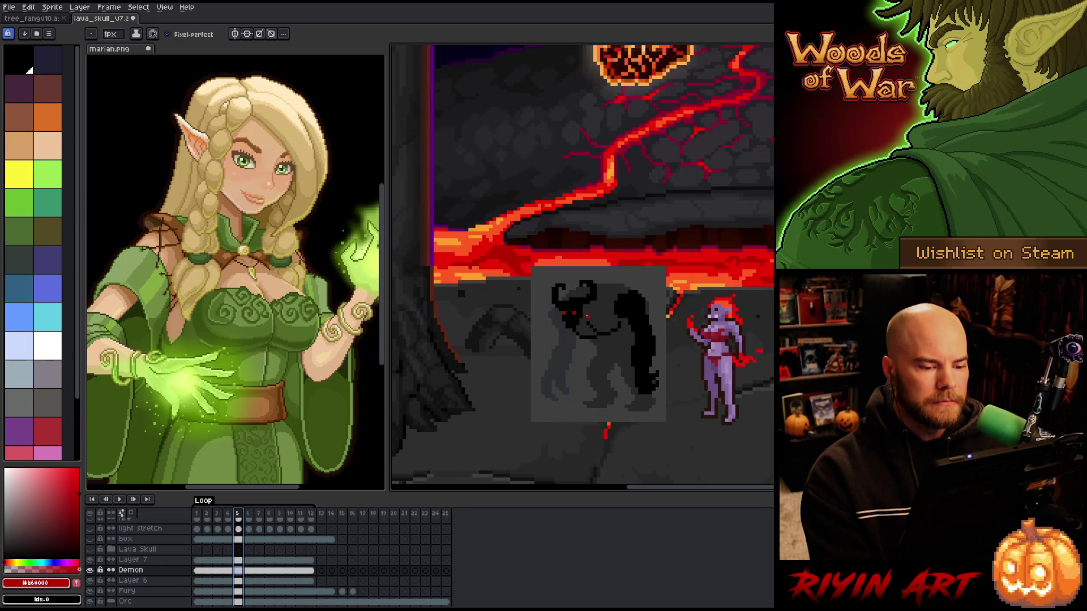
scroll(587, 316, down, 2)
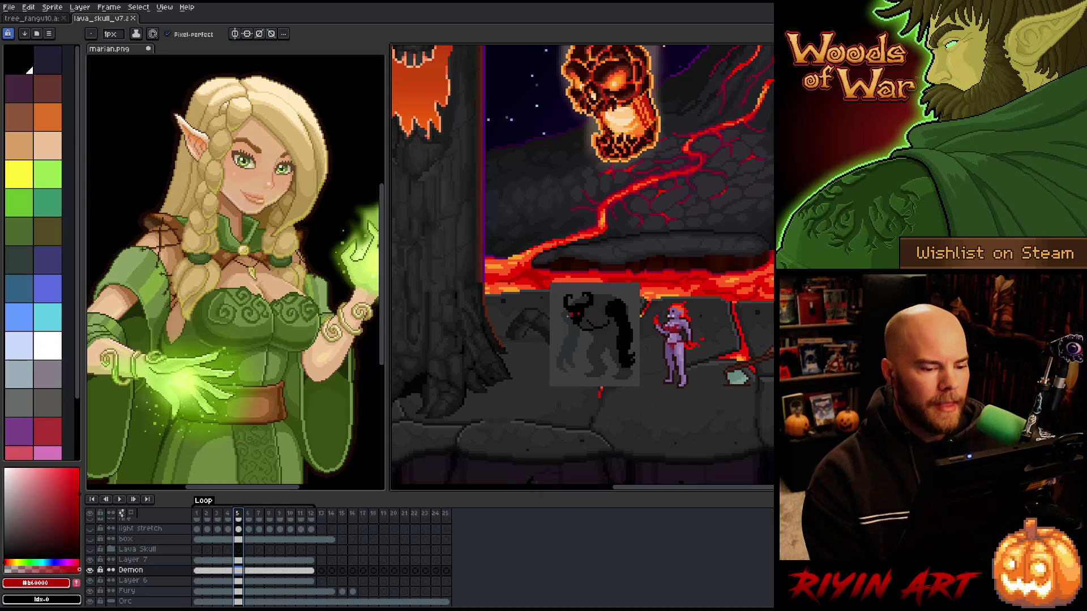
scroll(594, 357, up, 1)
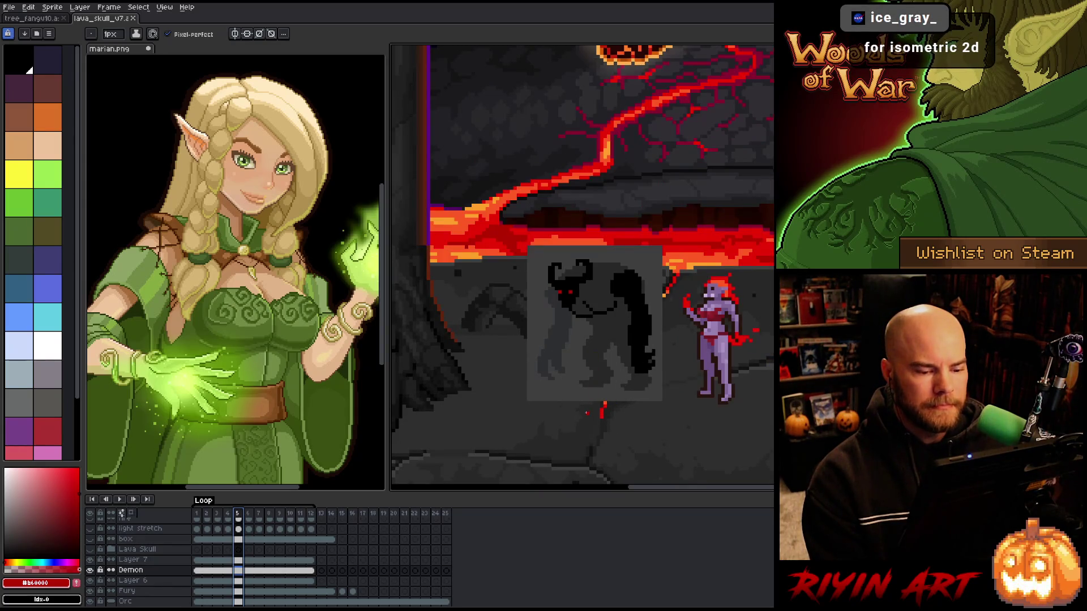
scroll(586, 412, up, 1)
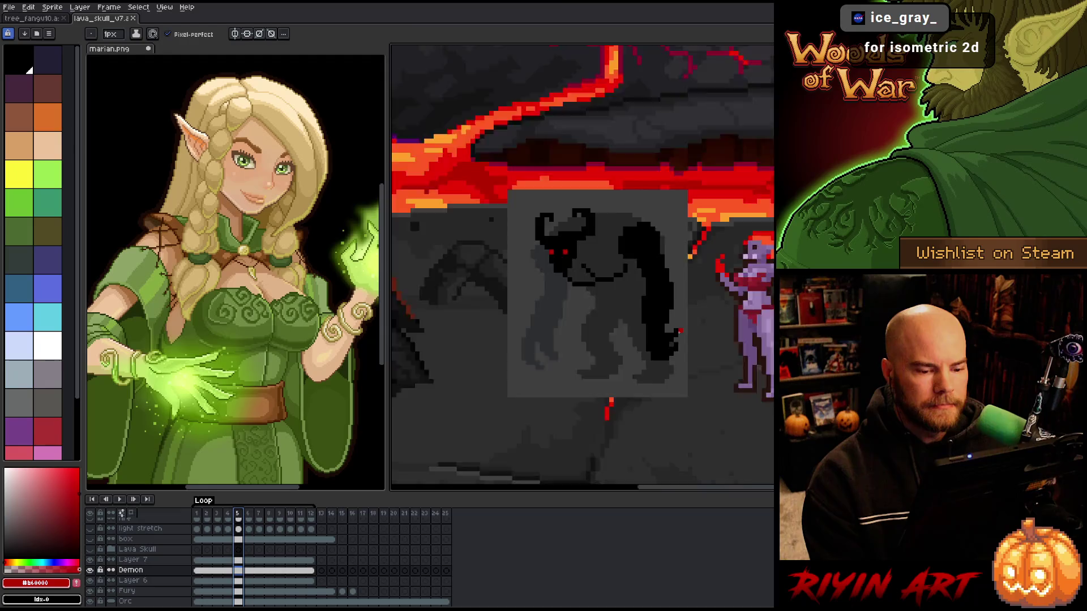
scroll(680, 330, up, 3)
scroll(671, 332, down, 1)
scroll(656, 338, down, 1)
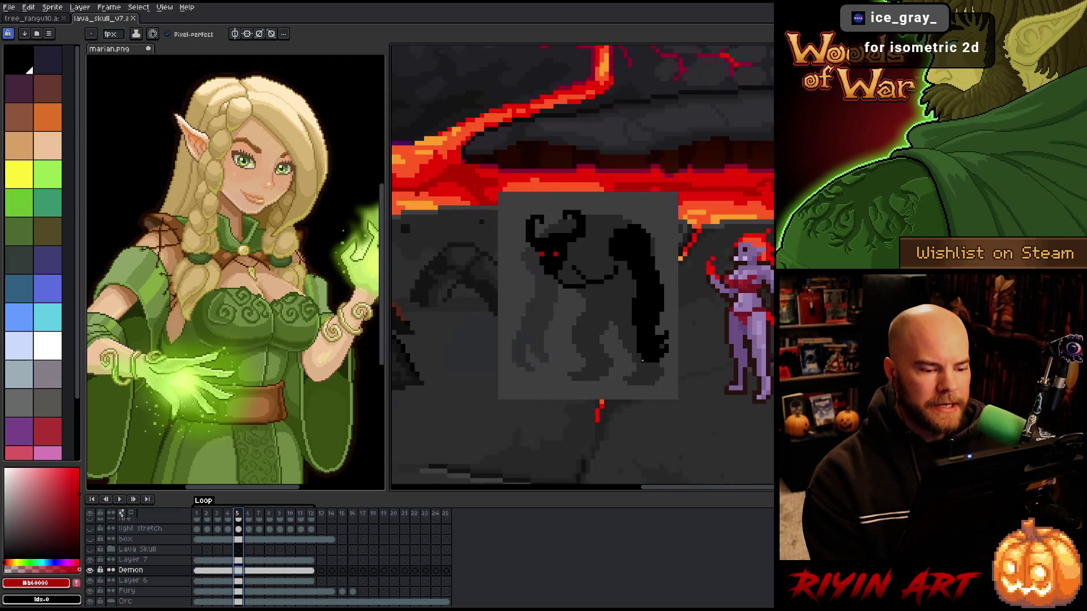
scroll(629, 374, down, 1)
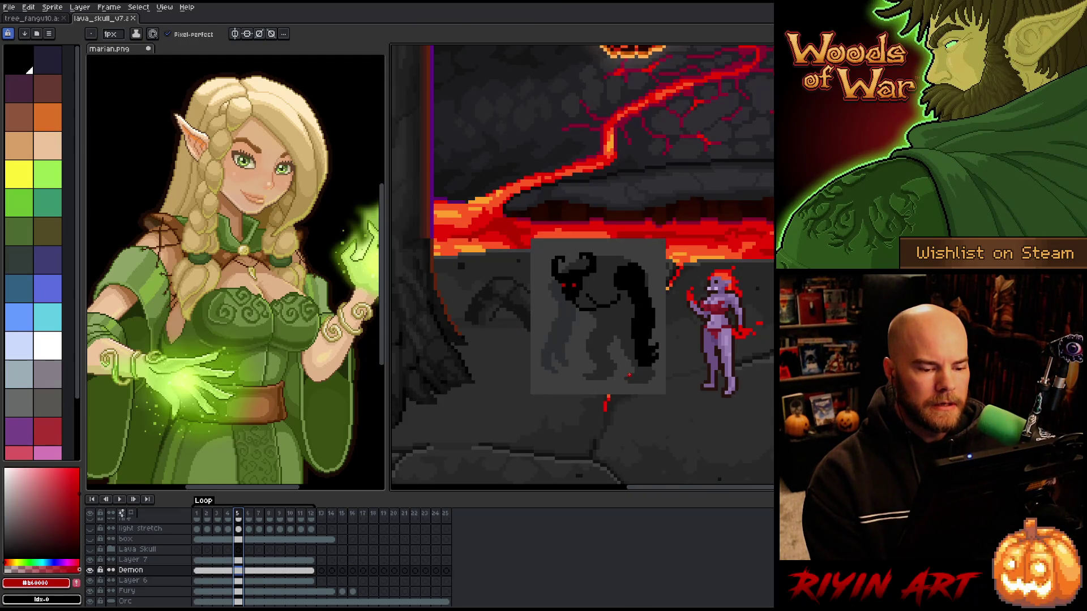
scroll(629, 375, up, 1)
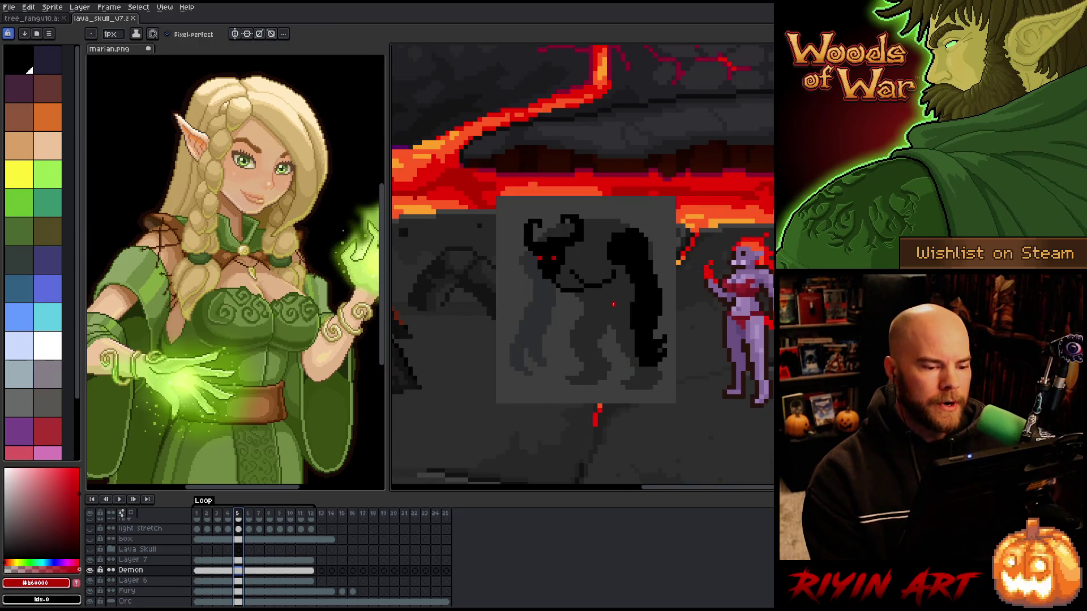
scroll(590, 266, up, 1)
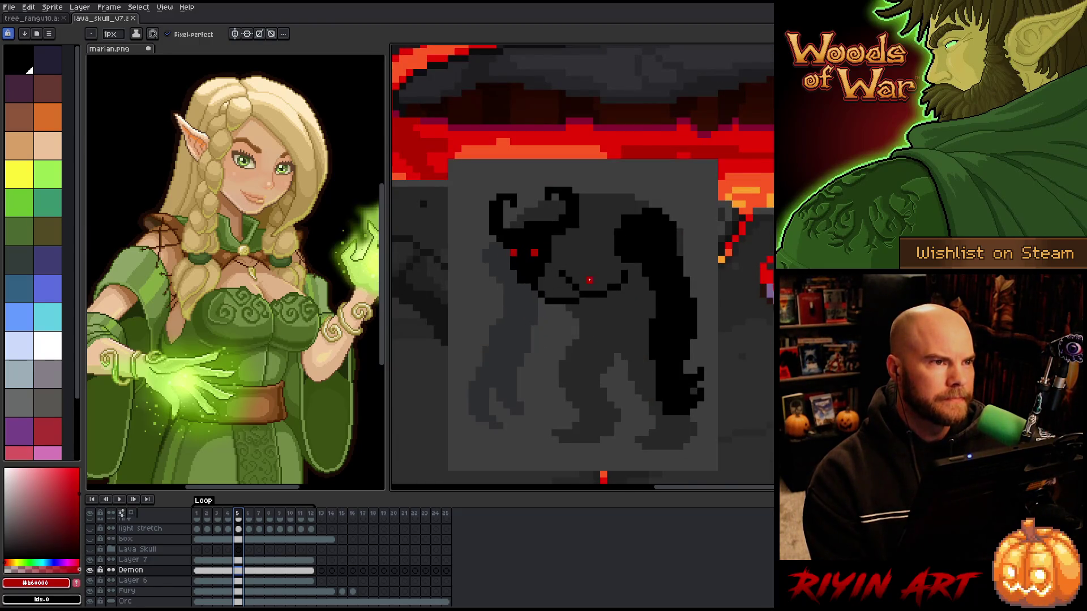
scroll(590, 280, down, 1)
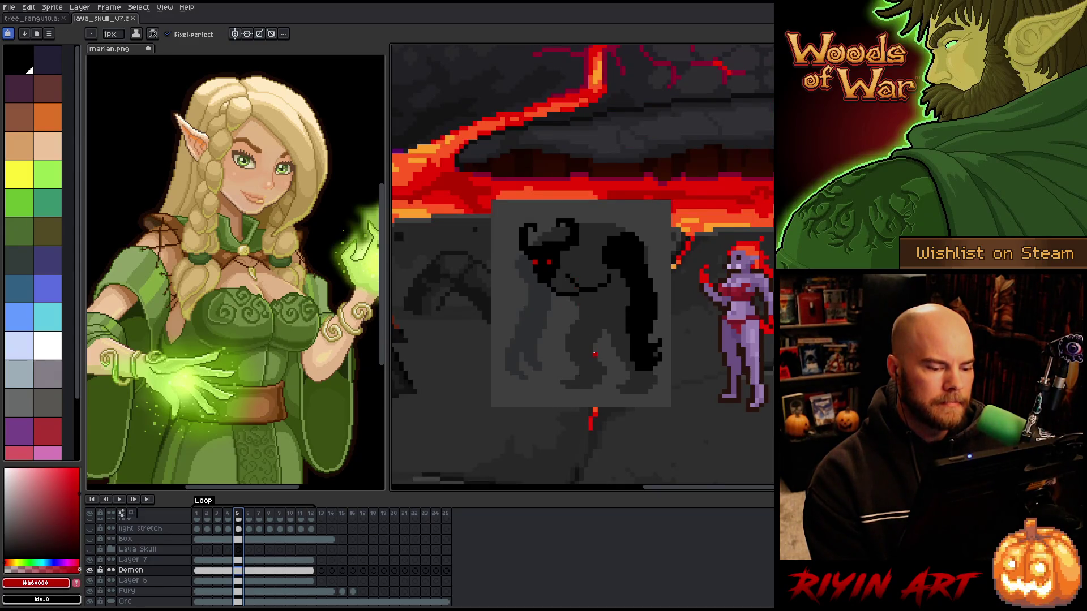
scroll(594, 351, up, 1)
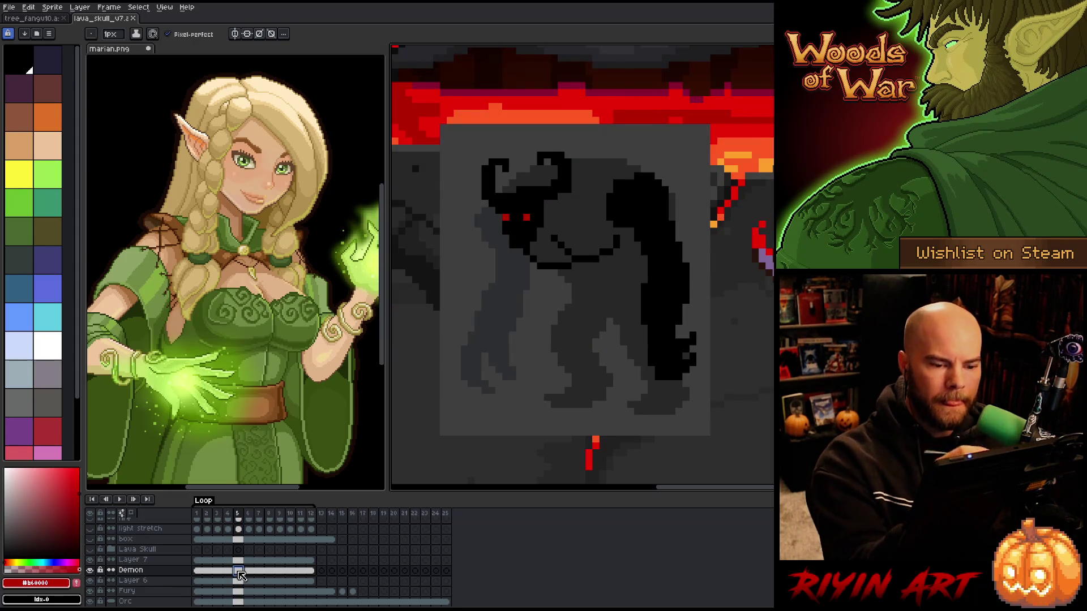
Sample the demon's dark greys and darken pixels near its mouth
key(i)
click(588, 253)
click(588, 250)
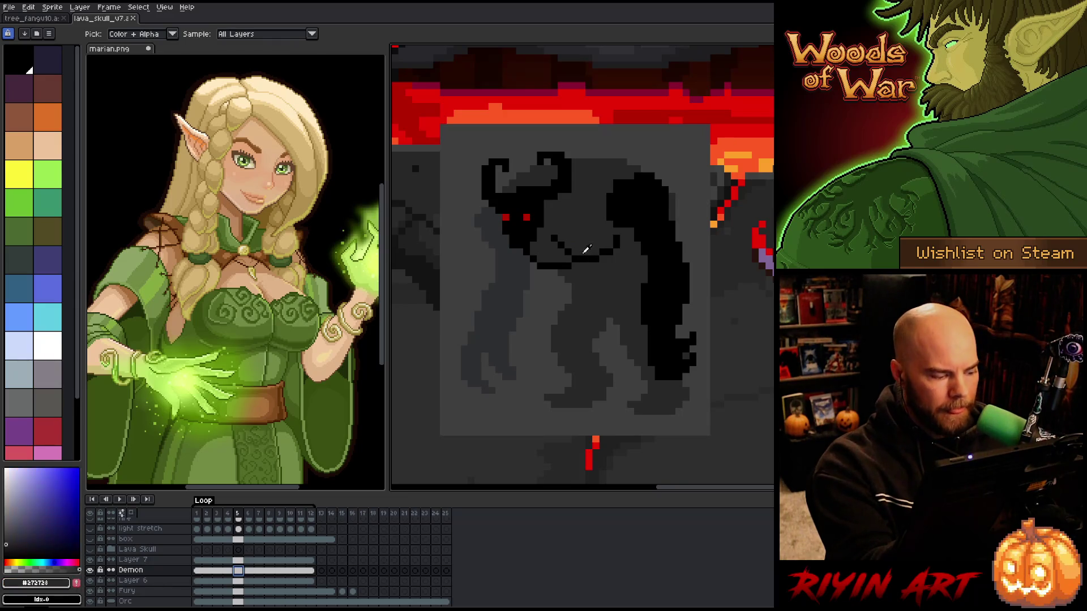
click(589, 256)
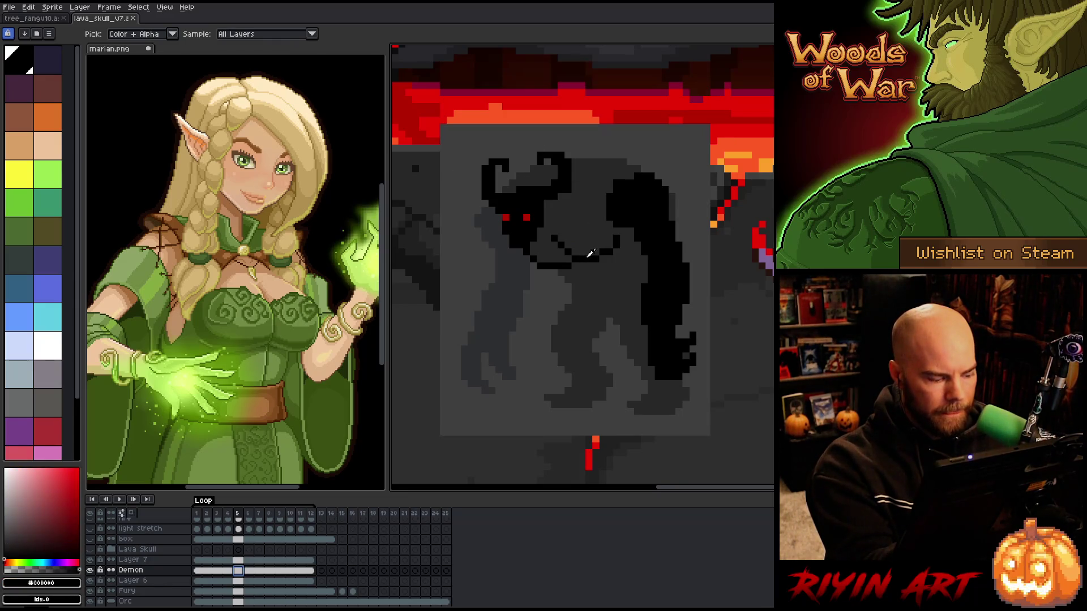
click(590, 254)
key(b)
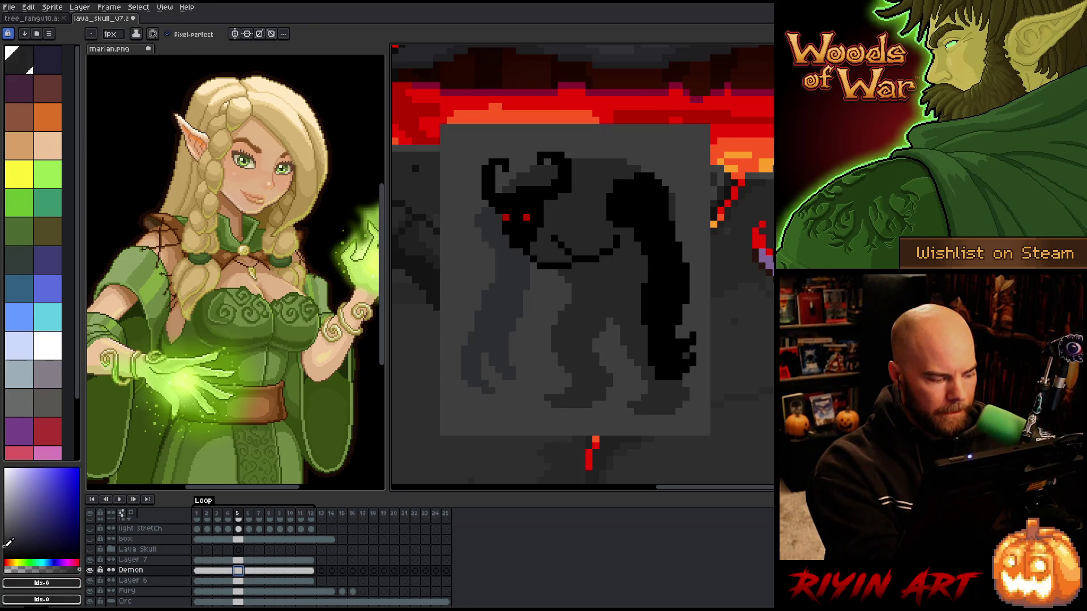
key(i)
click(590, 243)
key(b)
click(10, 545)
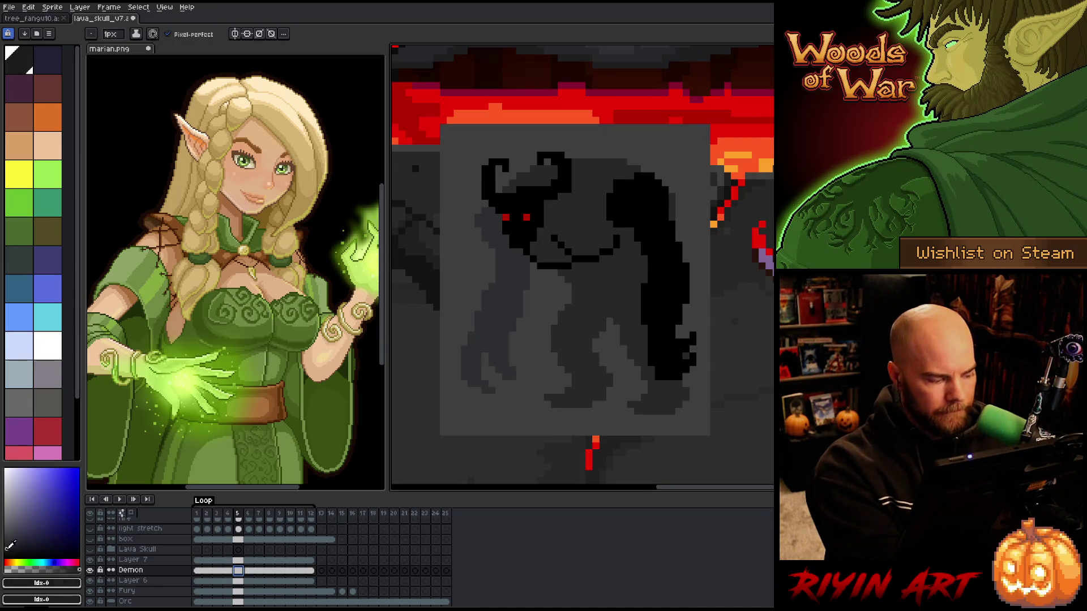
click(610, 244)
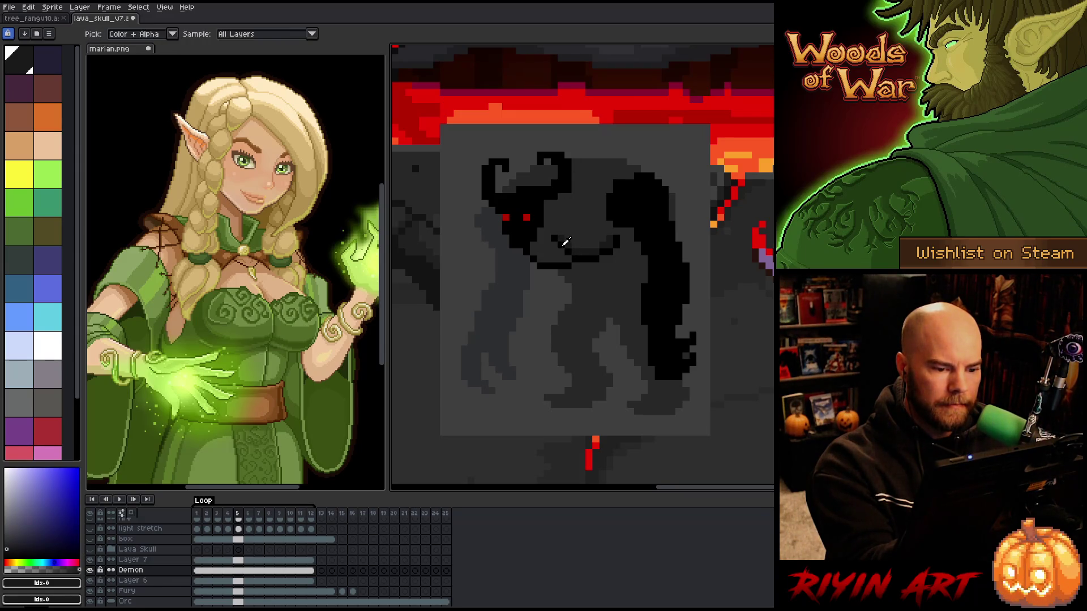
Add a black pixel on the face and a dark #1a1a1b stroke below the head
alt+click(565, 192)
alt+click(569, 240)
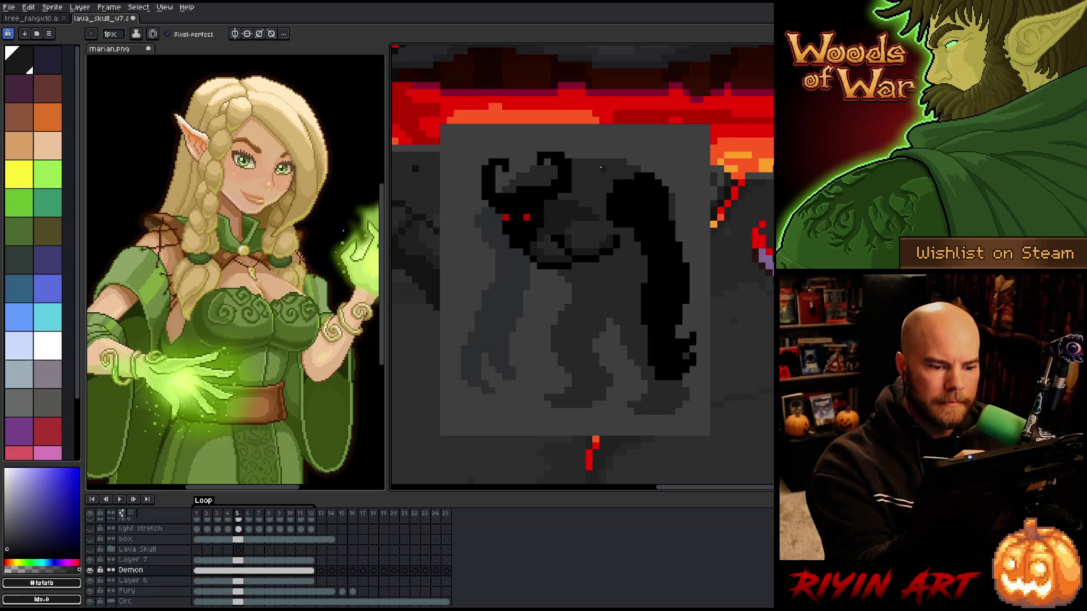
alt+click(567, 264)
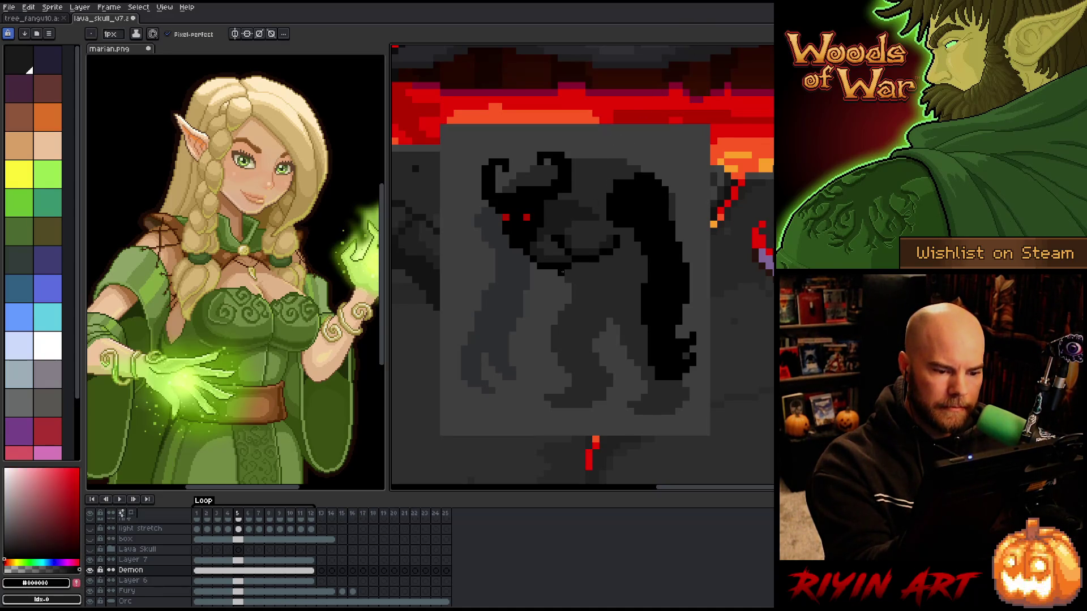
click(573, 285)
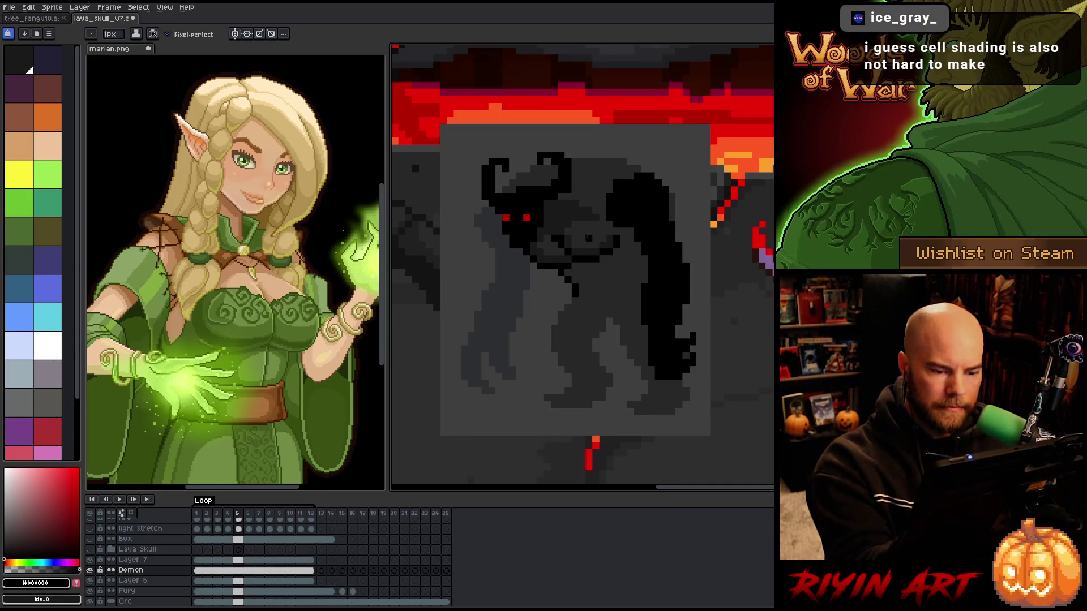
alt+click(589, 249)
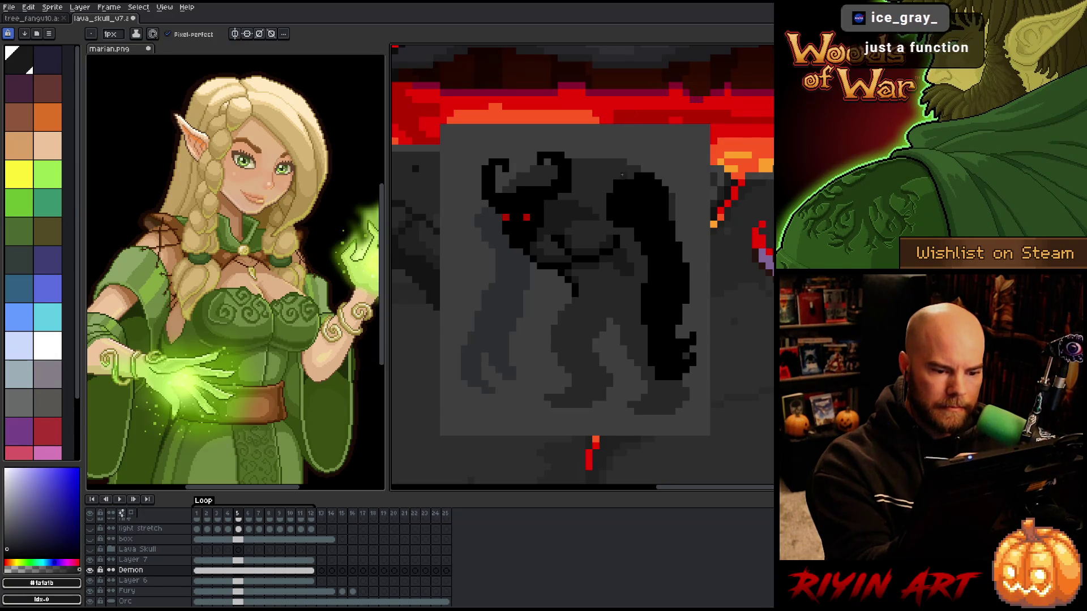
drag(618, 231, 630, 257)
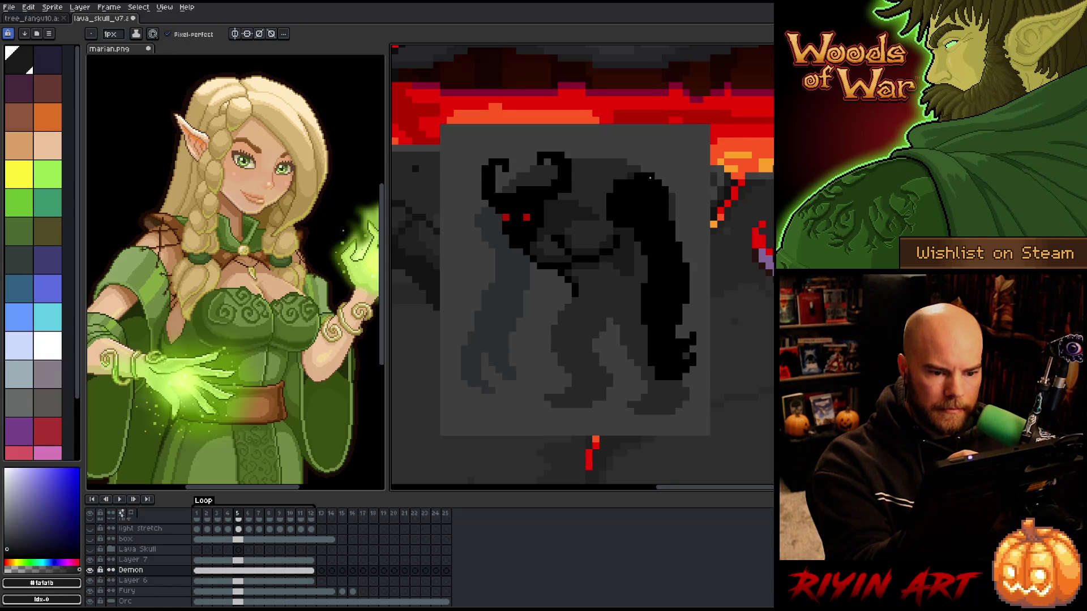
Solo the Demon layer and darken its upper back with a #1a1a1b fill and line
alt+click(90, 570)
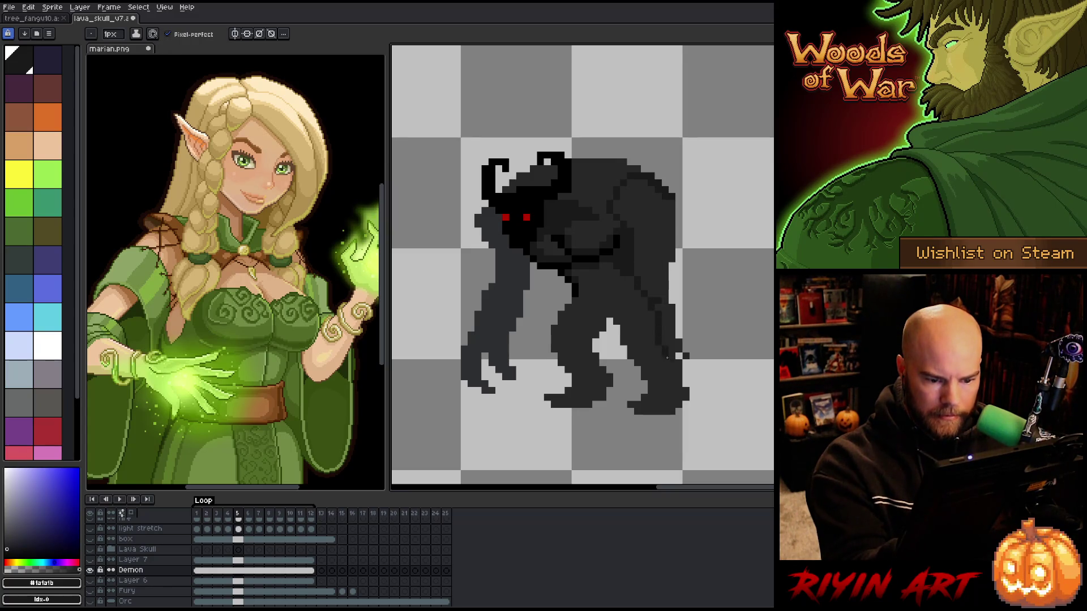
key(e)
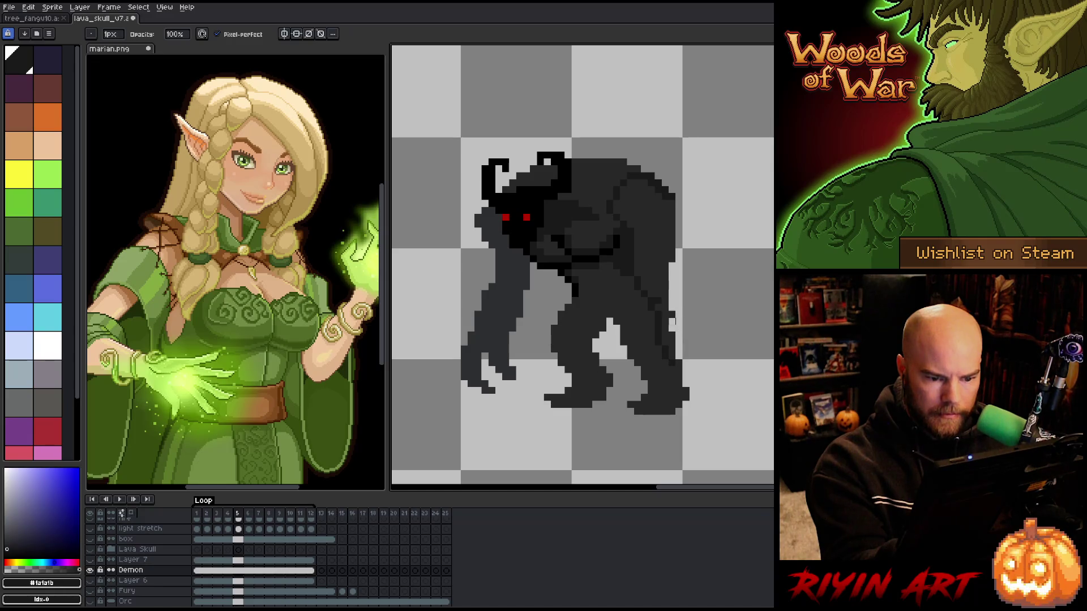
alt+click(668, 274)
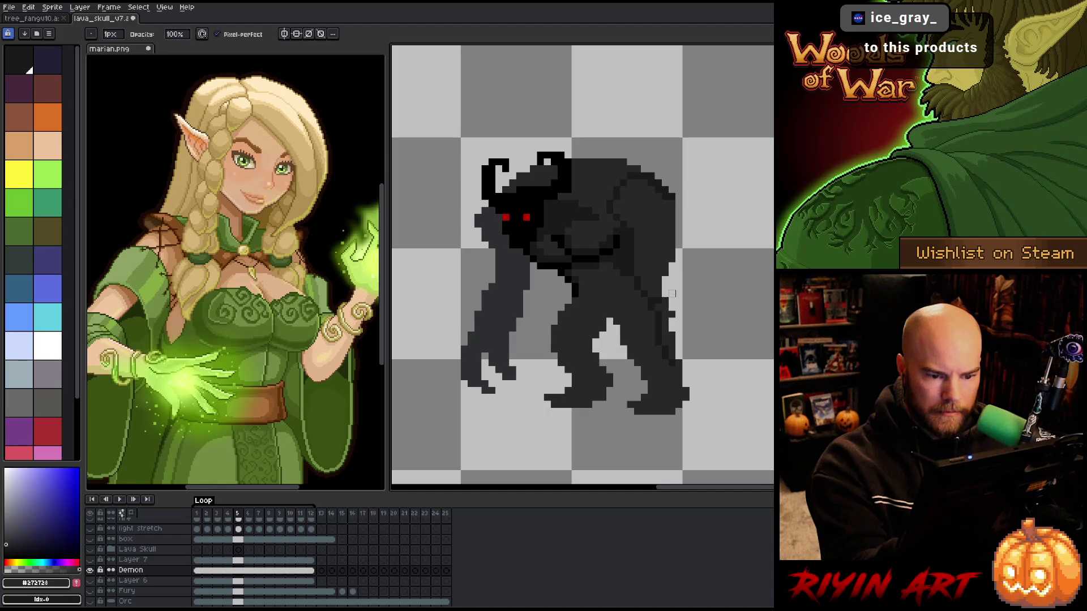
alt+click(676, 362)
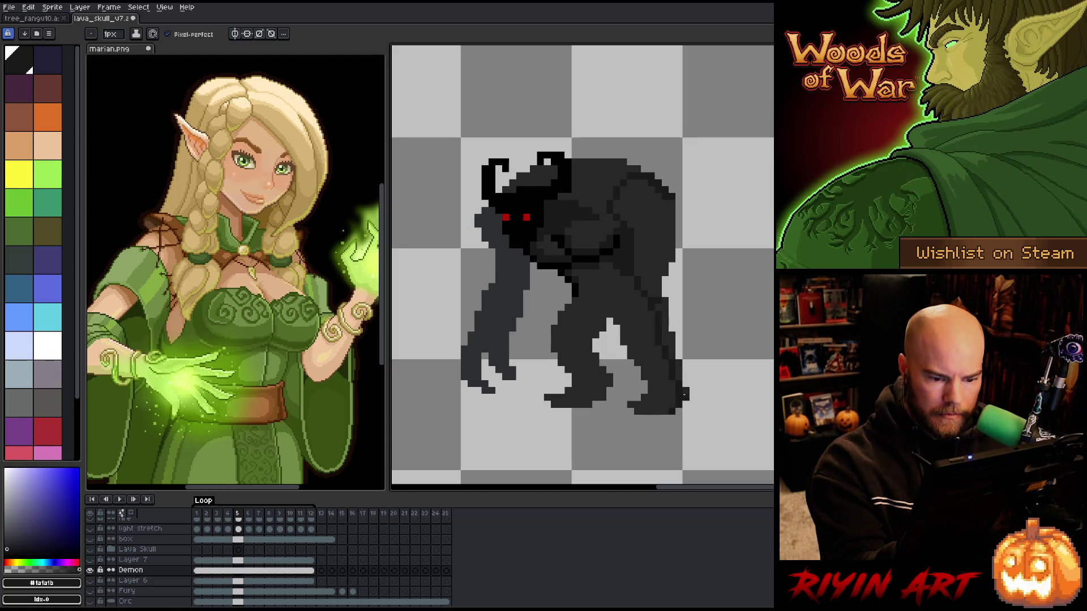
key(g)
click(667, 186)
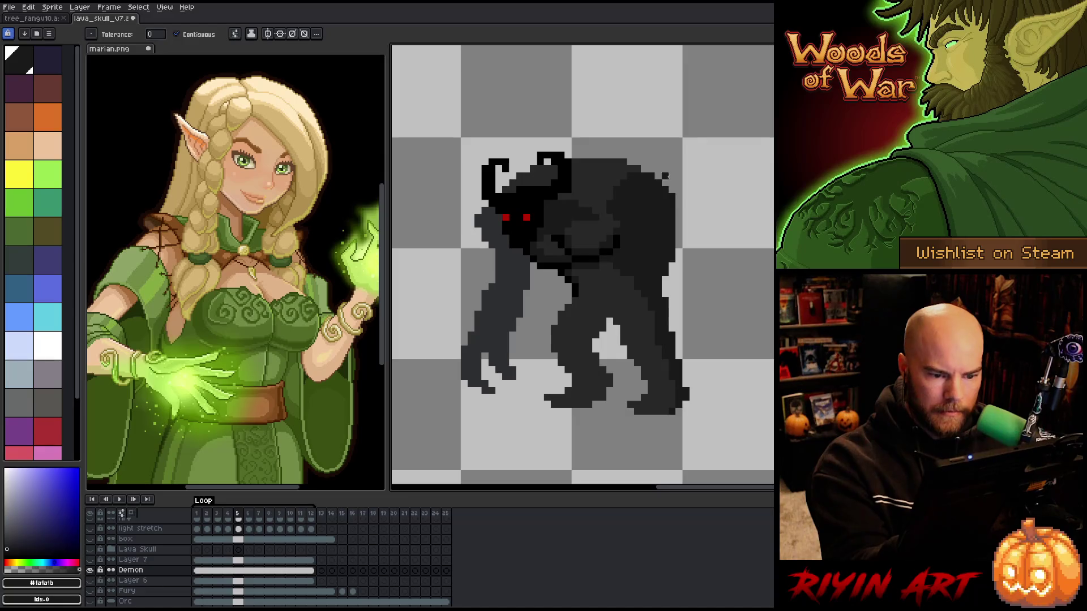
key(b)
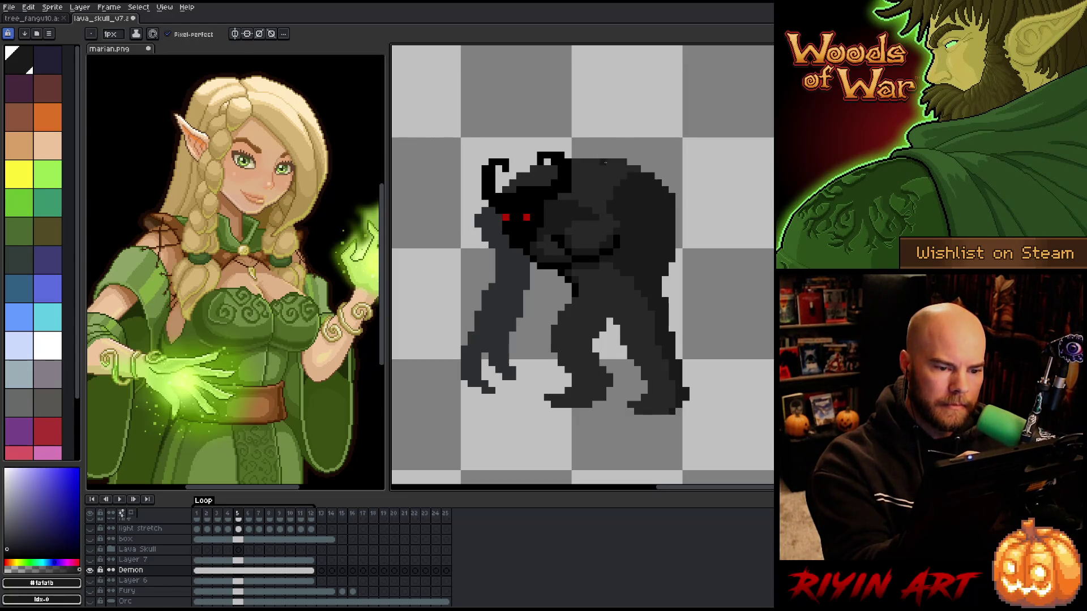
mouse_move(590, 189)
mouse_down()
mouse_move(630, 188)
mouse_move(621, 181)
mouse_up()
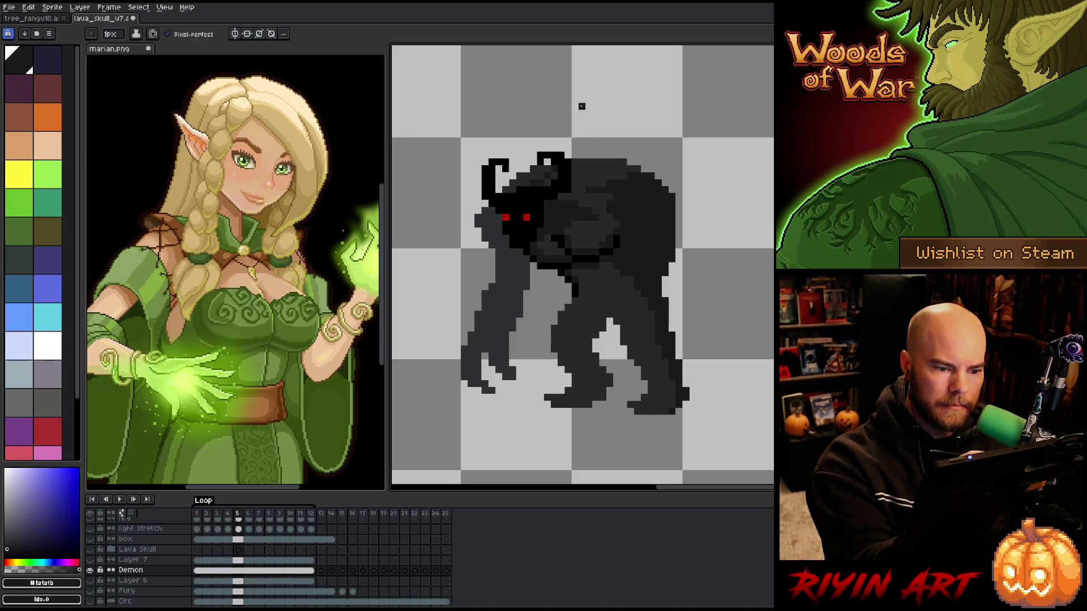
Sample #272728, swap foreground and background colours, and unhide all scene layers
alt+click(532, 181)
key(x)
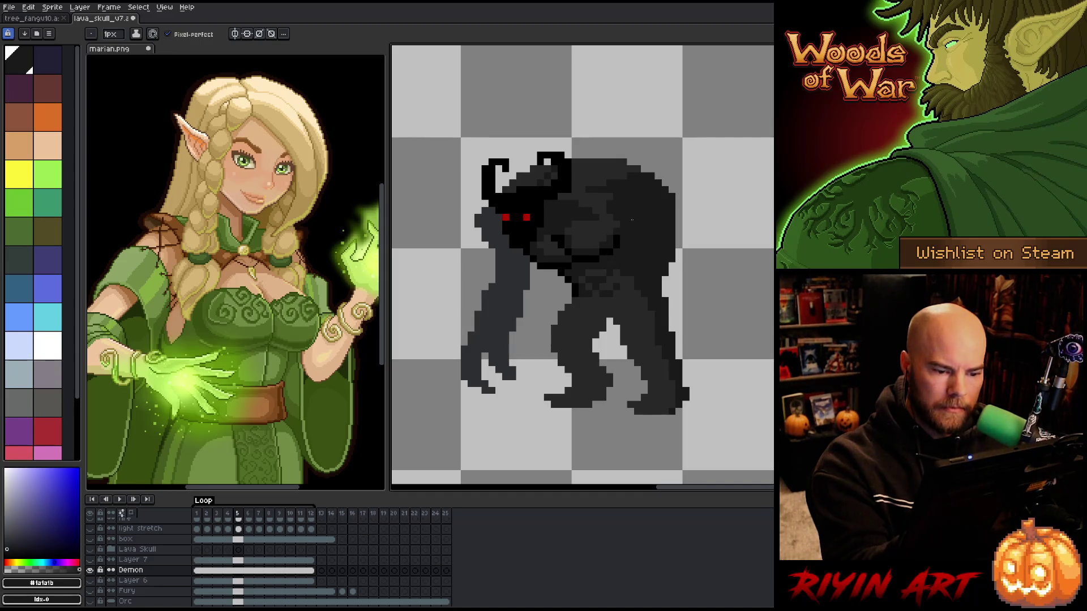
alt+click(583, 270)
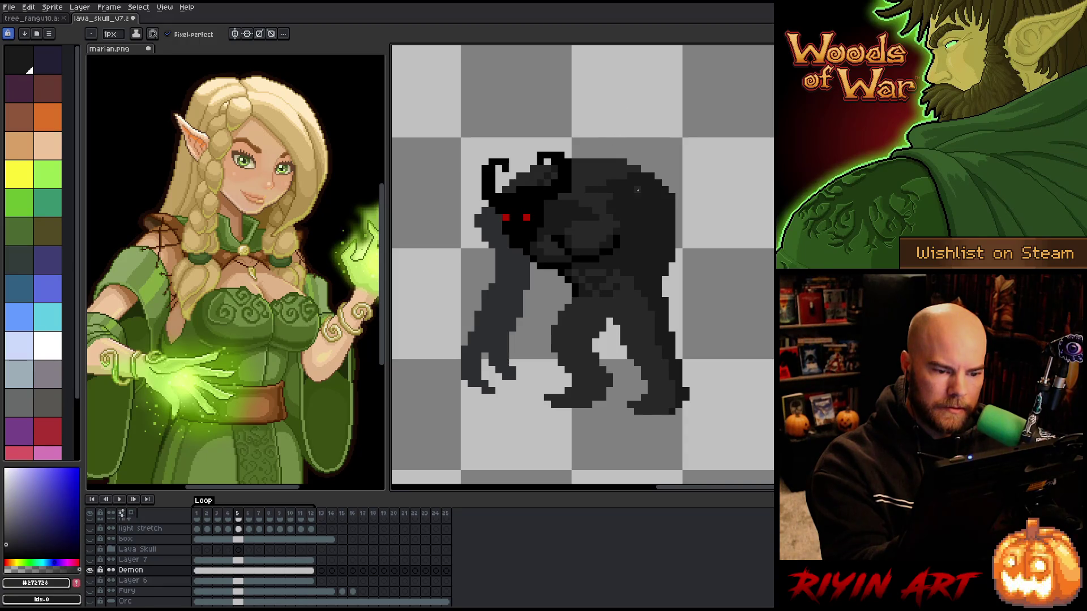
alt+click(90, 570)
alt+click(639, 253)
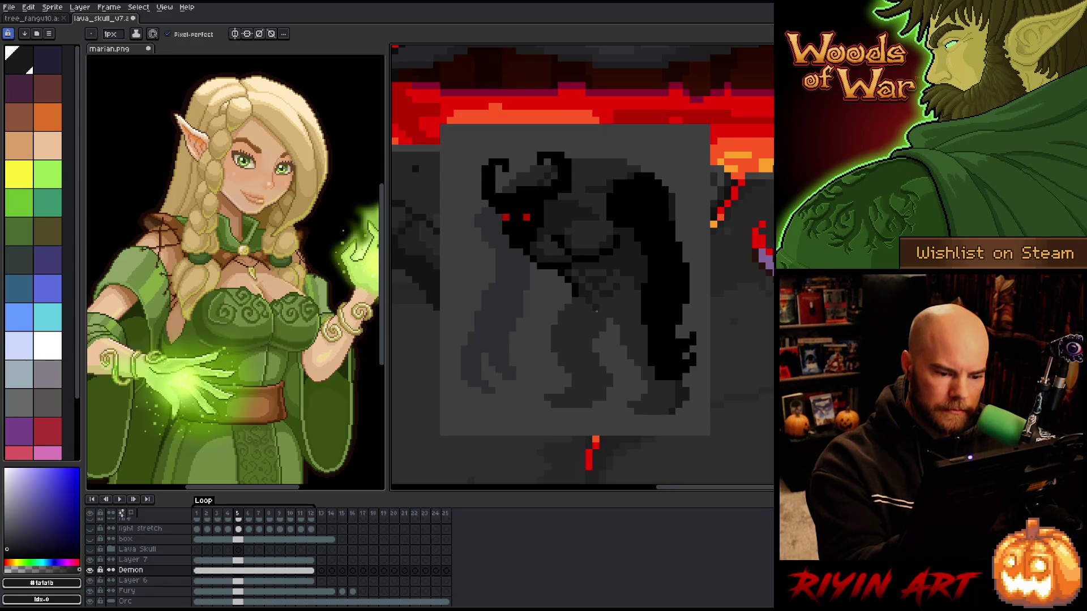
Darken a run of chest pixels using #272728 and #1a1a1b, then show the demon alone with F3
mouse_move(599, 301)
mouse_down()
mouse_move(618, 302)
mouse_move(616, 315)
mouse_move(633, 291)
mouse_up()
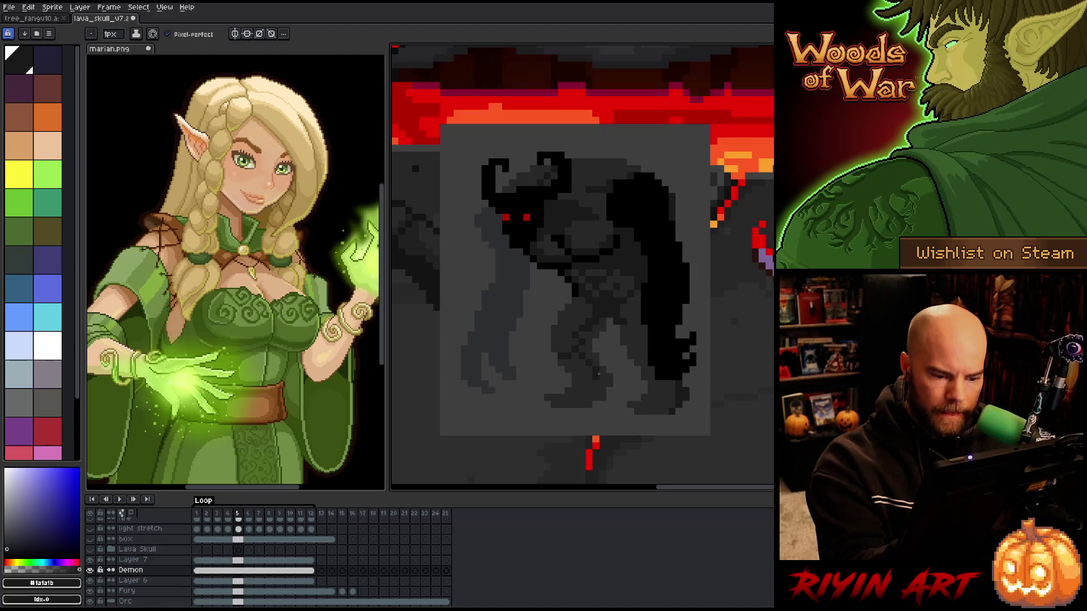
alt+click(601, 353)
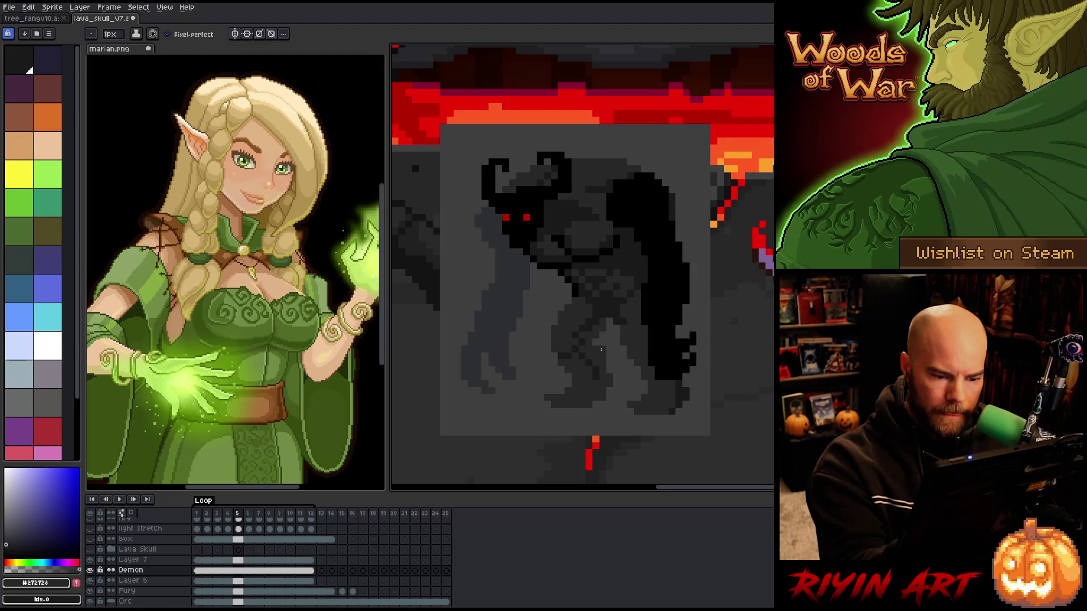
alt+click(592, 368)
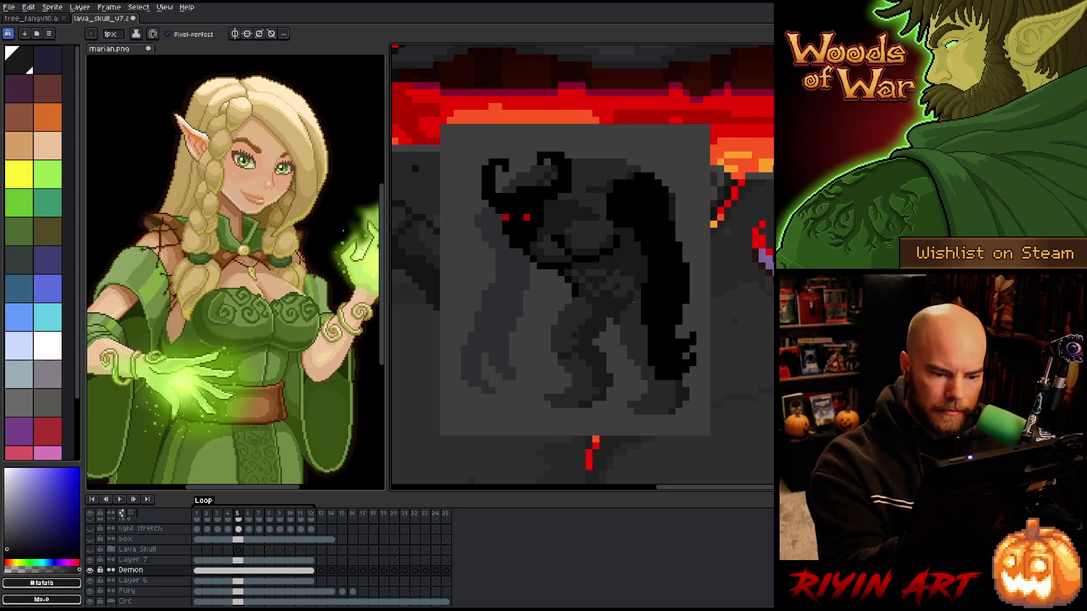
key(F3)
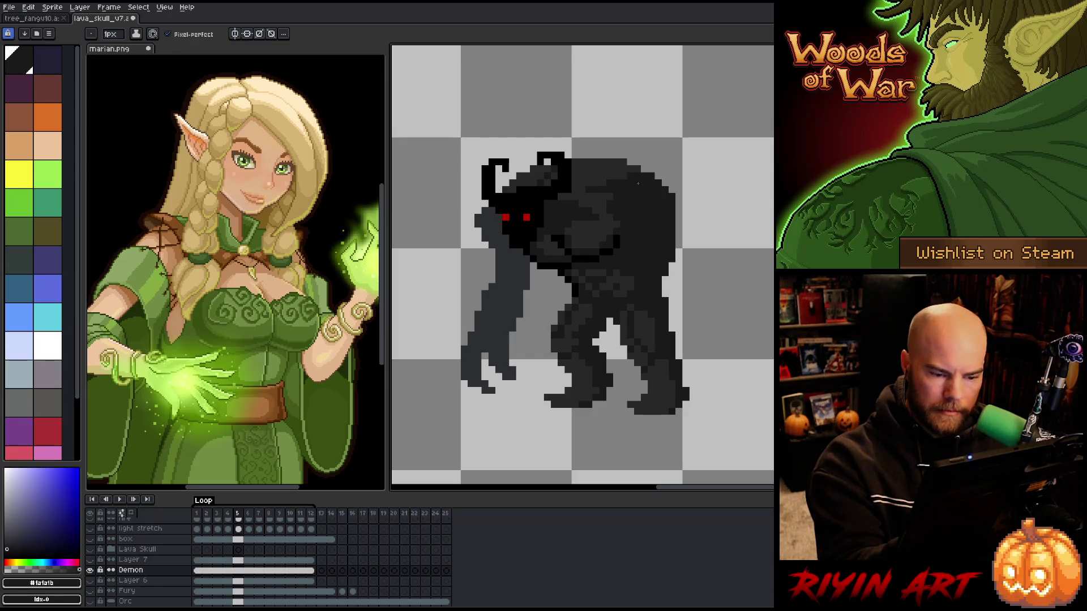
Pick the demon's dark grey shades, add a dark pixel at its foot, and show the lava layers
key(i)
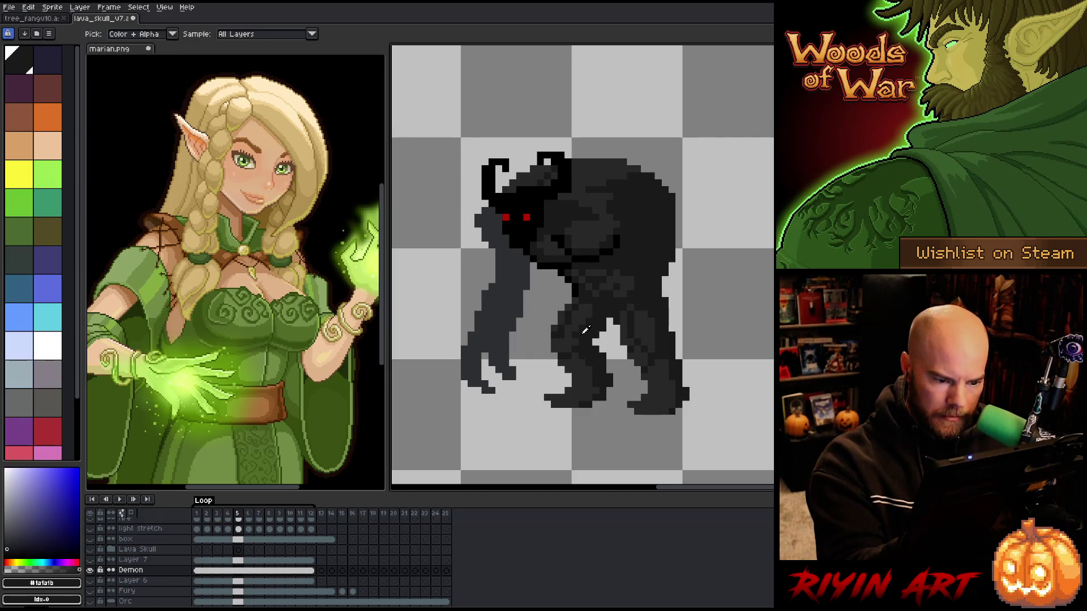
key(b)
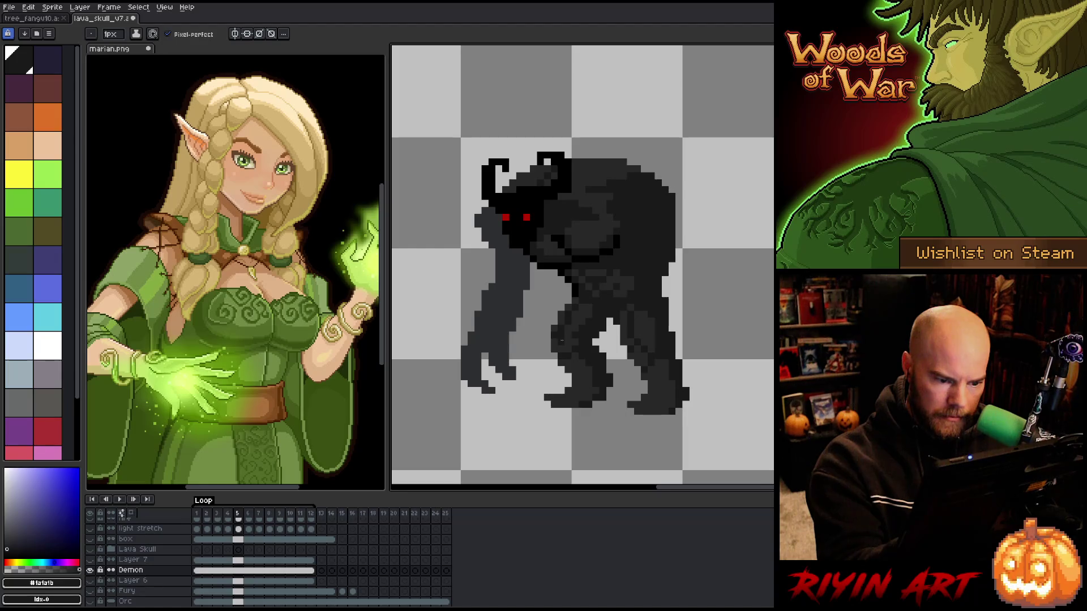
alt+click(572, 333)
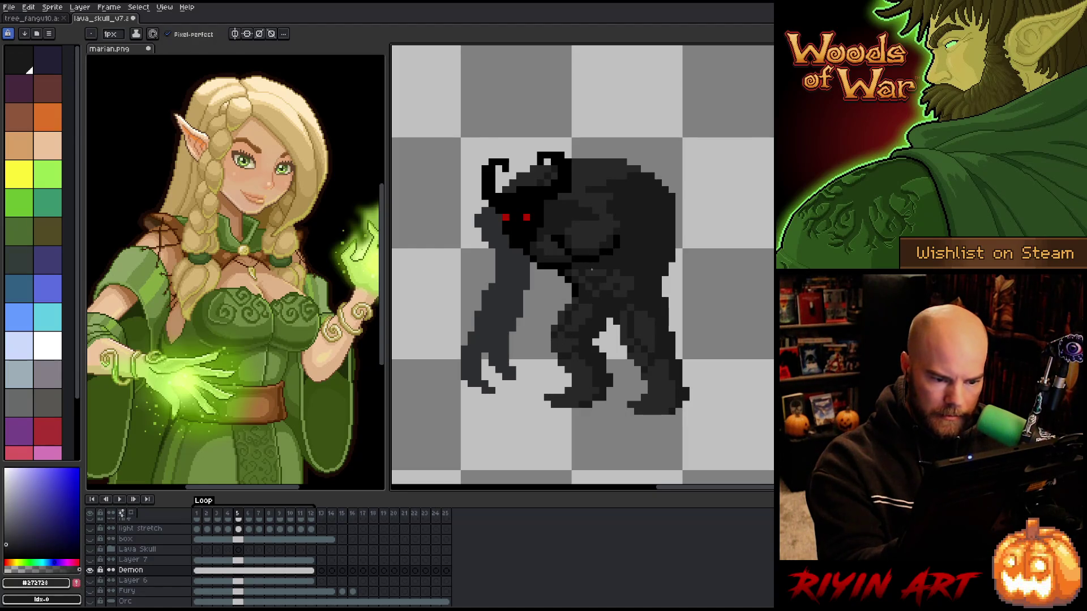
alt+click(585, 243)
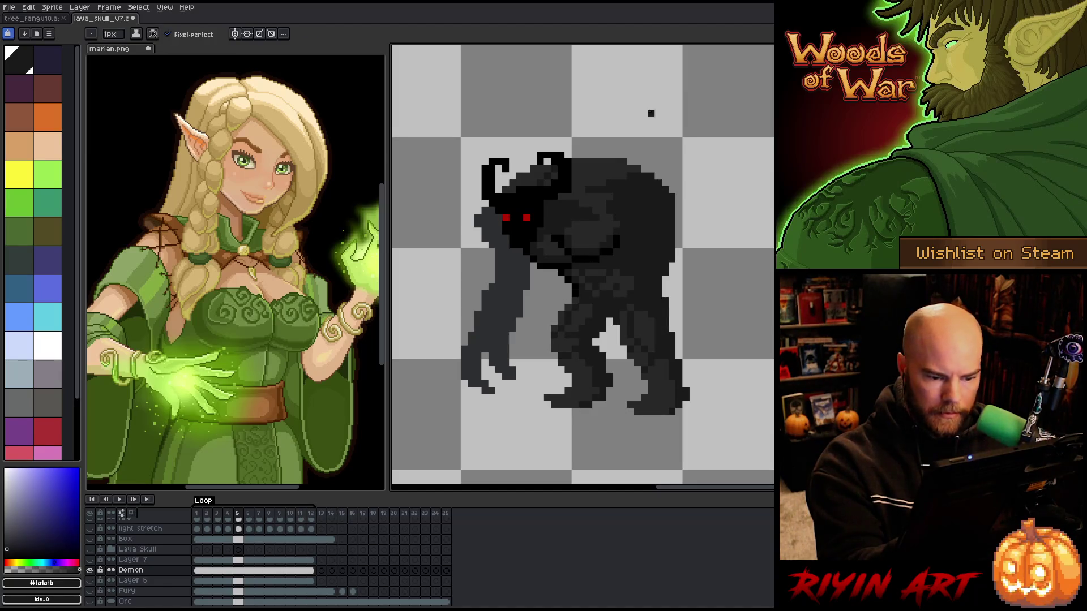
key(e)
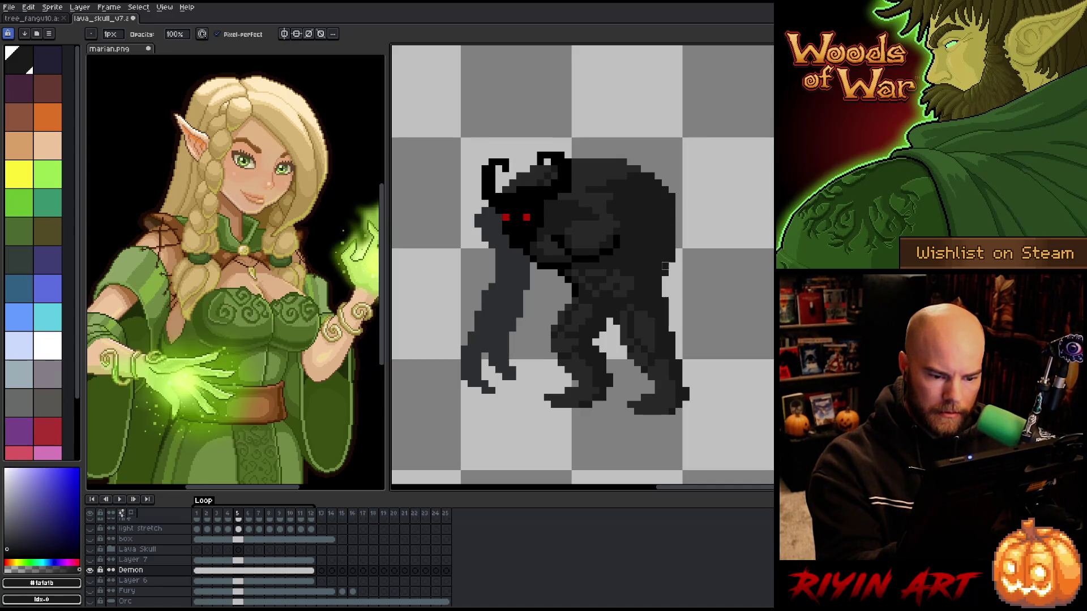
key(b)
alt+click(654, 381)
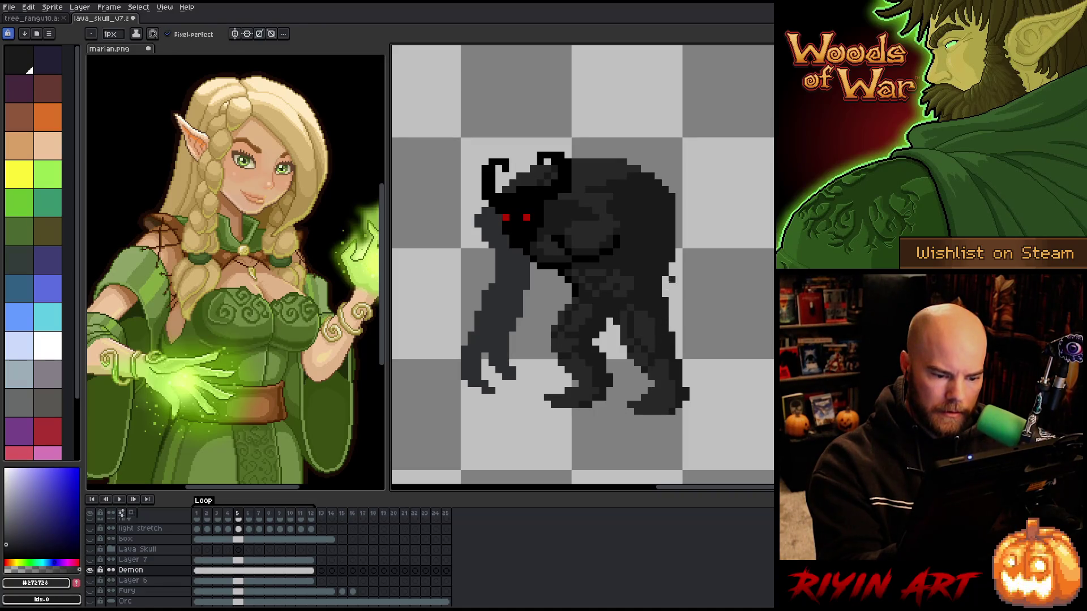
alt+click(560, 404)
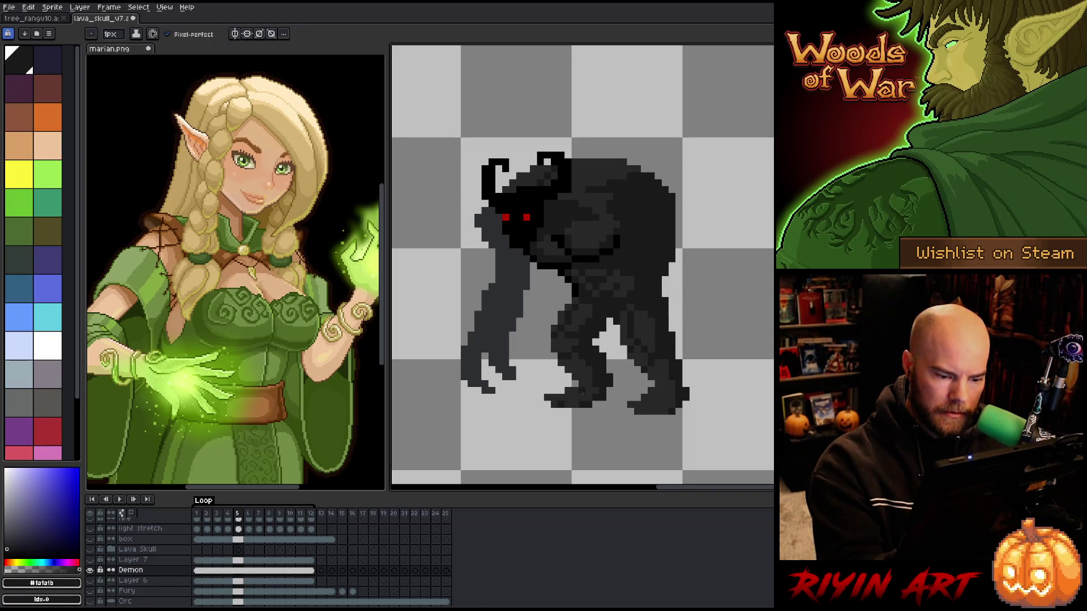
alt+click(609, 341)
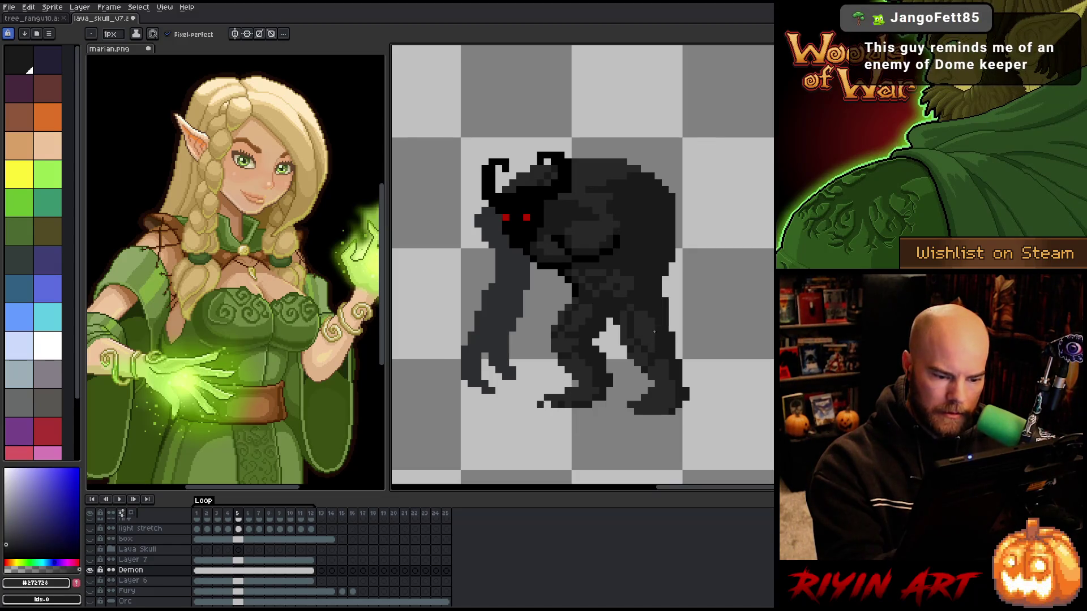
click(623, 411)
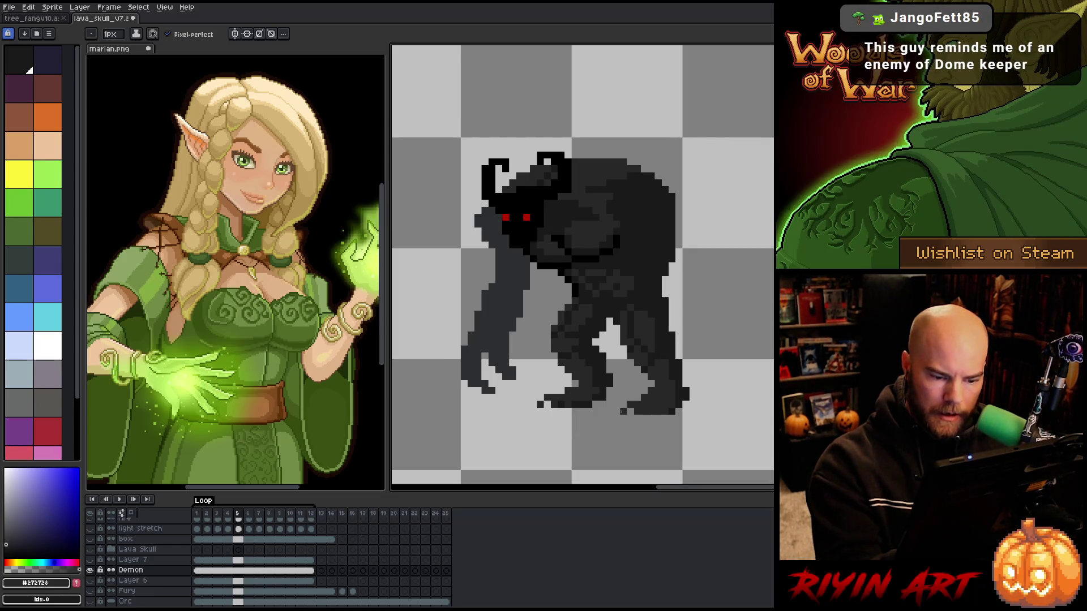
alt+click(677, 410)
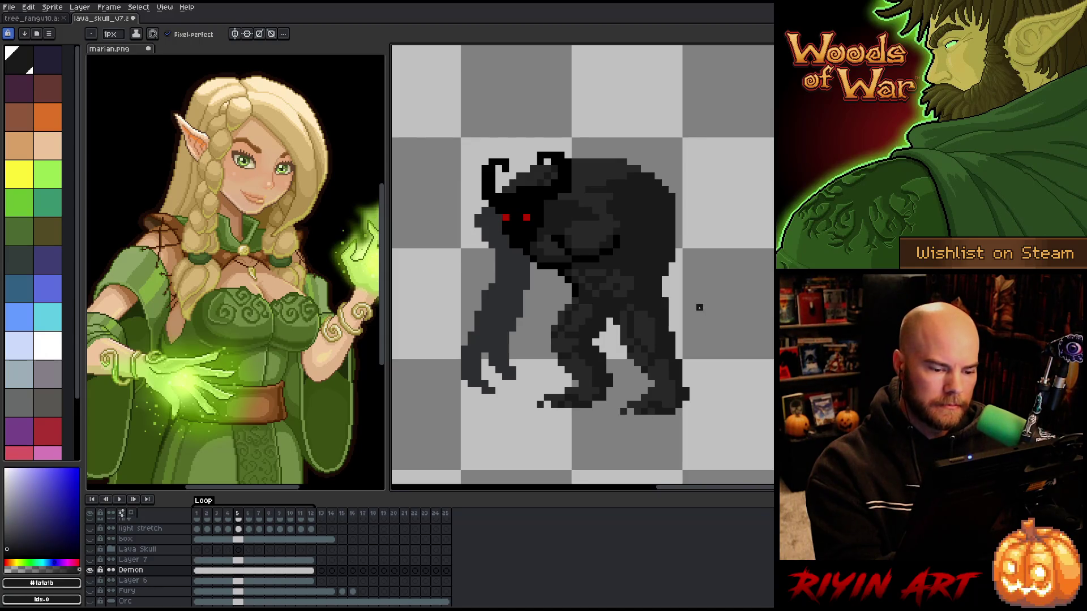
alt+click(89, 570)
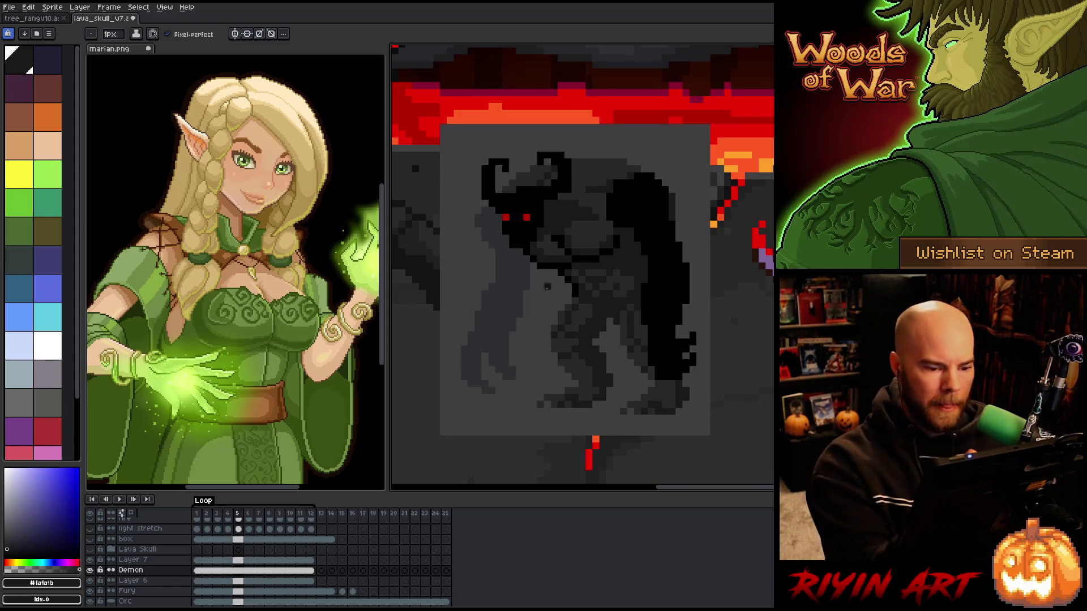
Pick pure black and outline the demon's front leg down to a short foot line
alt+click(567, 322)
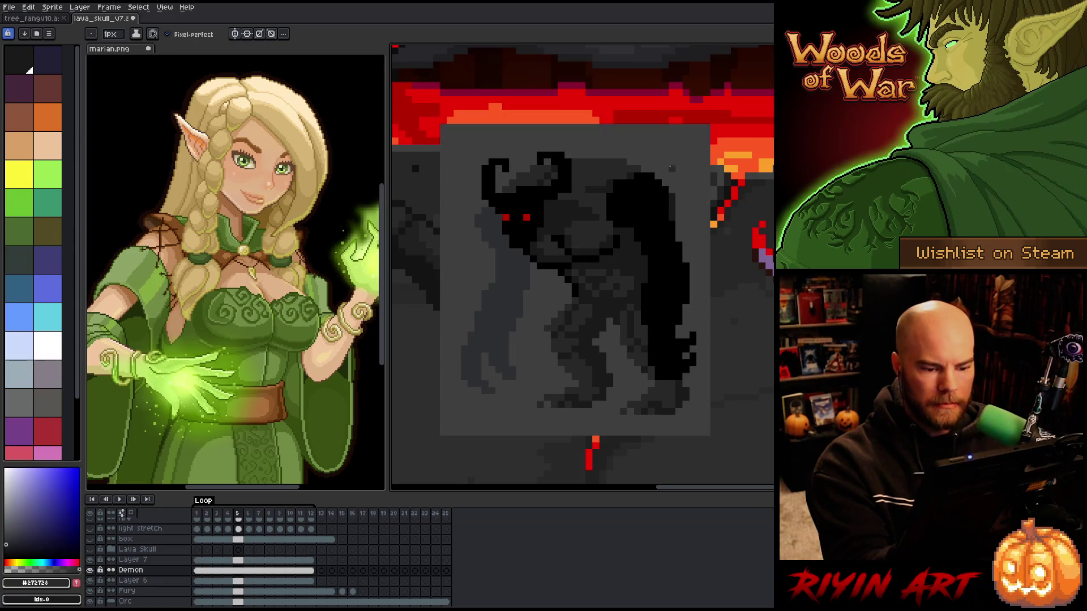
alt+click(571, 298)
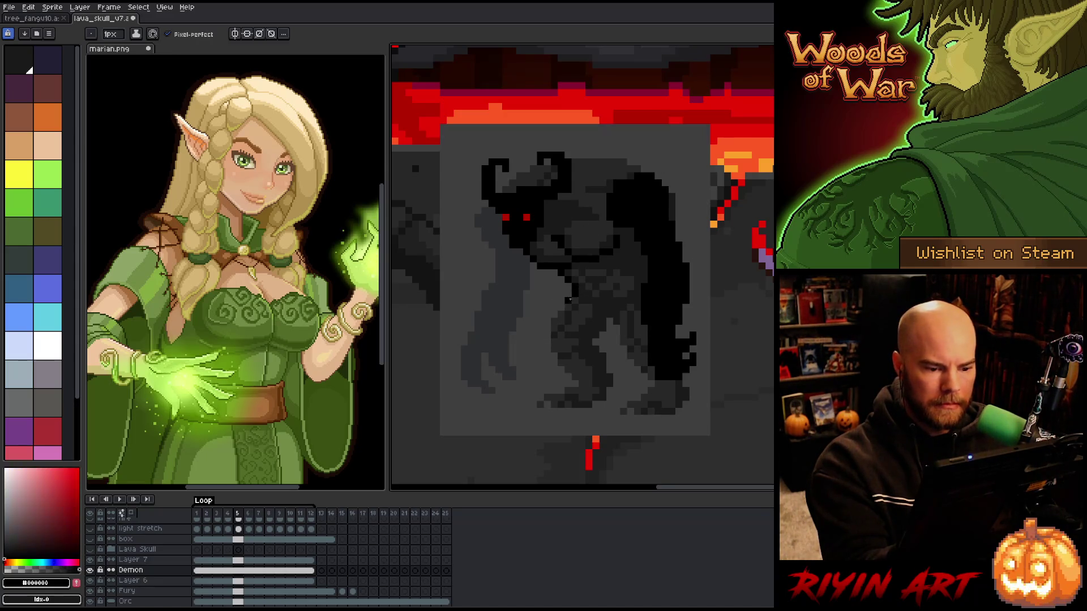
drag(547, 322, 548, 336)
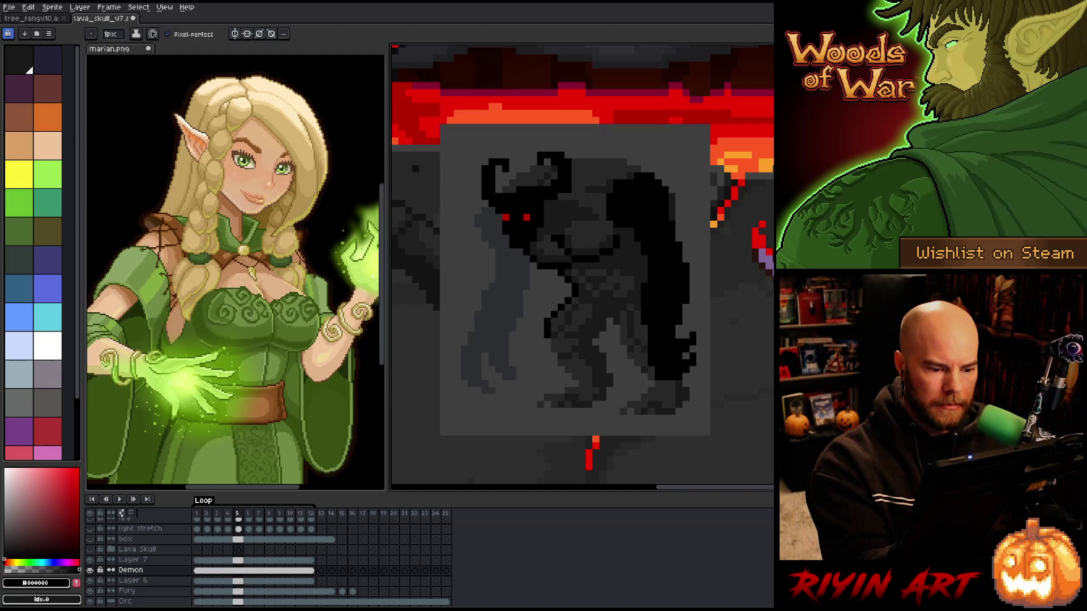
click(555, 347)
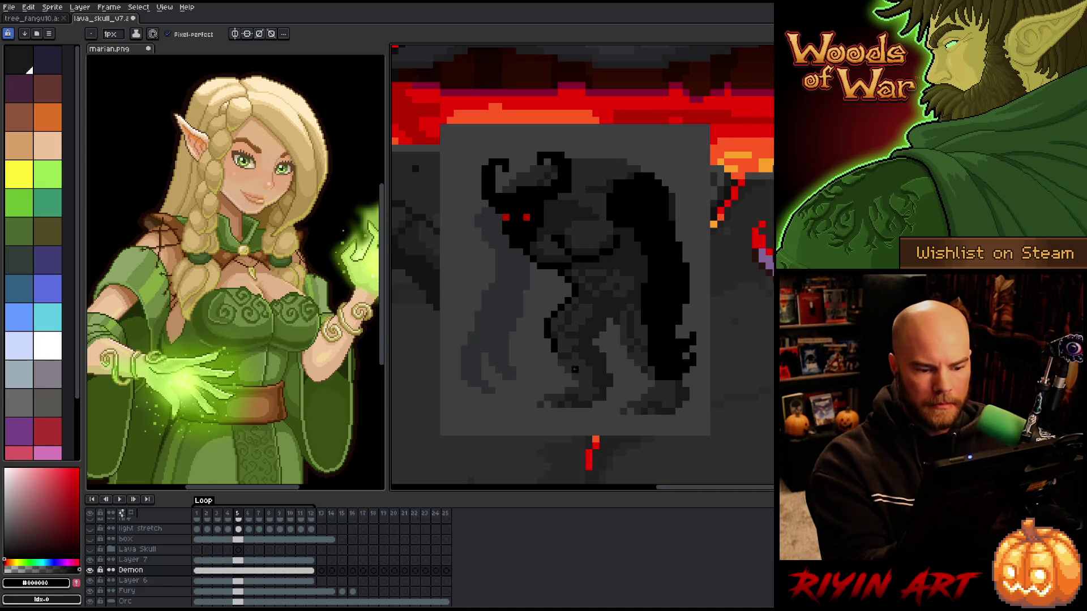
click(570, 365)
click(575, 376)
click(582, 380)
click(582, 382)
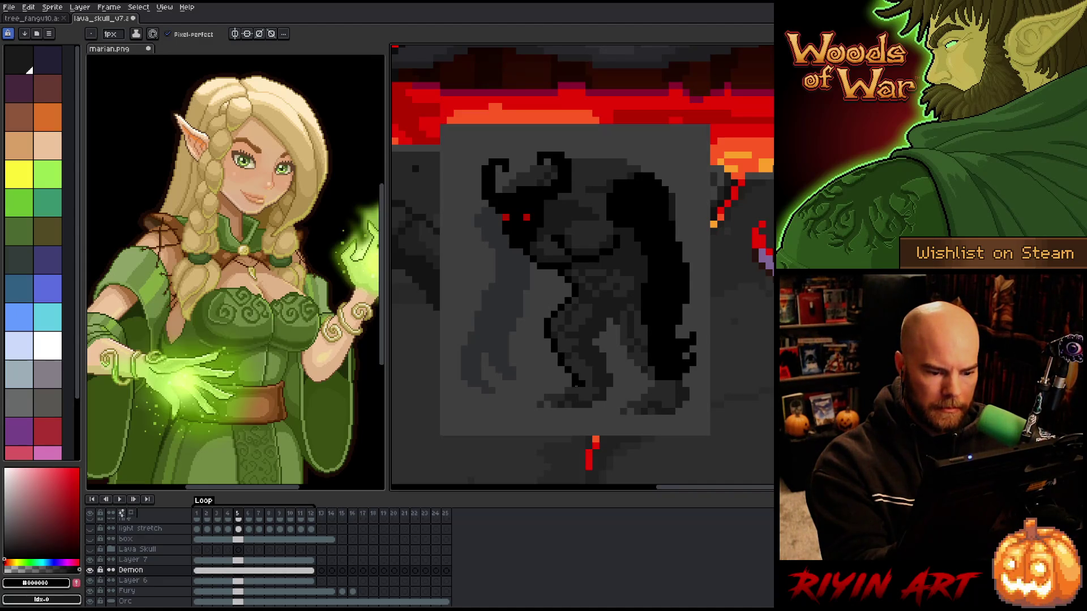
mouse_move(577, 390)
mouse_down()
mouse_move(542, 391)
mouse_move(532, 404)
mouse_up()
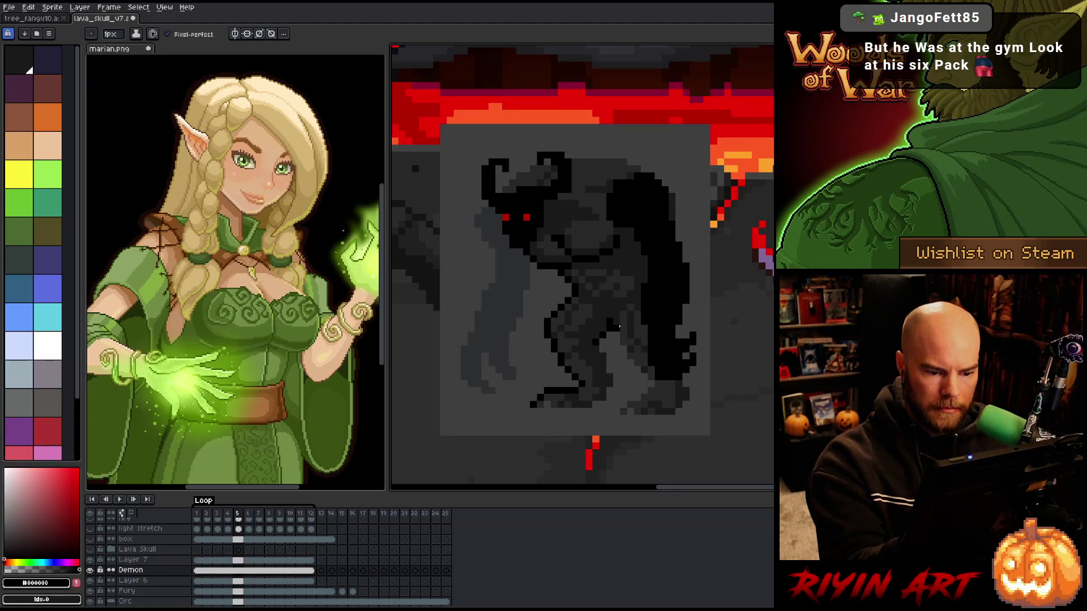
Outline the demon's back lower leg and extend the foot outline to the left
click(638, 362)
click(644, 362)
click(651, 377)
click(658, 384)
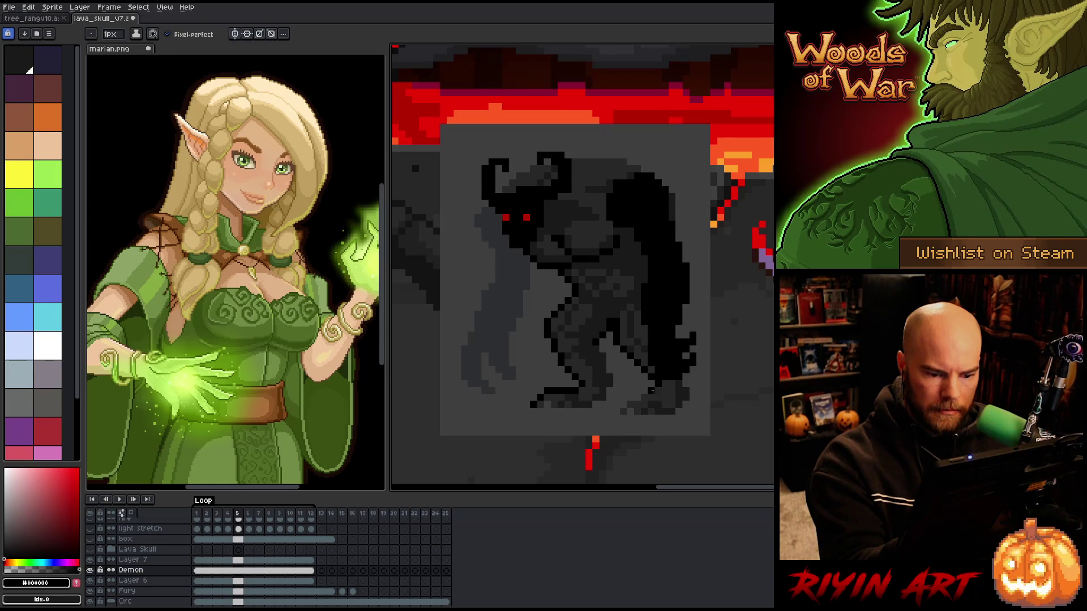
click(638, 398)
click(631, 405)
click(624, 405)
click(617, 411)
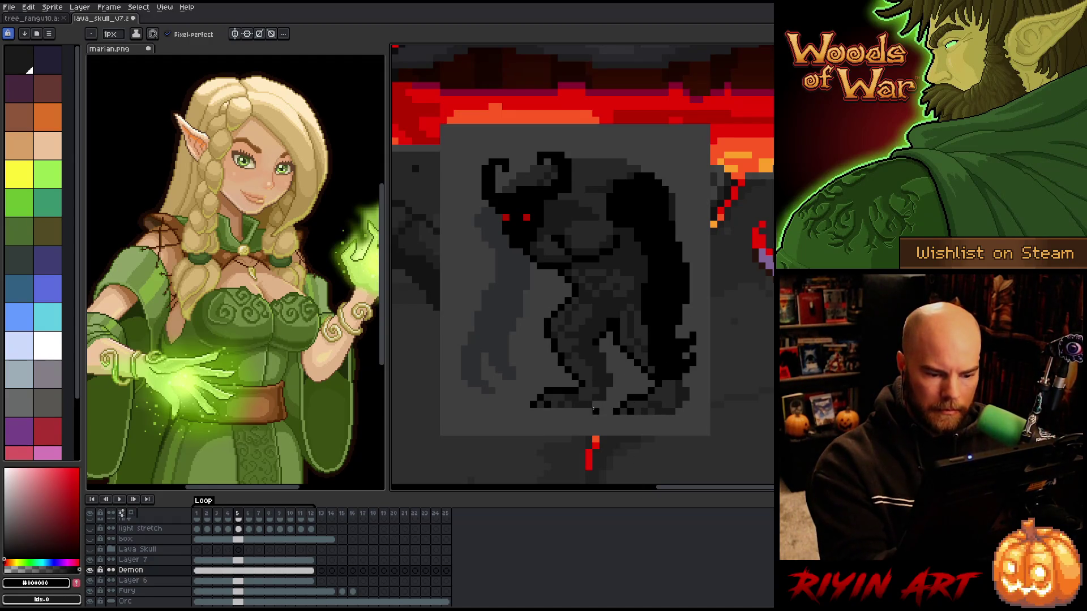
Resample the darker grey and black to blacken a pixel on the foot line
alt+click(610, 389)
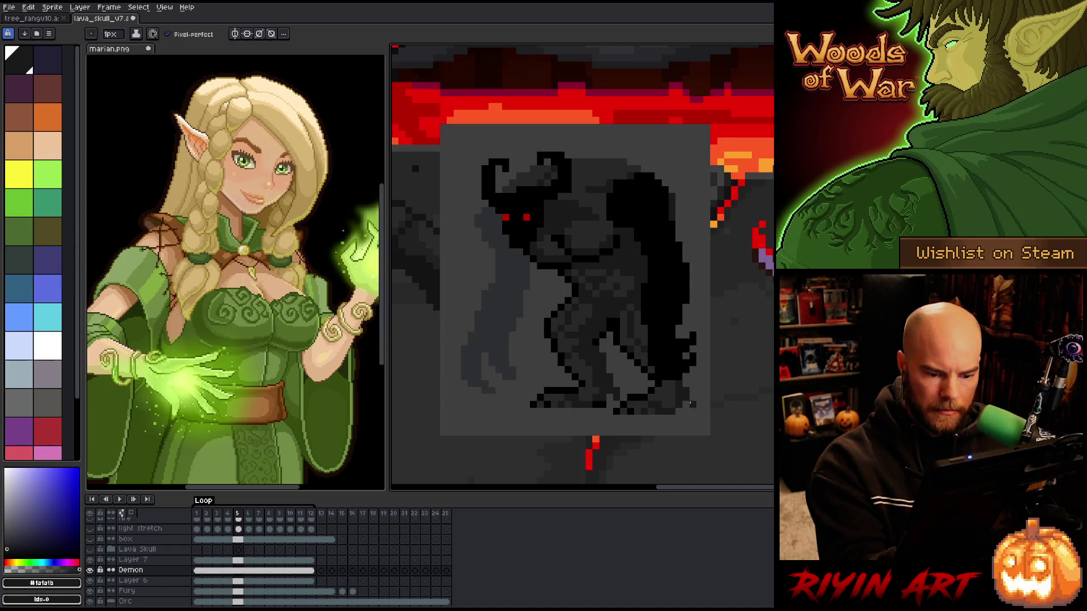
alt+click(613, 395)
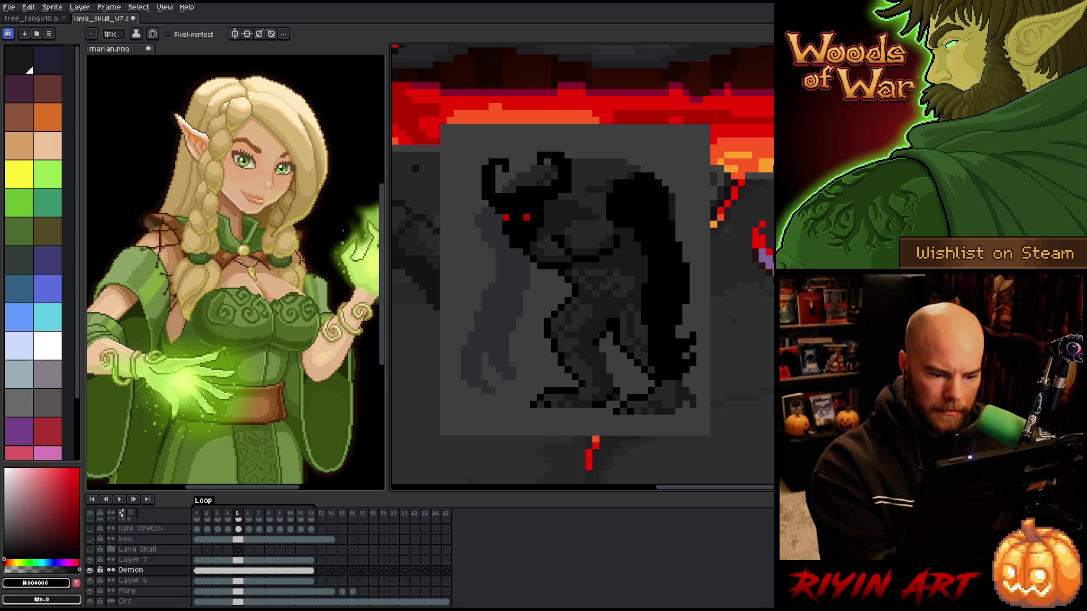
click(623, 398)
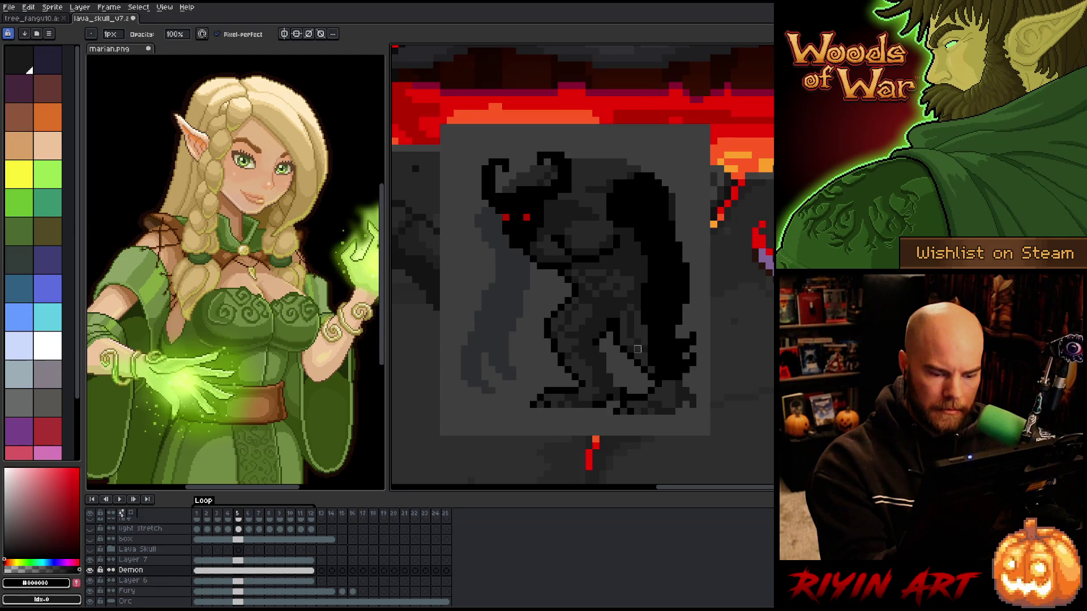
key(alt)
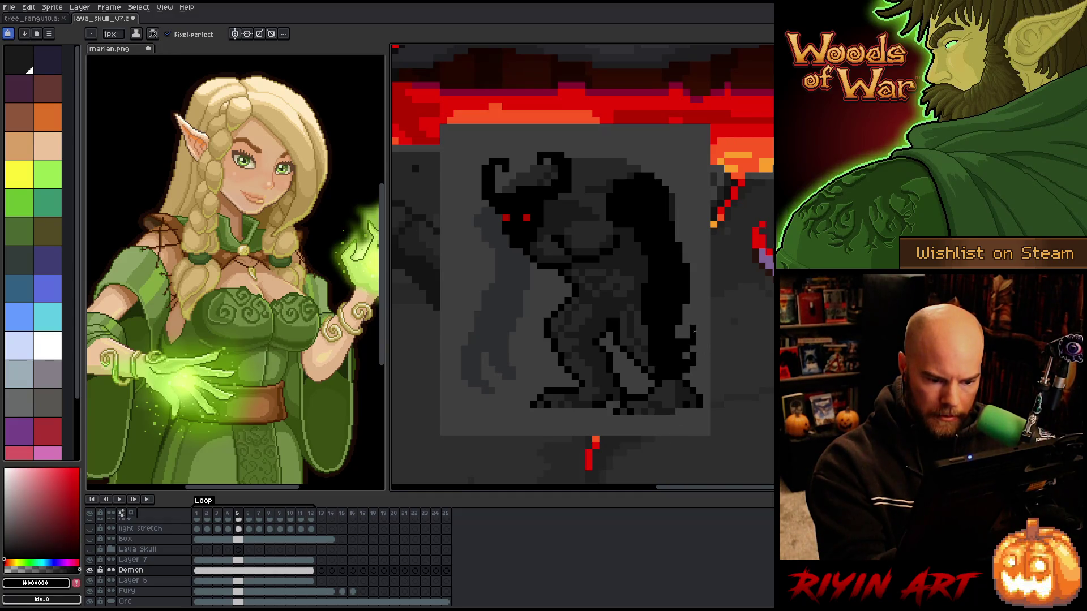
key(e)
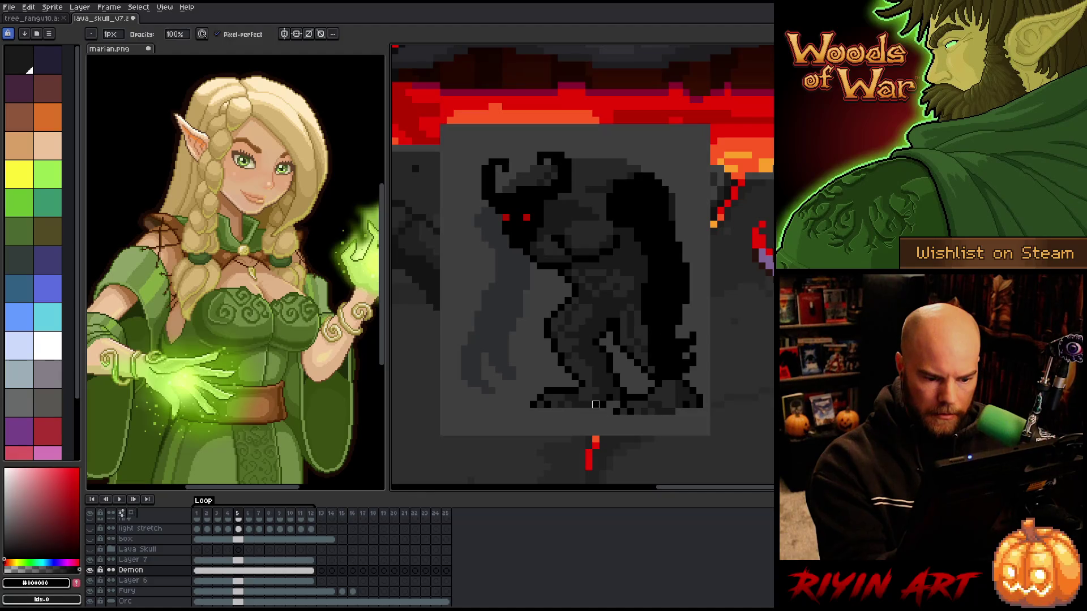
key(b)
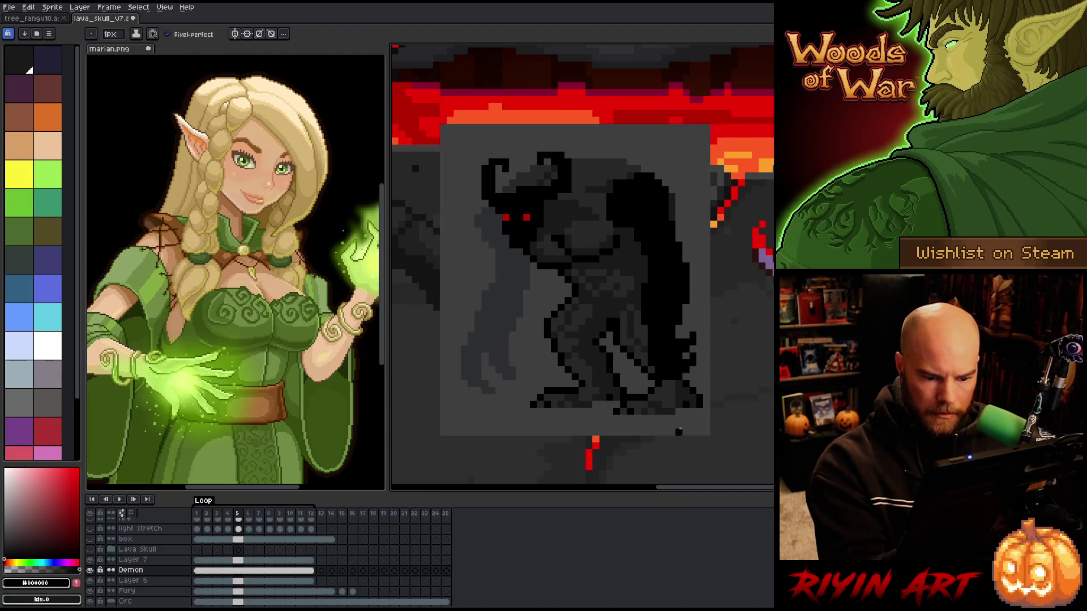
alt+click(682, 400)
key(e)
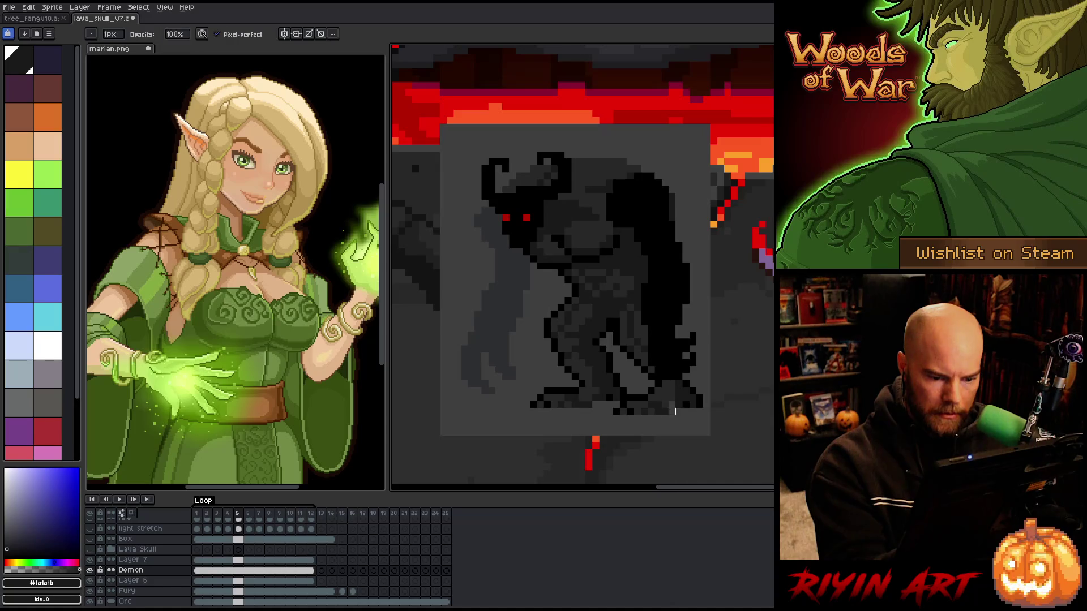
key(b)
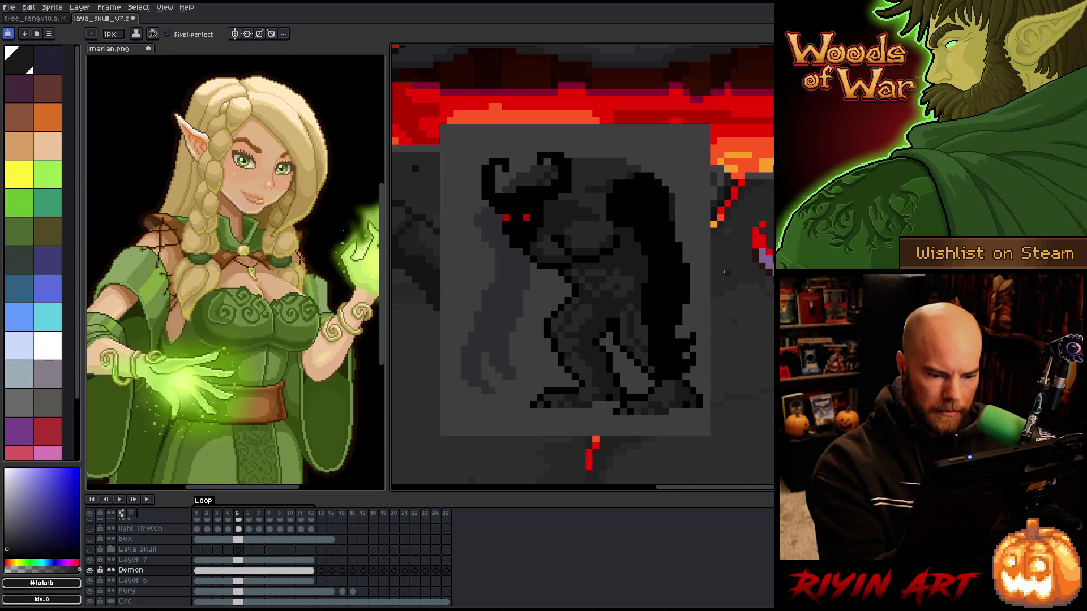
Sample the demon's black, dark grey and darker shades, then hide the lava scene layers
alt+click(635, 389)
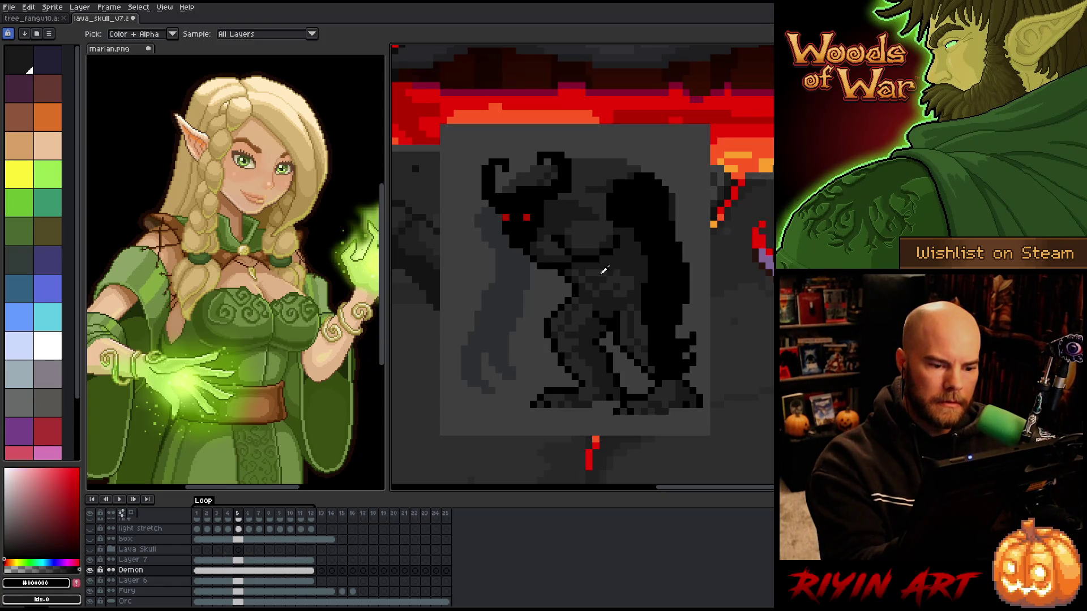
alt+click(609, 264)
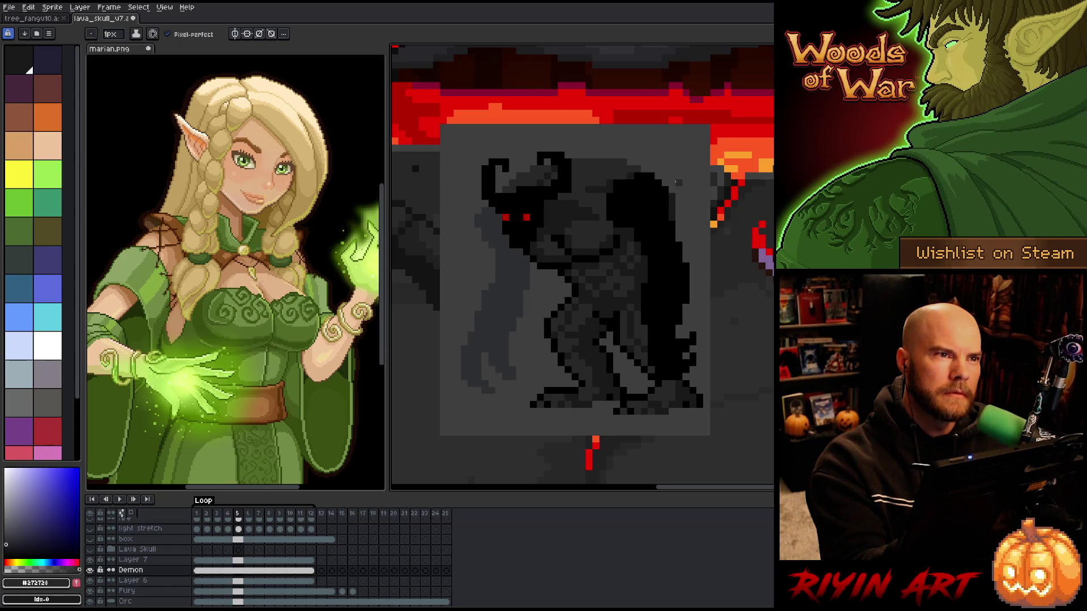
alt+click(617, 322)
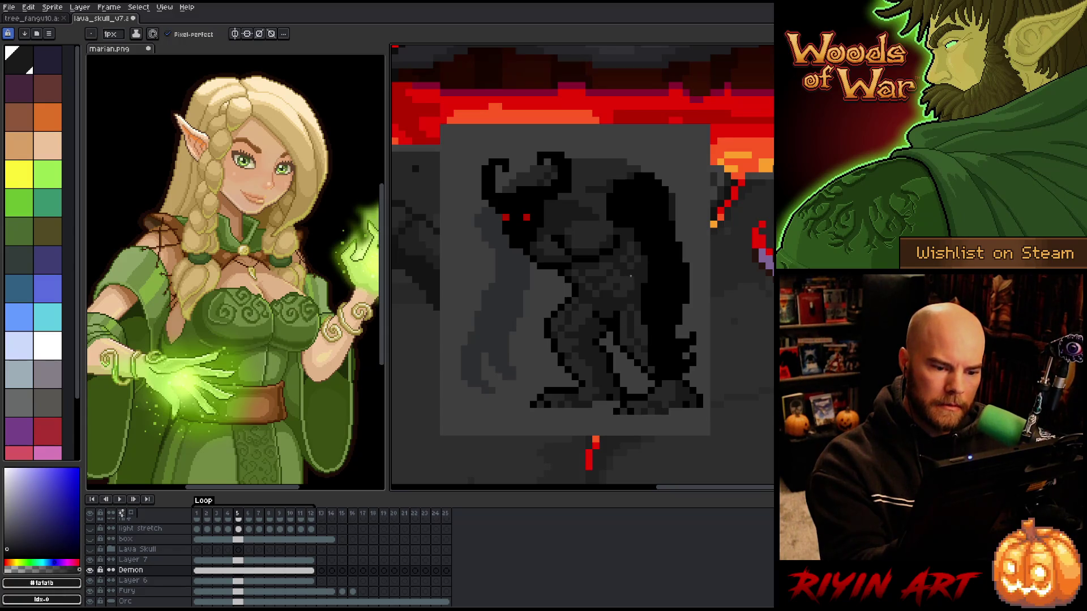
alt+click(607, 302)
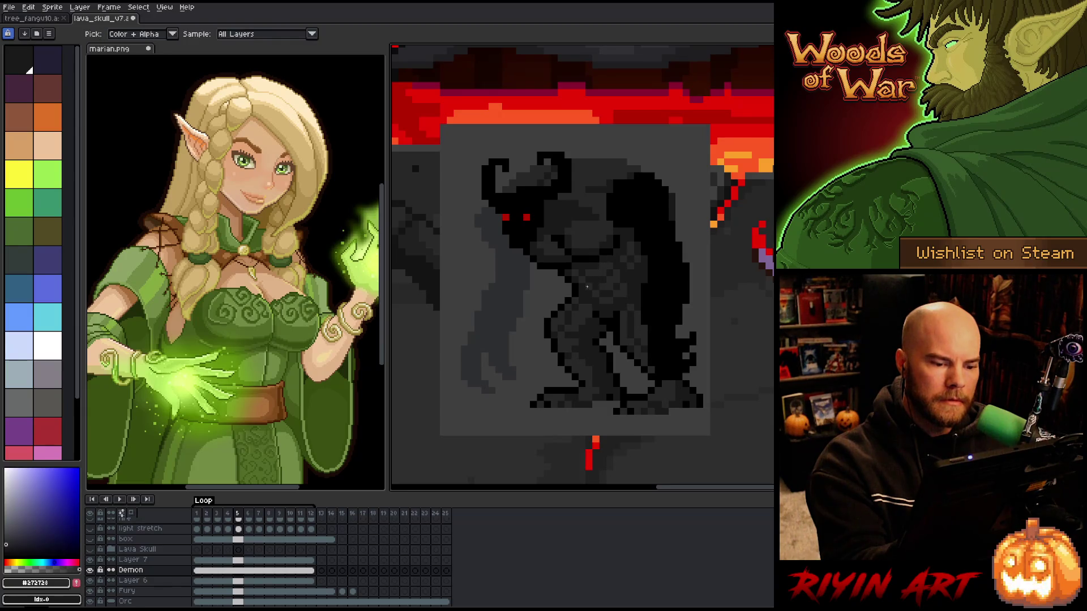
alt+click(616, 223)
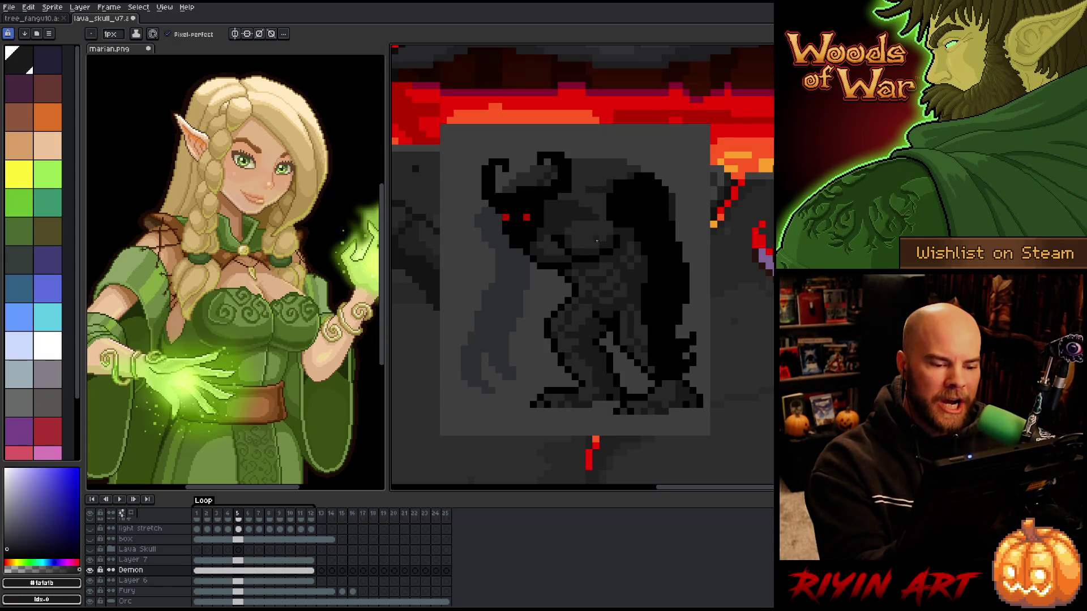
alt+click(701, 308)
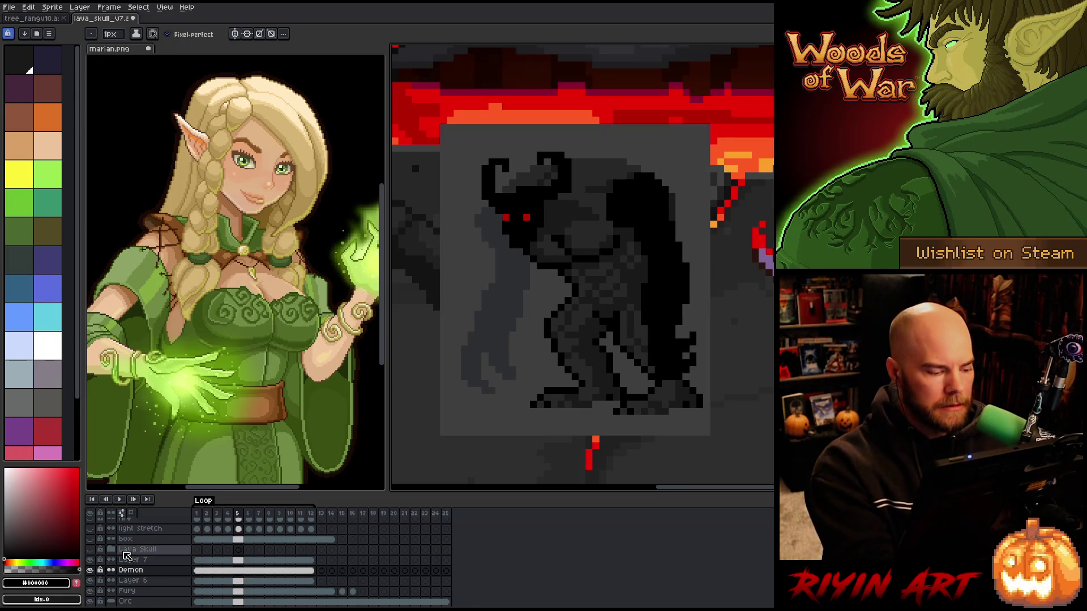
alt+click(89, 570)
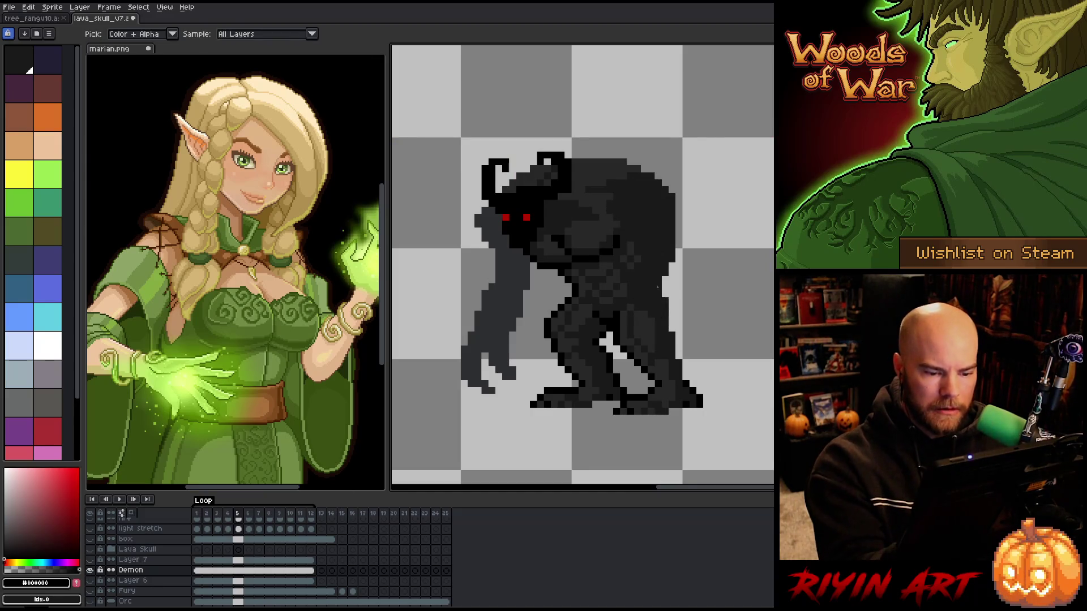
alt+click(678, 347)
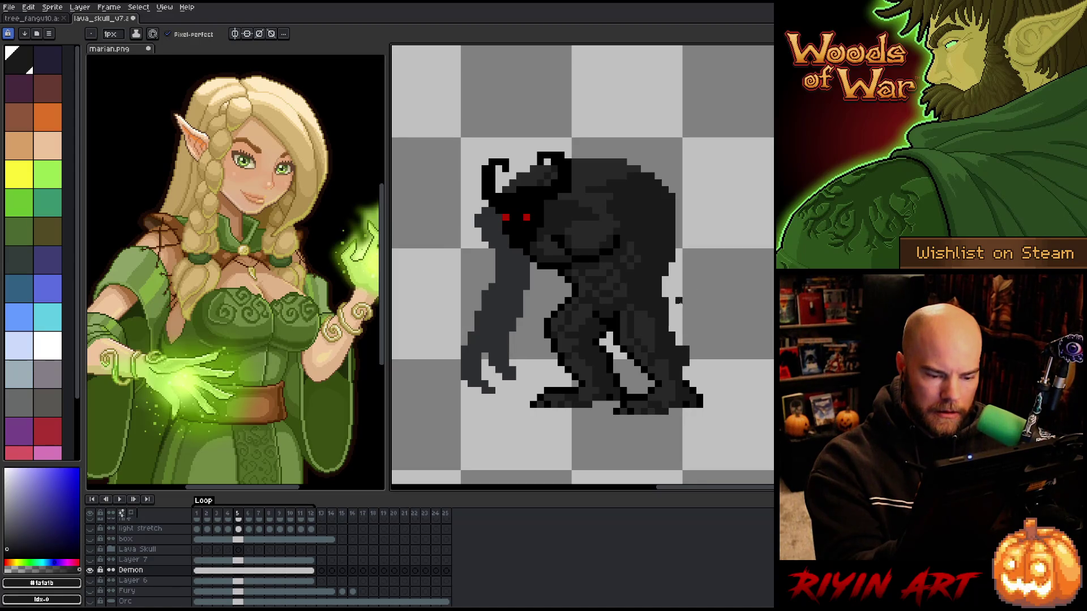
Outline the demon's right edge, shoulder and head top in black, then show Orc, Fury, Layer 6 and Layer 7
alt+click(678, 342)
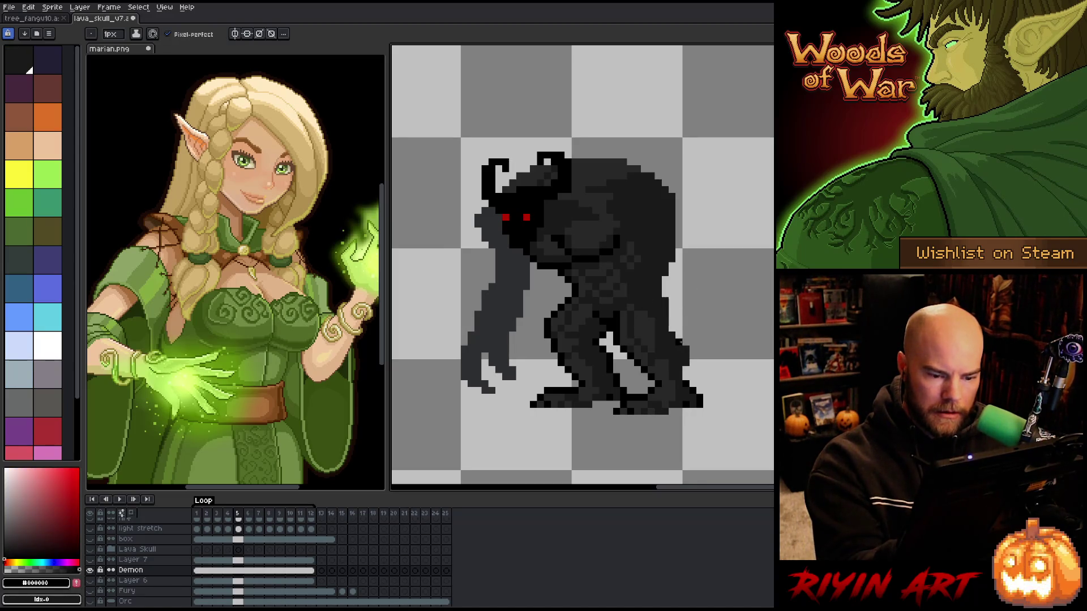
drag(685, 335, 685, 369)
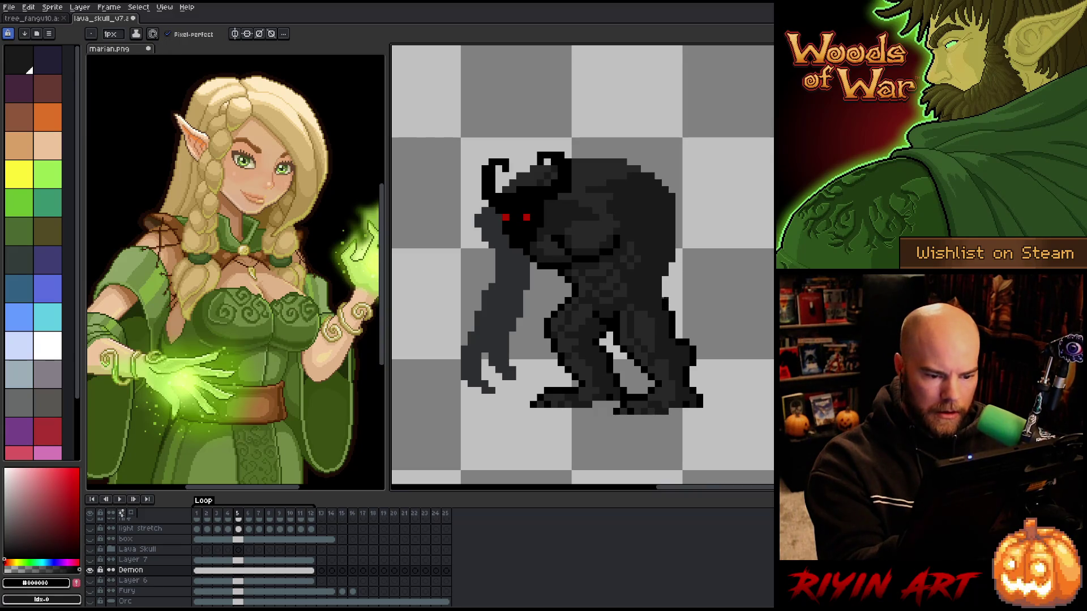
drag(672, 257, 678, 192)
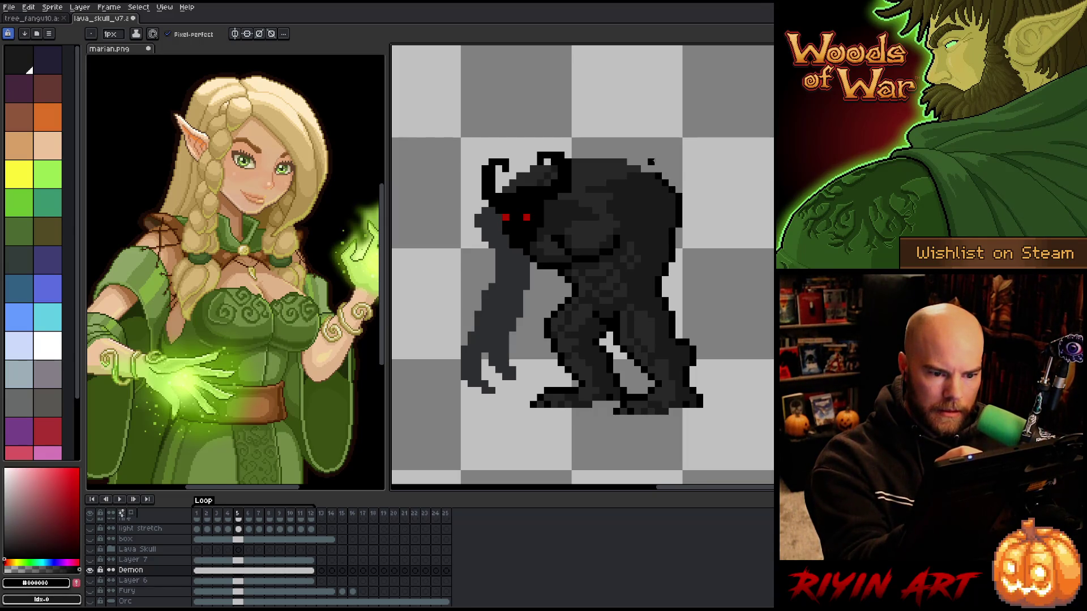
click(624, 161)
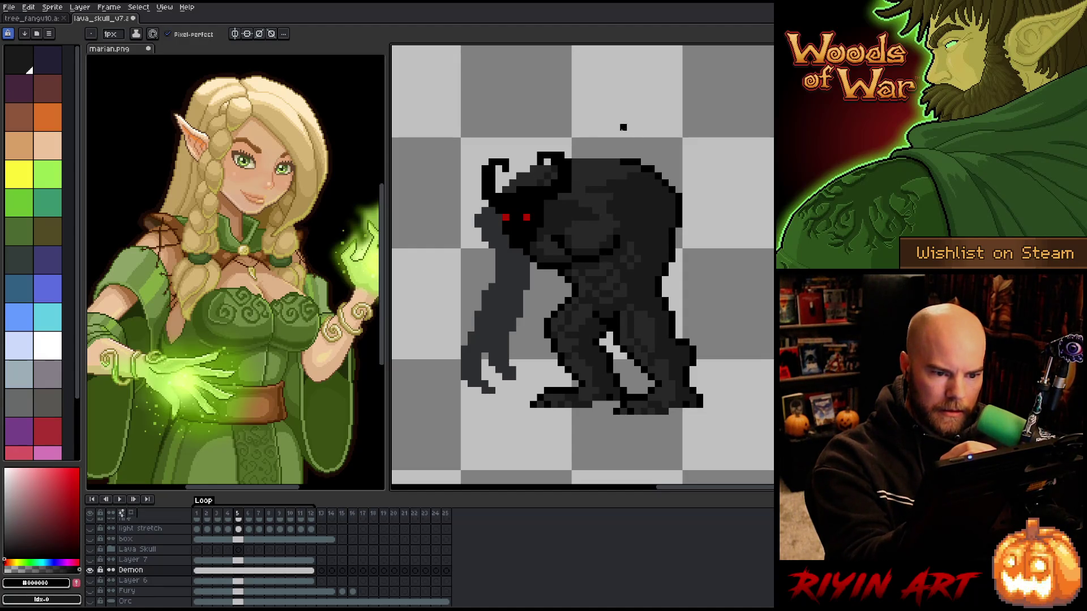
drag(616, 156, 573, 156)
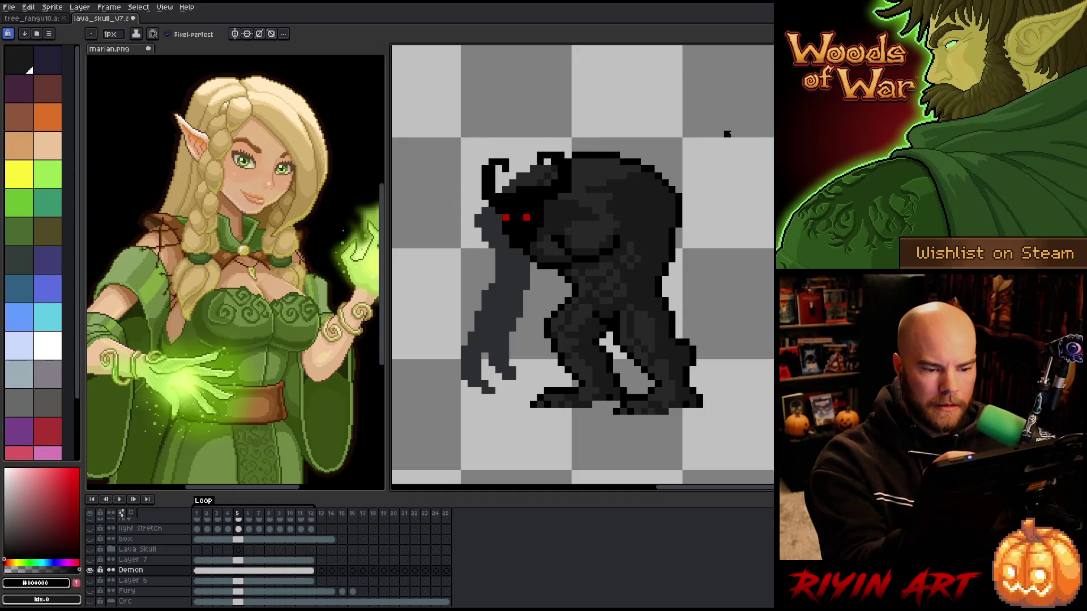
drag(98, 599, 91, 560)
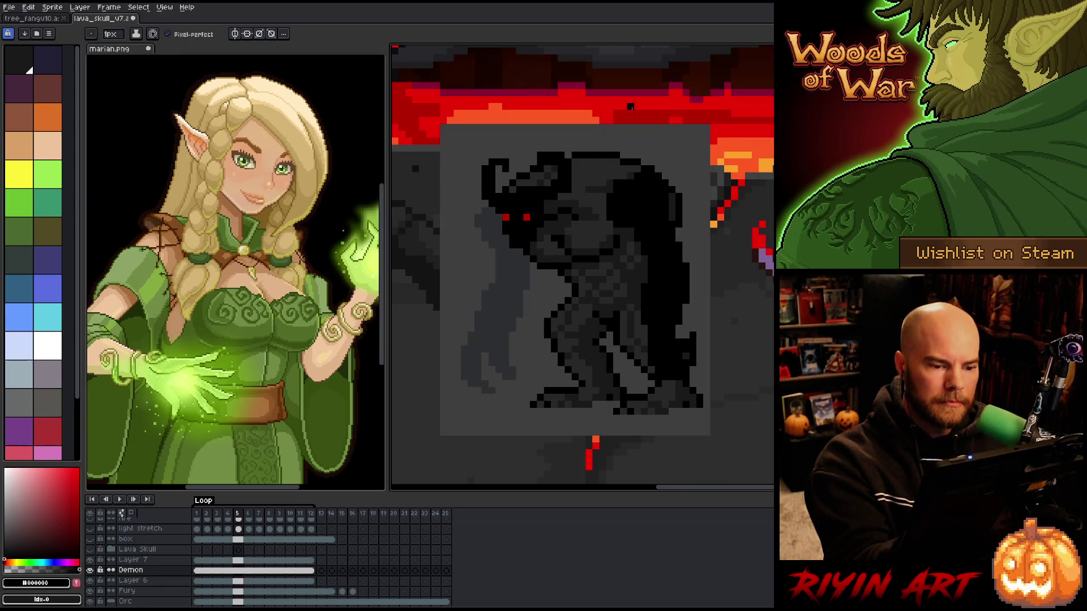
Sample the demon's dark grey and select Layer 7 at frame 1
alt+click(580, 183)
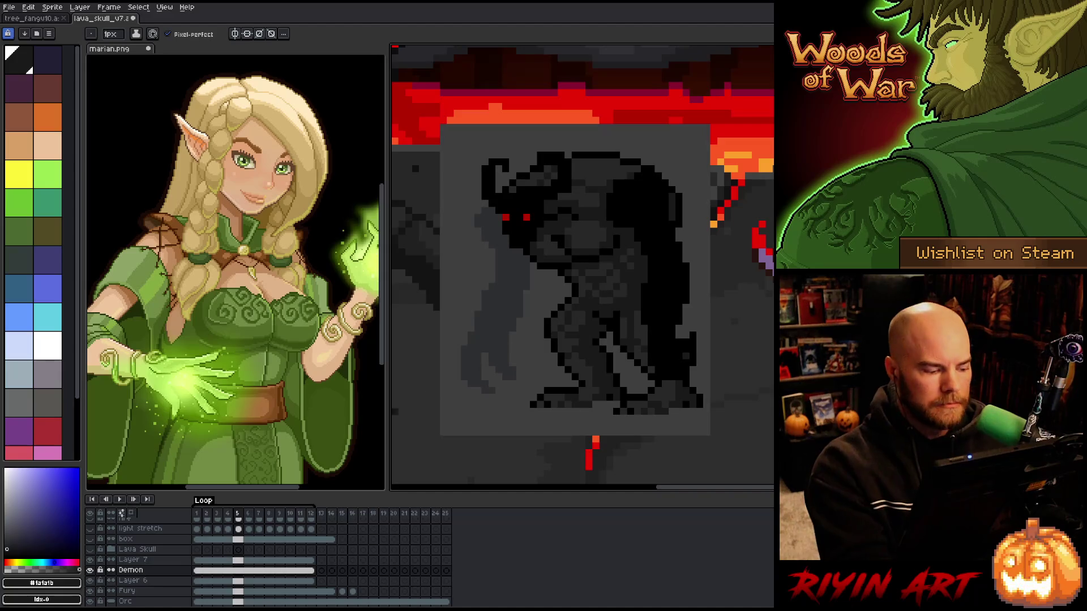
click(197, 560)
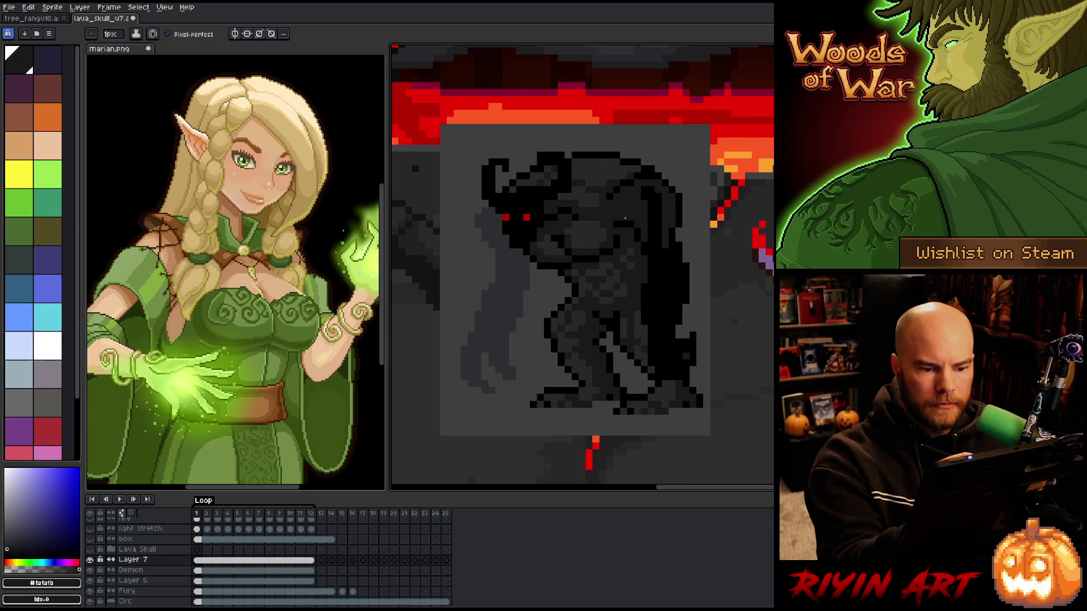
Sample pure black from the artwork while alternating between Pencil and Eraser
key(e)
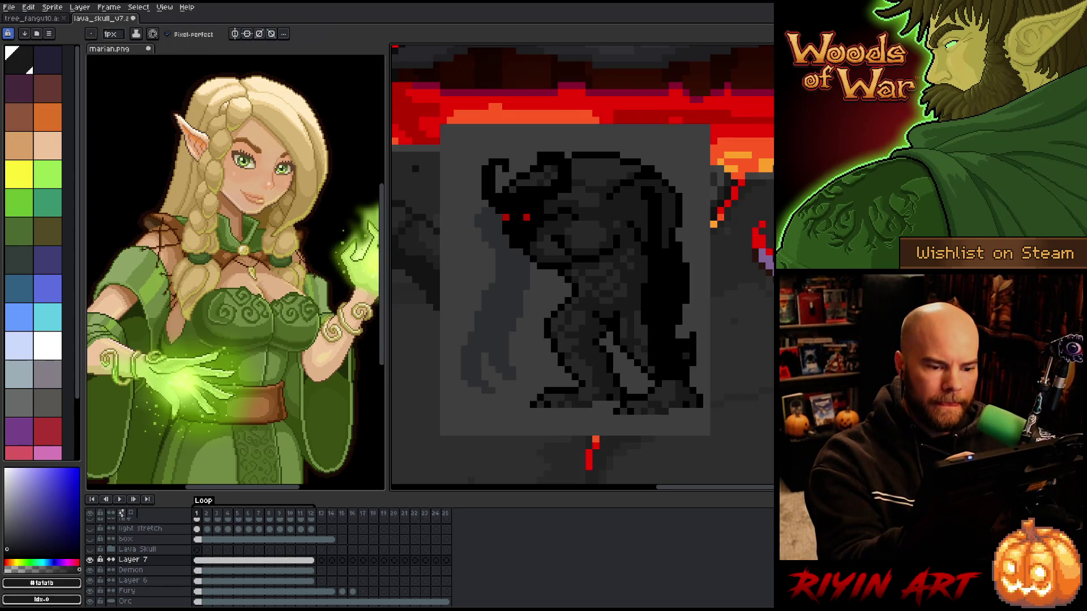
key(b)
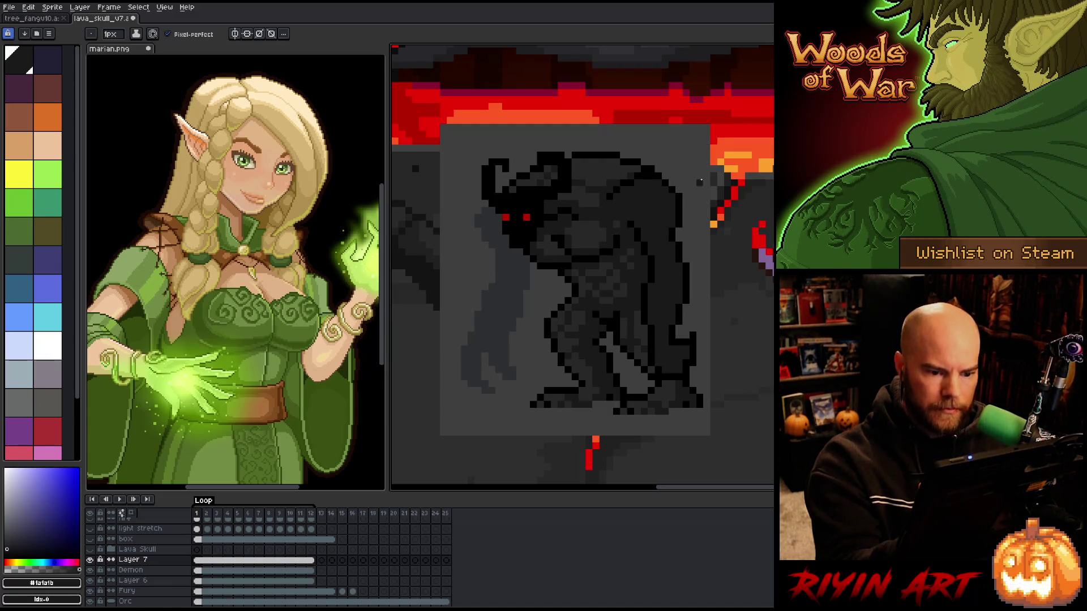
alt+click(677, 350)
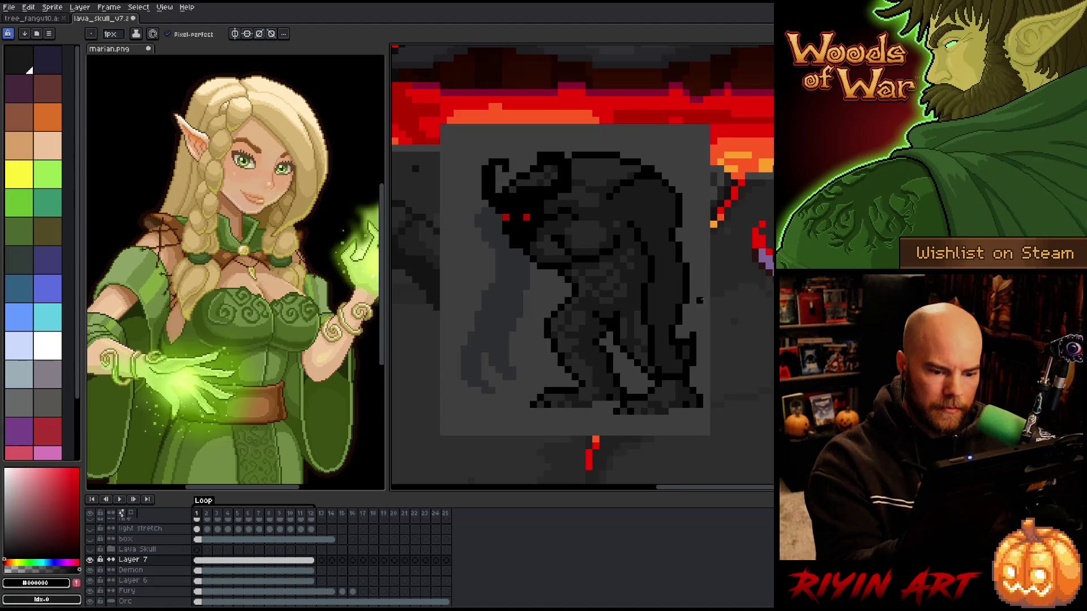
key(b)
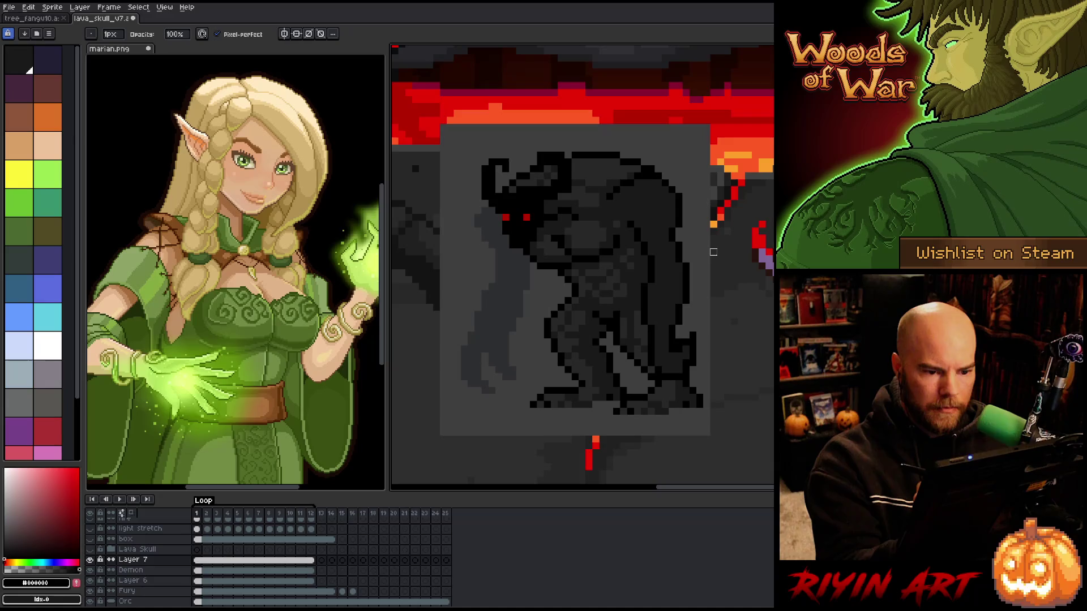
key(e)
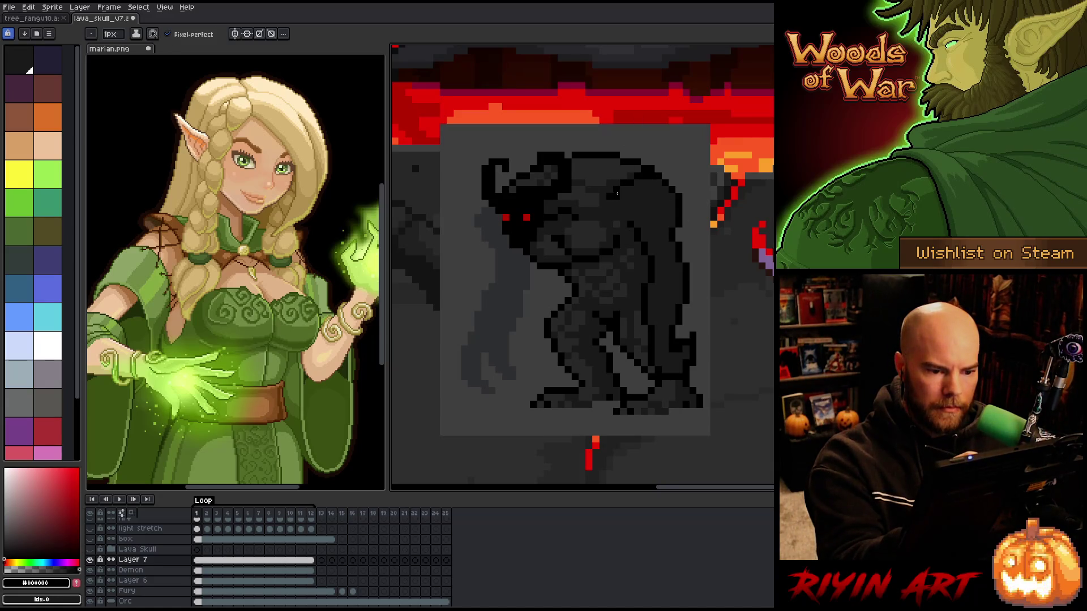
key(b)
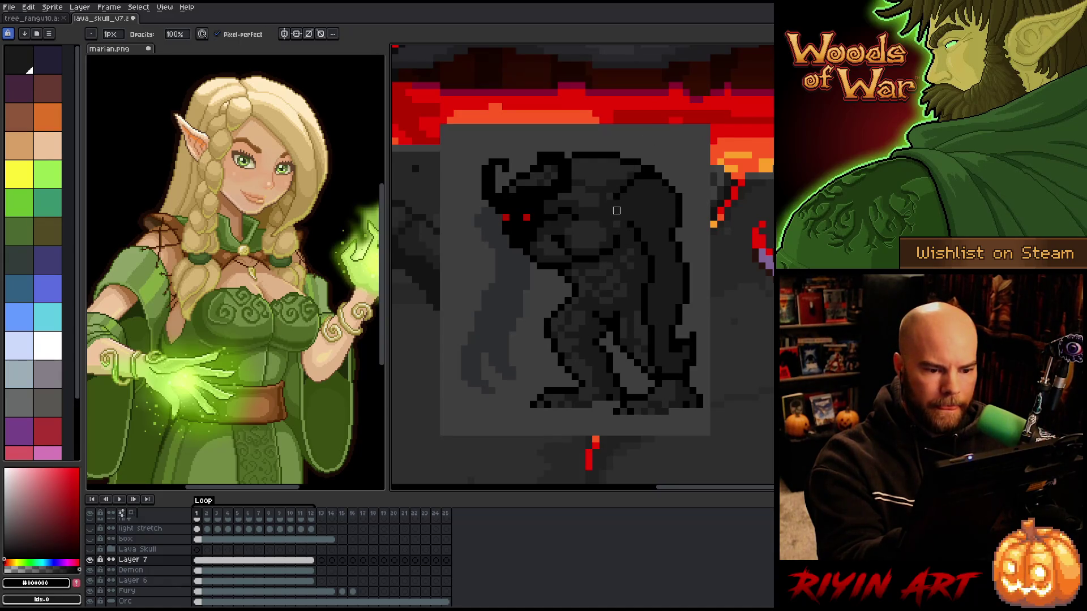
key(e)
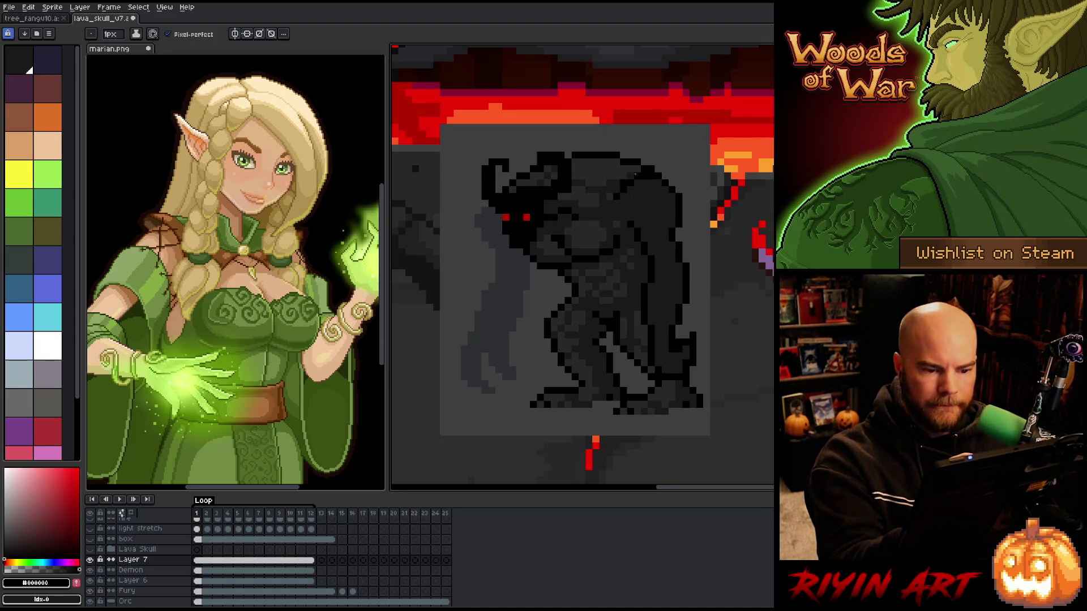
Draw a black diagonal line along the demon's arm, sampling black and greys #1a1a1b and #272728
alt+click(636, 190)
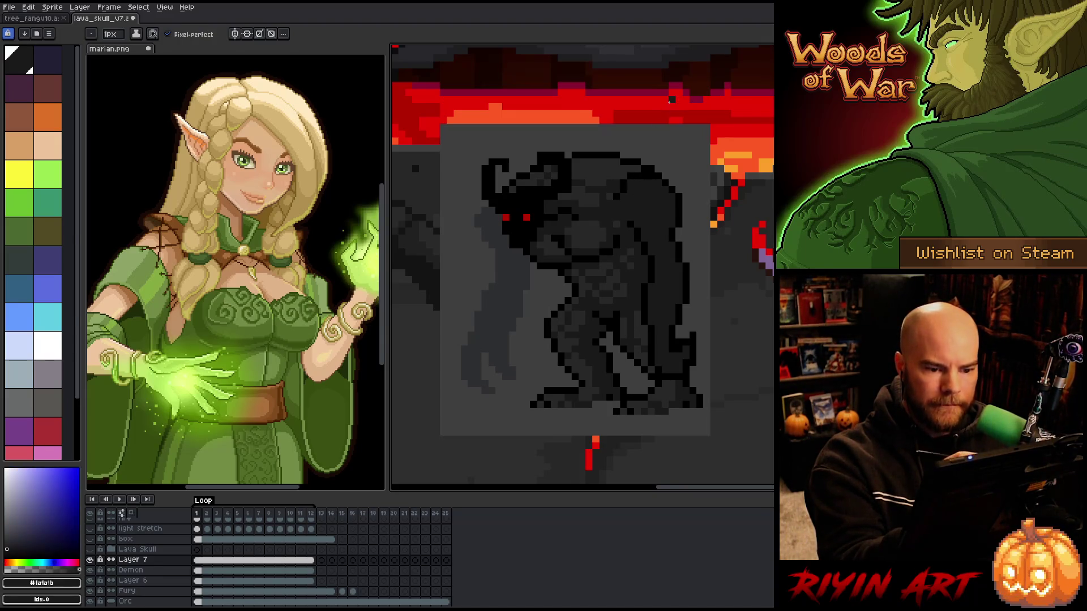
alt+click(637, 181)
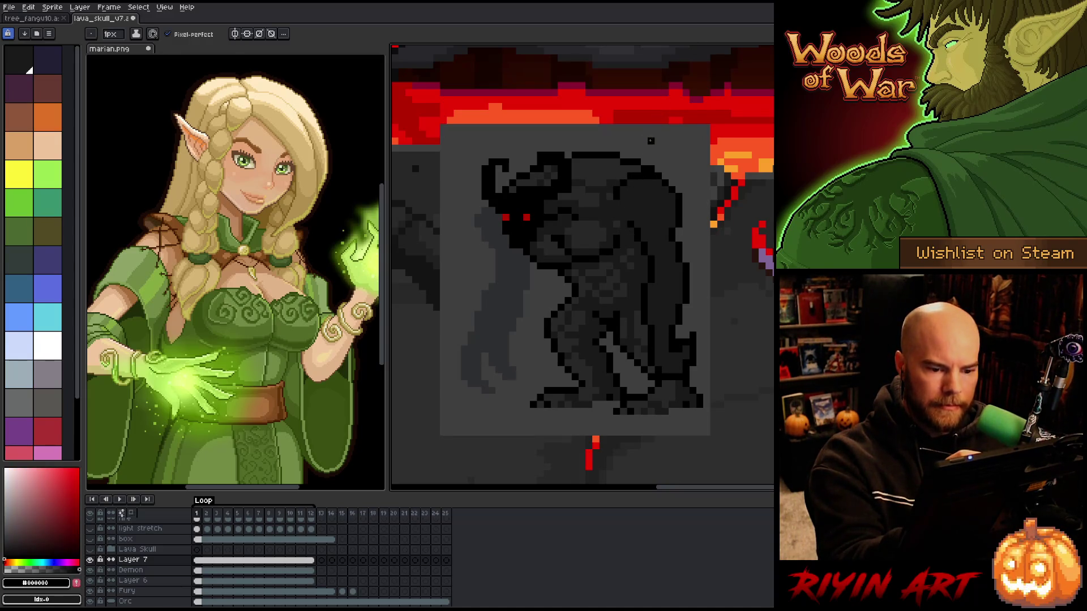
alt+click(610, 266)
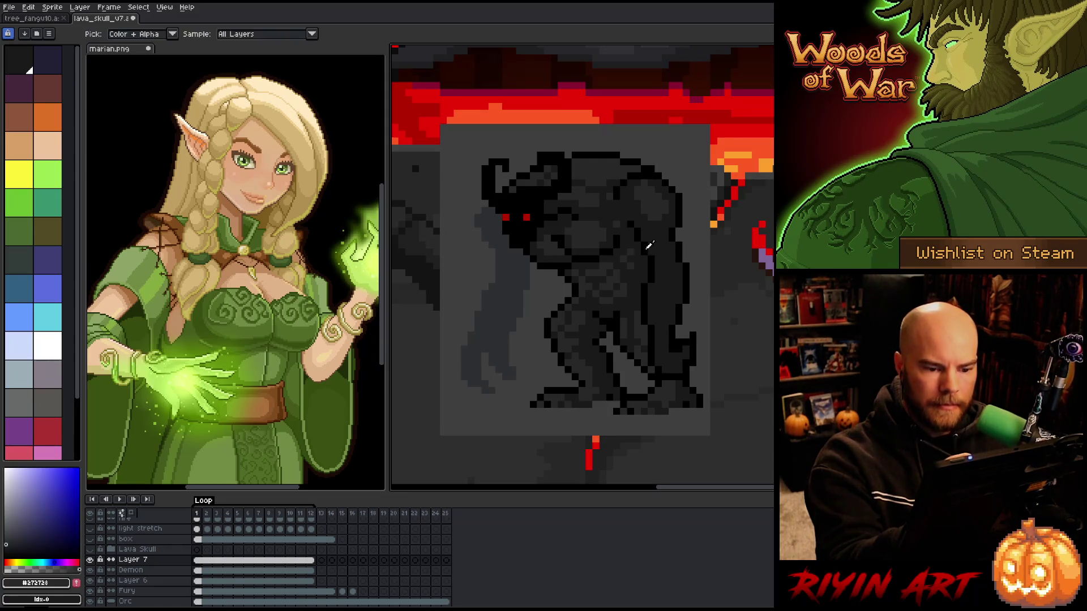
alt+click(636, 236)
drag(637, 245, 646, 263)
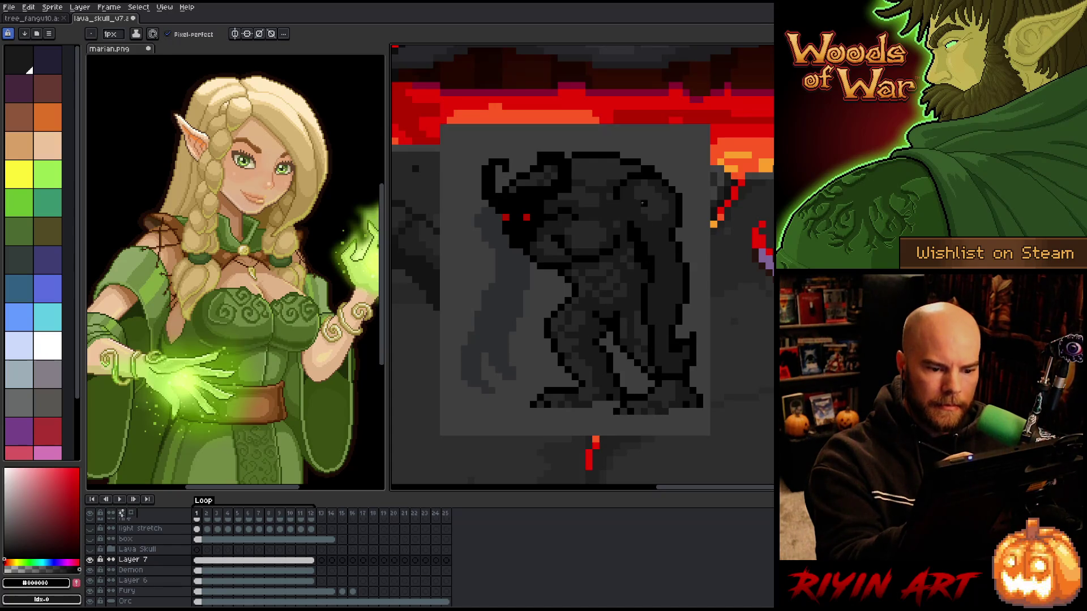
alt+click(645, 231)
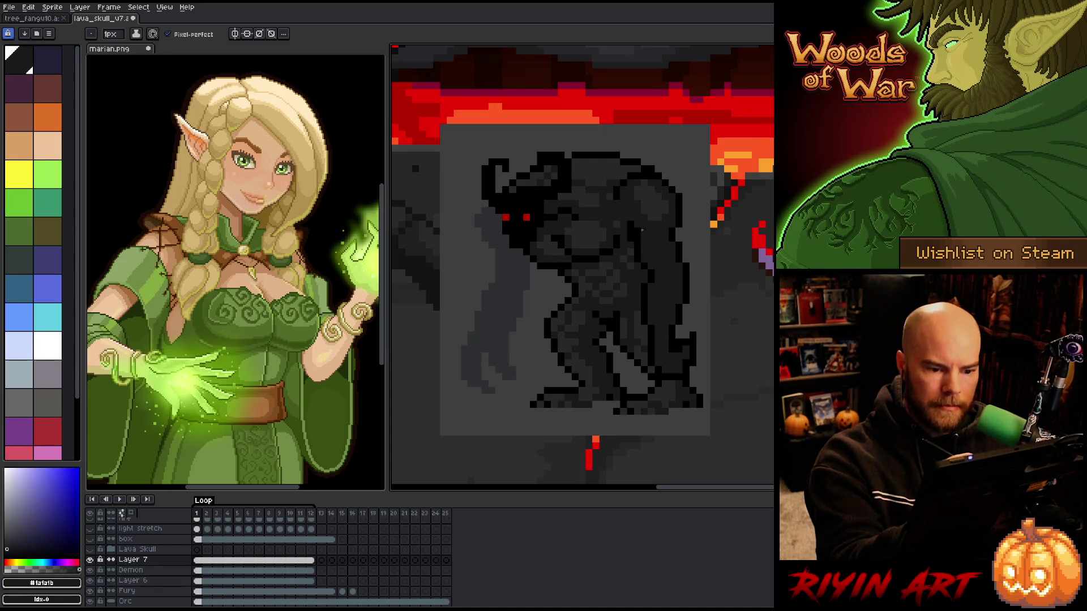
alt+click(643, 232)
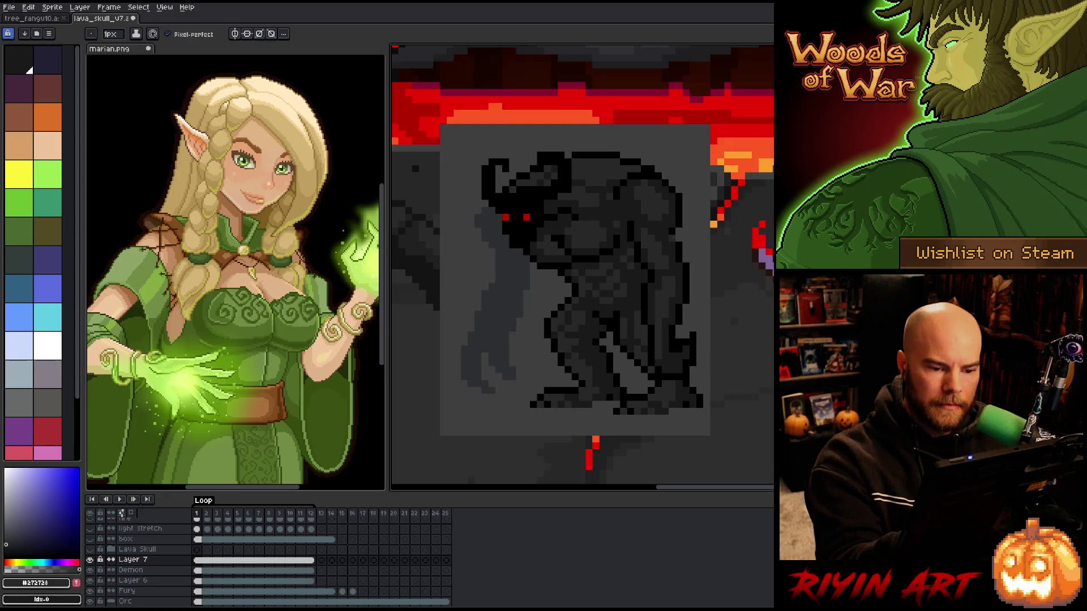
alt+click(677, 237)
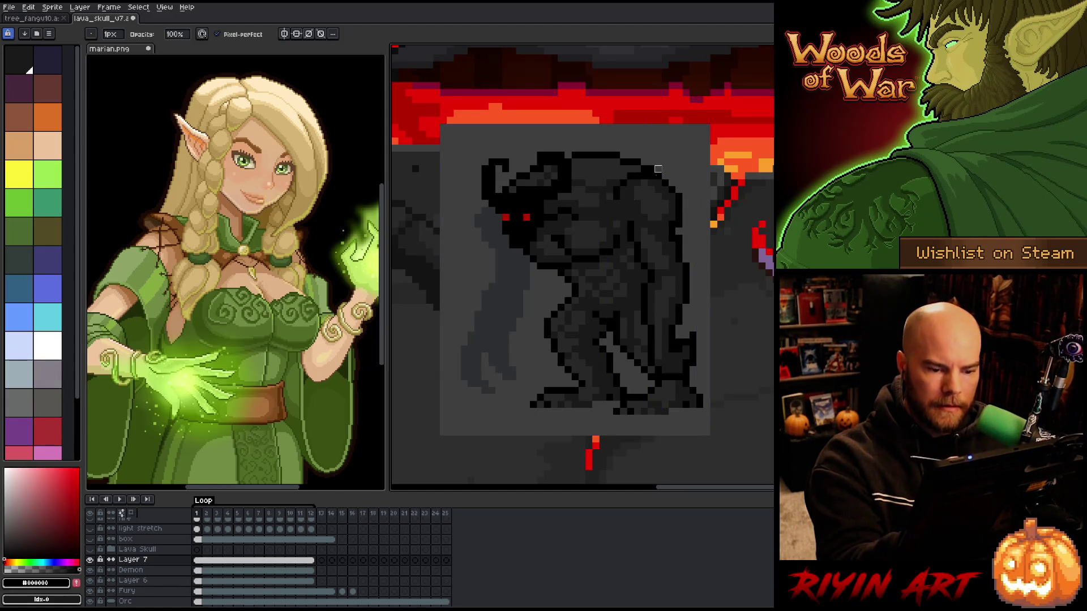
key(ctrl)
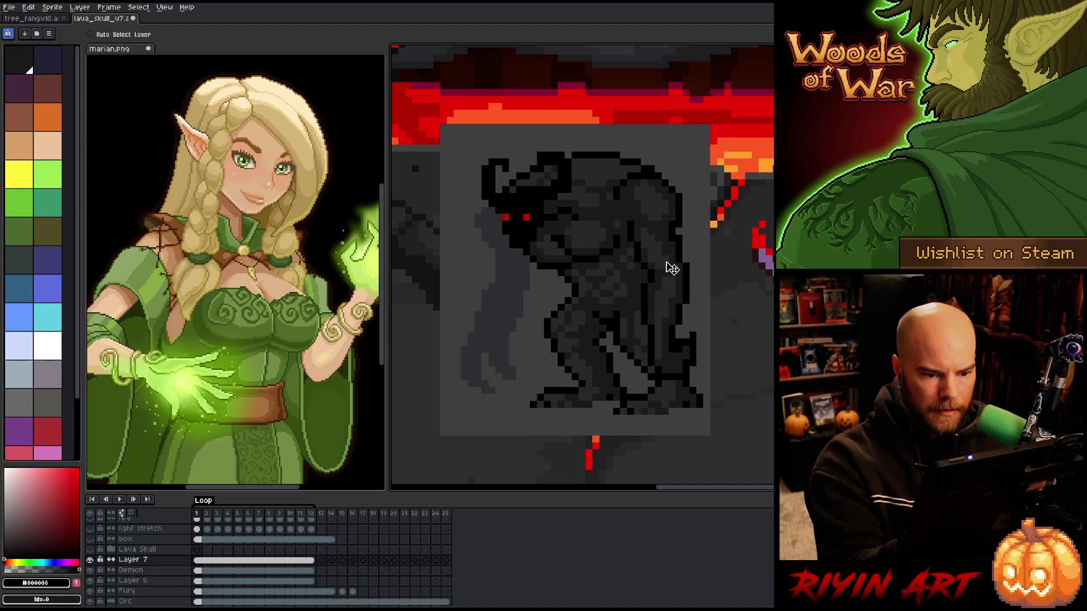
Nudge the arm layer one pixel left, undoing and redoing to compare
drag(672, 268, 667, 267)
key(ctrl+z)
key(ctrl+z)
key(ctrl+y)
key(ctrl+y)
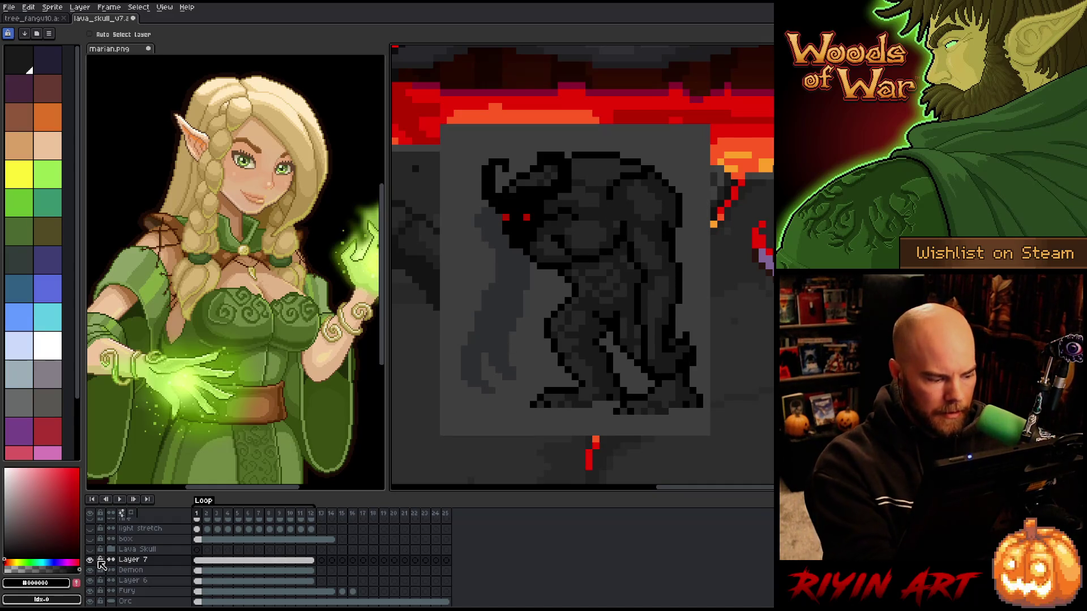
Solo Layer 7, add dark pixels along the arm's upper-right edge, then show all layers
key(i)
key(b)
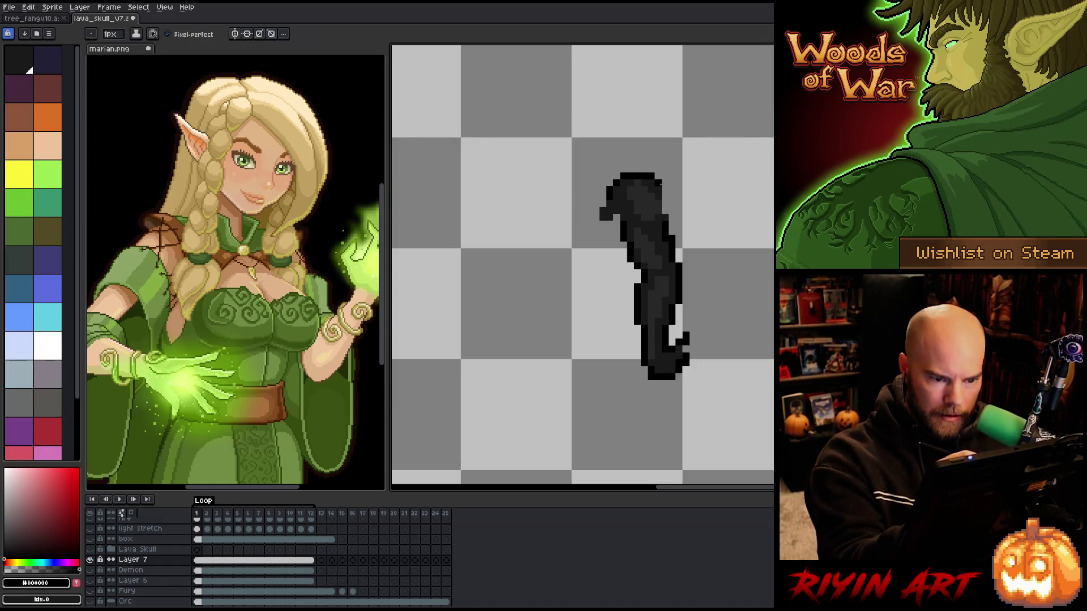
drag(665, 188, 673, 231)
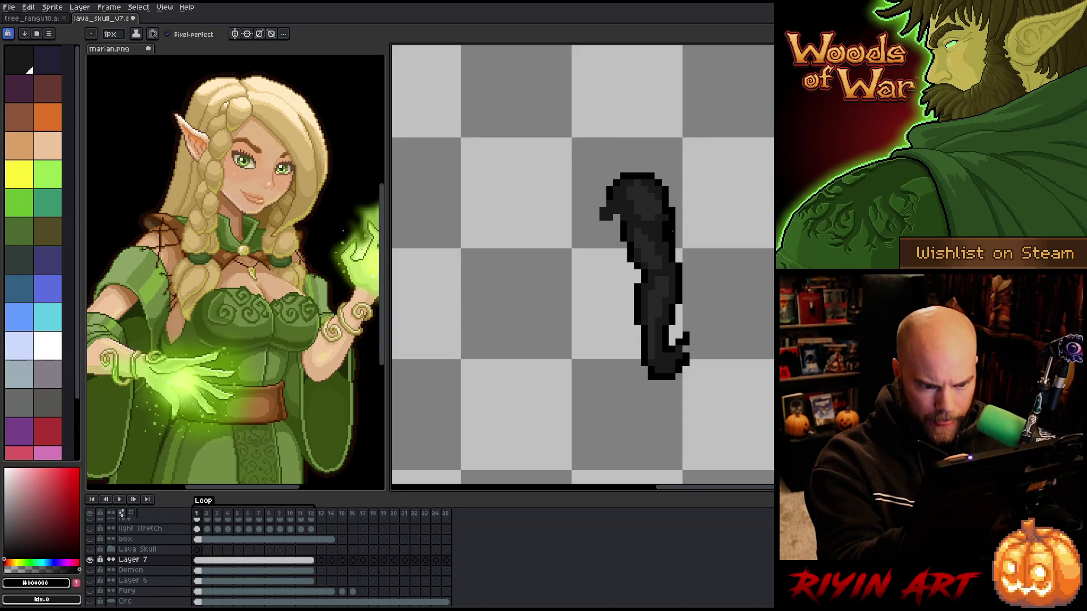
alt+click(669, 243)
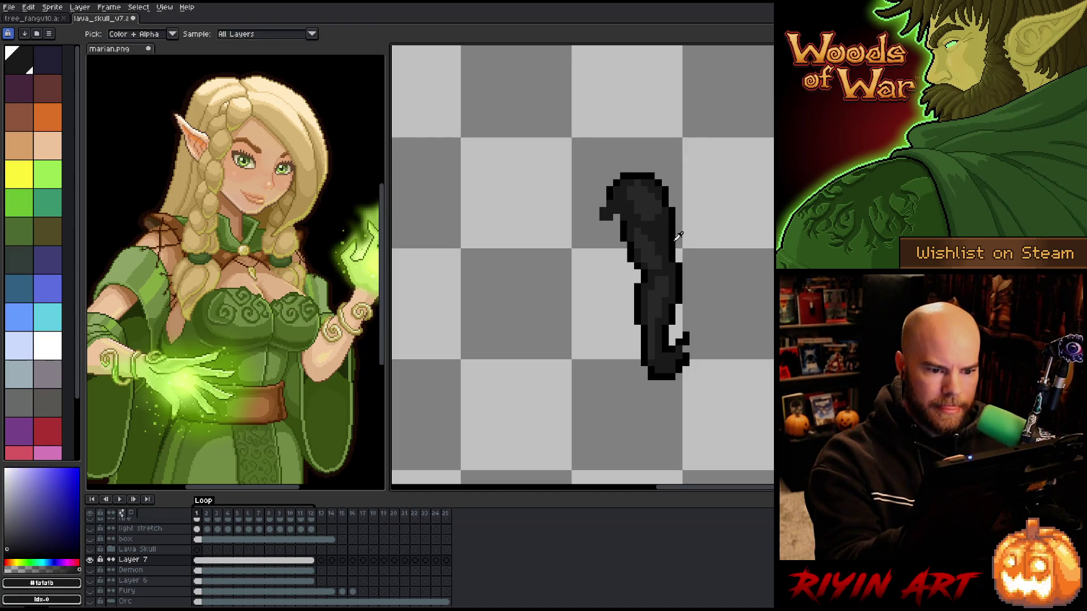
alt+click(668, 231)
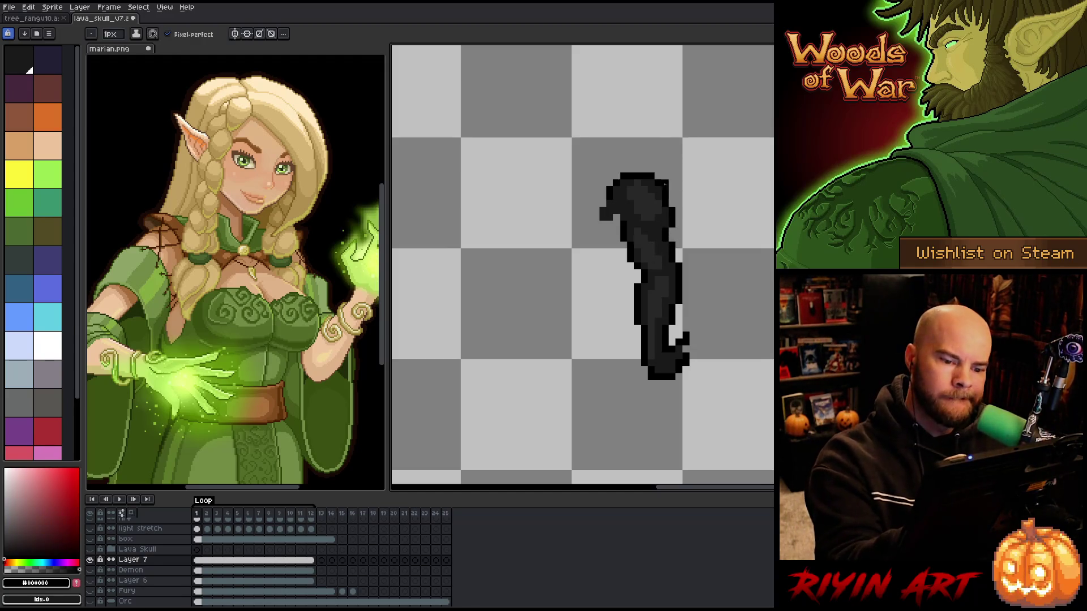
alt+click(650, 188)
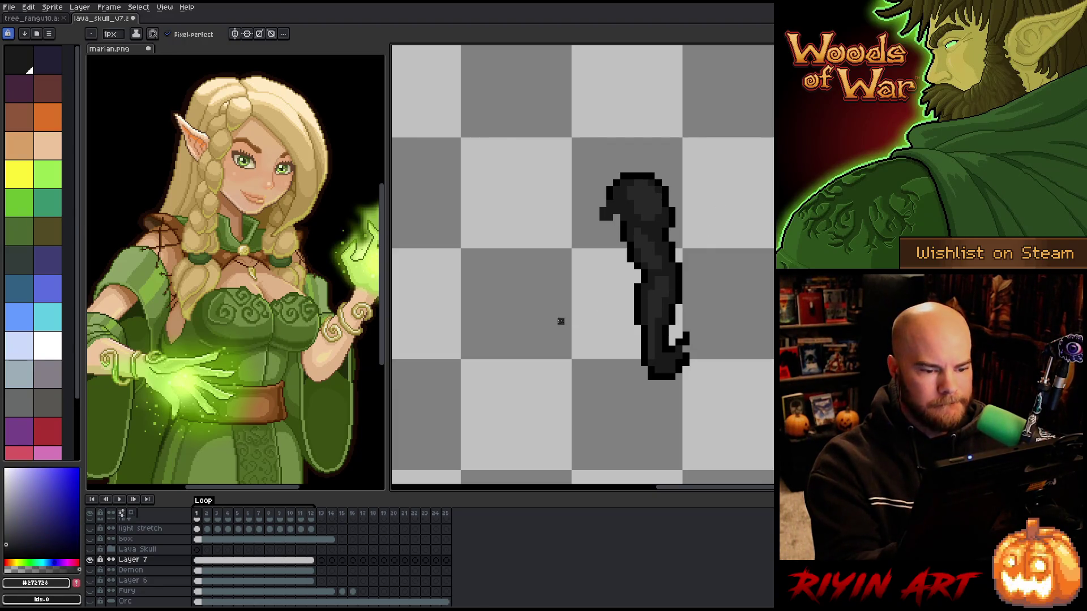
alt+click(625, 205)
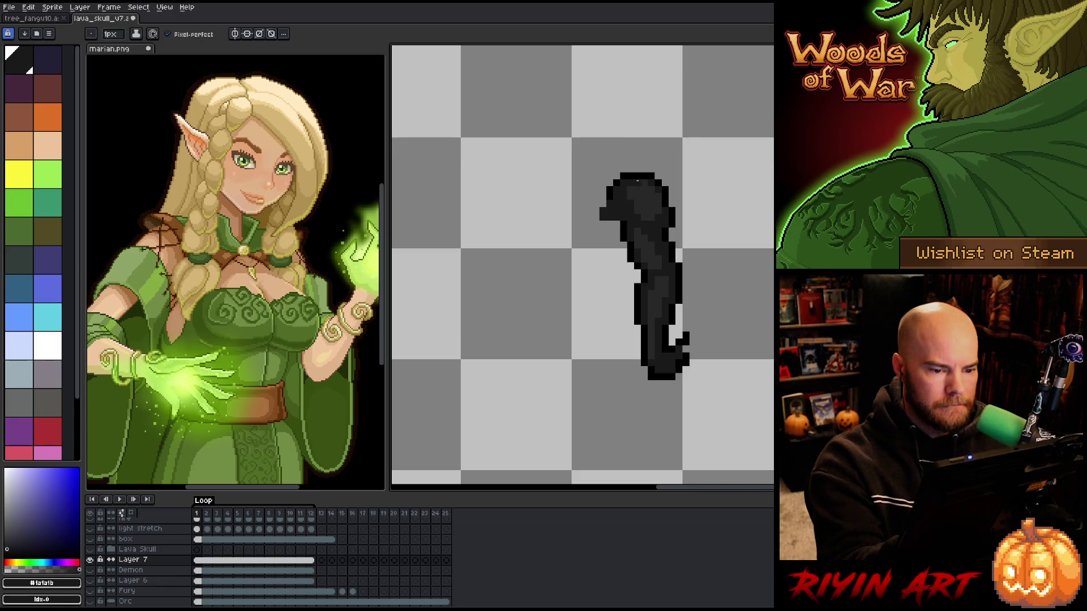
alt+click(90, 559)
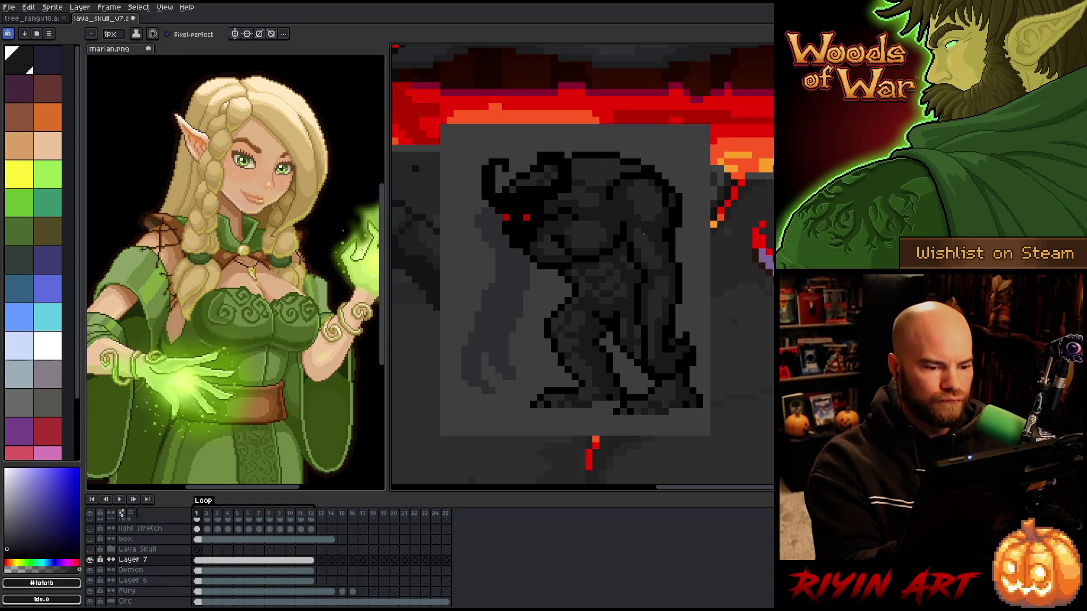
On the Demon layer, fill the light-grey left arm with the demon's dark grey
click(197, 571)
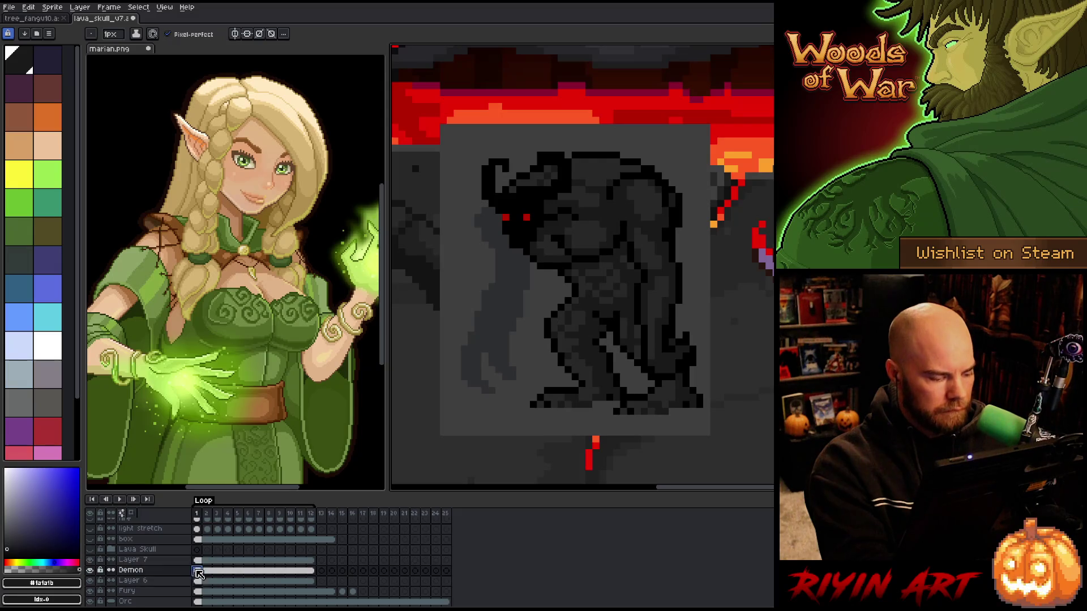
key(v)
key(b)
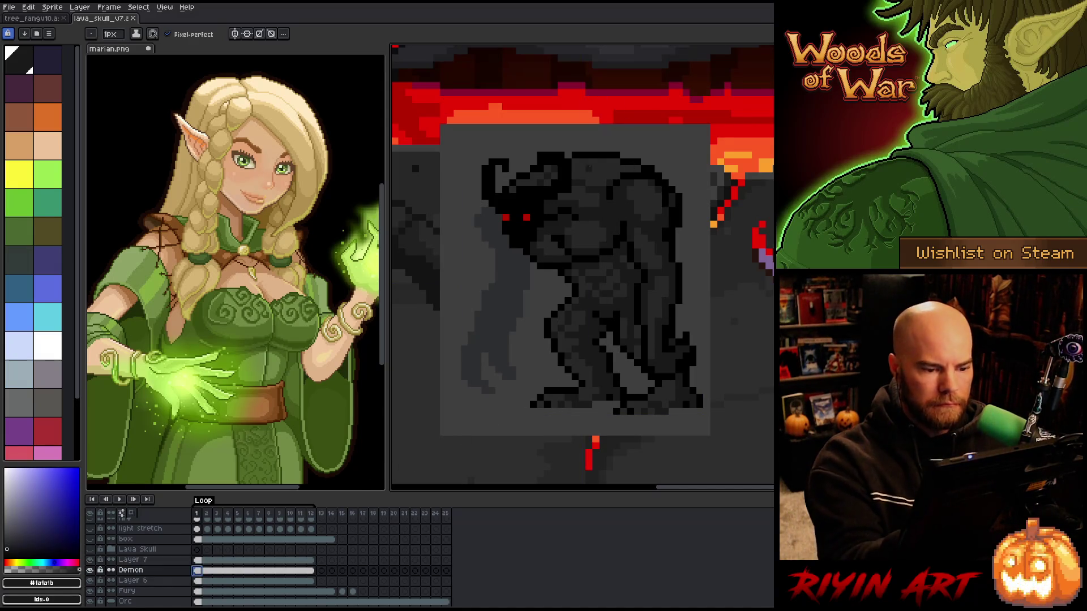
alt+click(612, 195)
key(g)
click(498, 300)
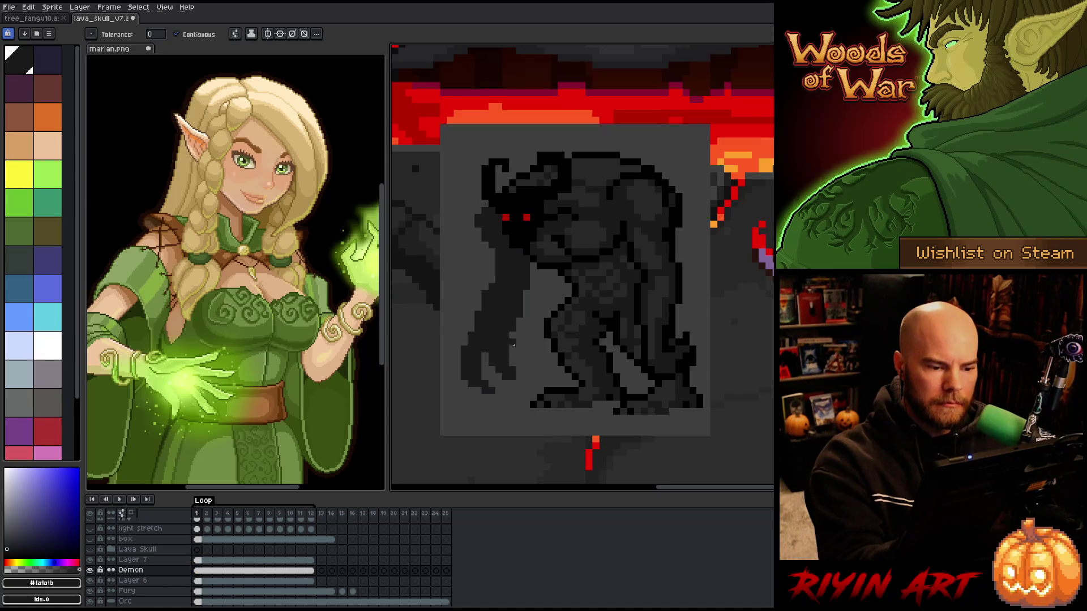
alt+click(555, 262)
alt+click(555, 262)
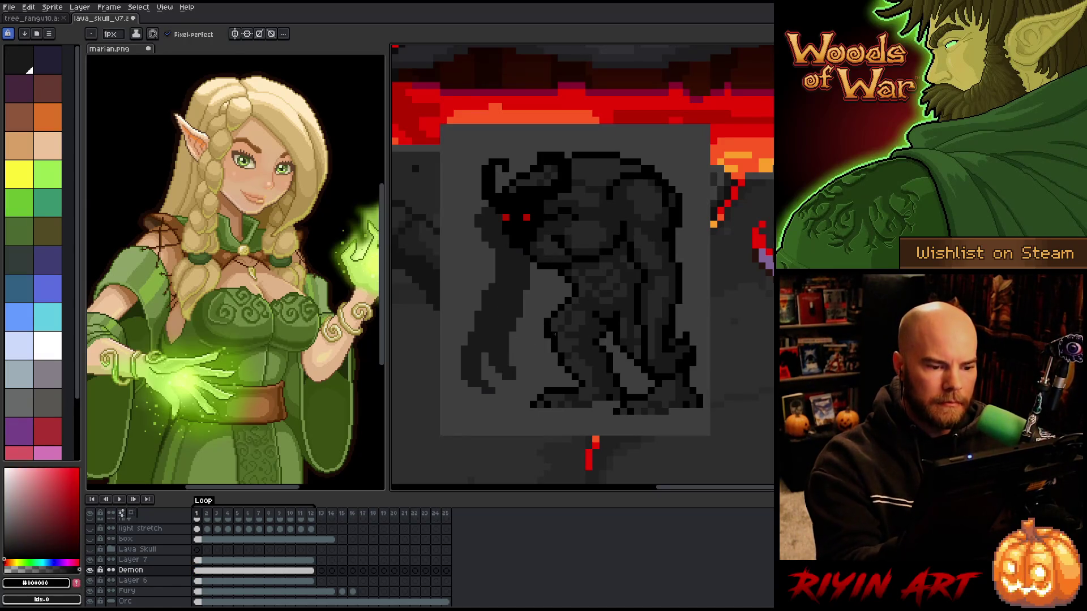
Lasso the left arm, give it a black outline, mirror it horizontally, and deselect
key(m)
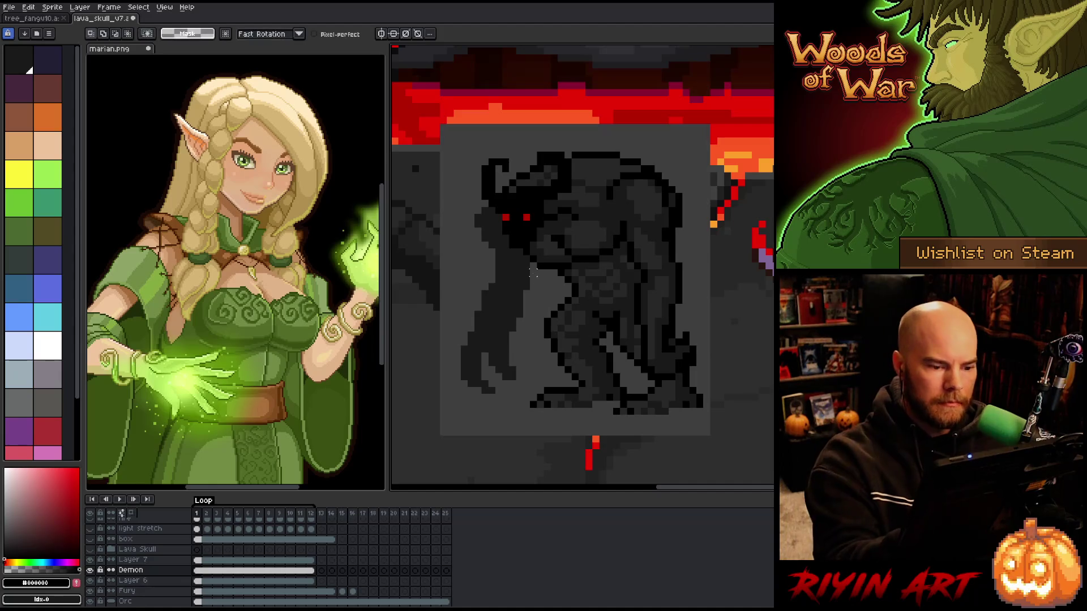
mouse_move(533, 266)
mouse_down()
mouse_move(534, 297)
mouse_move(475, 405)
mouse_move(463, 207)
mouse_move(499, 223)
mouse_move(532, 265)
mouse_up()
key(b)
key(shift+o)
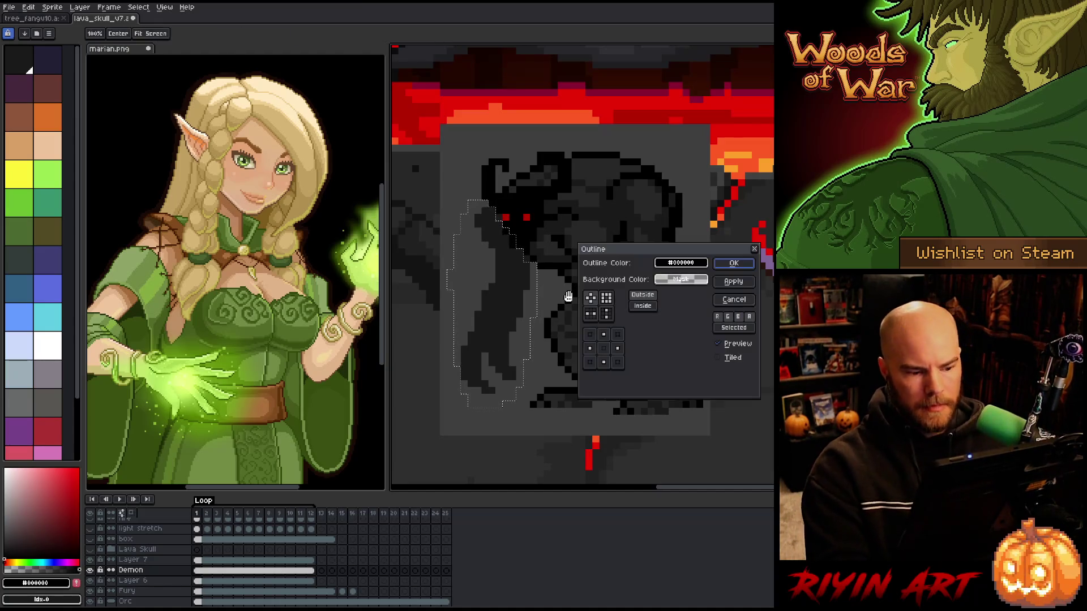
click(734, 262)
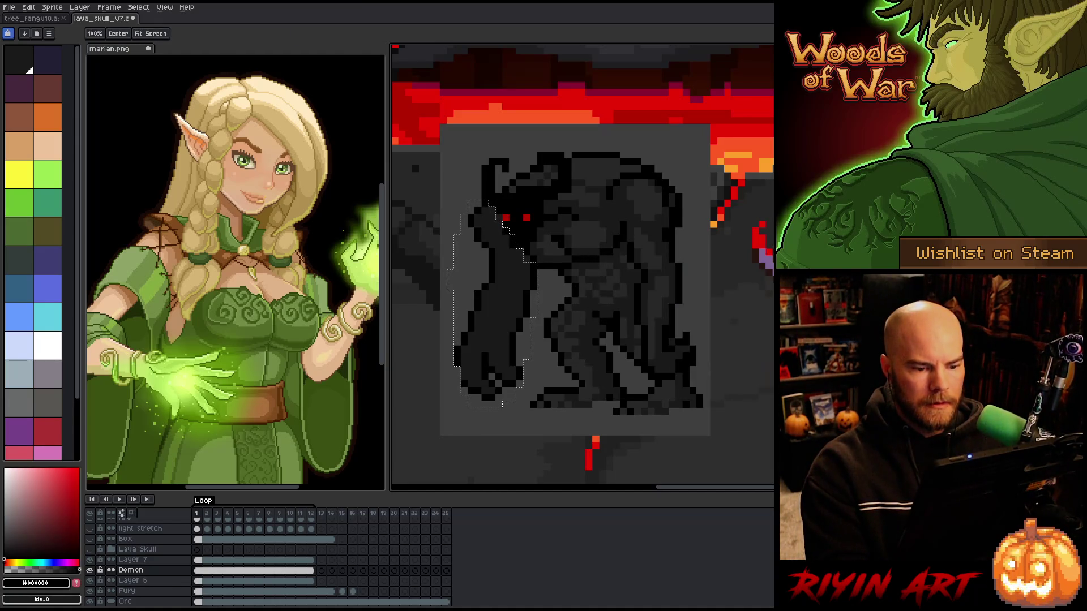
key(shift+h)
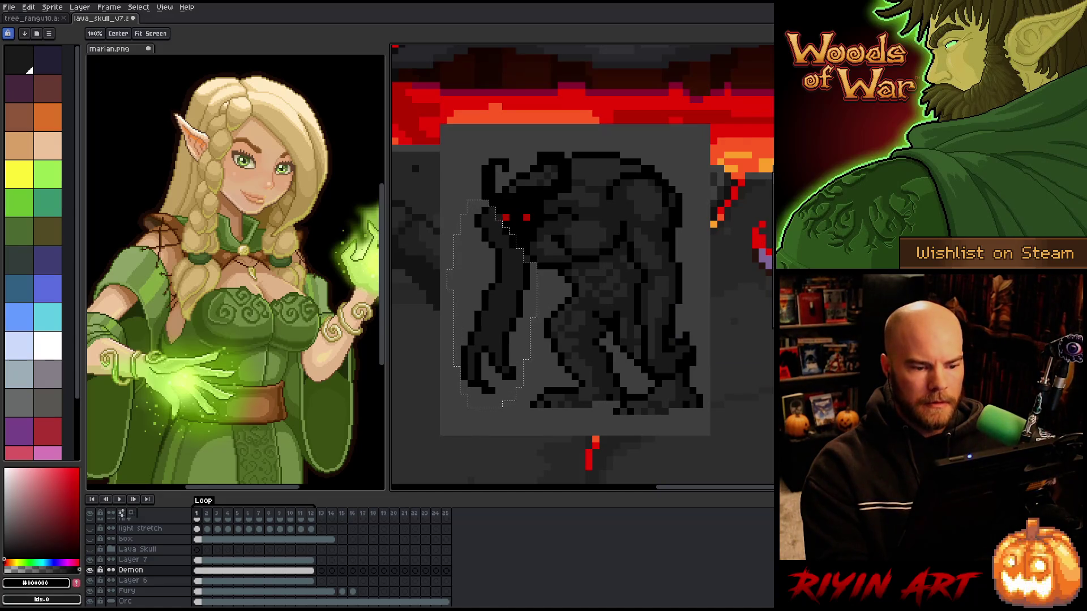
key(v)
key(ctrl+d)
key(i)
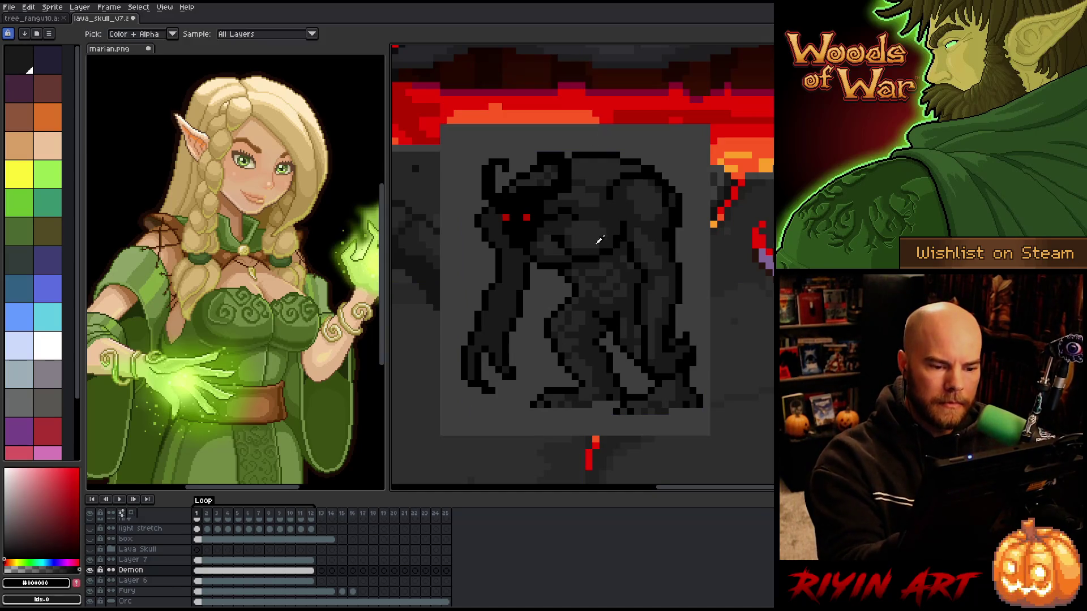
click(600, 242)
key(b)
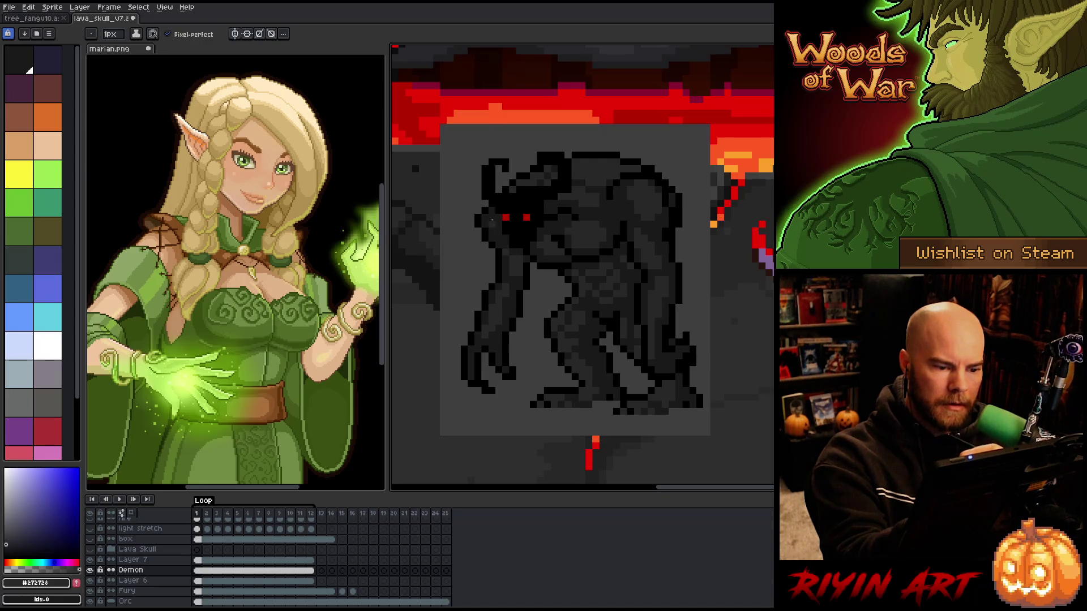
alt+click(491, 212)
alt+click(488, 217)
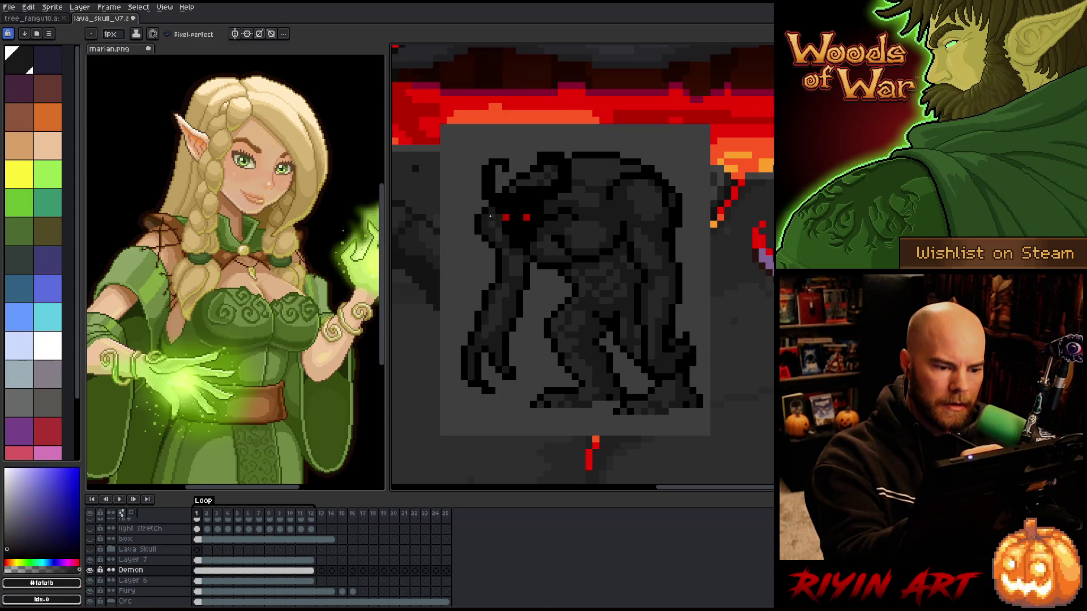
alt+click(495, 207)
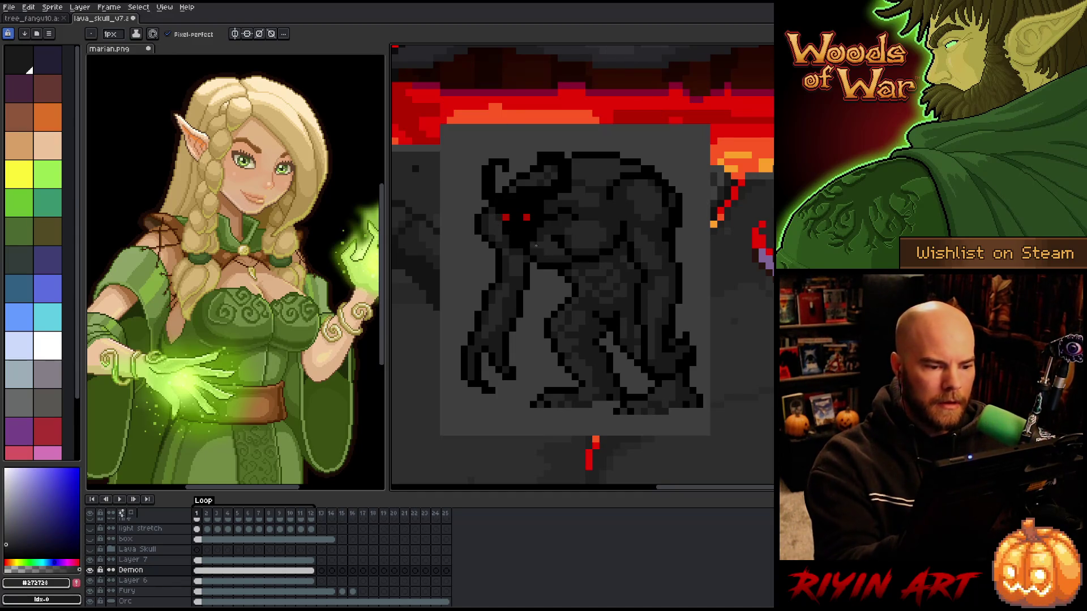
alt+click(499, 228)
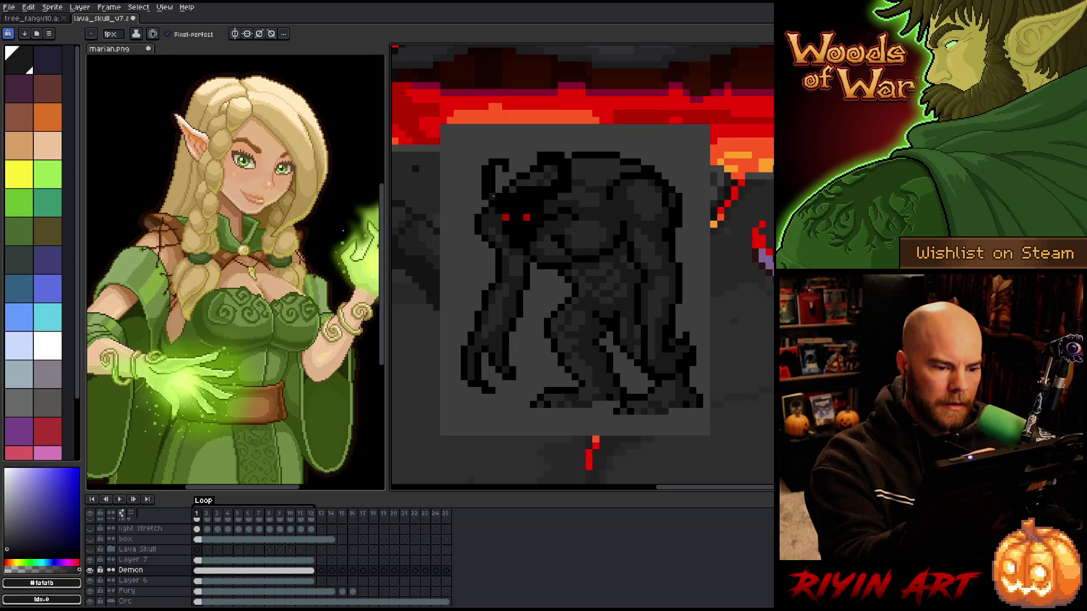
alt+click(485, 229)
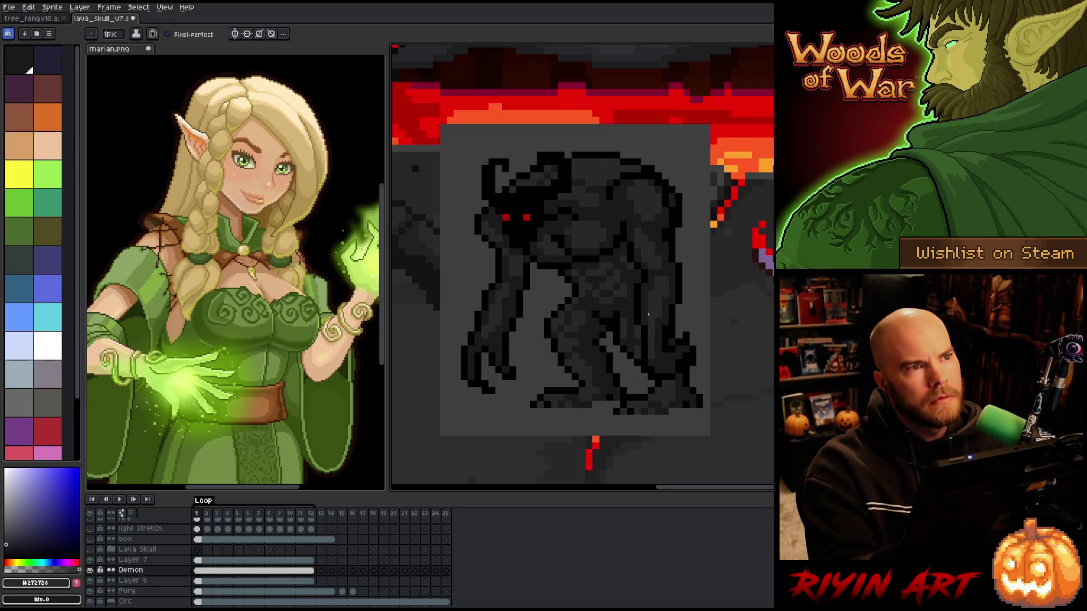
On Layer 7, move the demon's lower-right leg slightly left and down
key(Up)
key(m)
mouse_move(688, 274)
mouse_down()
mouse_move(620, 291)
mouse_move(722, 385)
mouse_move(705, 298)
mouse_up()
drag(687, 371, 648, 393)
key(Return)
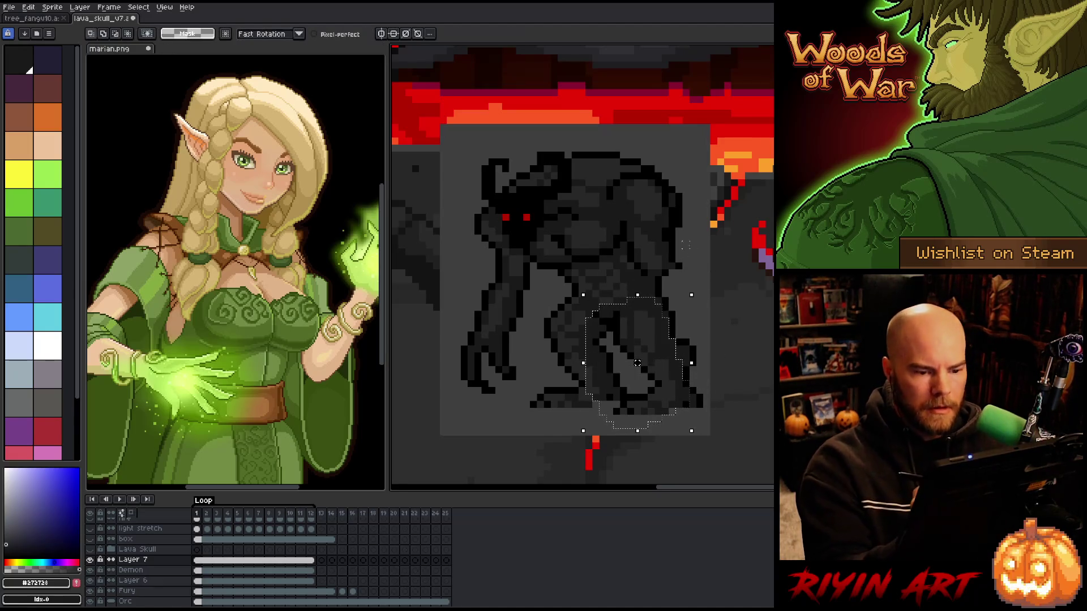
key(ctrl+d)
Pick black and pencil an outline down the demon's right arm
key(b)
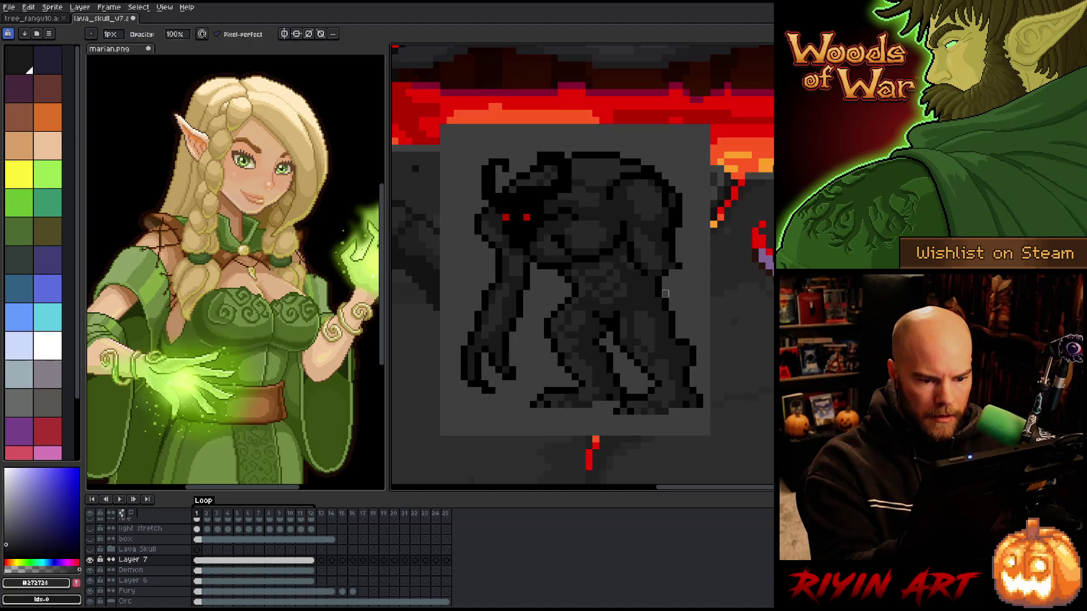
alt+click(678, 273)
drag(677, 281, 668, 311)
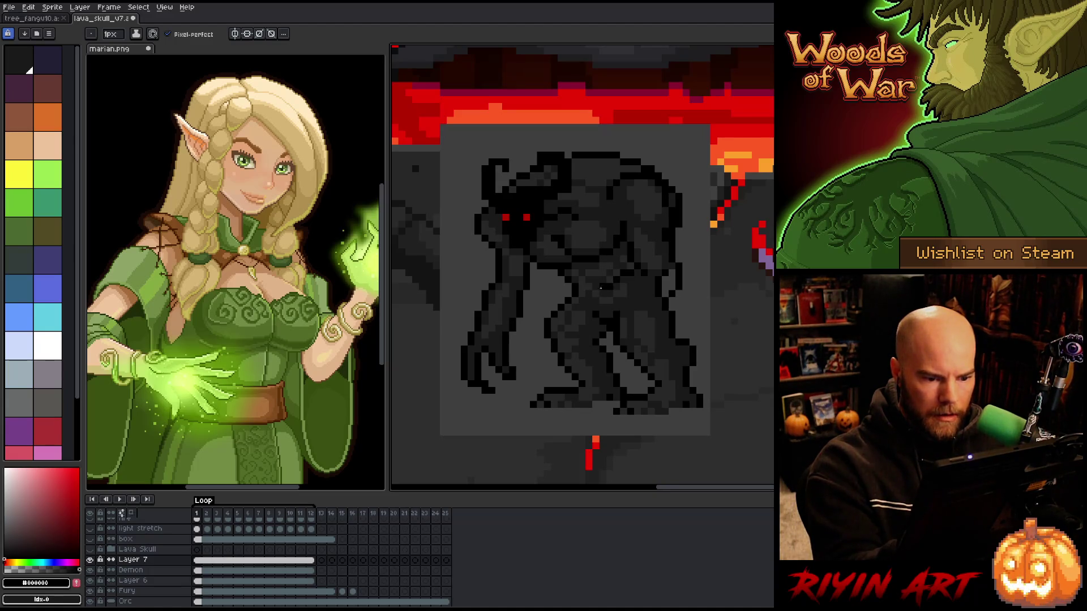
Draw black outline strokes across the demon's hip and down its body, redrawing the hip line
drag(594, 307, 664, 311)
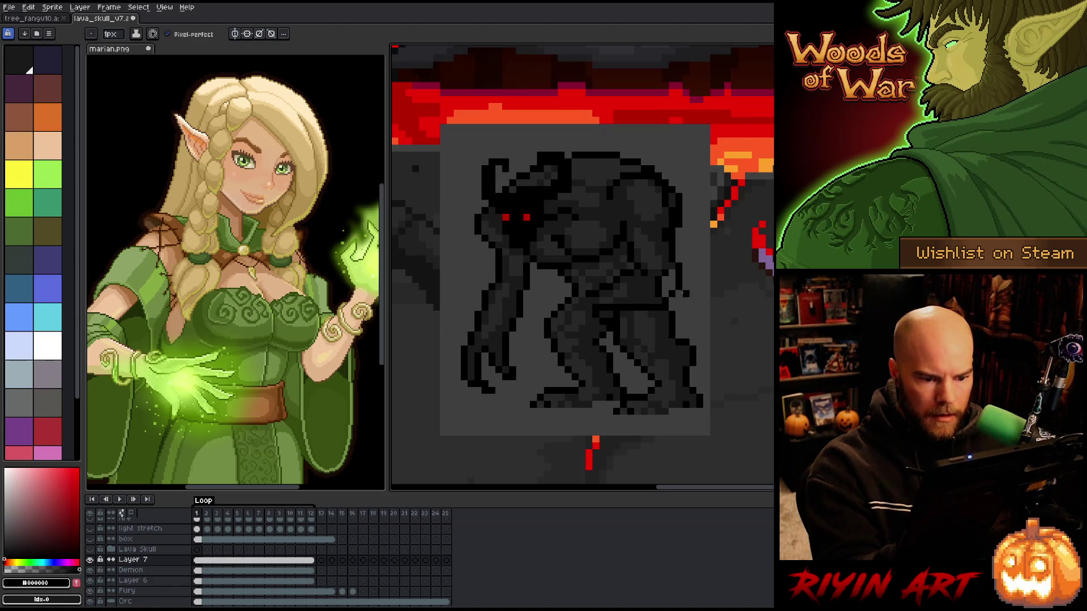
key(ctrl+z)
drag(621, 314, 661, 300)
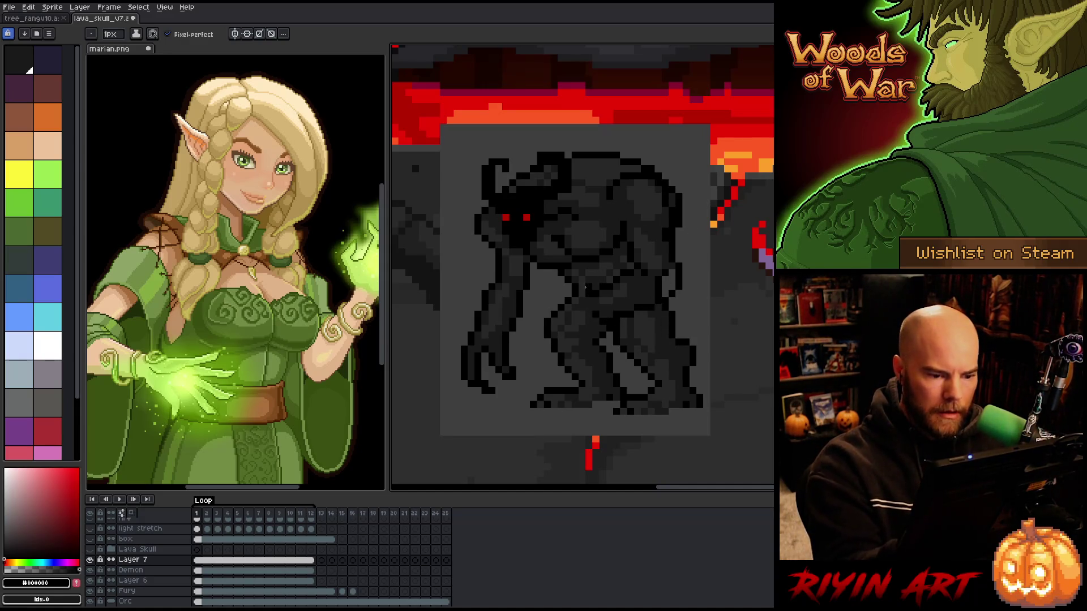
mouse_move(578, 280)
mouse_down()
mouse_move(544, 289)
mouse_move(539, 308)
mouse_move(581, 294)
mouse_up()
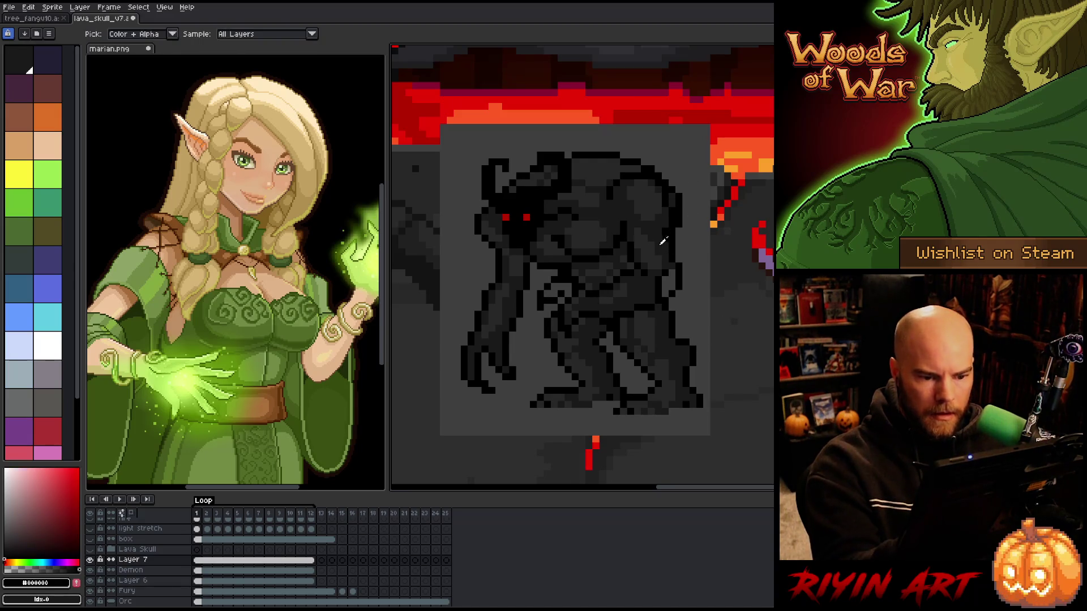
Sample the mid-dark grey and lighten the shading on the demon's torso
alt+click(664, 274)
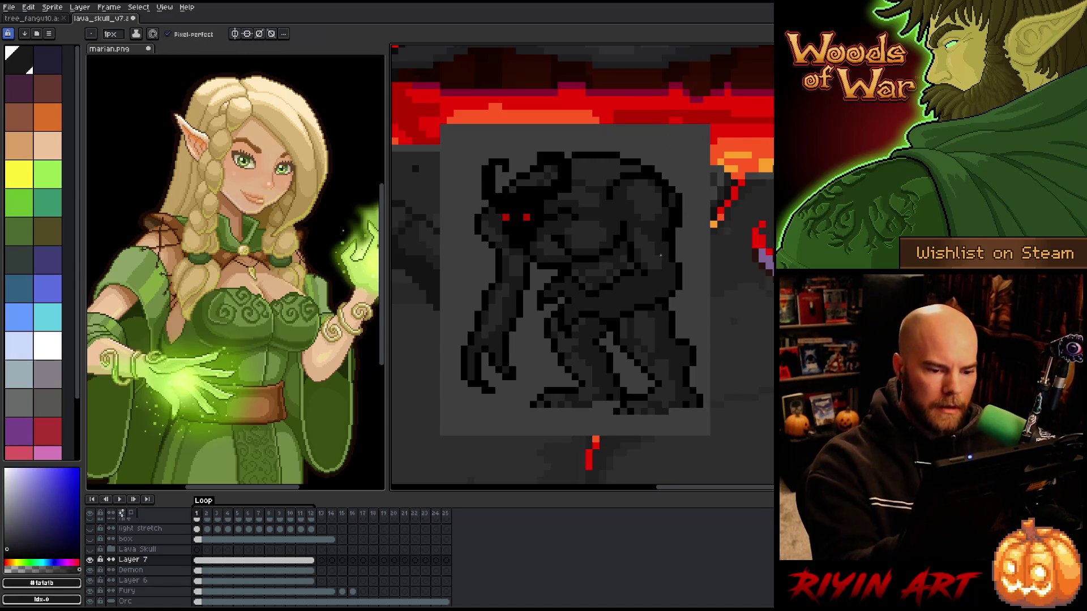
alt+click(647, 272)
alt+click(632, 287)
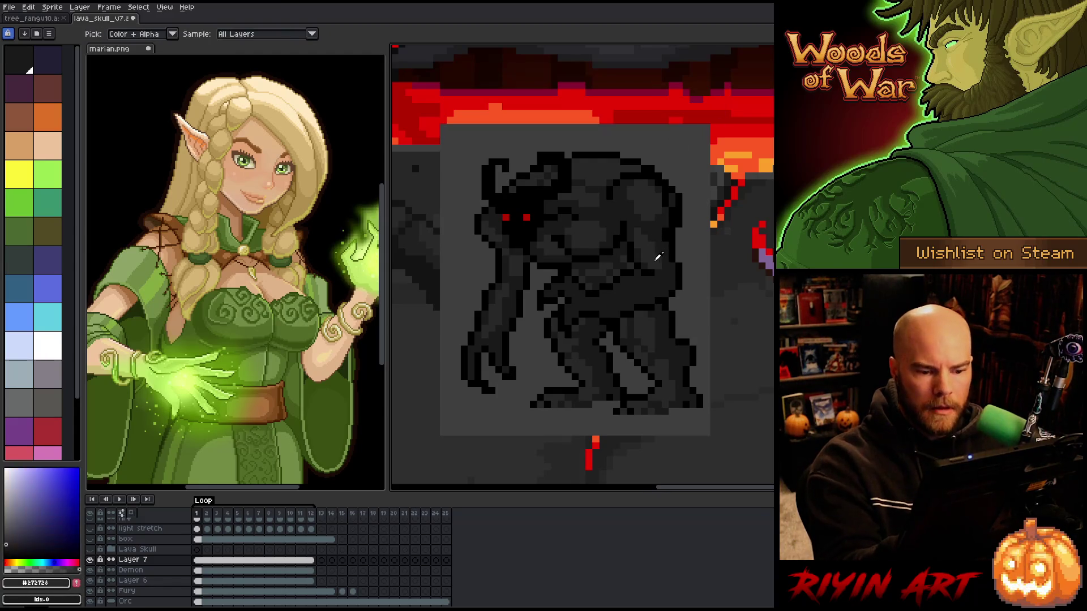
drag(631, 287, 618, 296)
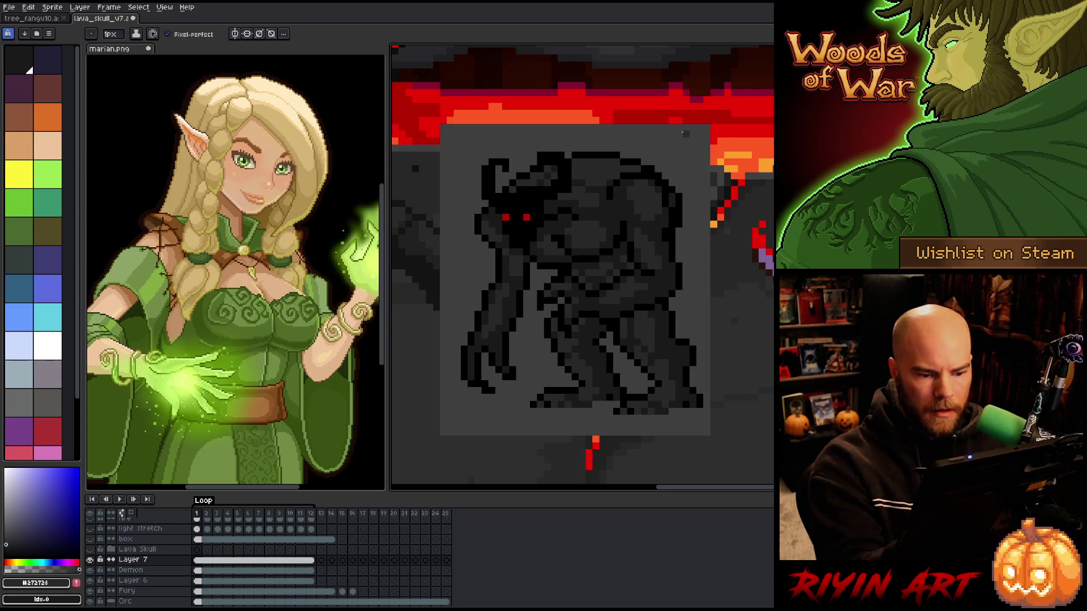
alt+click(582, 273)
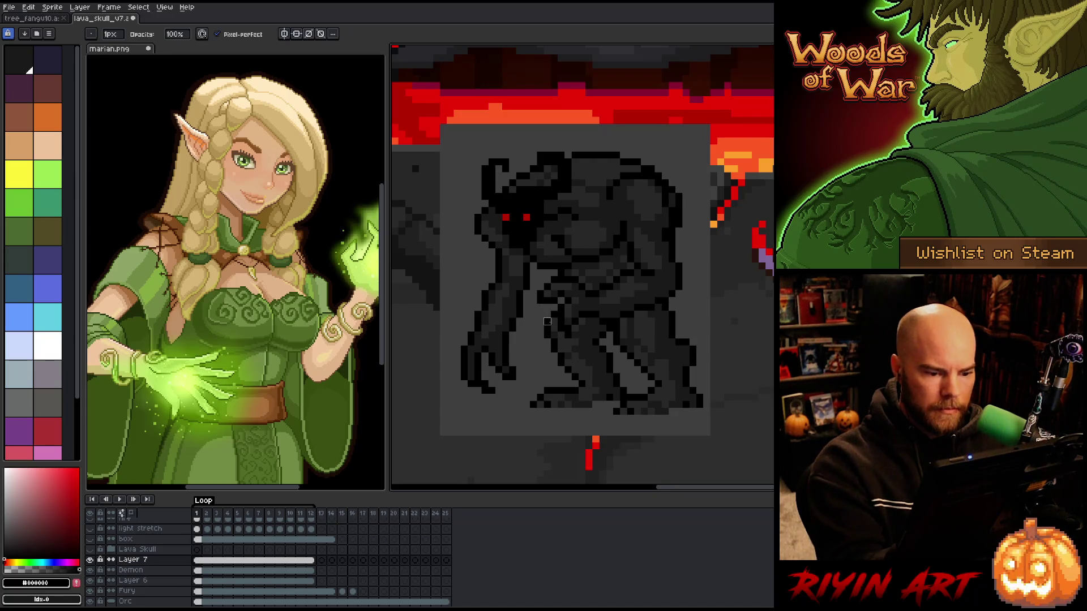
Touch up the demon with Pencil and Eraser, sampling black and ending on dark grey
key(e)
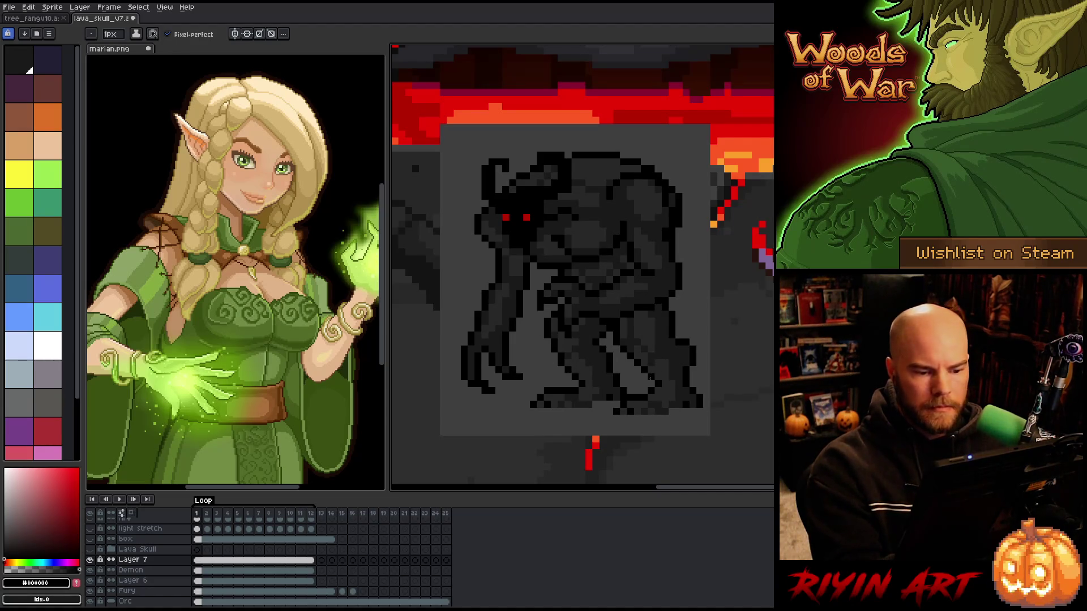
key(e)
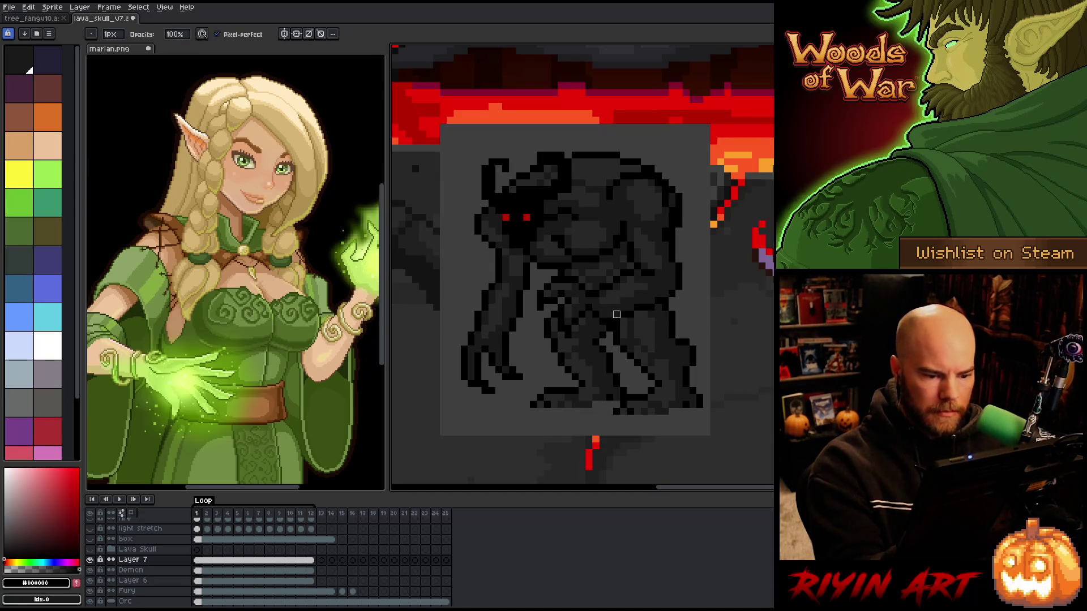
key(b)
key(e)
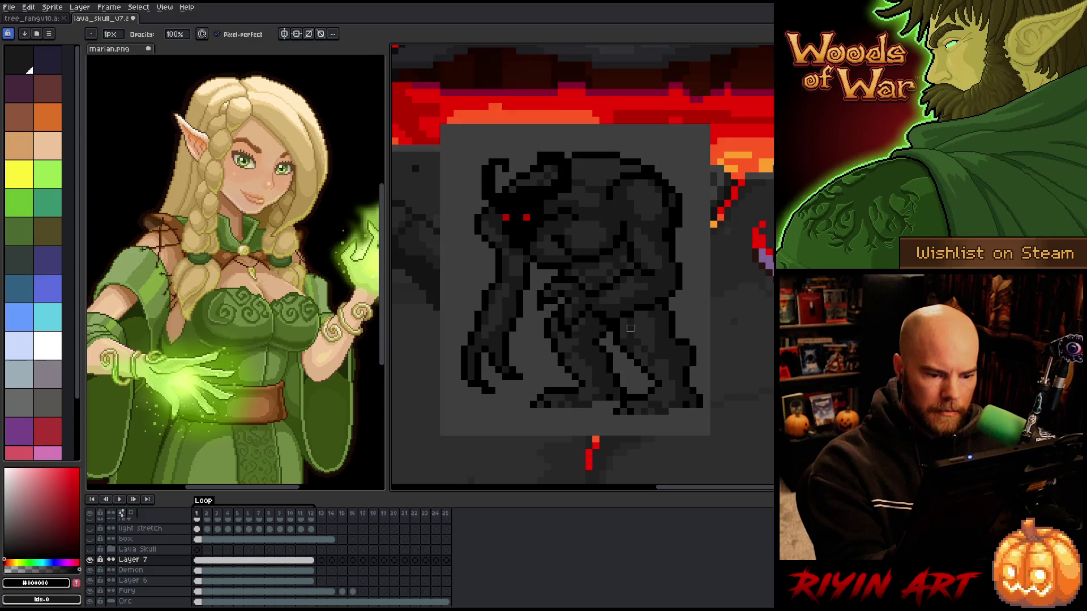
key(b)
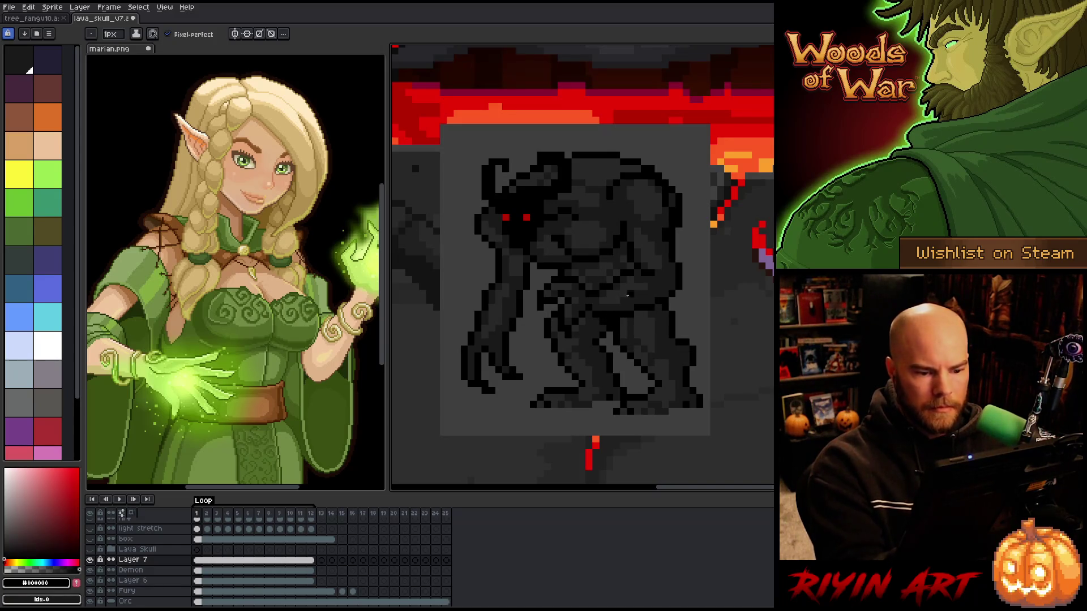
key(i)
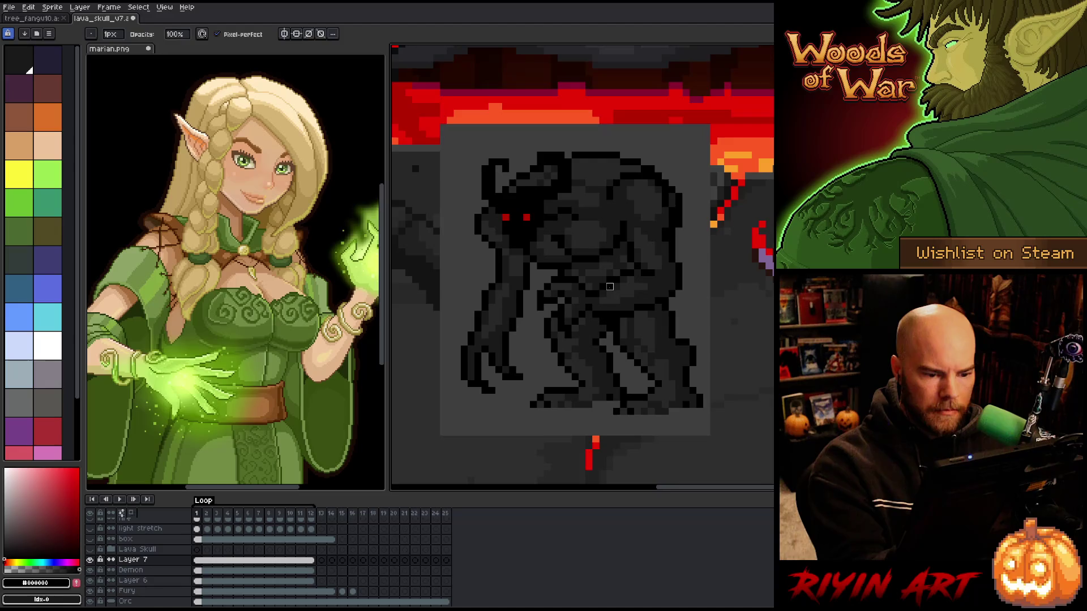
click(631, 301)
key(b)
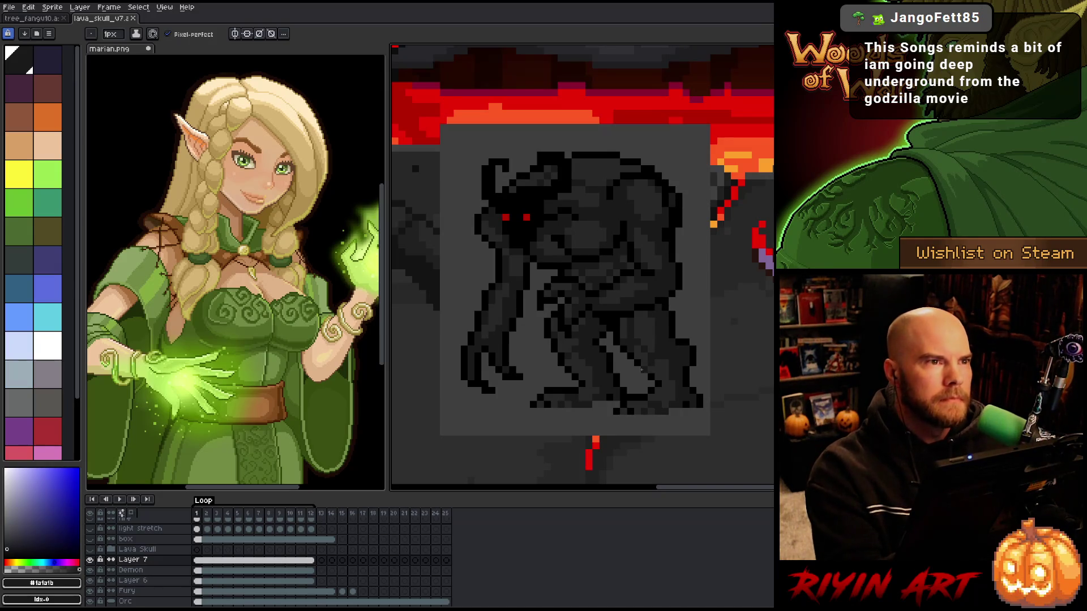
alt+click(577, 322)
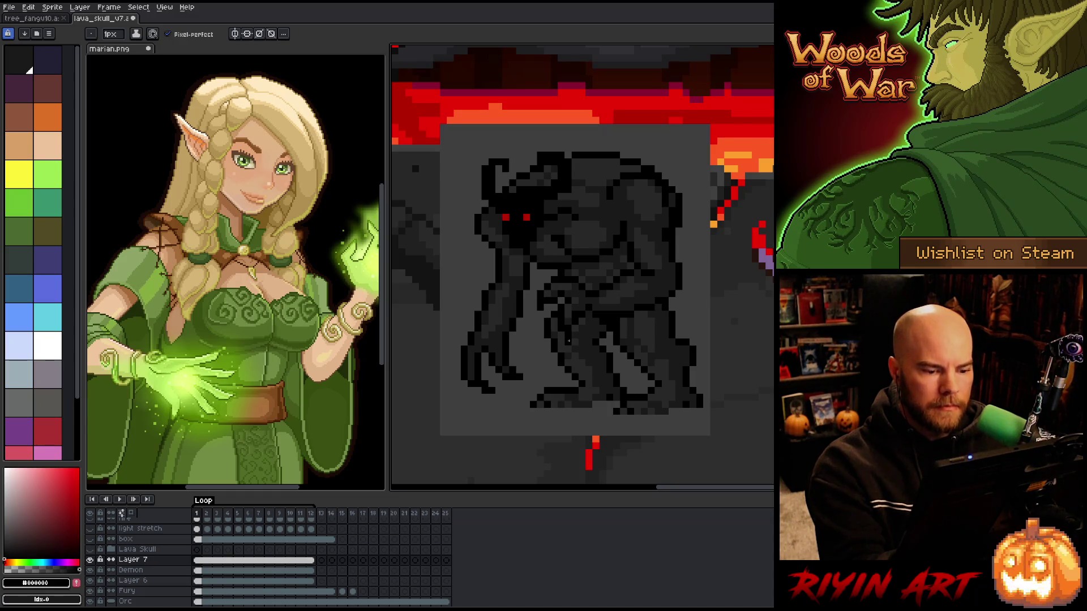
key(b)
key(e)
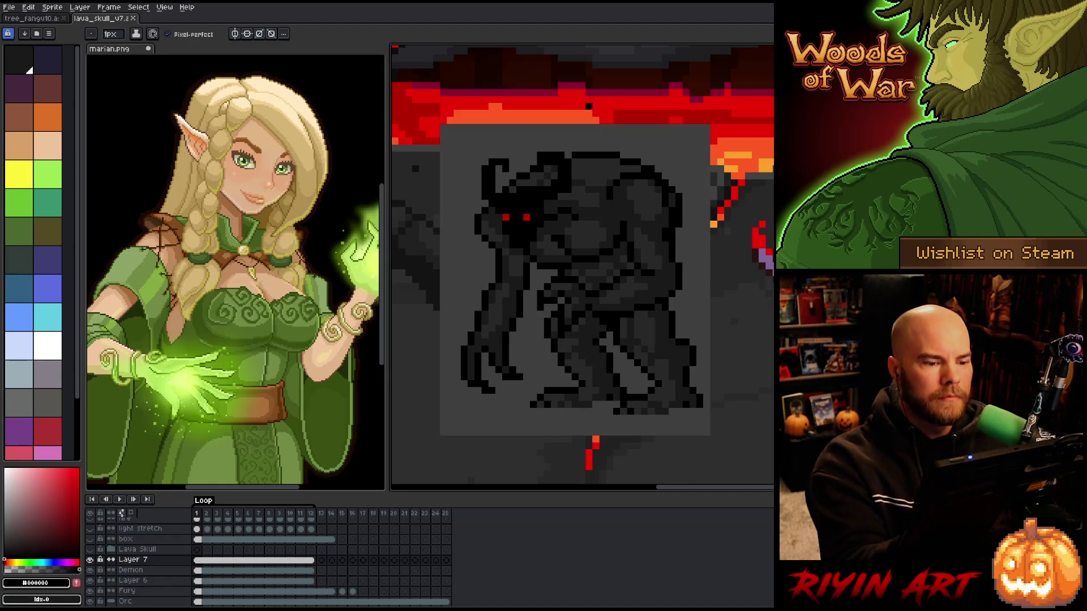
alt+click(573, 183)
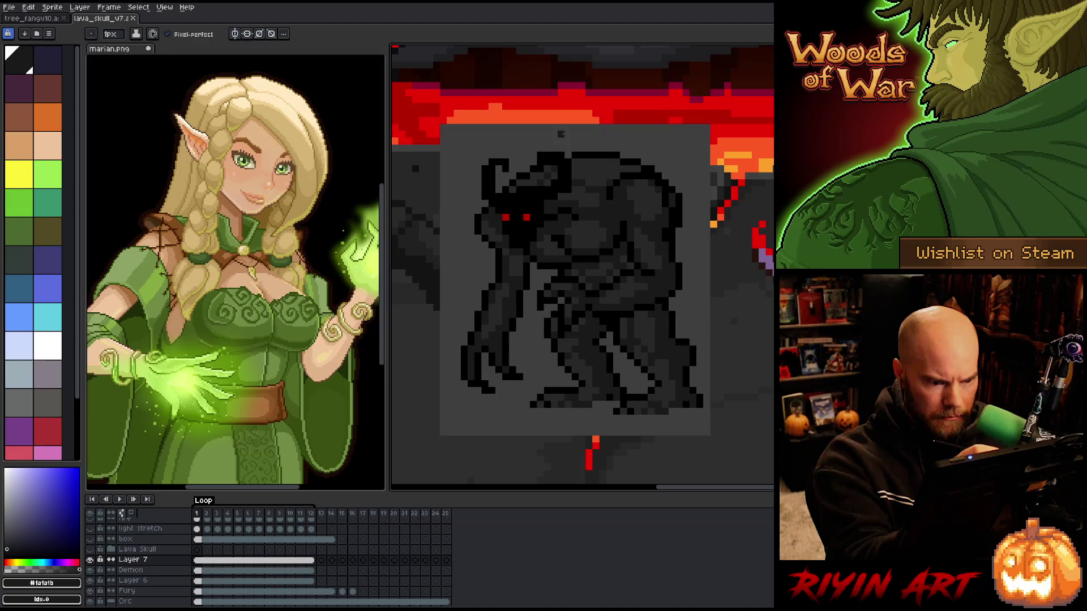
Select the demon's horned head on the Demon layer with the Magic Wand
ctrl+click(198, 571)
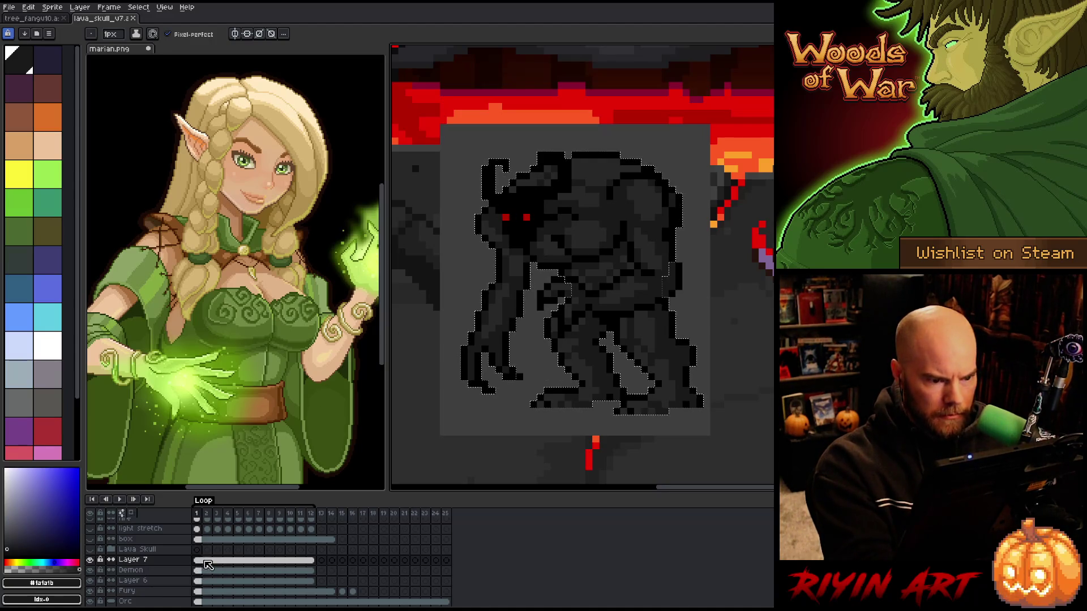
key(w)
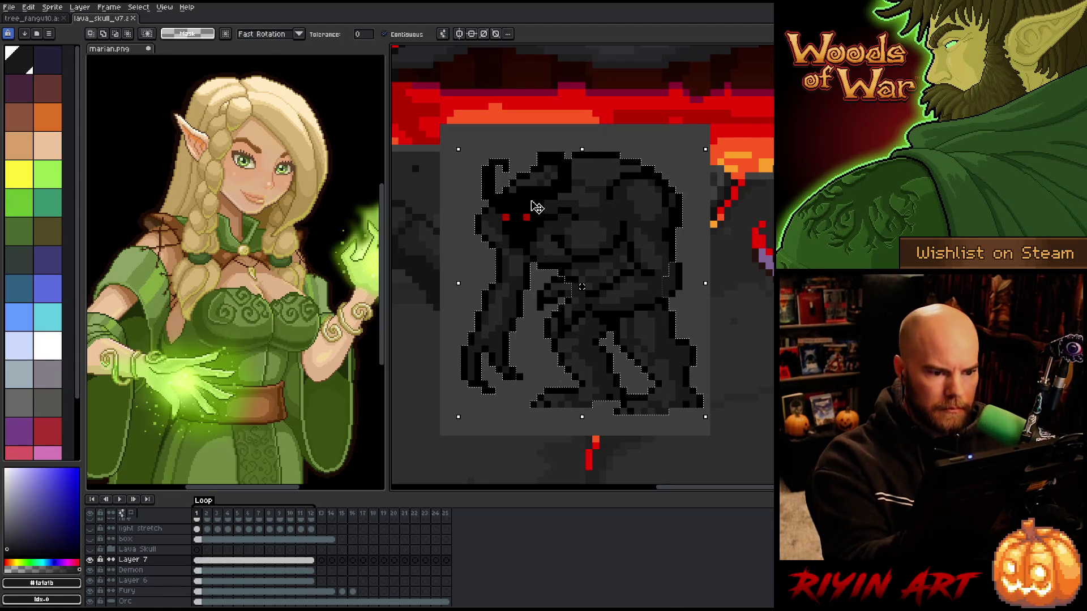
key(ctrl+d)
click(543, 193)
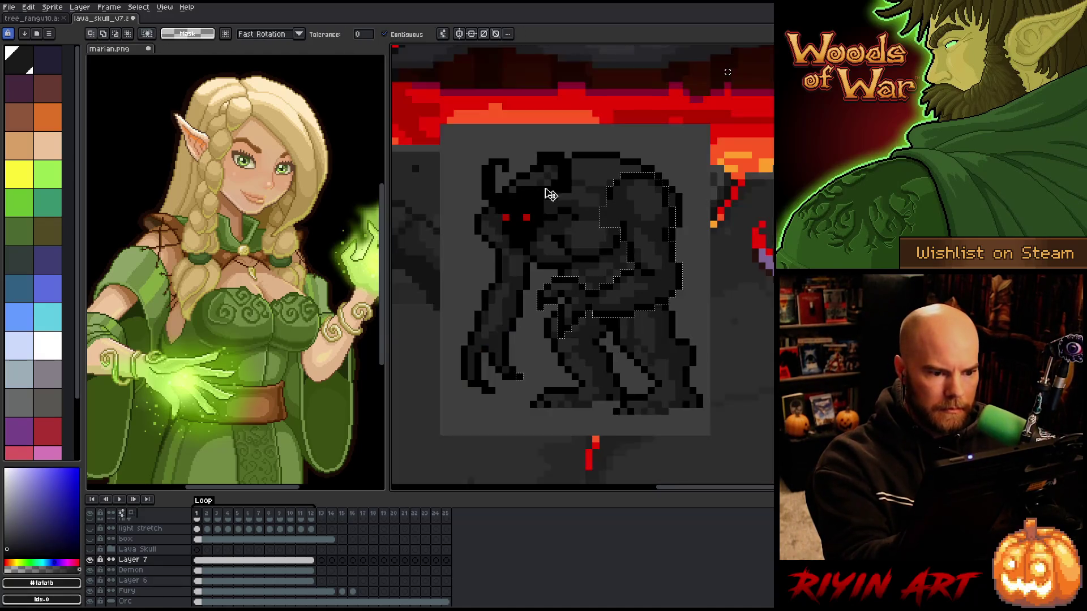
click(227, 570)
click(541, 203)
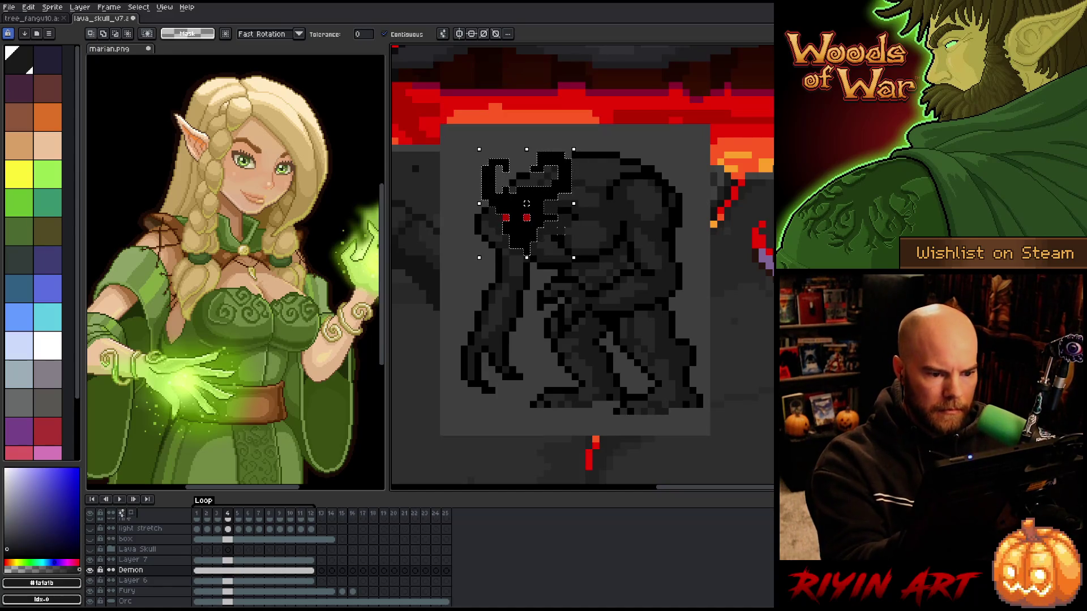
key(v)
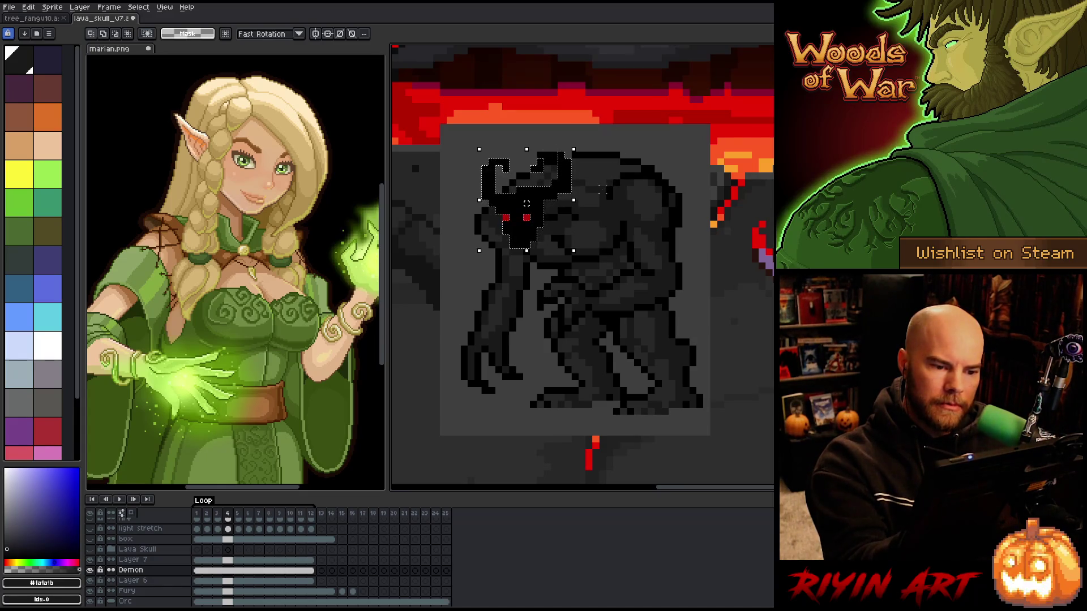
key(Escape)
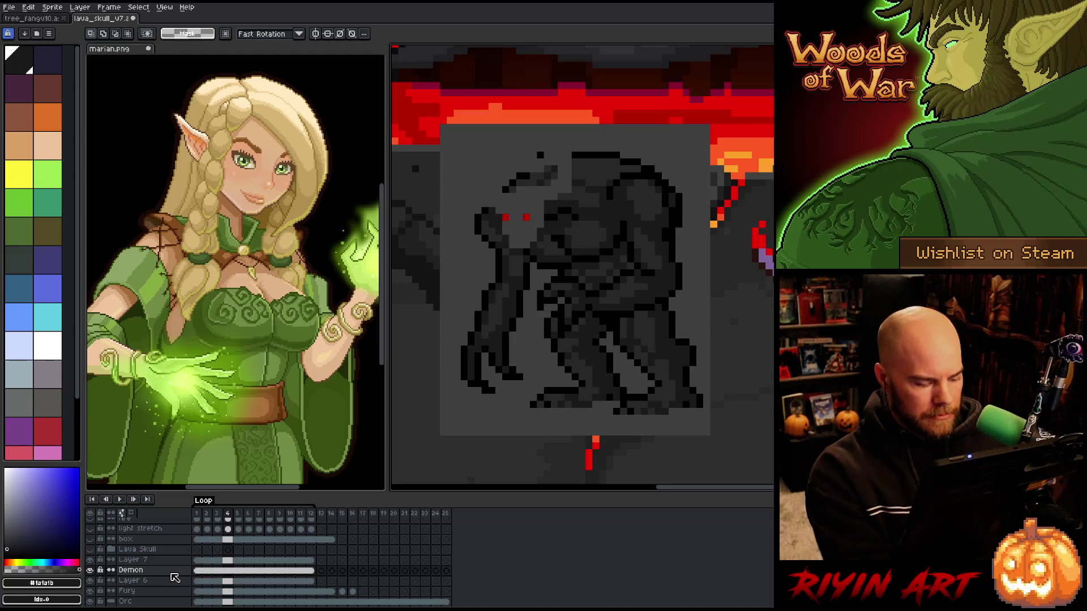
Add a new Layer 8, paste the head into its first frames, and select frames 1–12
key(shift+n)
click(199, 571)
key(ctrl+v)
key(Right)
key(ctrl+v)
drag(197, 571, 311, 571)
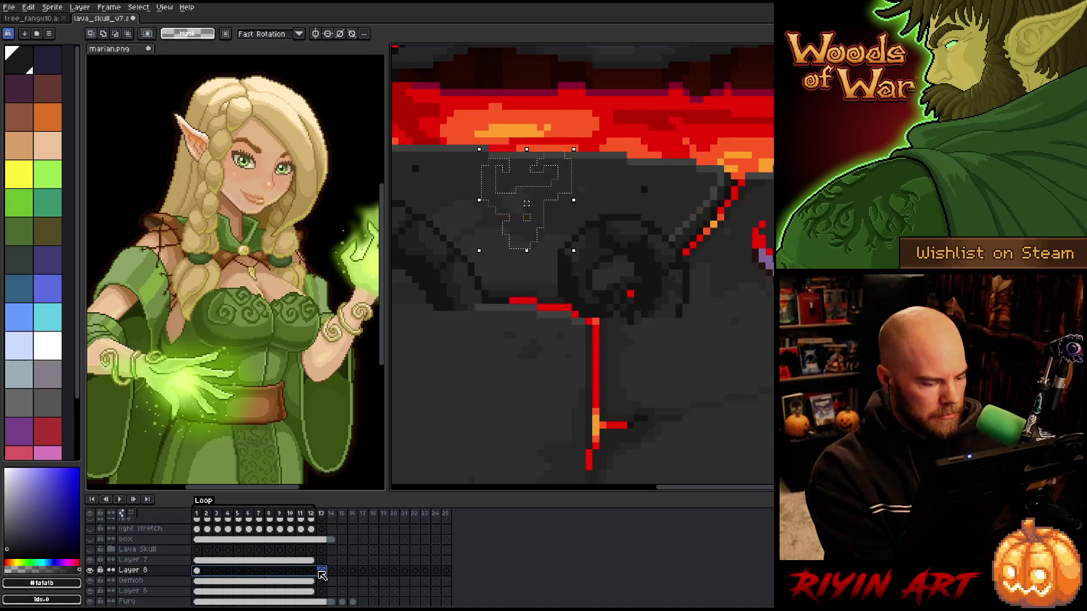
Link Layer 8's selected cels across frames 1–12 and save the sprite
right_click(311, 571)
click(334, 589)
key(ctrl+s)
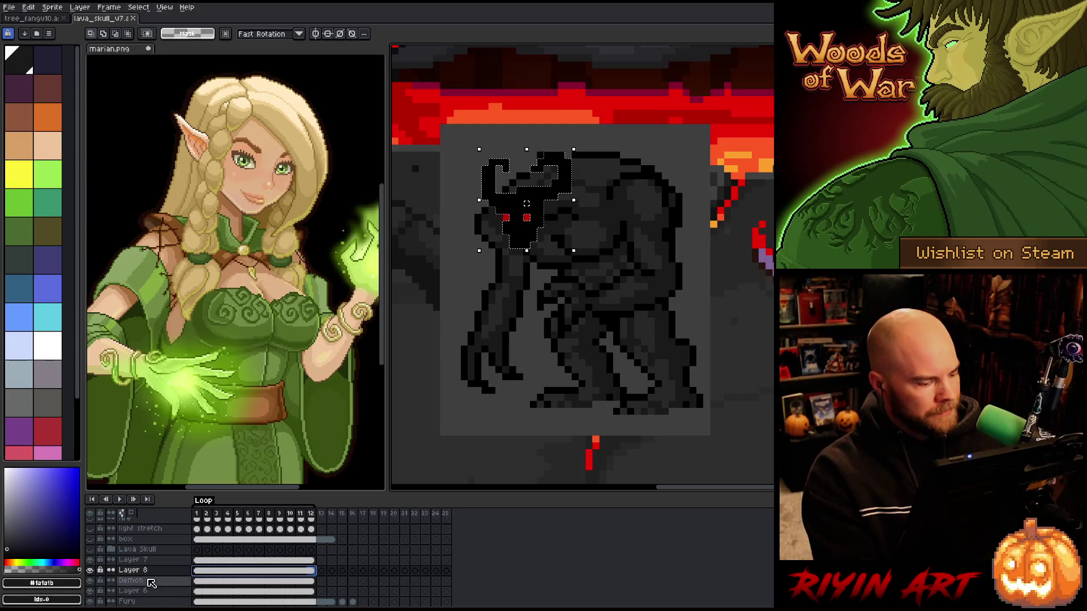
Rename Layer 8 to 'demon head' and Layer 7 to 'demon arm'
double_click(133, 571)
text(demon d)
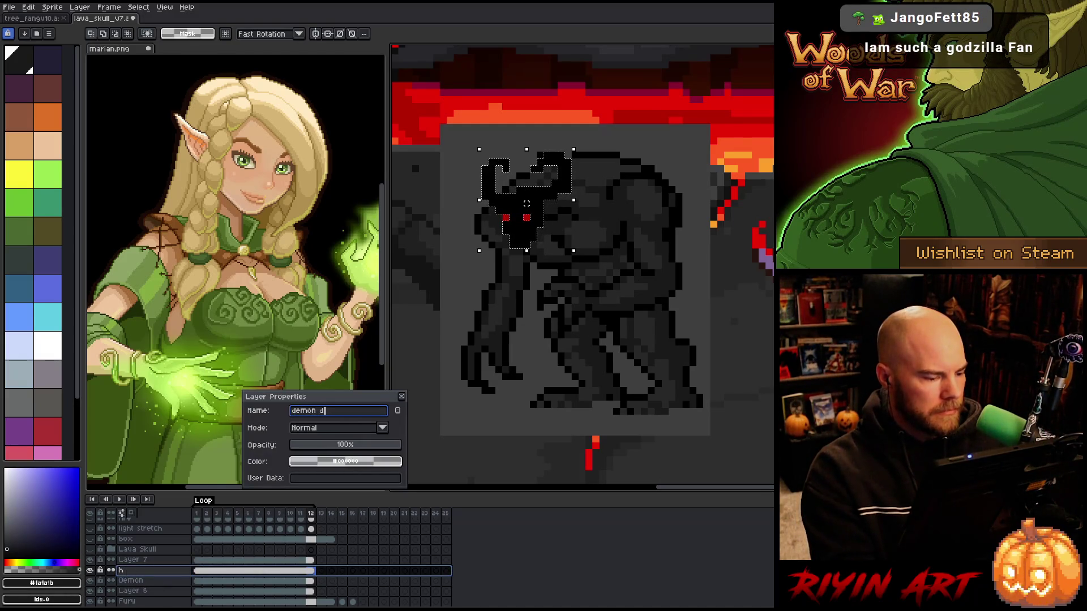
key(BackSpace)
text(head)
key(Return)
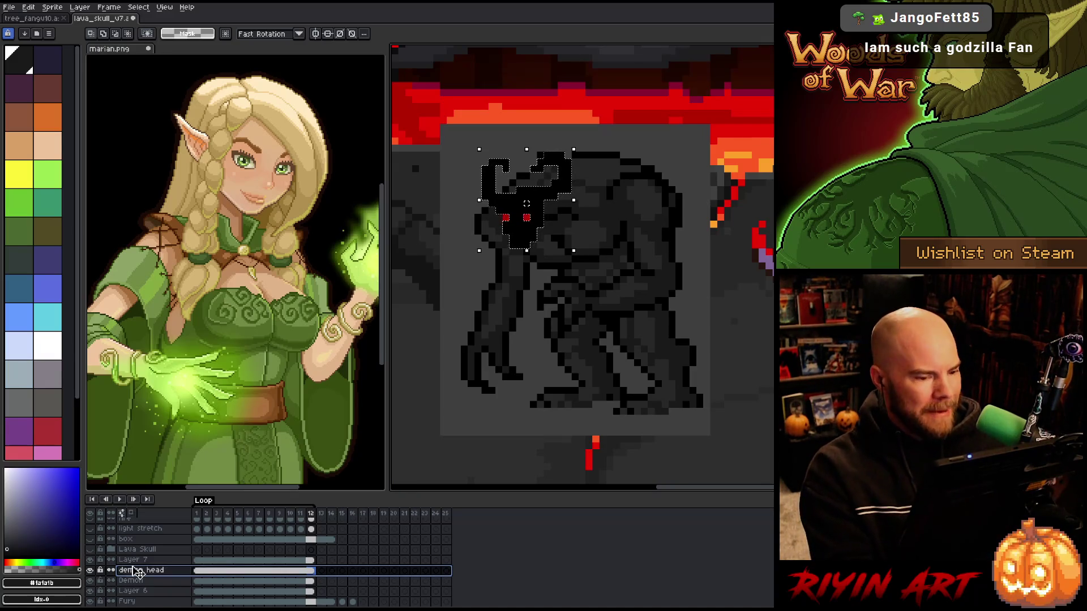
double_click(133, 559)
text(demon arm)
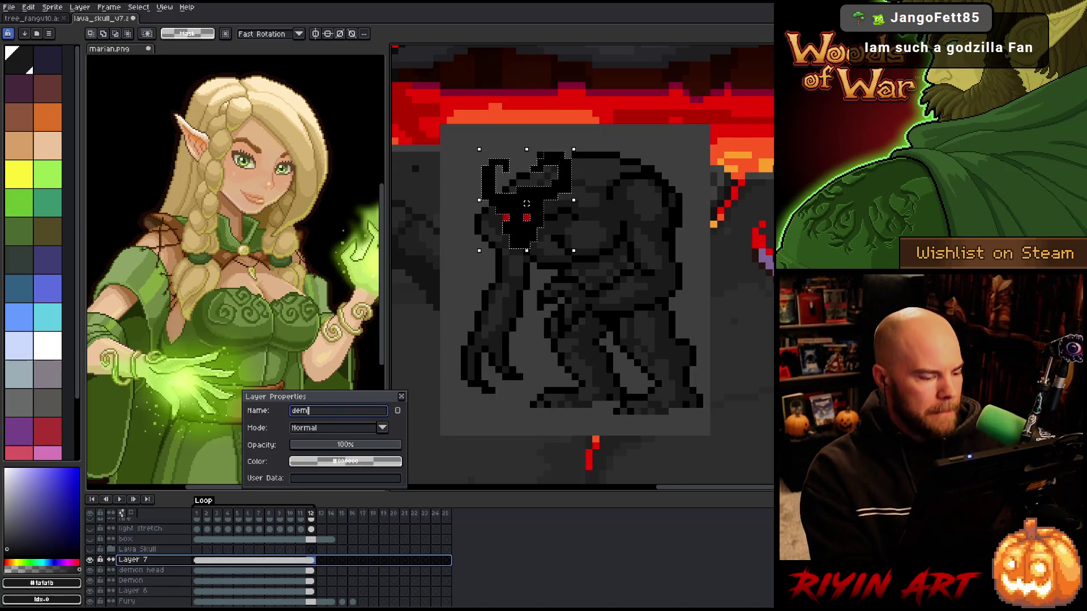
key(Return)
Hide the demon head layer and pick black on the Demon layer's first frame
click(128, 571)
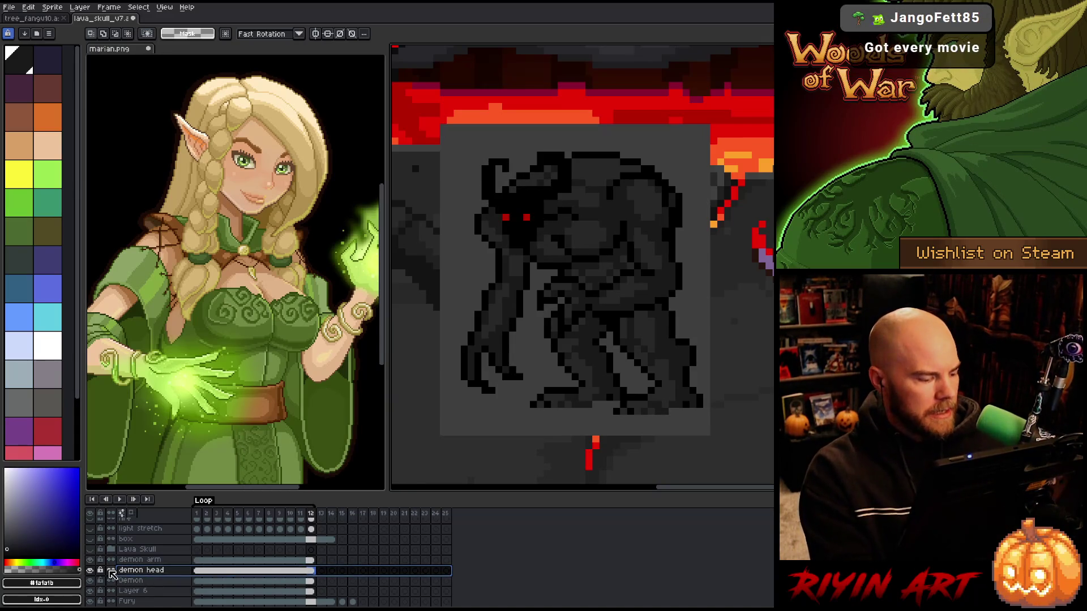
click(90, 571)
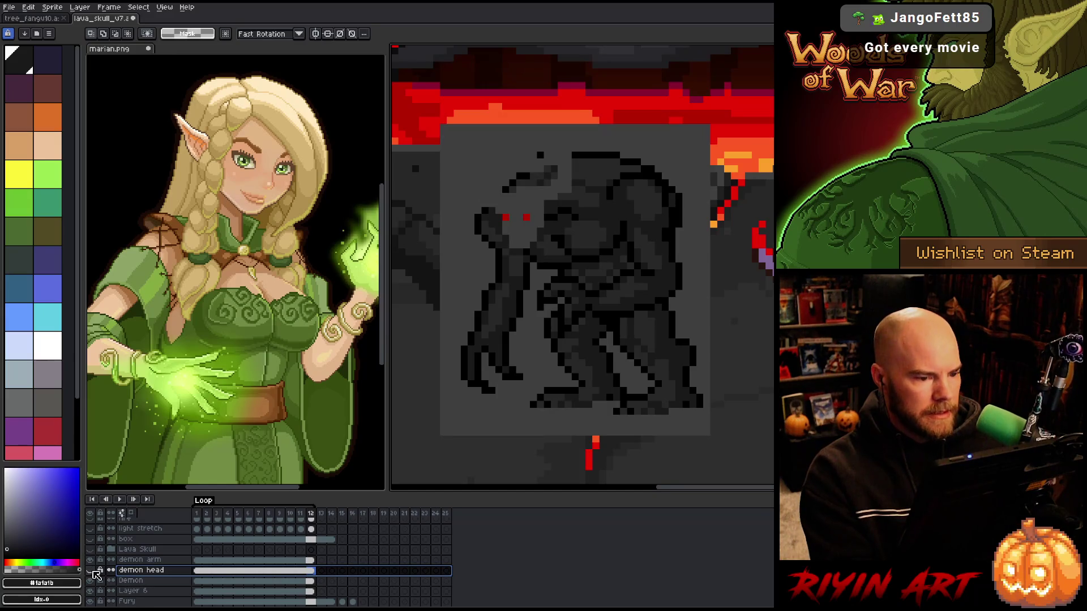
click(197, 581)
key(b)
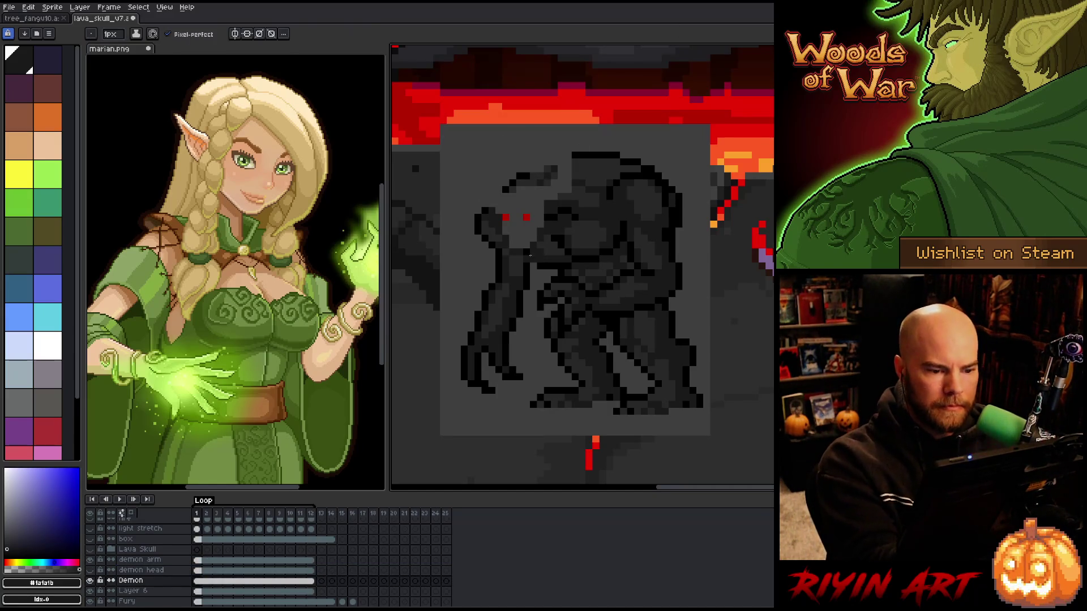
alt+click(497, 196)
Pencil a rounded hornless head outline in black and bucket-fill it dark grey
mouse_move(498, 196)
mouse_down()
mouse_move(509, 181)
mouse_move(560, 174)
mouse_move(549, 161)
mouse_up()
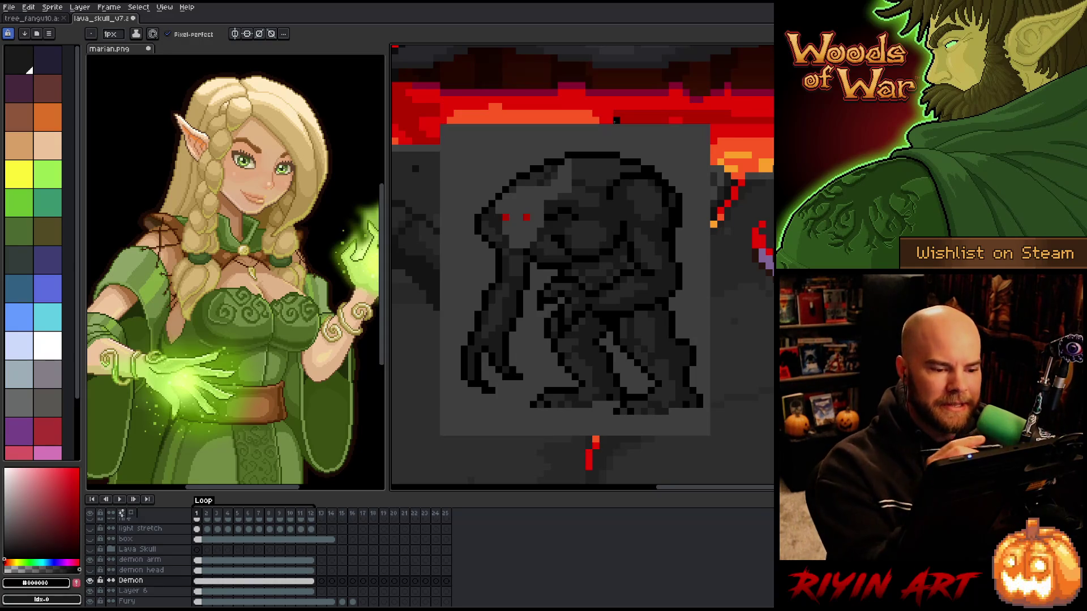
key(g)
alt+click(541, 241)
click(538, 198)
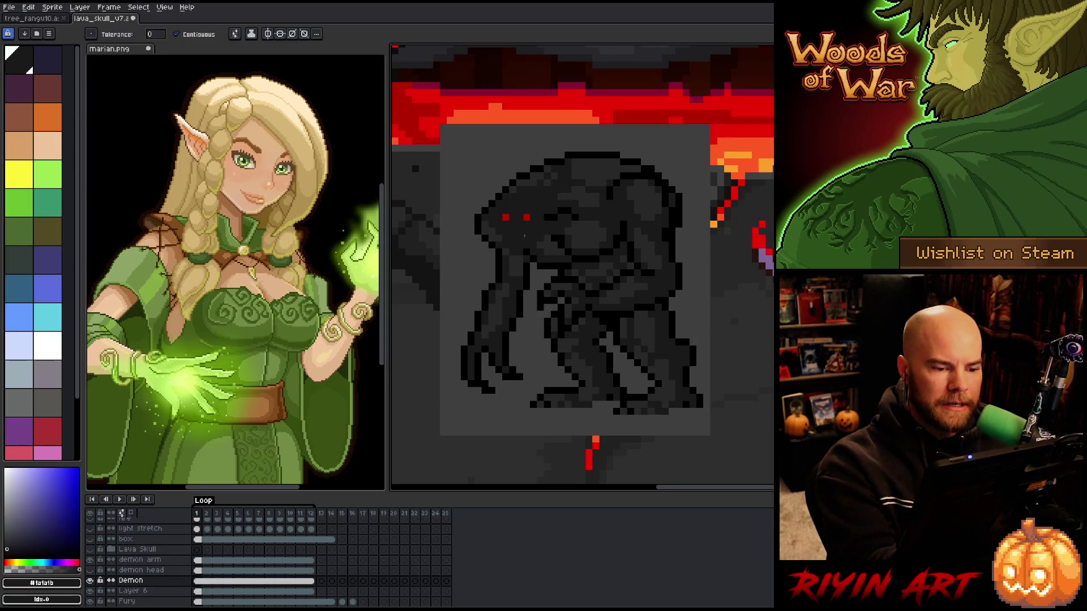
key(b)
alt+click(562, 165)
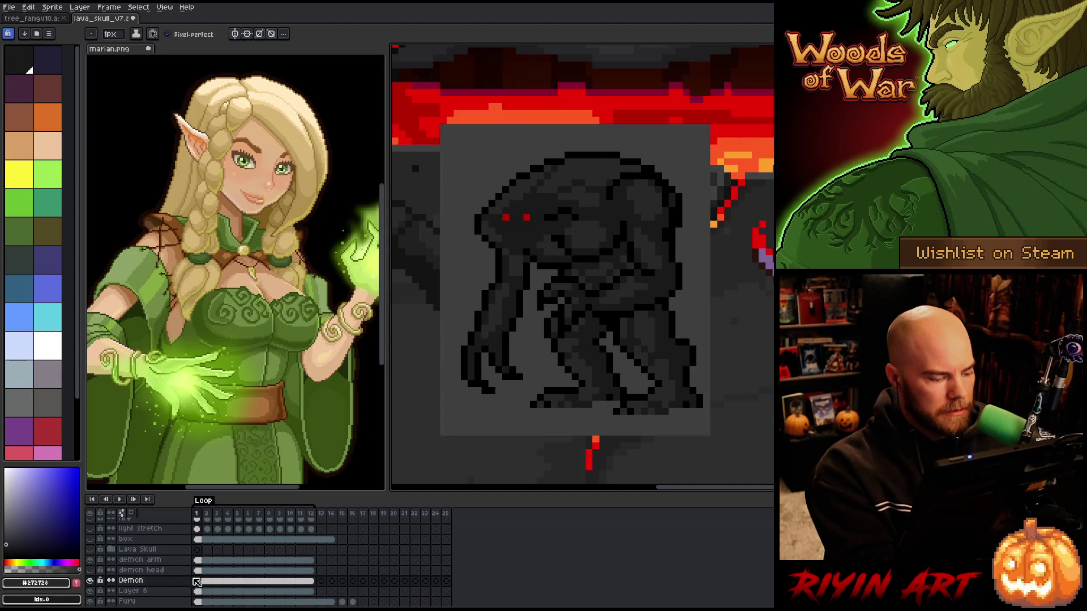
Magic Wand-select both red eye pixels on the Demon body layer and fill them dark
key(w)
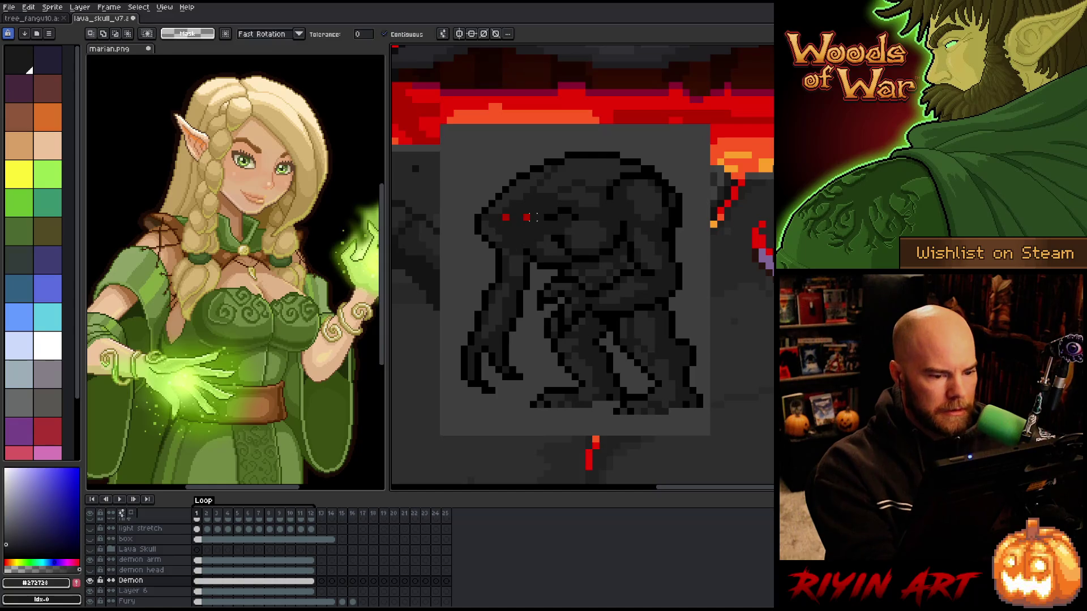
shift+click(526, 217)
shift+click(505, 216)
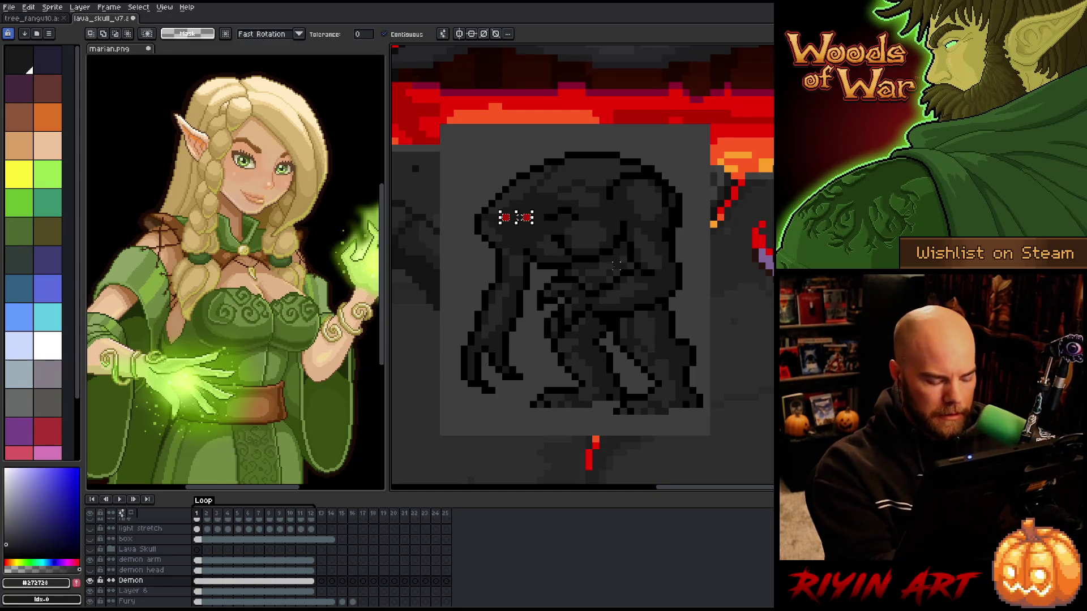
key(b)
alt+click(575, 238)
key(f)
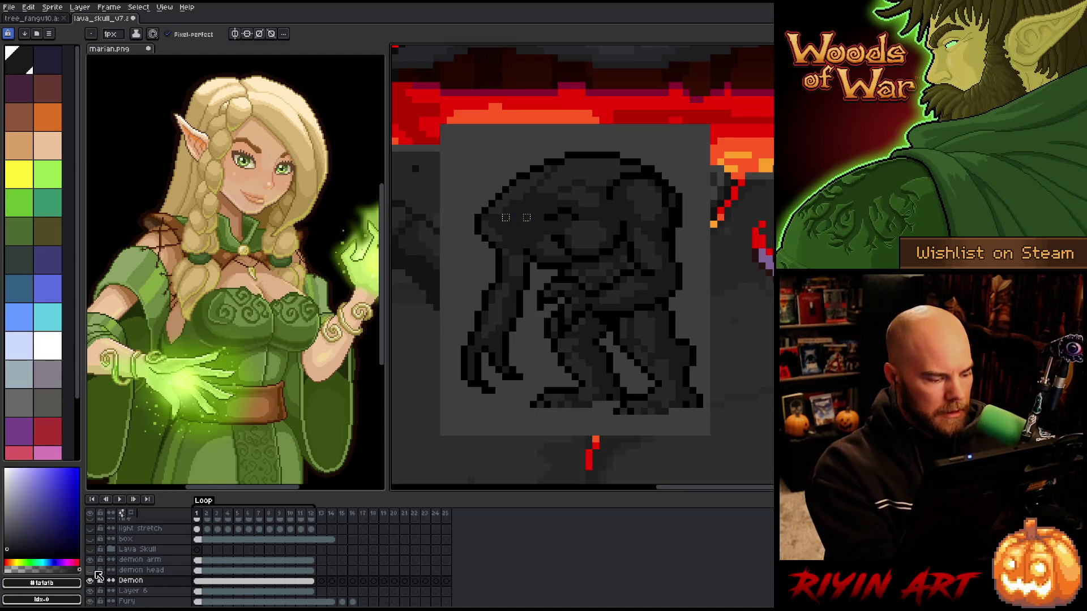
Unhide and select the demon head layer, select the whole head, and pick the dark grey body colour
click(198, 570)
key(ctrl)
key(ctrl+z)
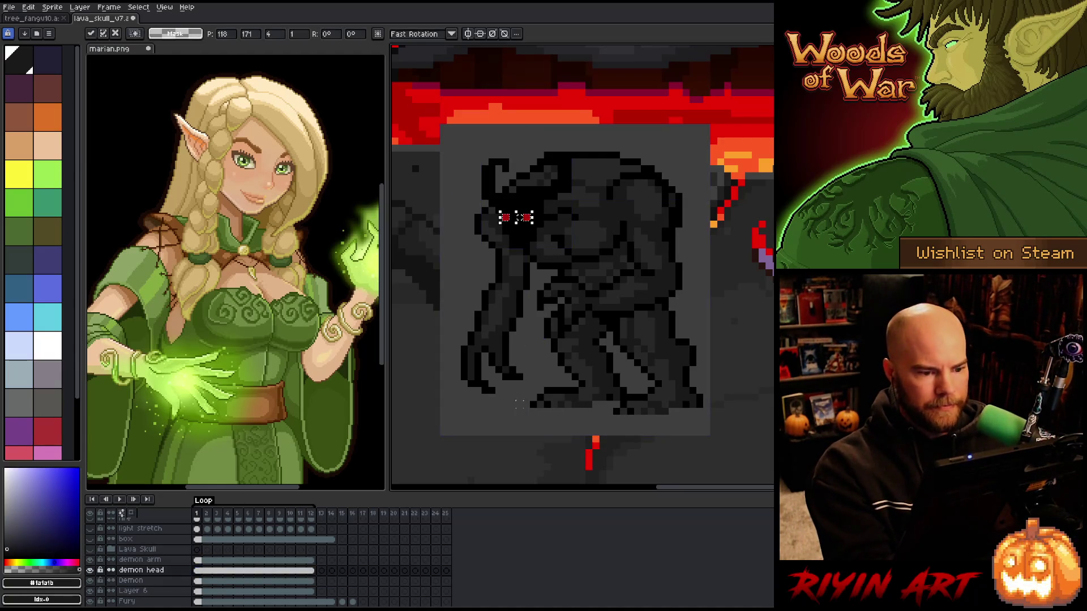
key(m)
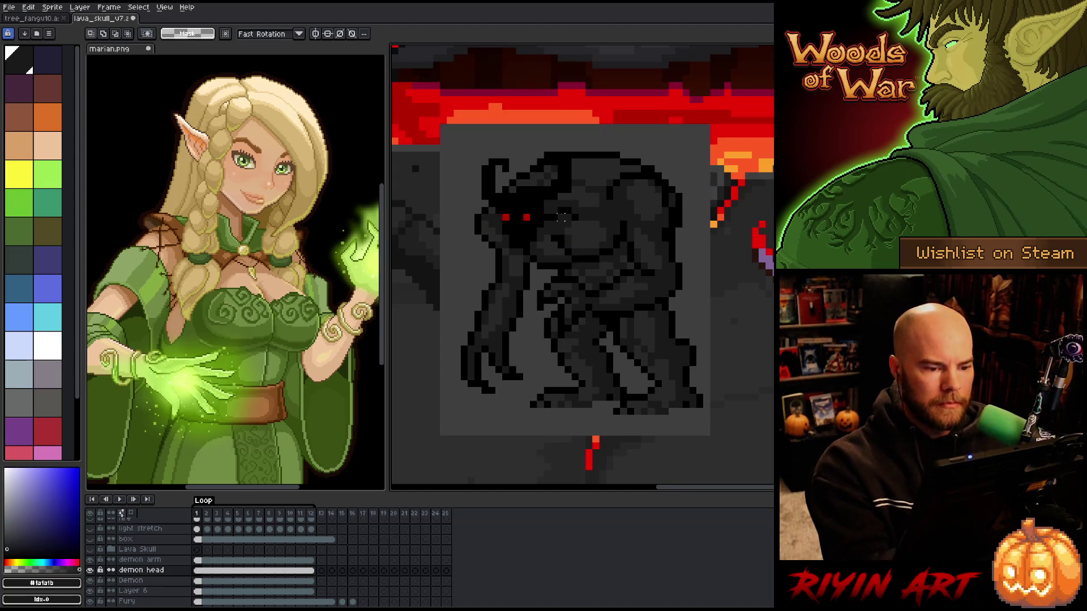
ctrl+click(199, 571)
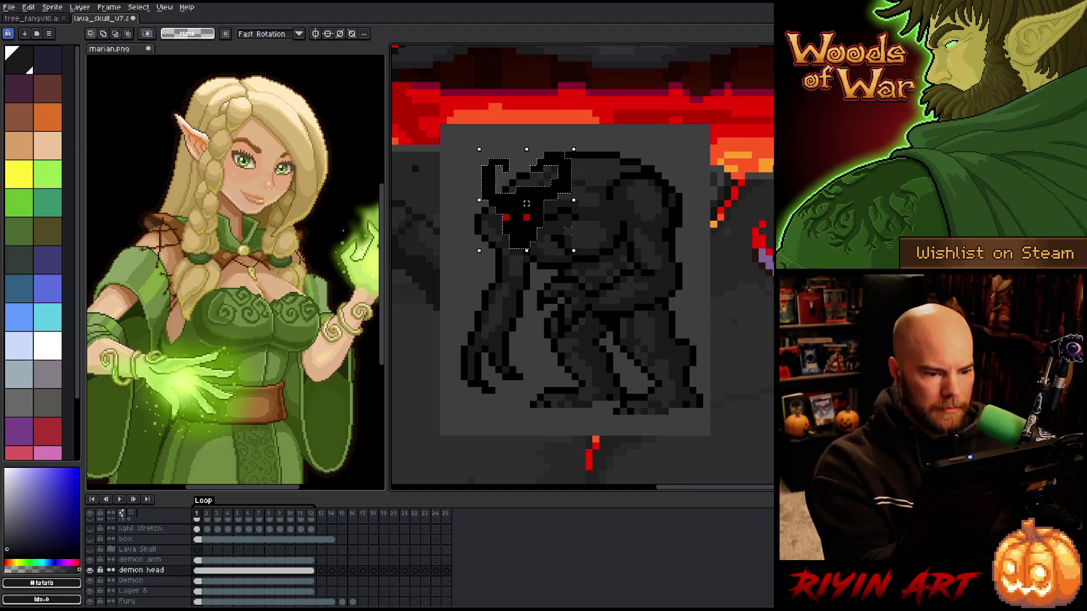
key(b)
alt+click(408, 397)
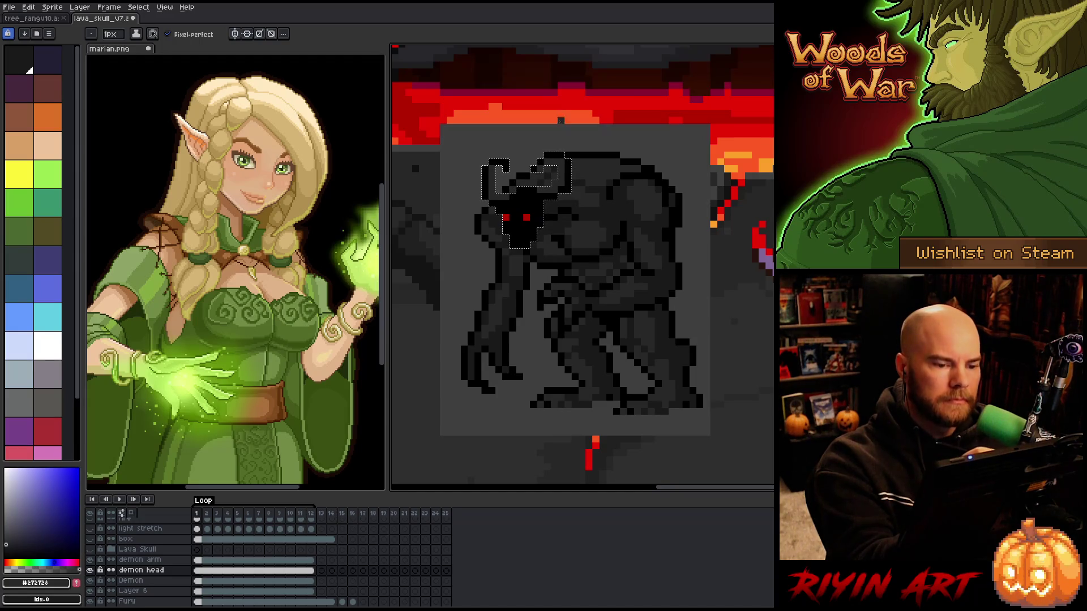
Deselect, pick black, and draw black outline pixels along the demon's horn on the head layer
alt+click(540, 166)
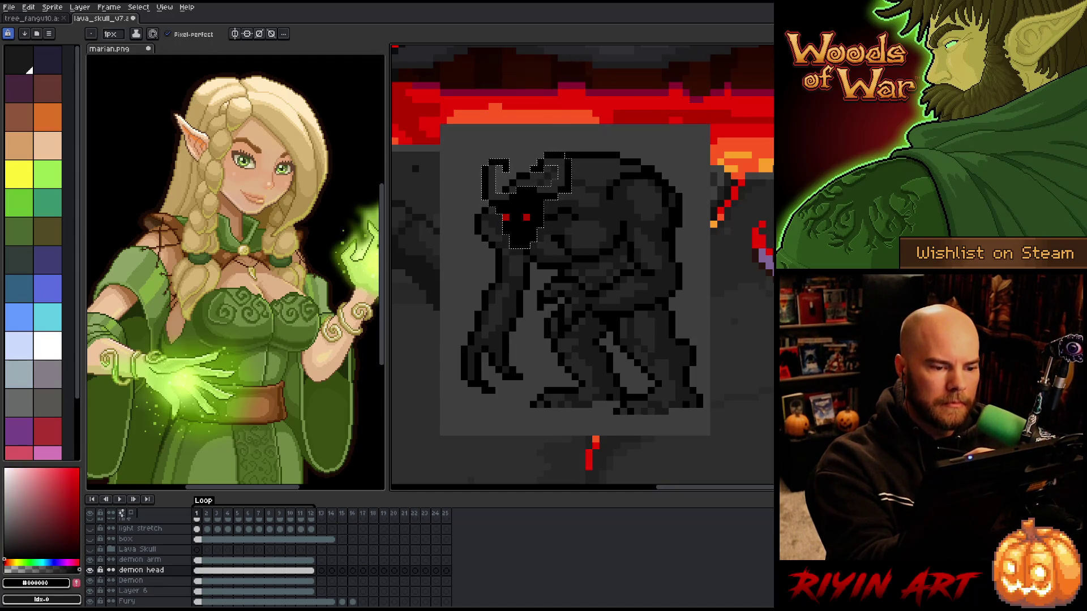
key(ctrl+d)
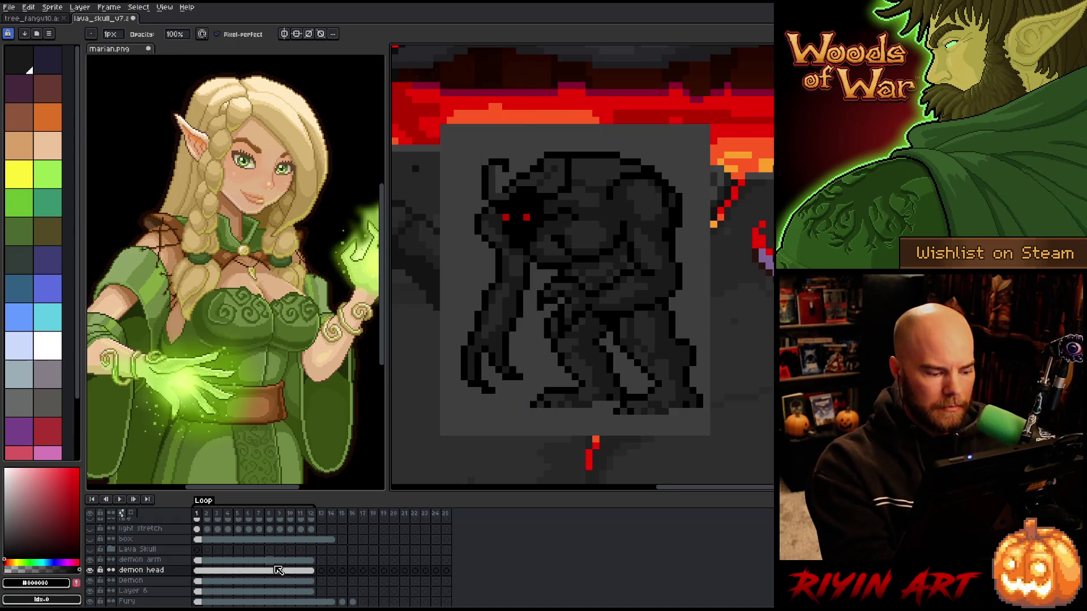
key(ctrl+shift+d)
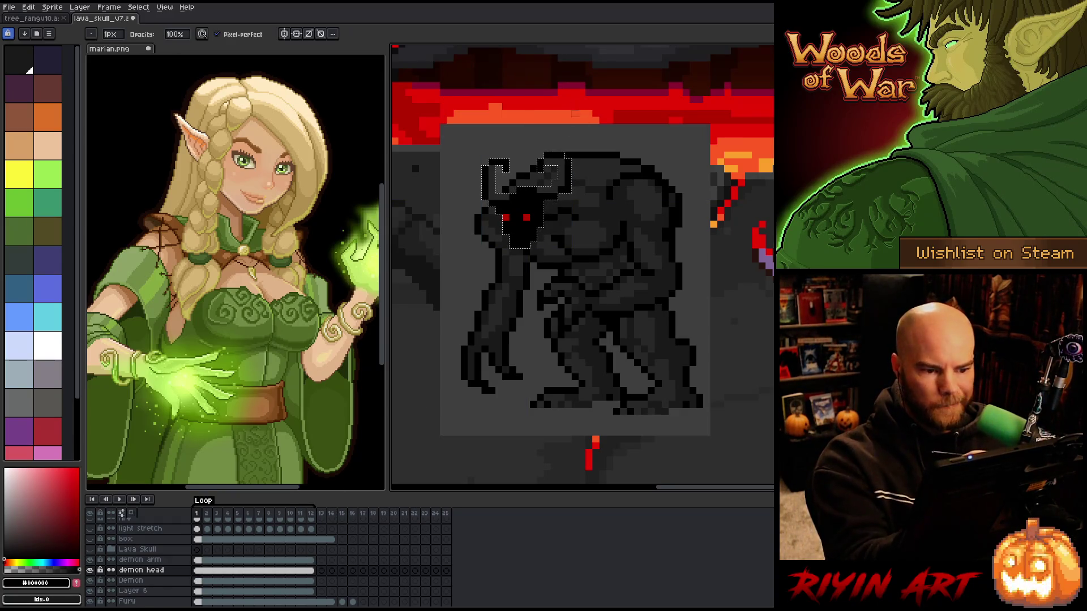
key(x)
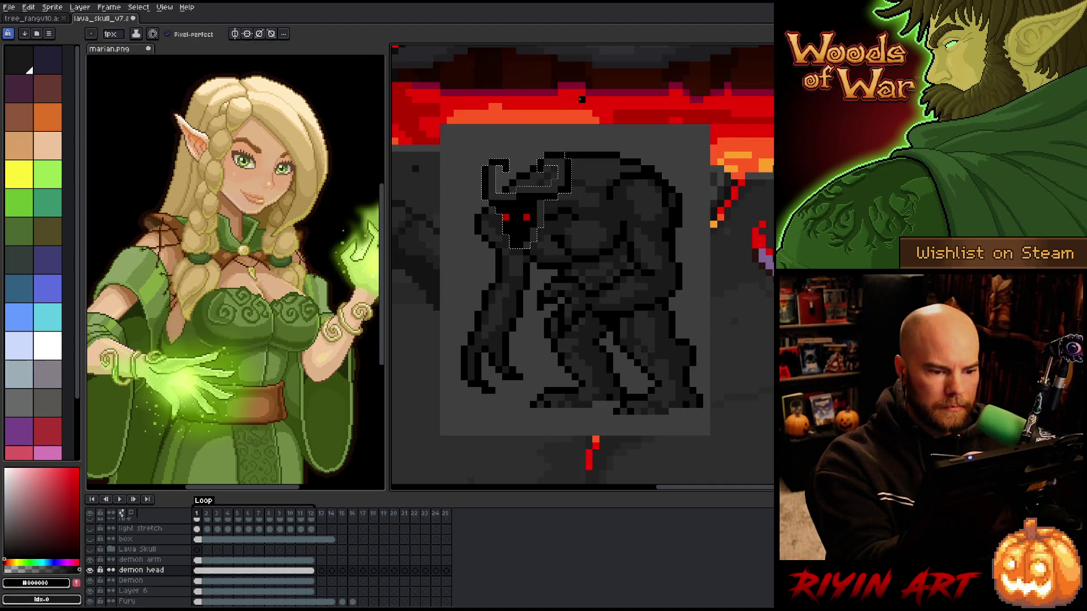
alt+click(577, 170)
key(ctrl+d)
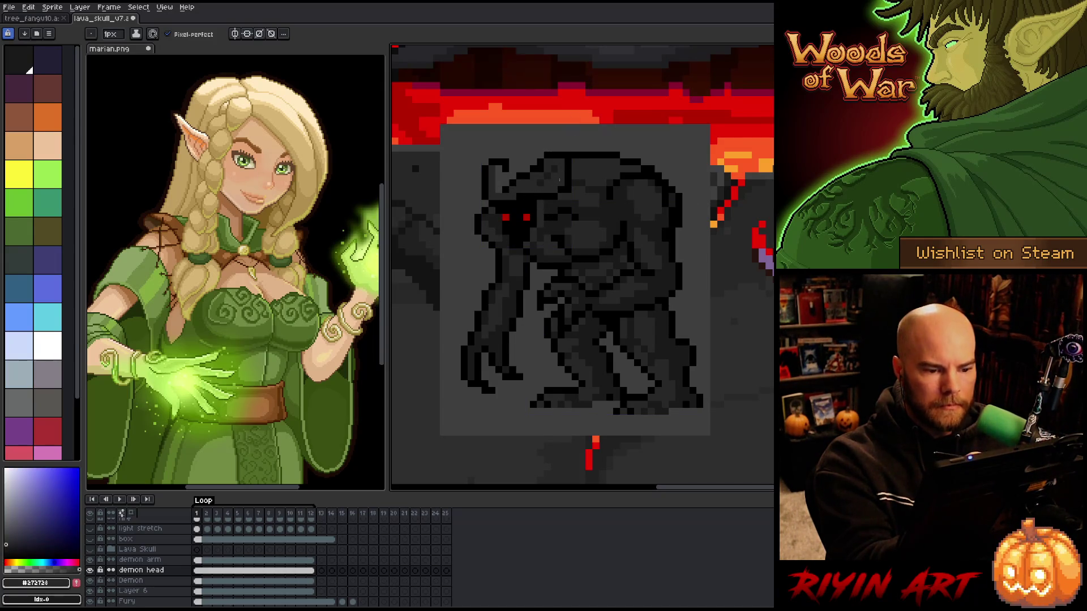
alt+click(548, 217)
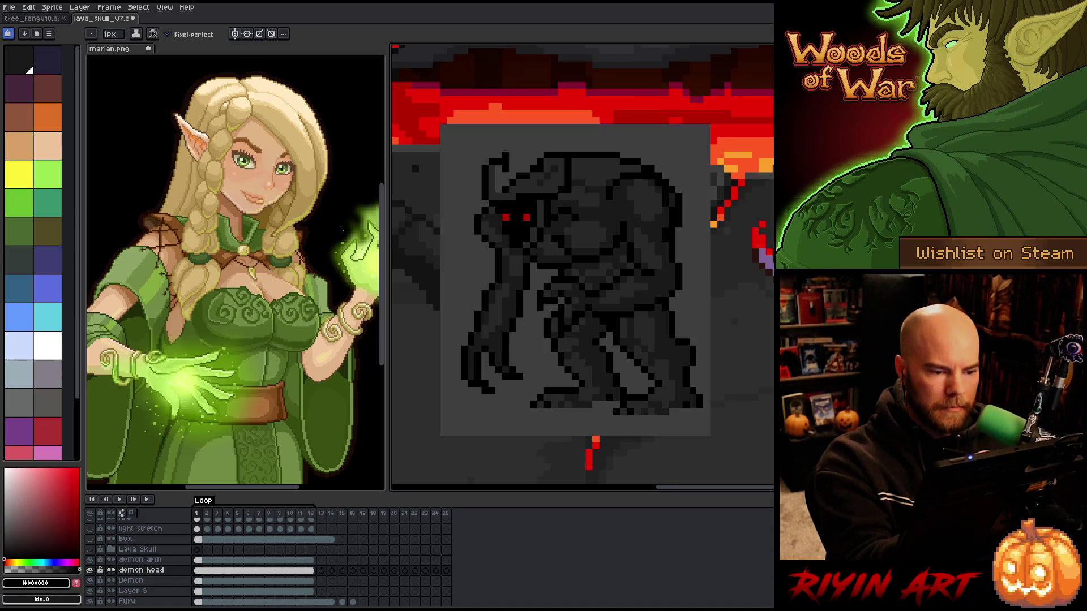
drag(520, 182, 554, 177)
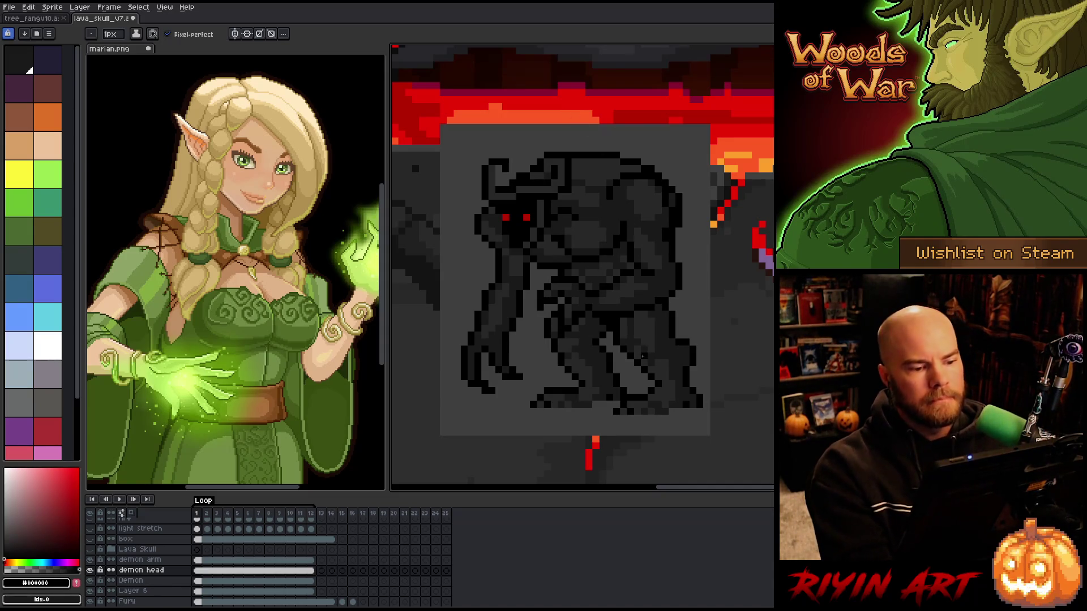
key(ctrl)
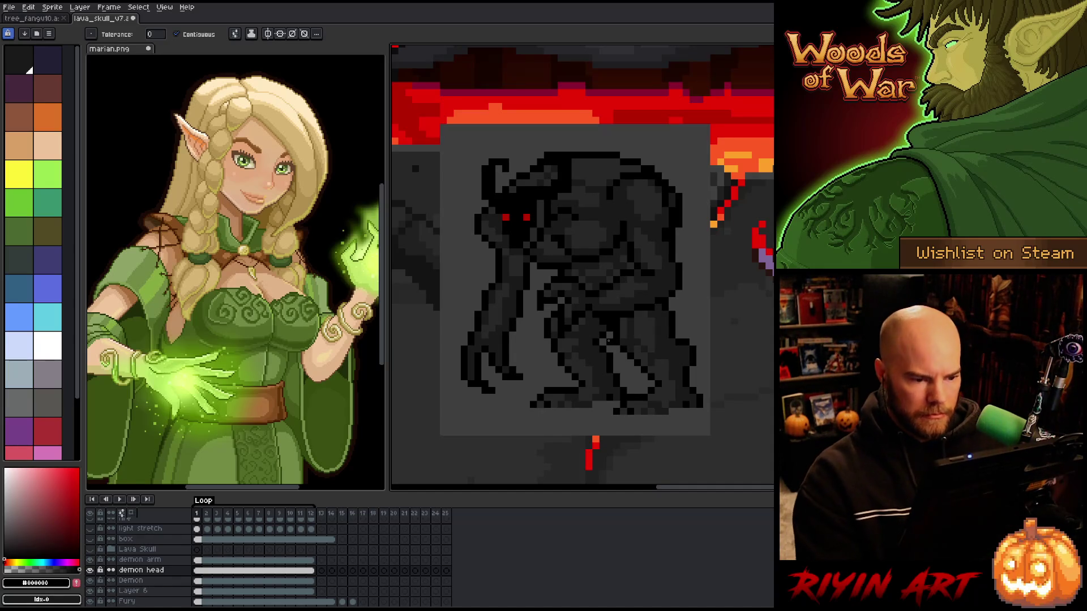
key(v)
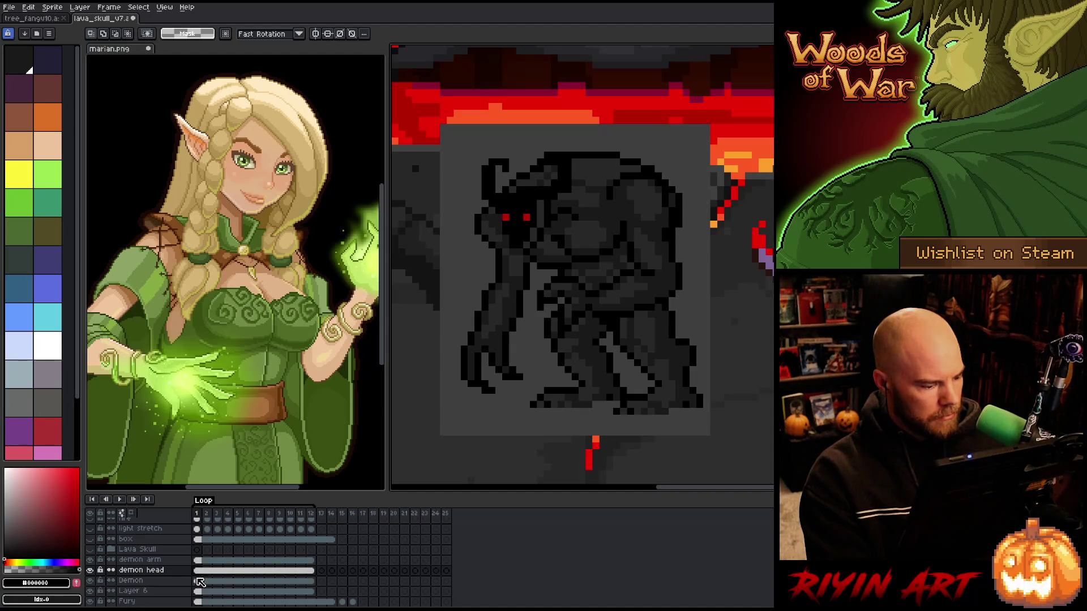
click(199, 584)
mouse_move(524, 139)
mouse_down()
mouse_move(635, 153)
mouse_move(664, 182)
mouse_up()
drag(596, 162, 582, 162)
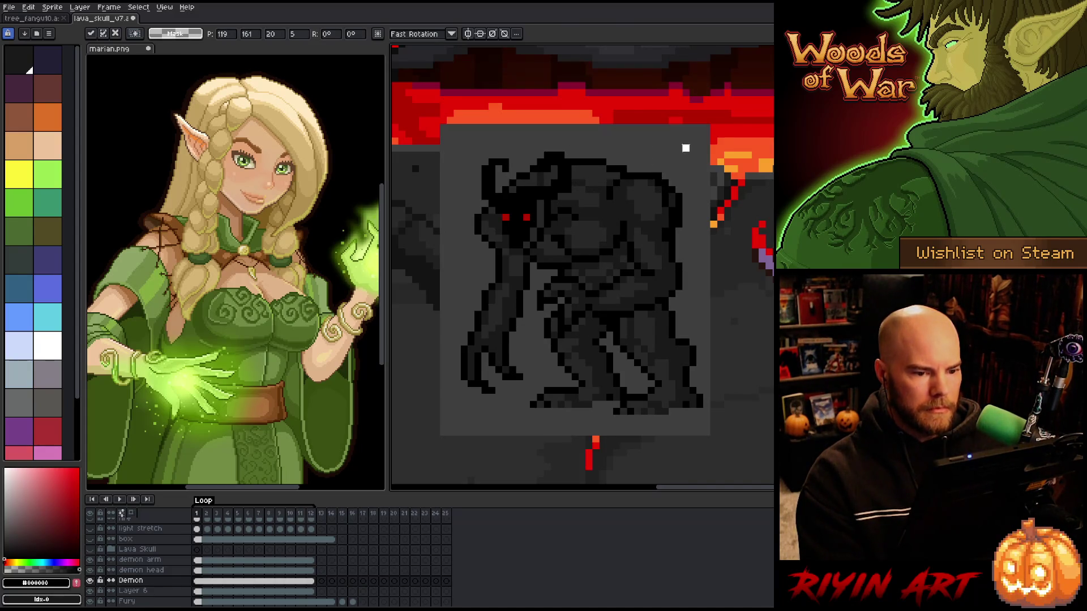
click(499, 398)
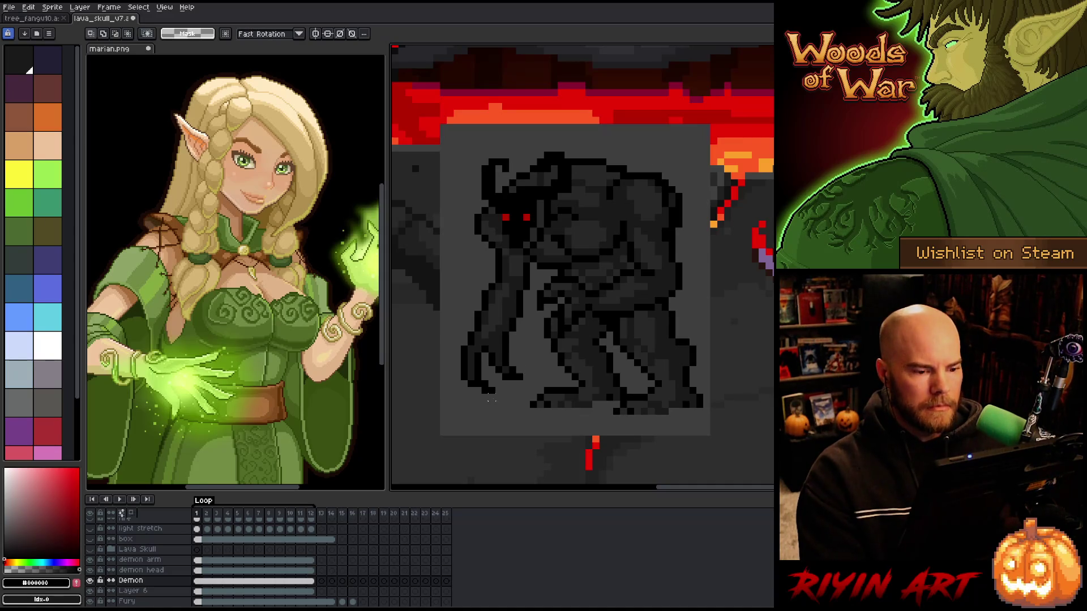
key(ctrl+z)
key(ctrl+z)
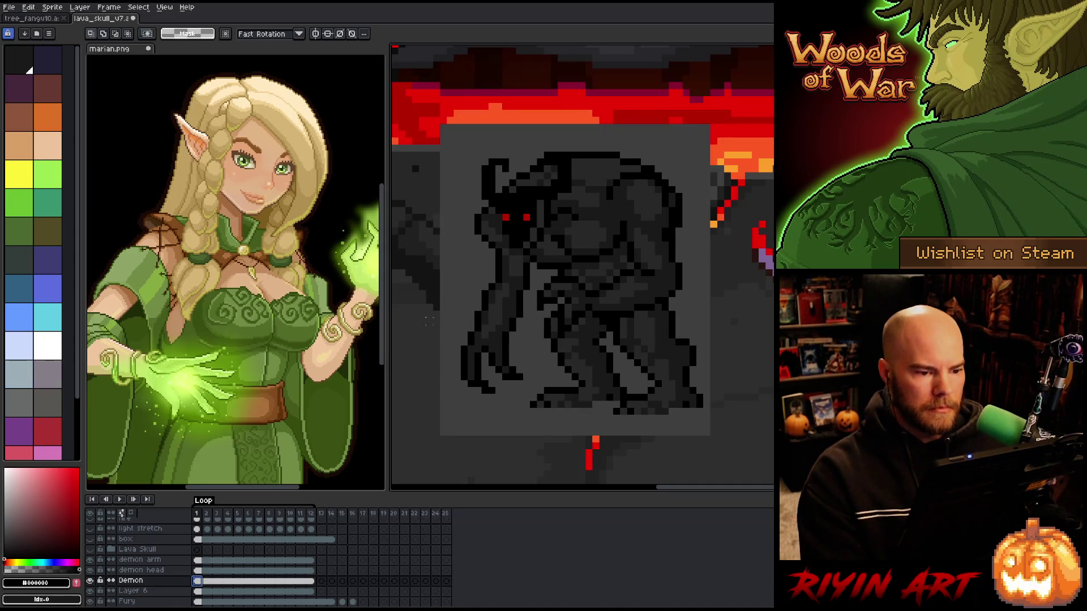
mouse_move(526, 134)
mouse_down()
mouse_move(632, 152)
mouse_move(673, 168)
mouse_move(678, 181)
mouse_up()
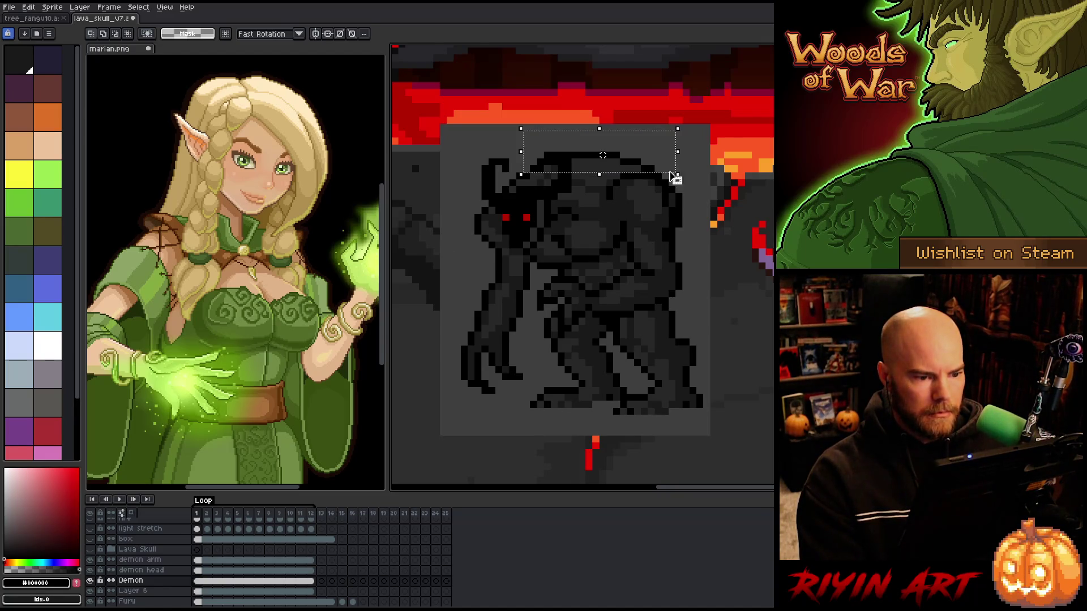
key(Return)
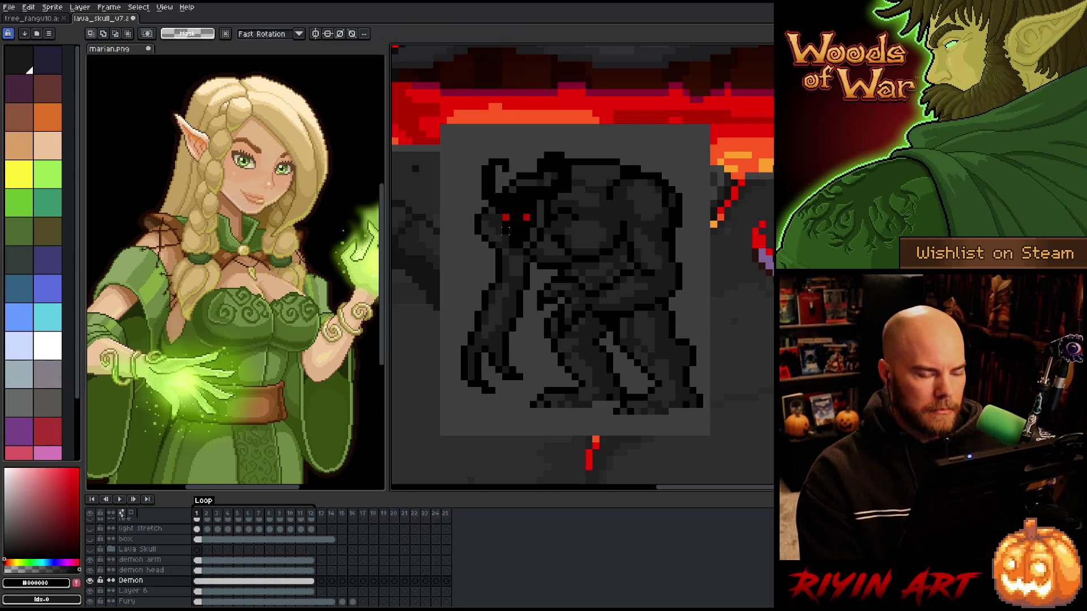
drag(603, 162, 603, 155)
key(ctrl+d)
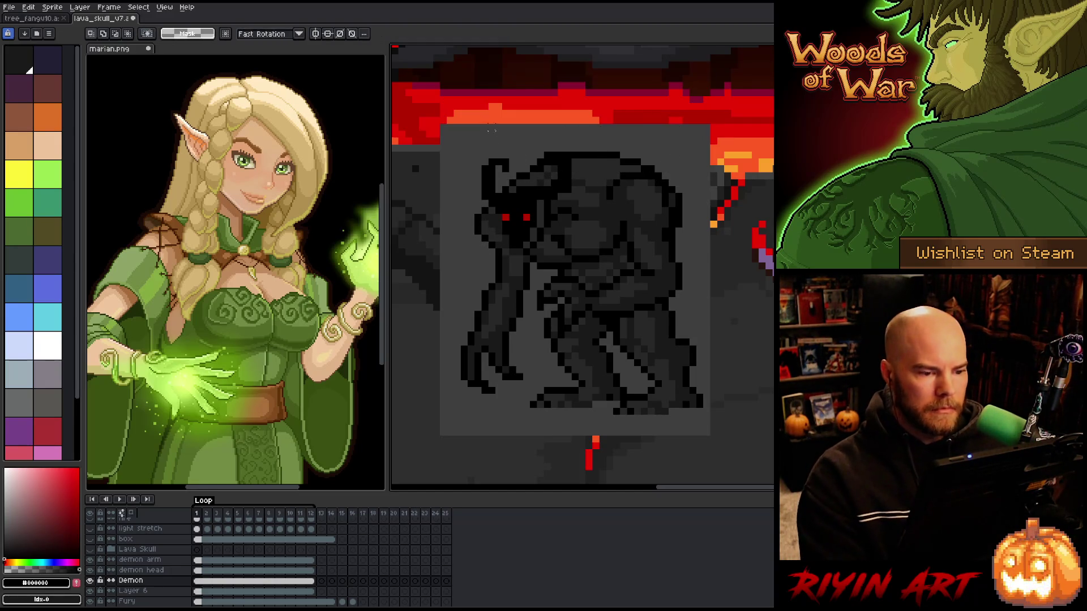
On the demon head layer, marquee the top of the head and raise it one pixel
click(198, 570)
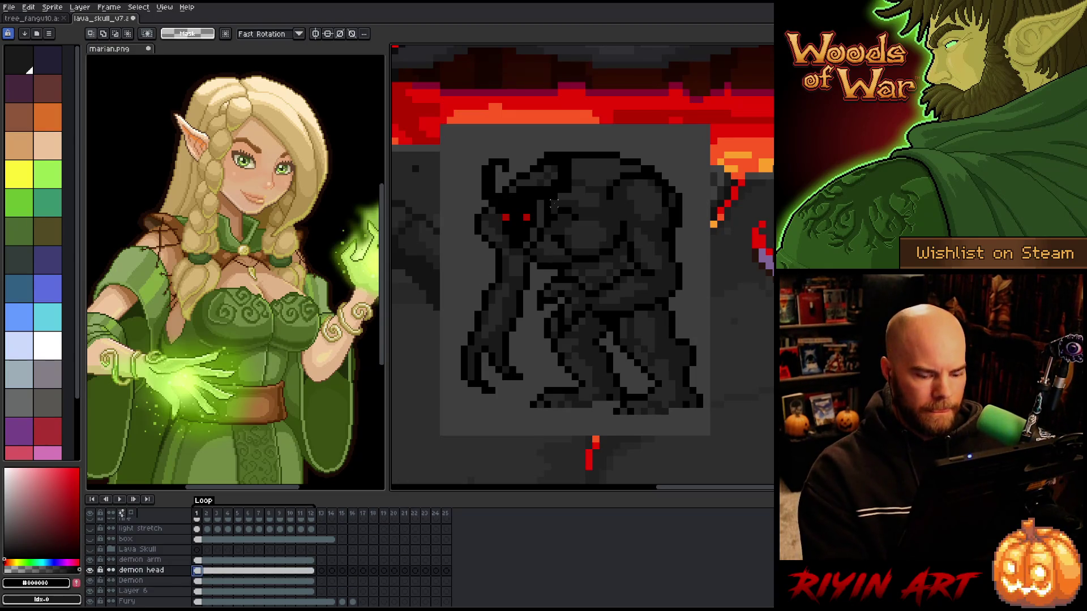
drag(455, 132, 594, 182)
drag(529, 157, 527, 141)
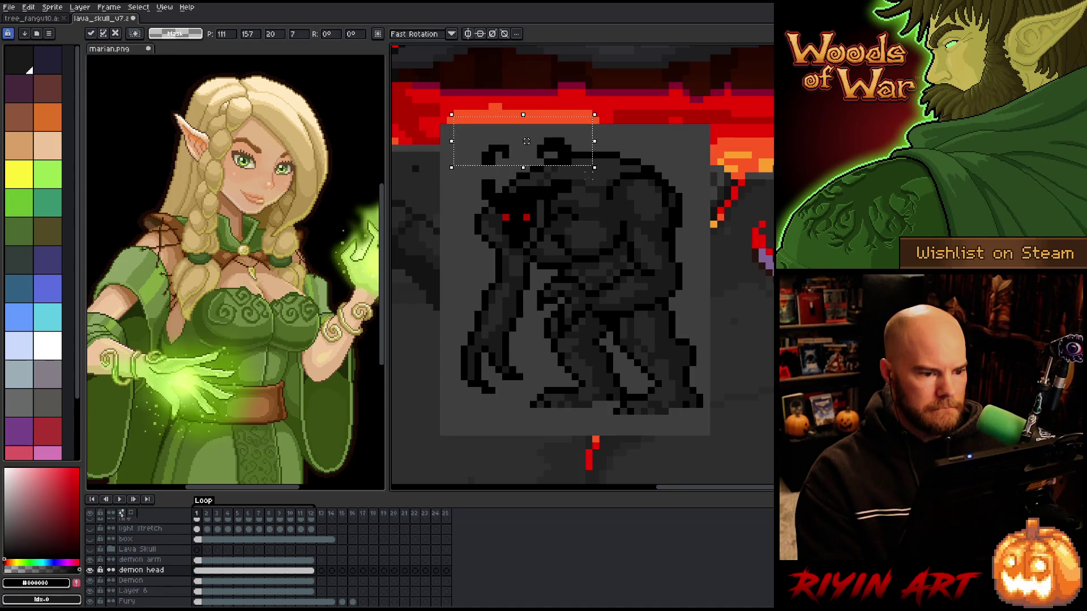
key(Return)
mouse_move(650, 115)
mouse_down()
mouse_move(464, 176)
mouse_move(534, 174)
mouse_up()
drag(595, 147, 595, 141)
Move the small horn piece left and down and commit it
mouse_move(506, 134)
mouse_down()
mouse_move(451, 177)
mouse_move(463, 176)
mouse_up()
key(Return)
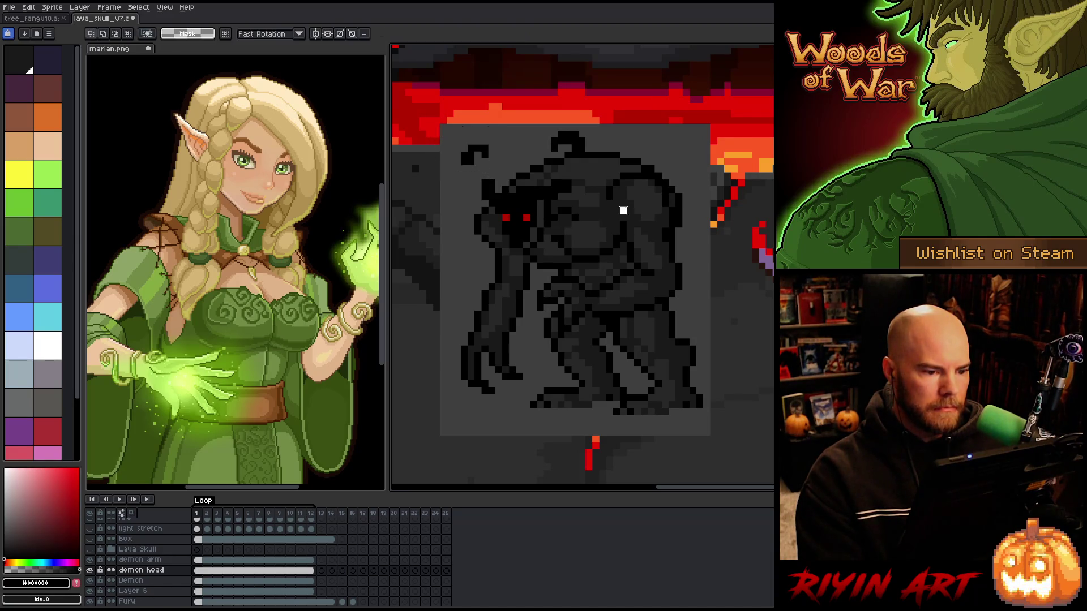
key(i)
key(b)
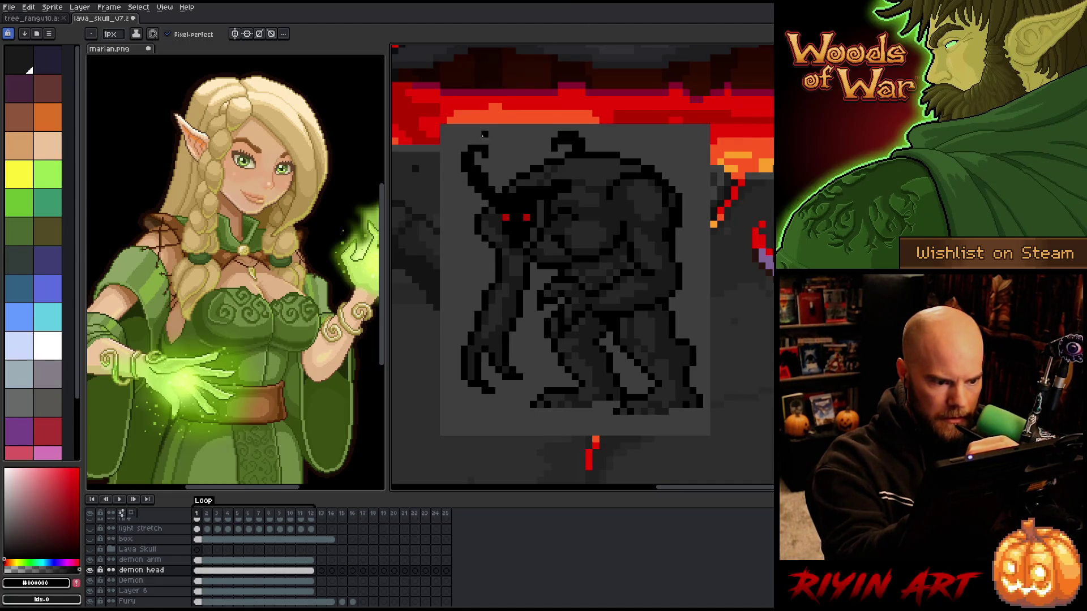
Erase the old top pixels of the right horn
key(b)
key(e)
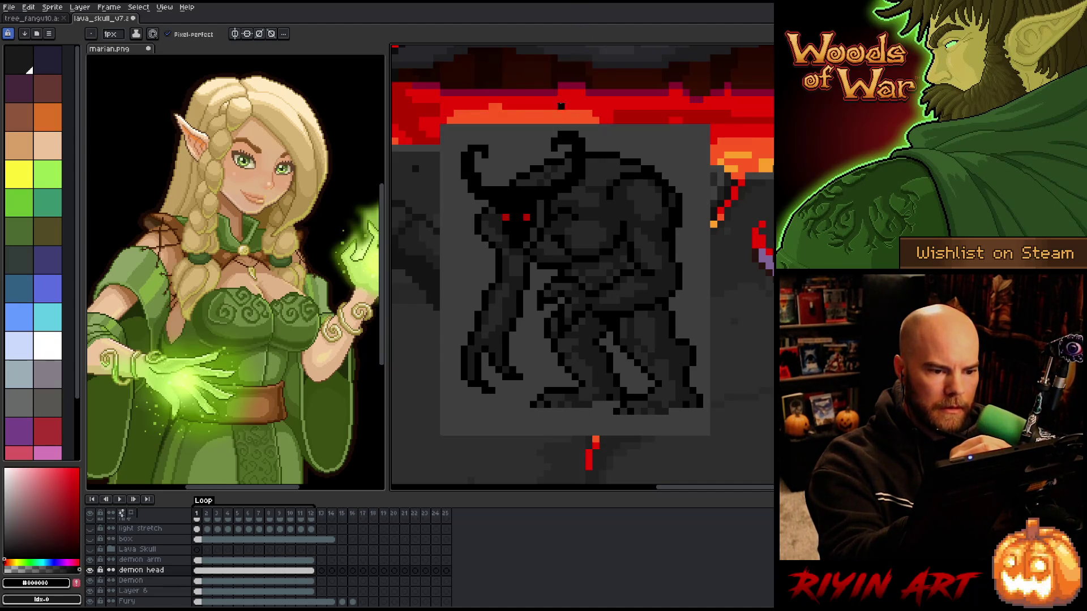
key(e)
drag(561, 135, 575, 135)
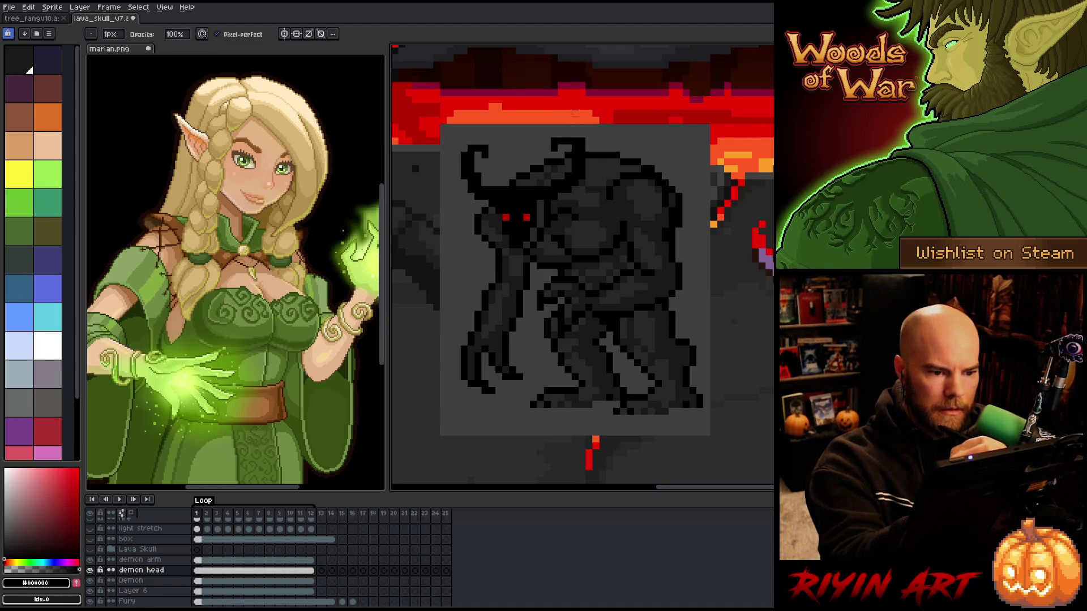
key(m)
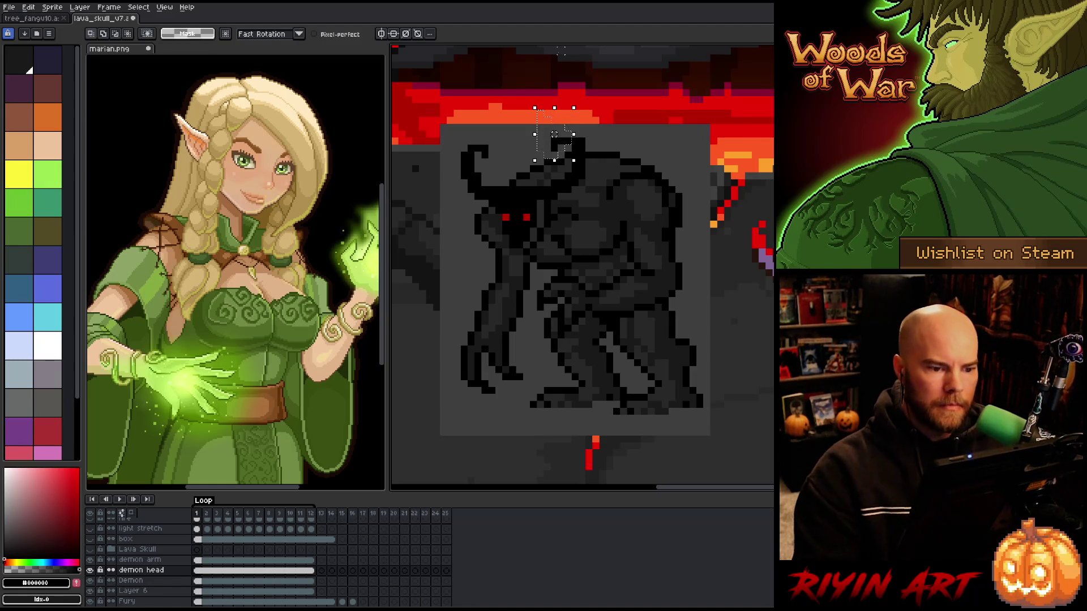
key(b)
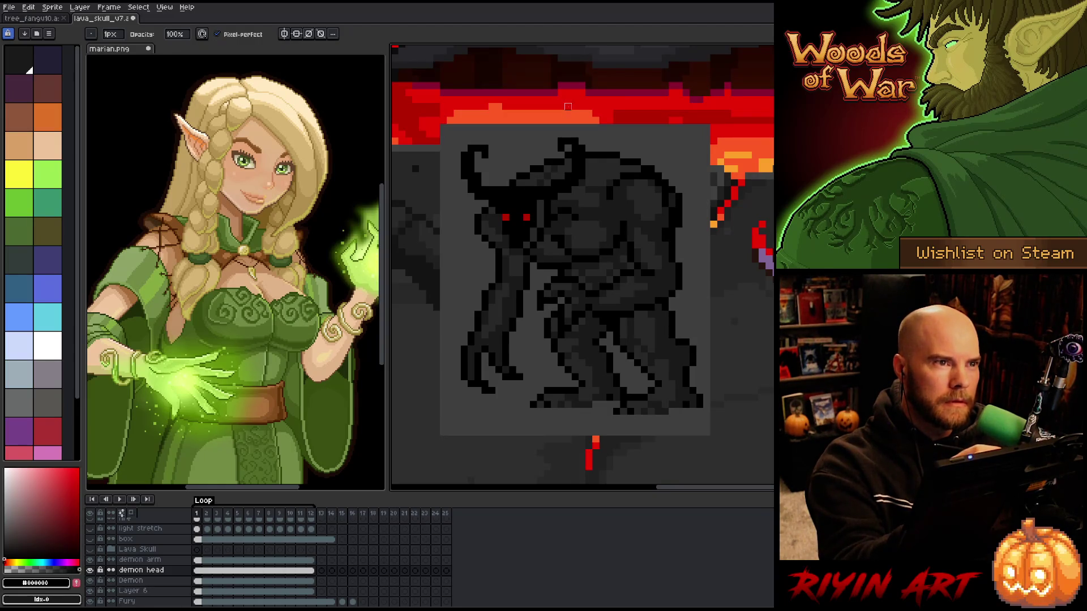
key(e)
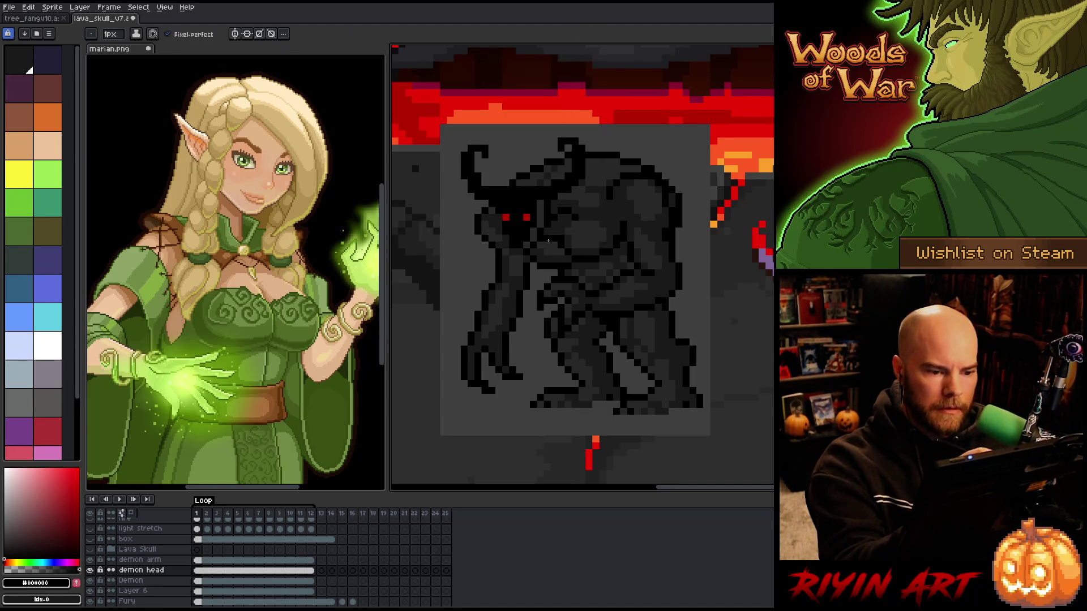
Redraw the curved horns with the Pencil, sampling black and dark grey from the demon
key(i)
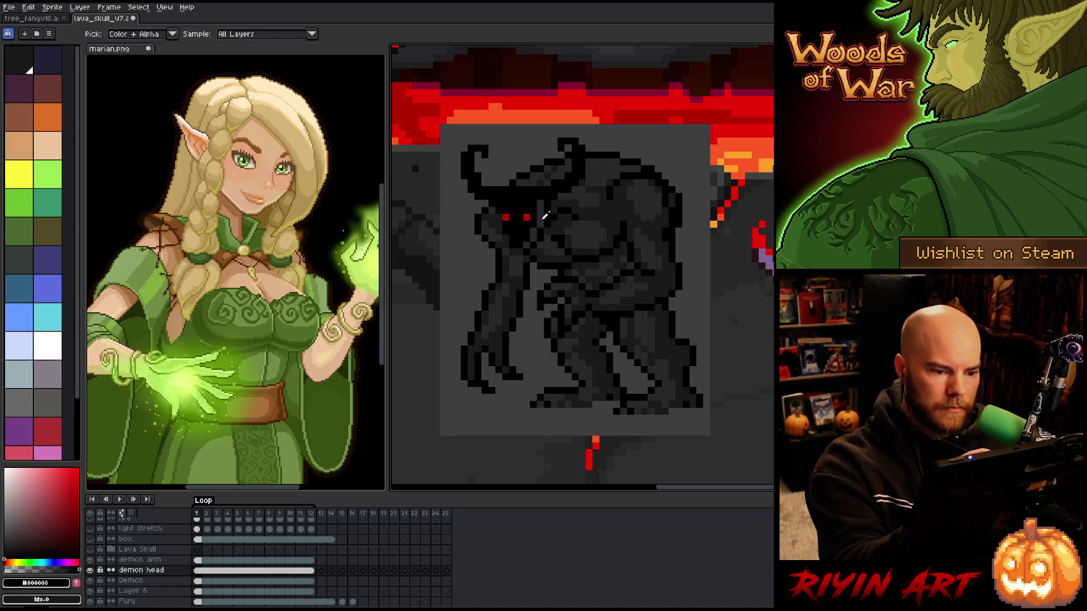
click(561, 229)
click(539, 217)
key(g)
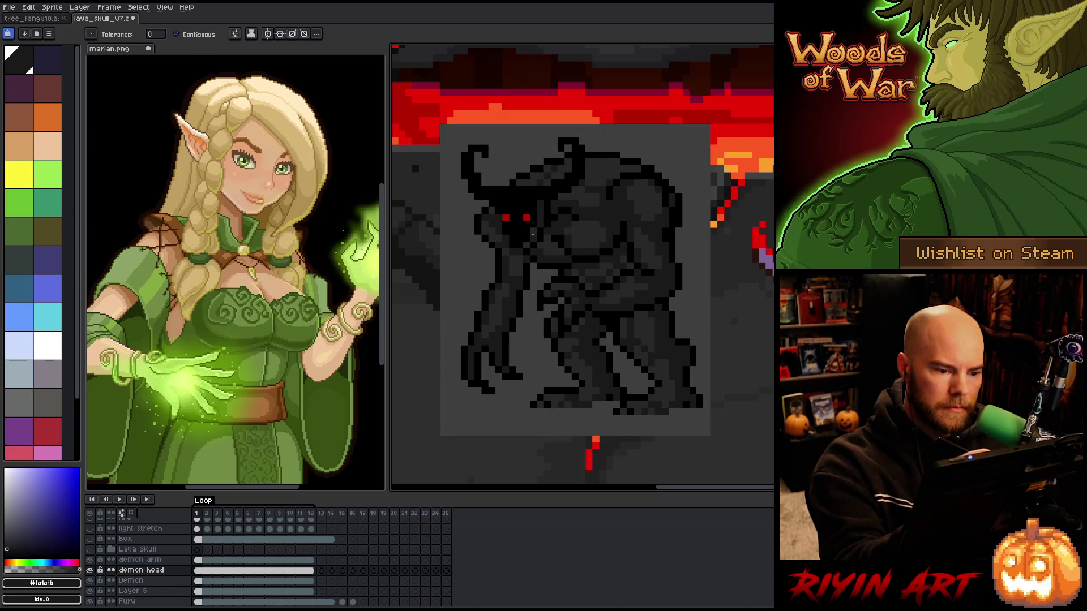
key(b)
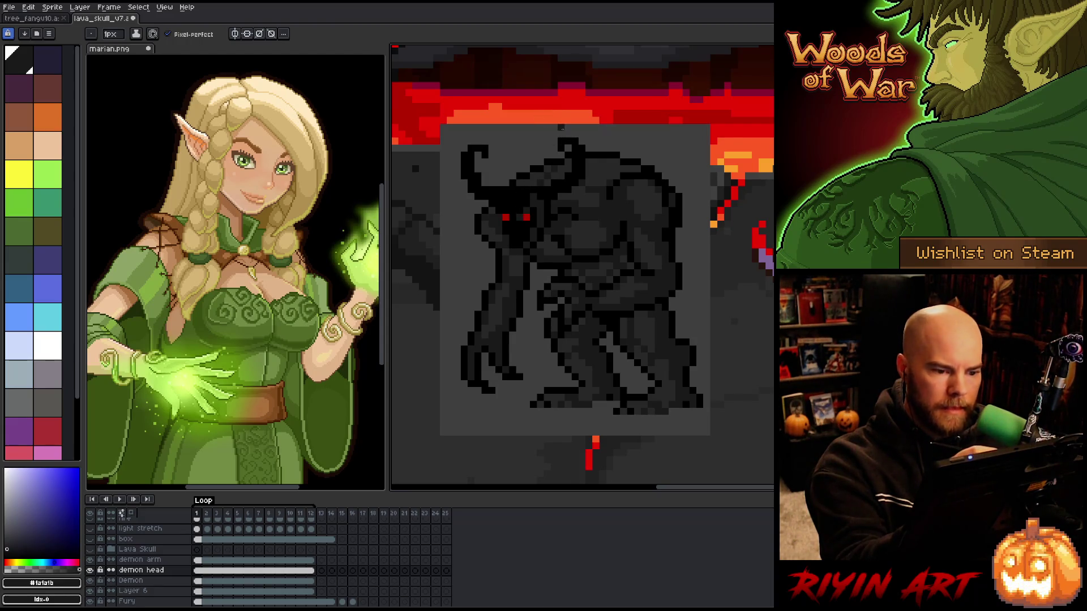
alt+click(555, 156)
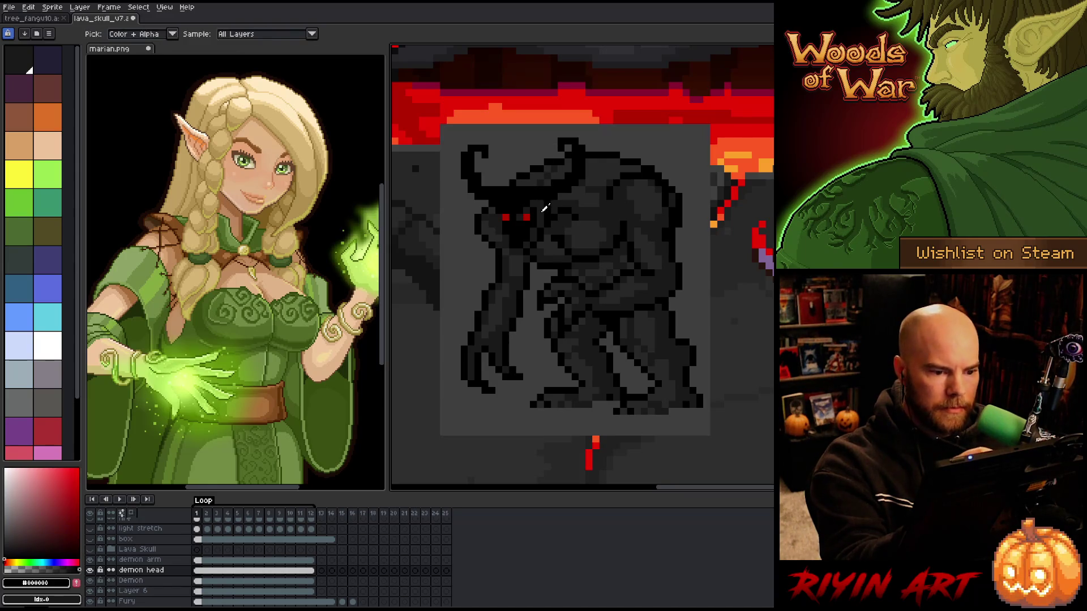
alt+click(543, 210)
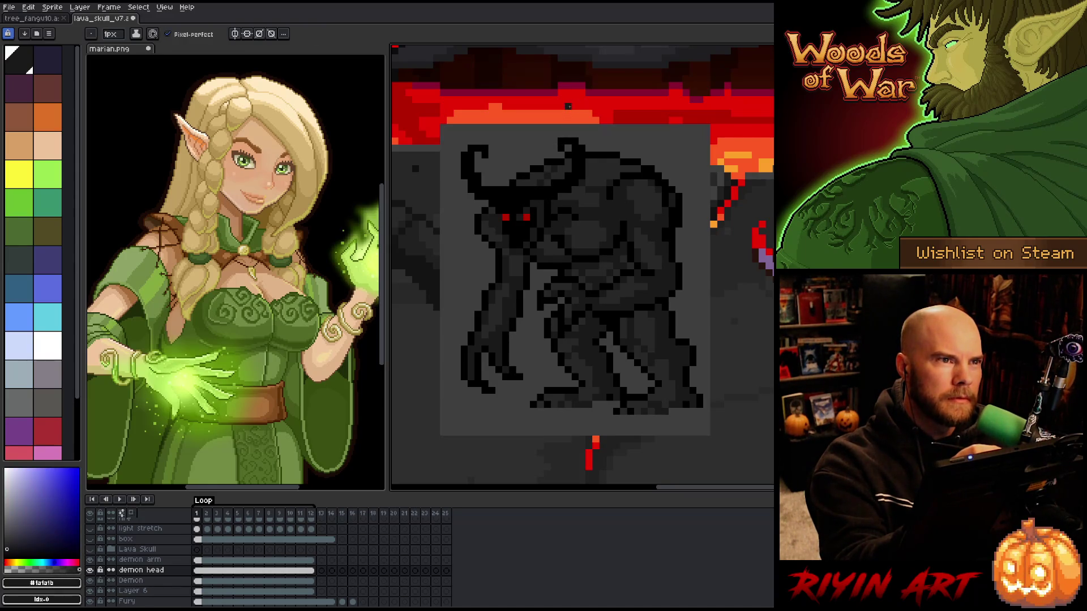
alt+click(542, 202)
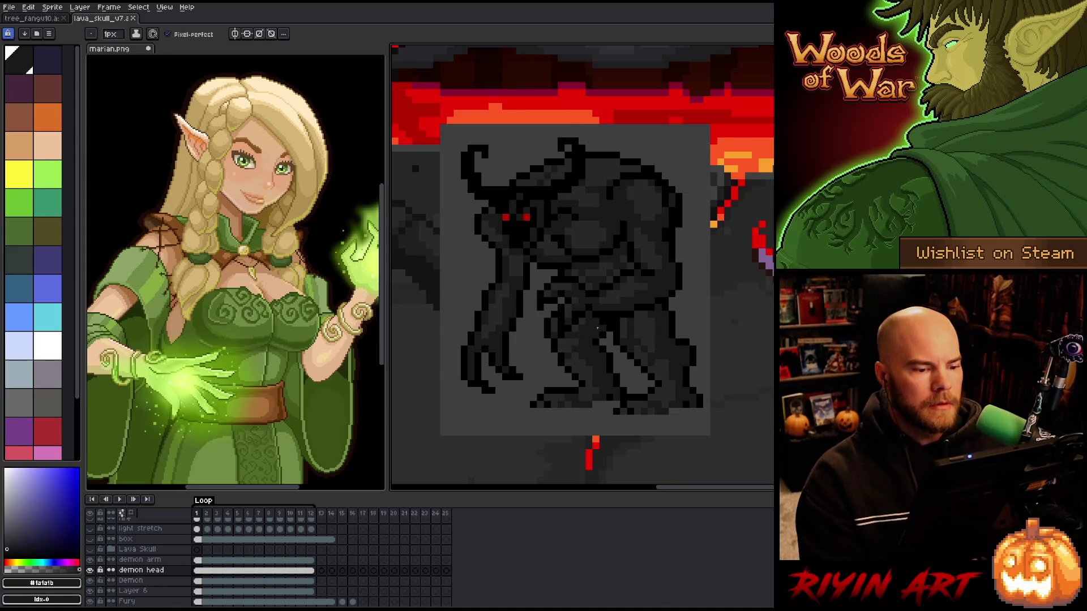
alt+click(536, 201)
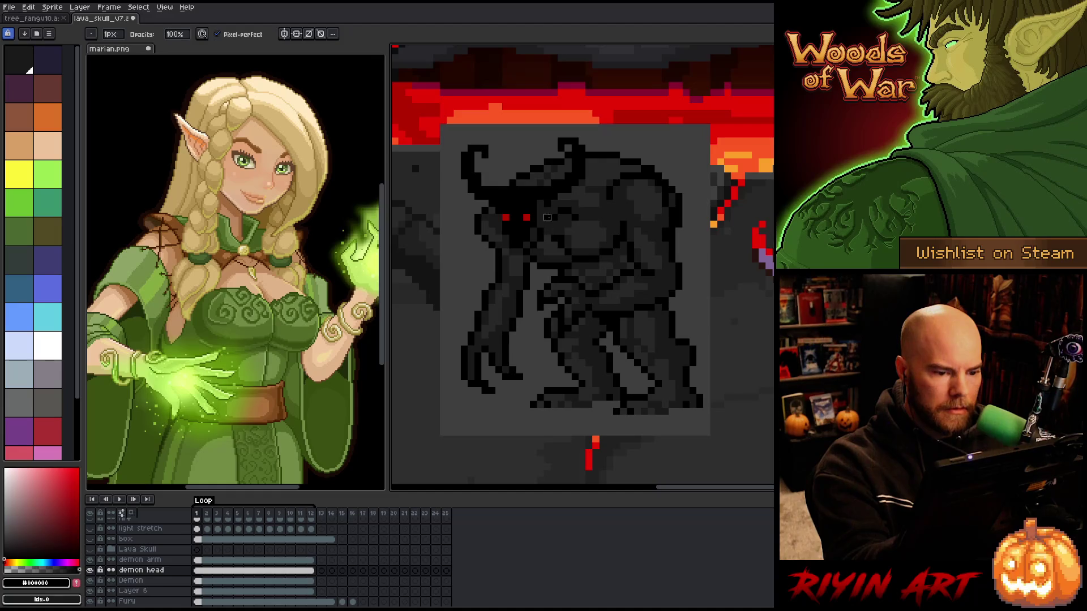
Fill the new horns with dark grey and erase stray pixels
key(g)
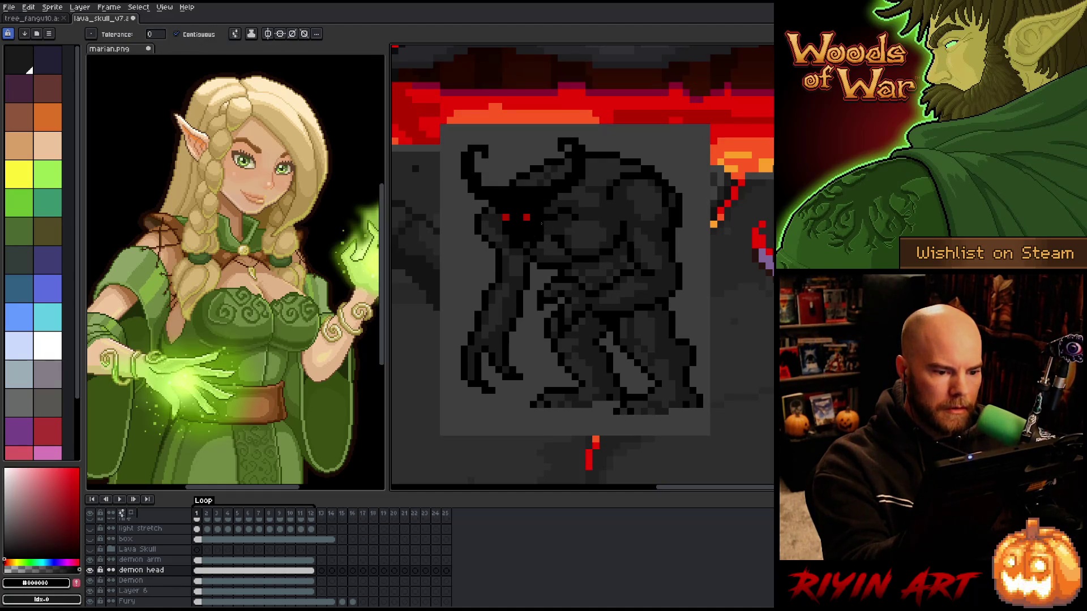
key(b)
key(g)
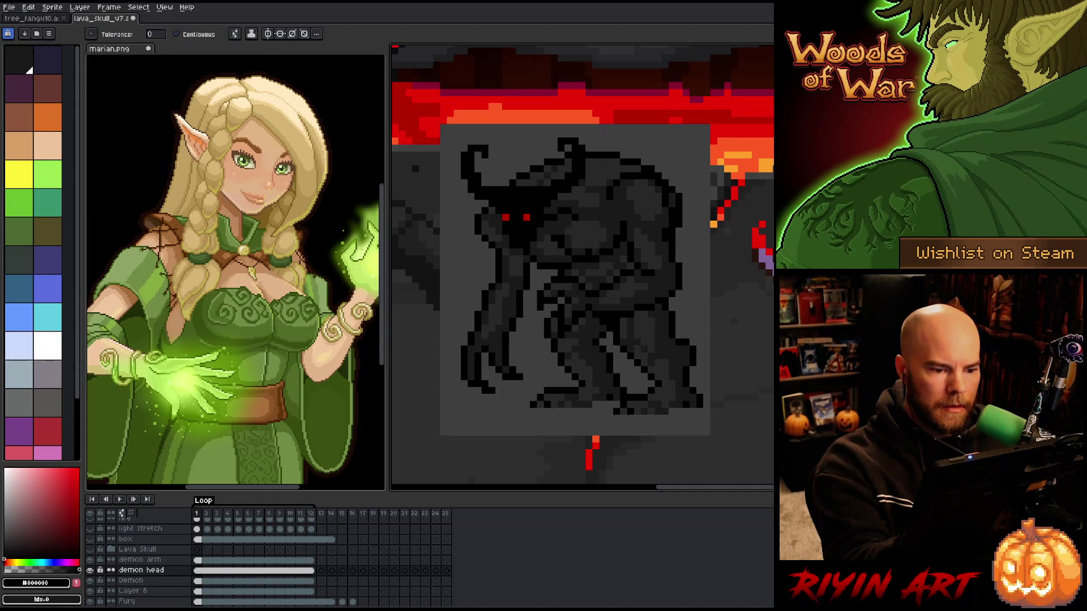
key(b)
key(e)
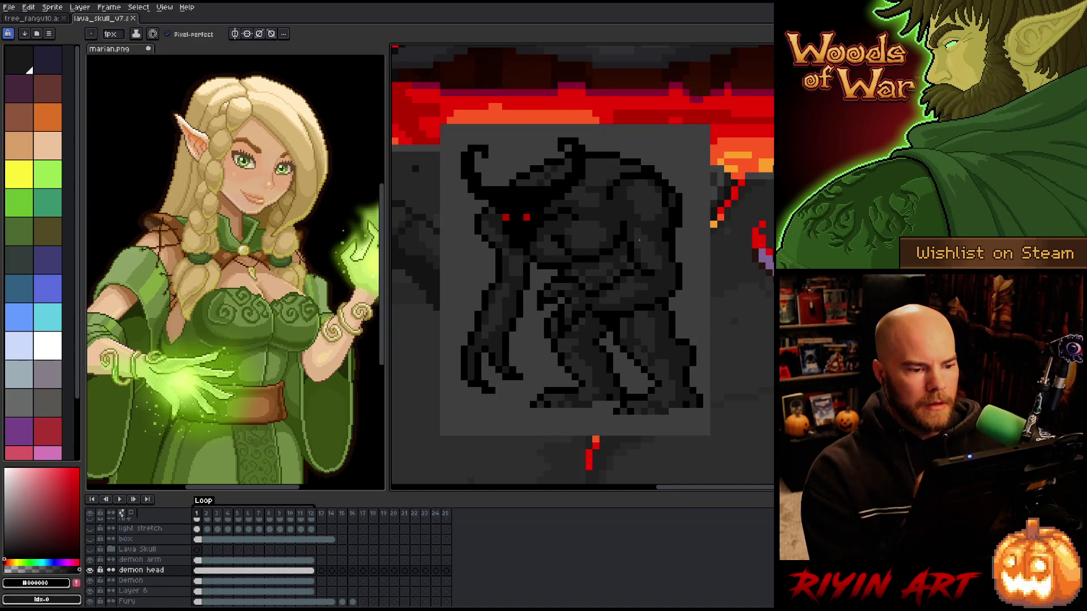
key(m)
mouse_move(513, 182)
mouse_down()
mouse_move(498, 176)
mouse_move(502, 191)
mouse_up()
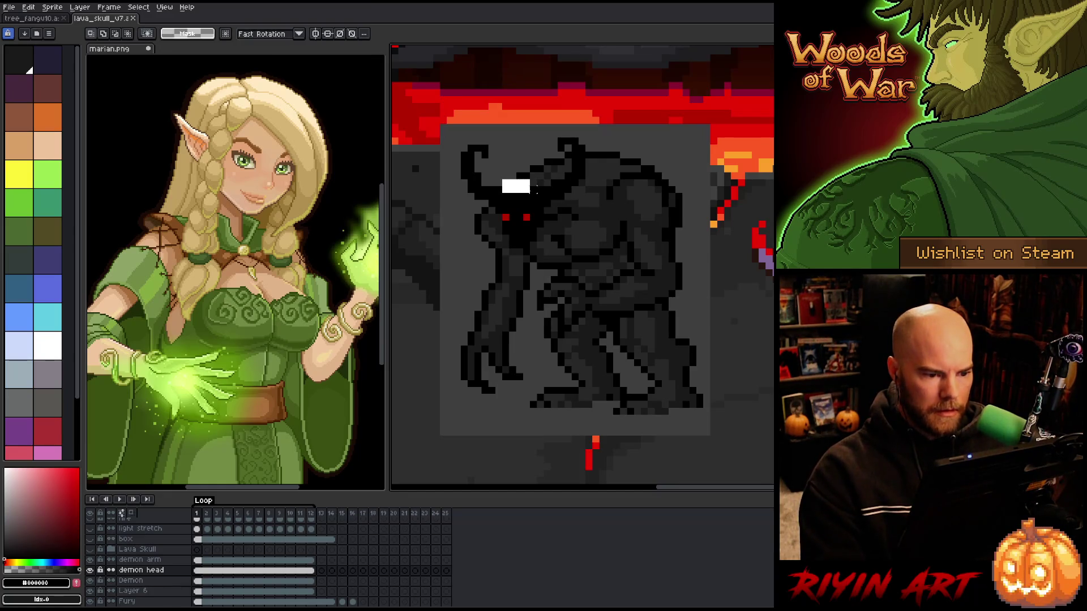
key(ctrl+d)
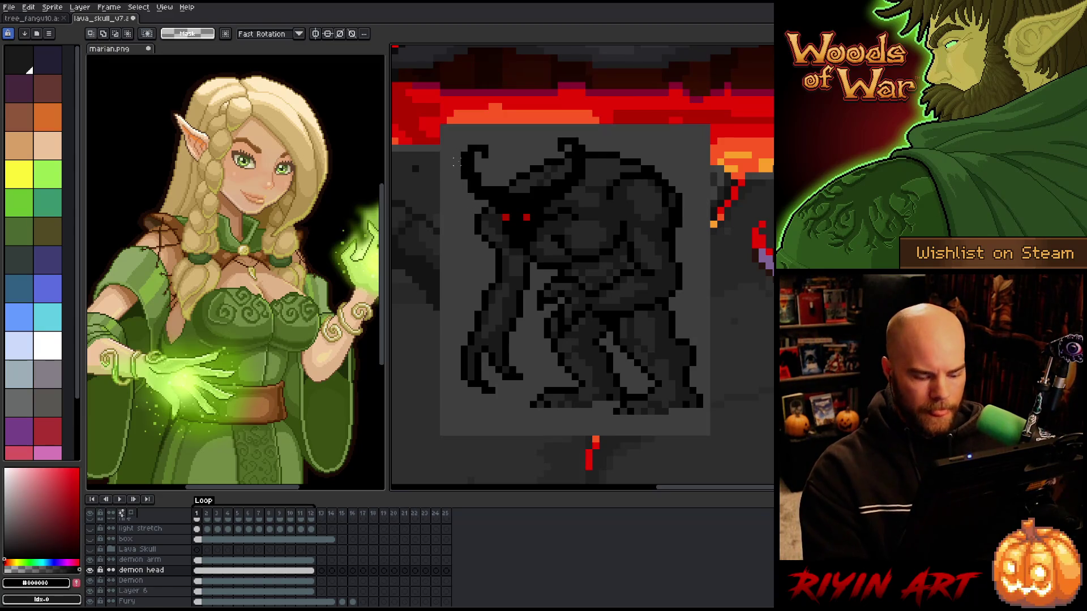
drag(440, 130, 496, 192)
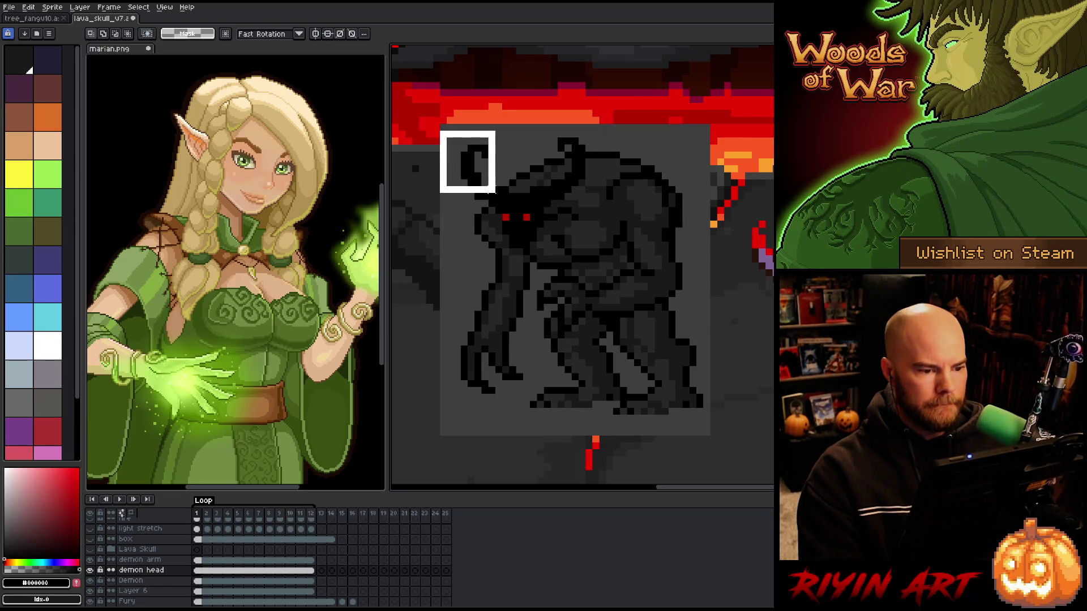
key(Return)
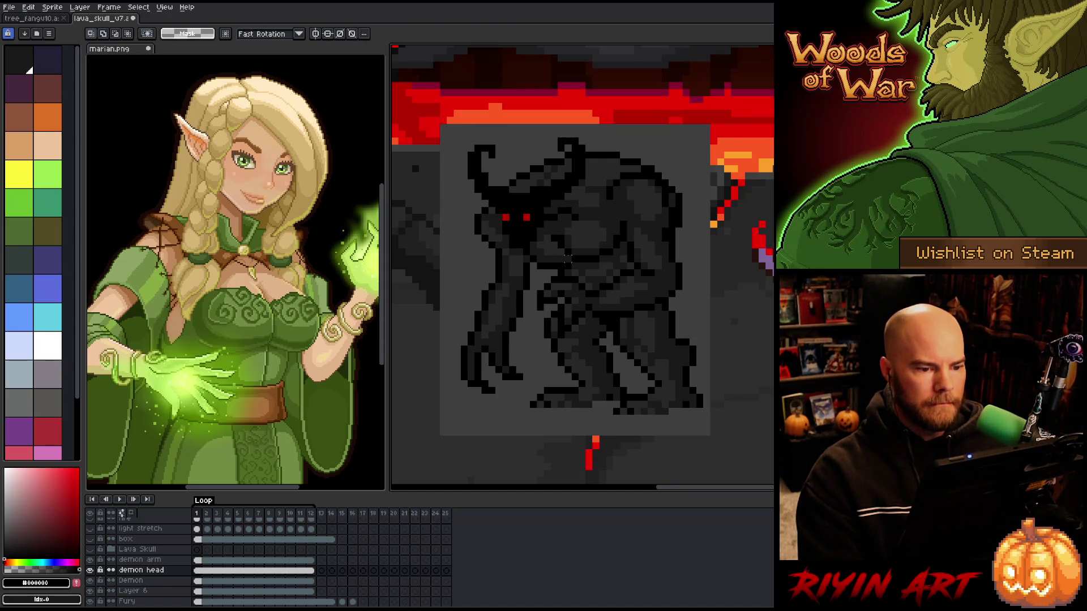
key(b)
key(q)
mouse_move(589, 141)
mouse_down()
mouse_move(622, 187)
mouse_move(550, 150)
mouse_move(619, 193)
mouse_move(589, 154)
mouse_up()
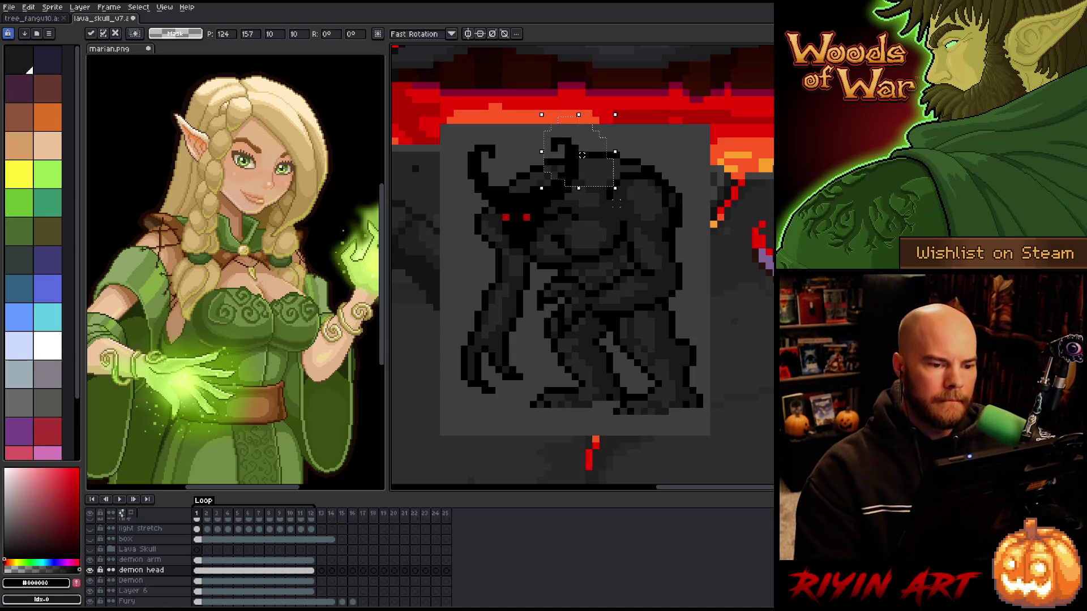
key(ctrl+d)
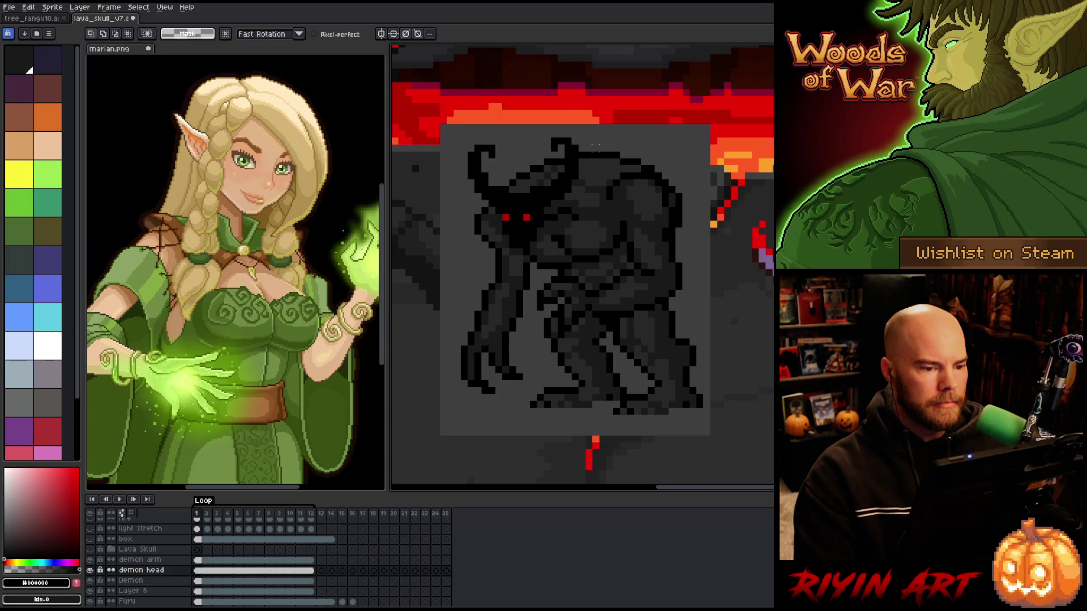
key(m)
drag(510, 125, 447, 177)
key(ctrl+d)
key(b)
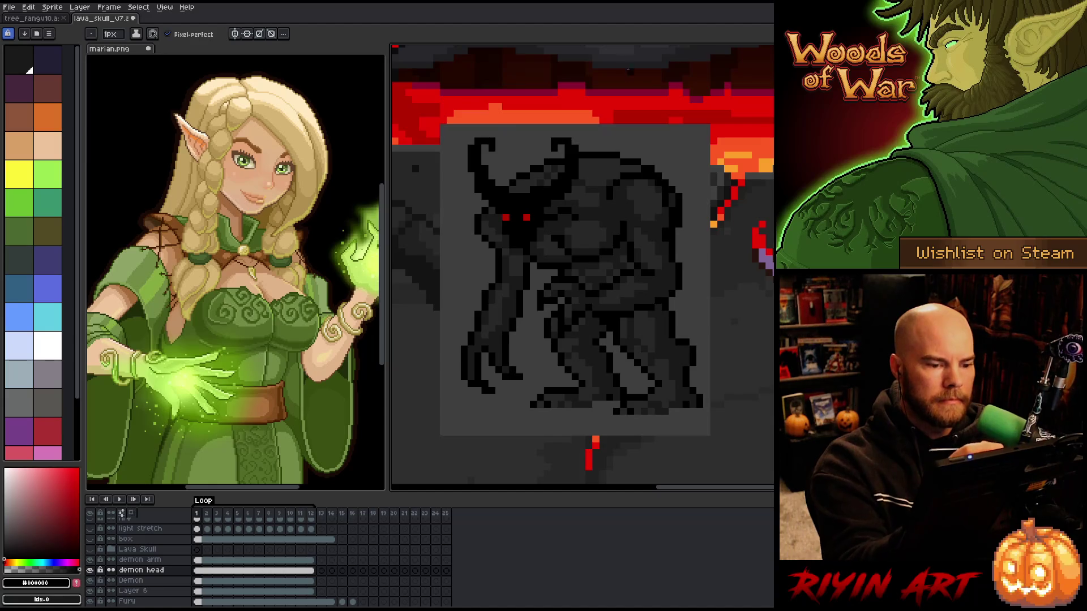
key(e)
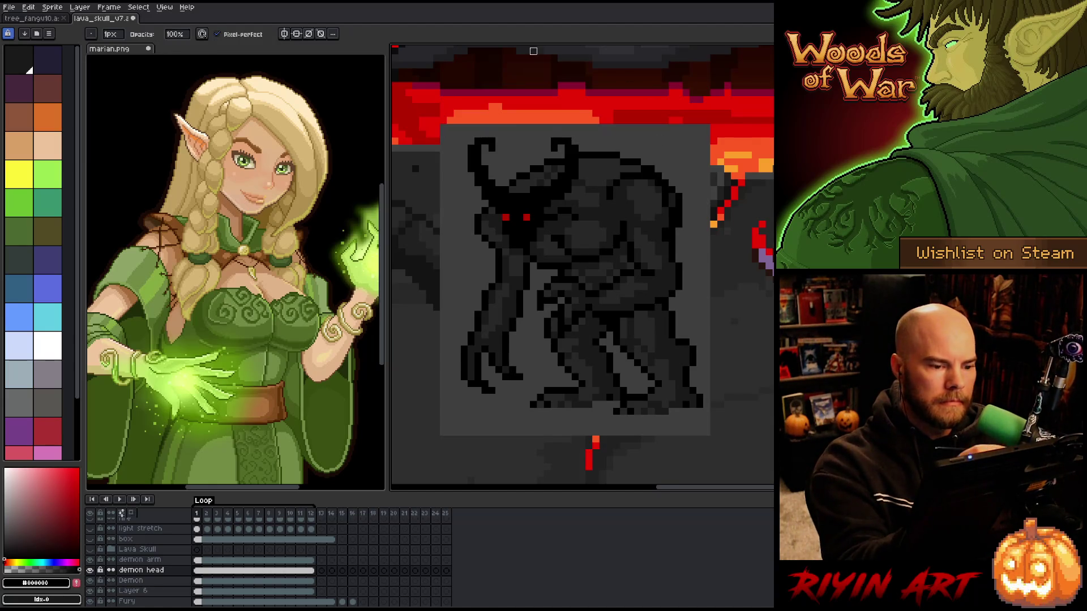
key(v)
key(e)
mouse_move(637, 342)
mouse_down()
mouse_move(589, 325)
mouse_move(599, 318)
mouse_move(630, 348)
mouse_up()
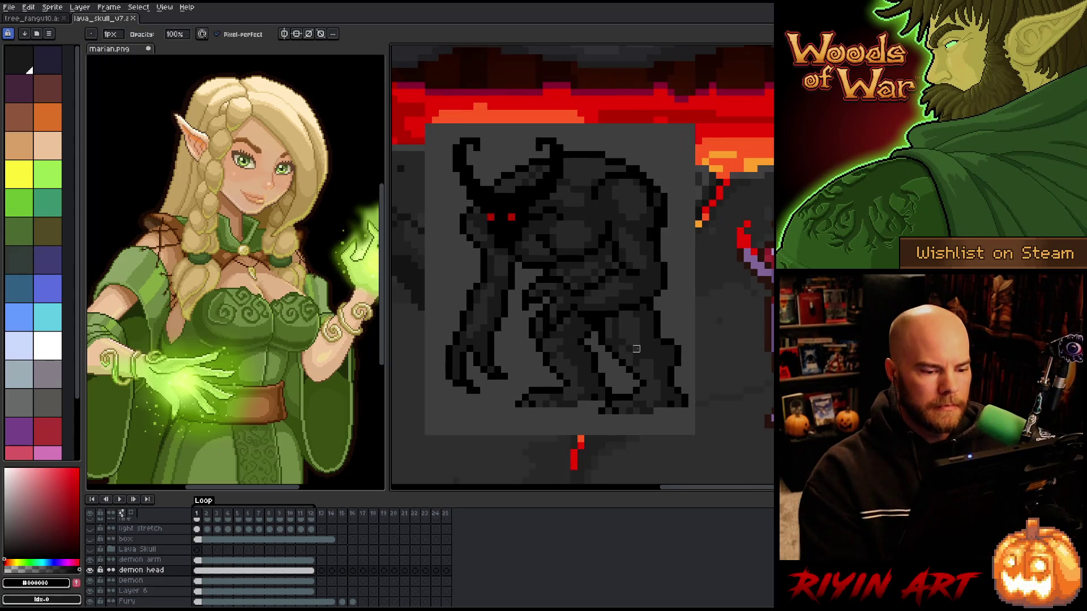
Toggle the grey backing panel on and off to check the demon against the lava scene
click(94, 591)
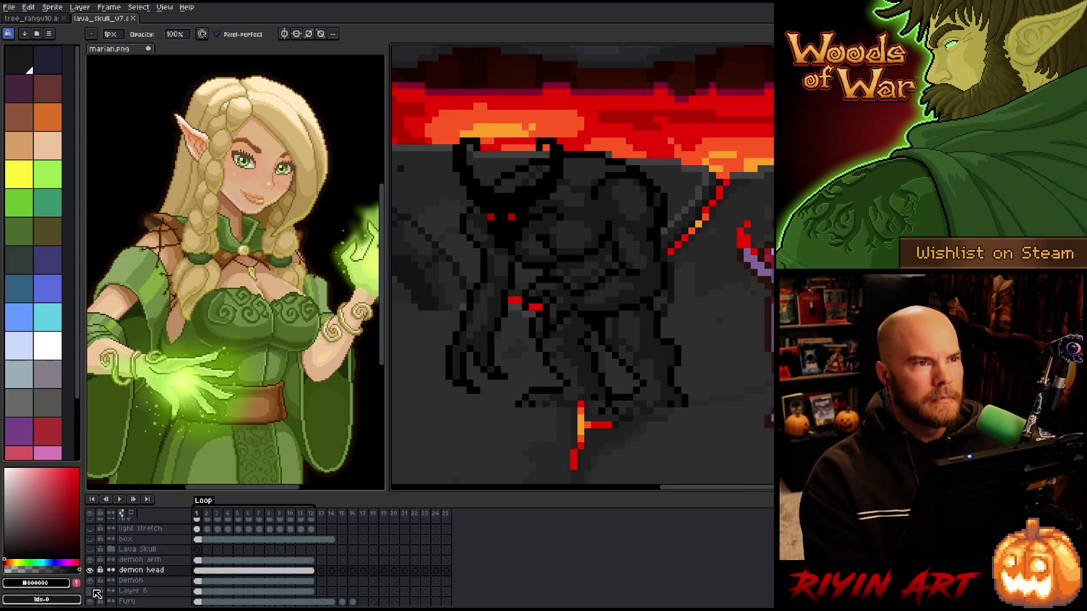
click(95, 590)
click(95, 591)
click(95, 591)
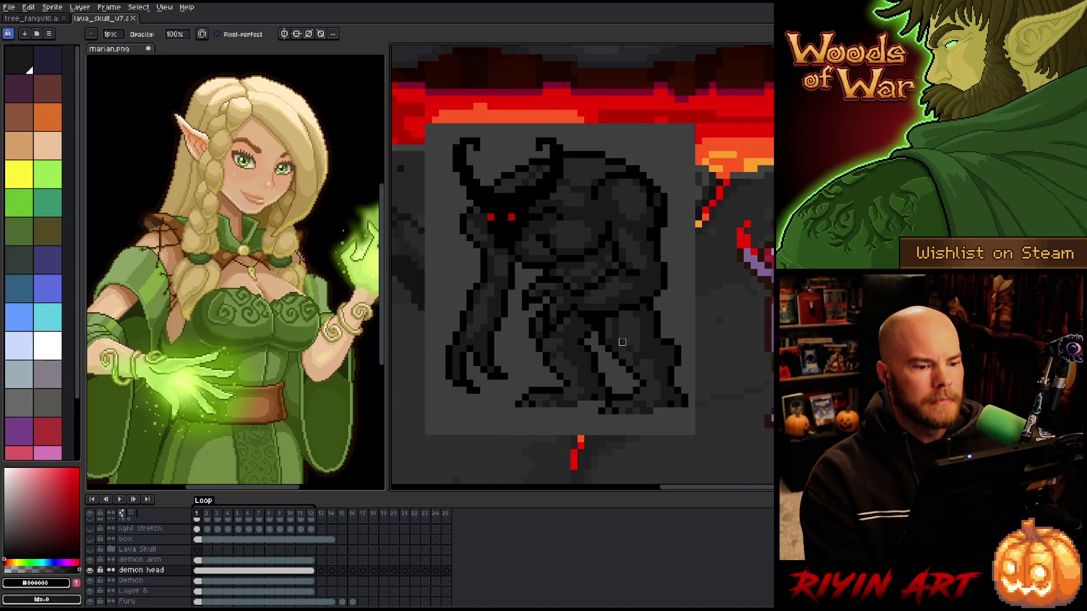
scroll(639, 347, down, 3)
mouse_move(621, 352)
mouse_down()
mouse_move(650, 267)
mouse_move(627, 325)
mouse_up()
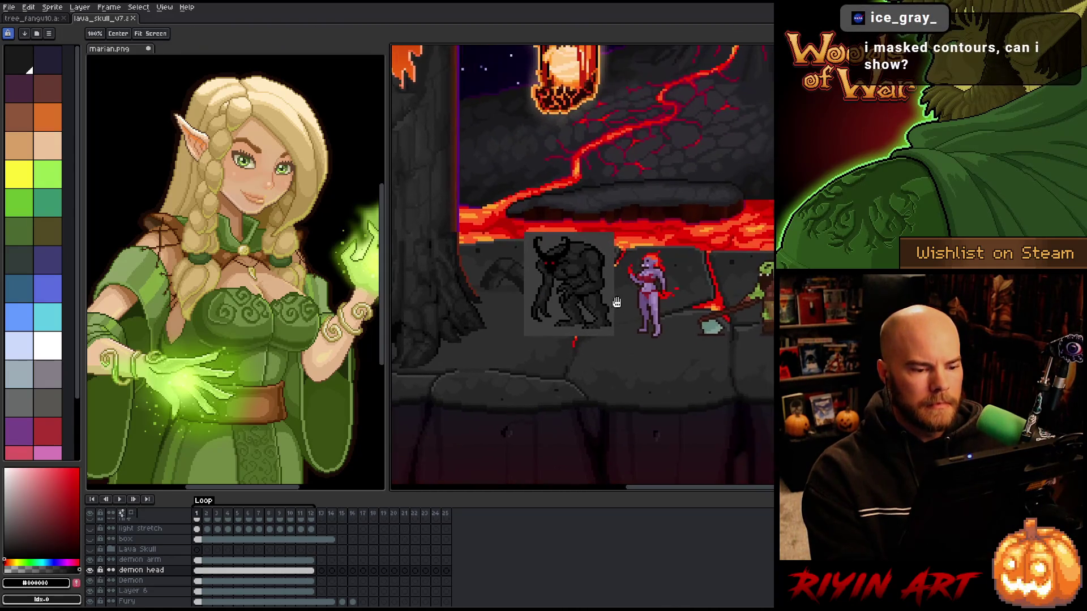
scroll(634, 299, up, 2)
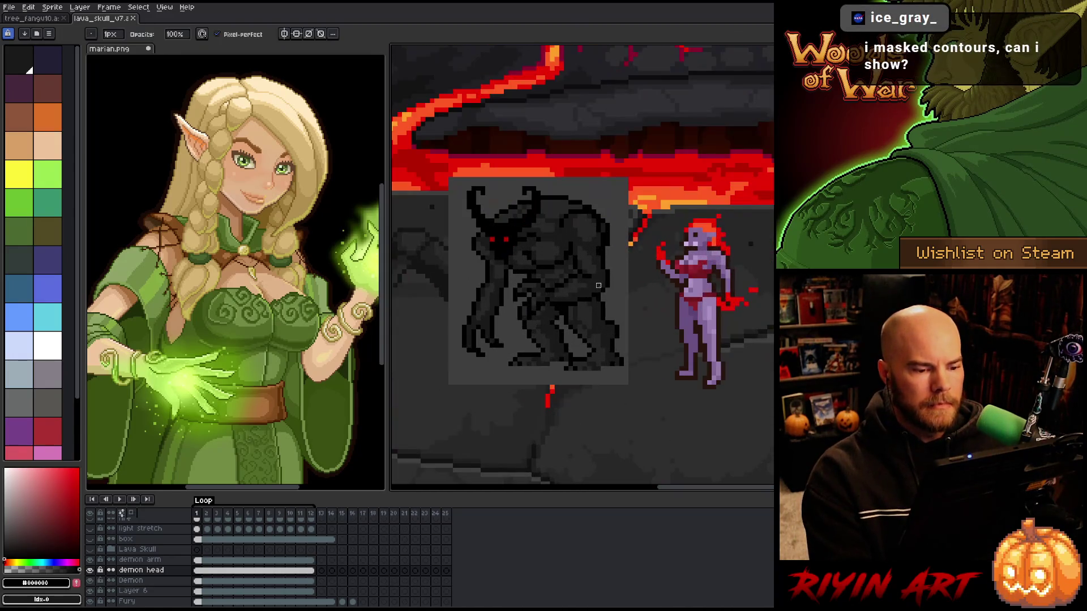
Sample the deep red from the demon's eye, test a red outline on the Demon layer, and save
key(i)
click(509, 238)
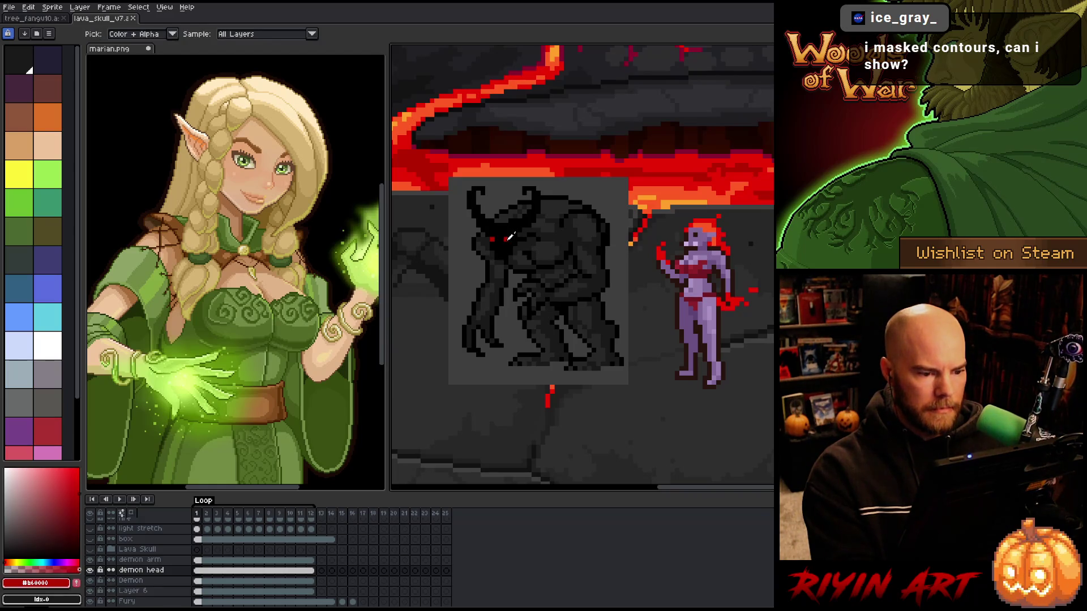
click(207, 582)
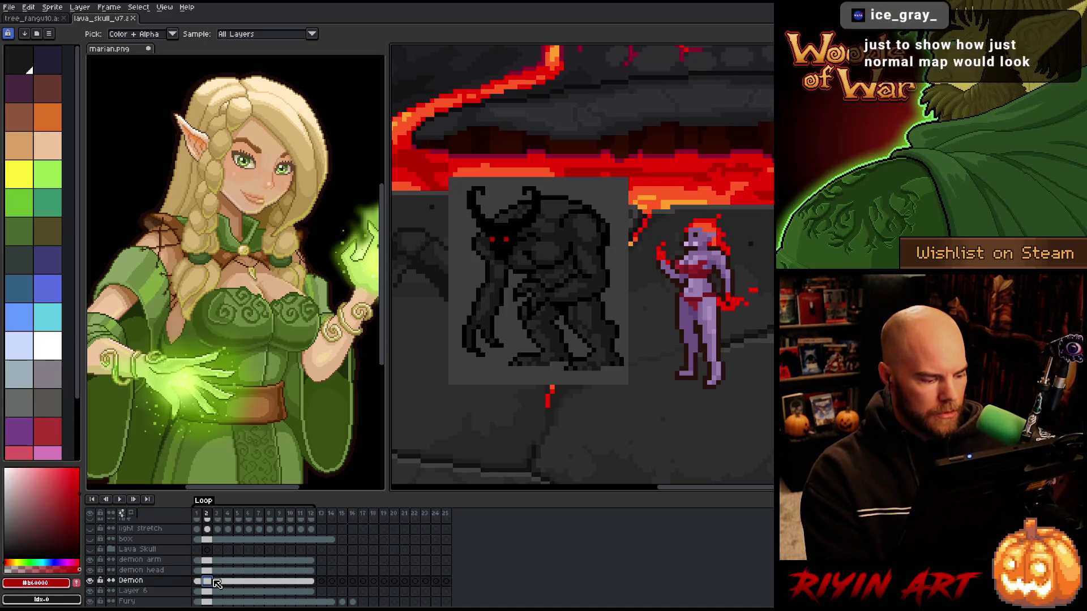
key(shift+o)
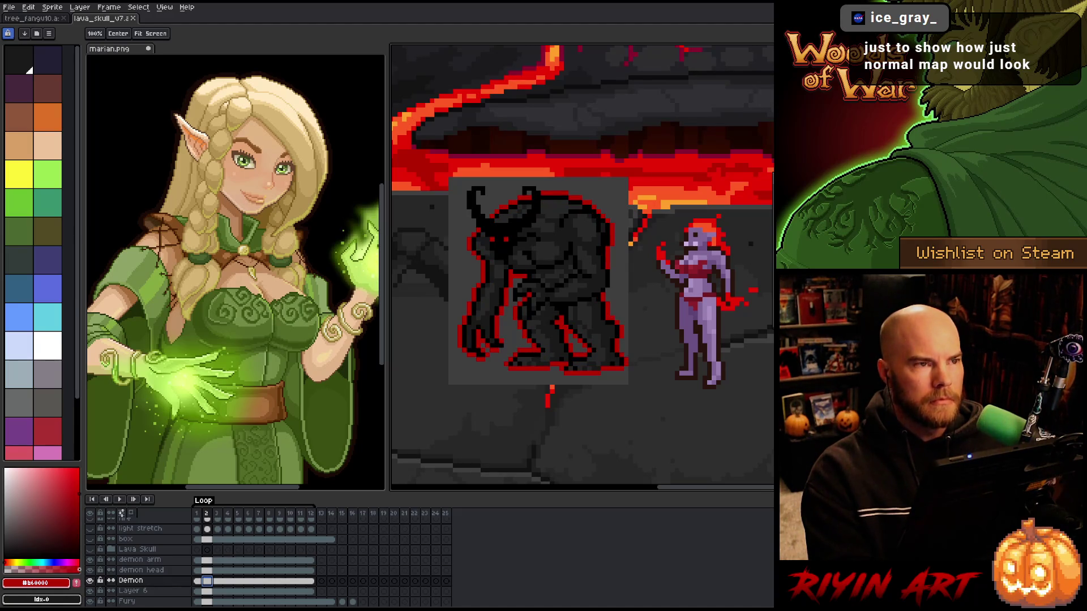
key(alt)
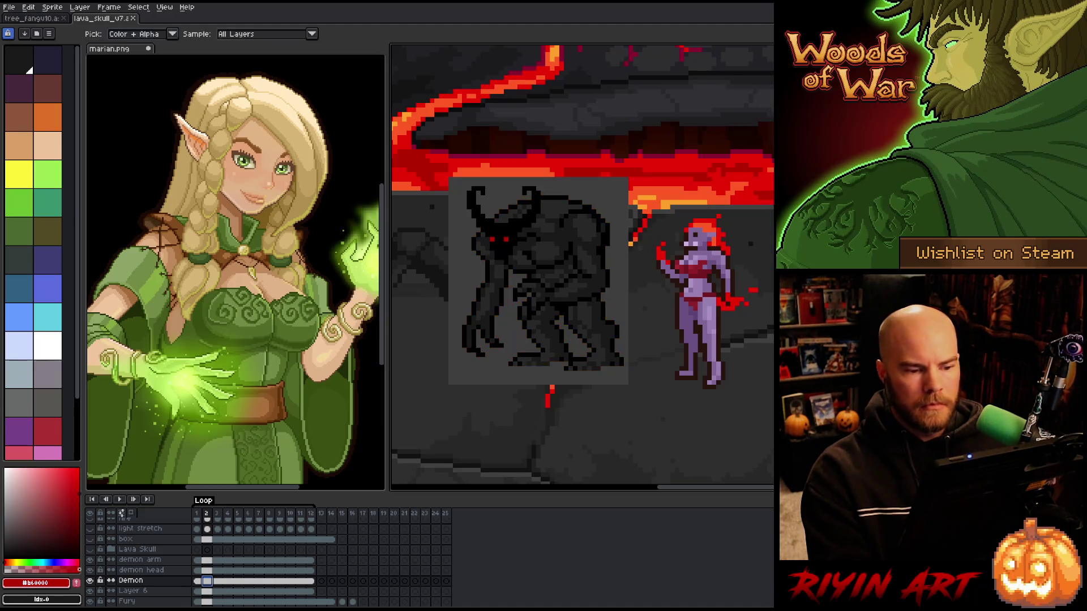
scroll(601, 299, down, 3)
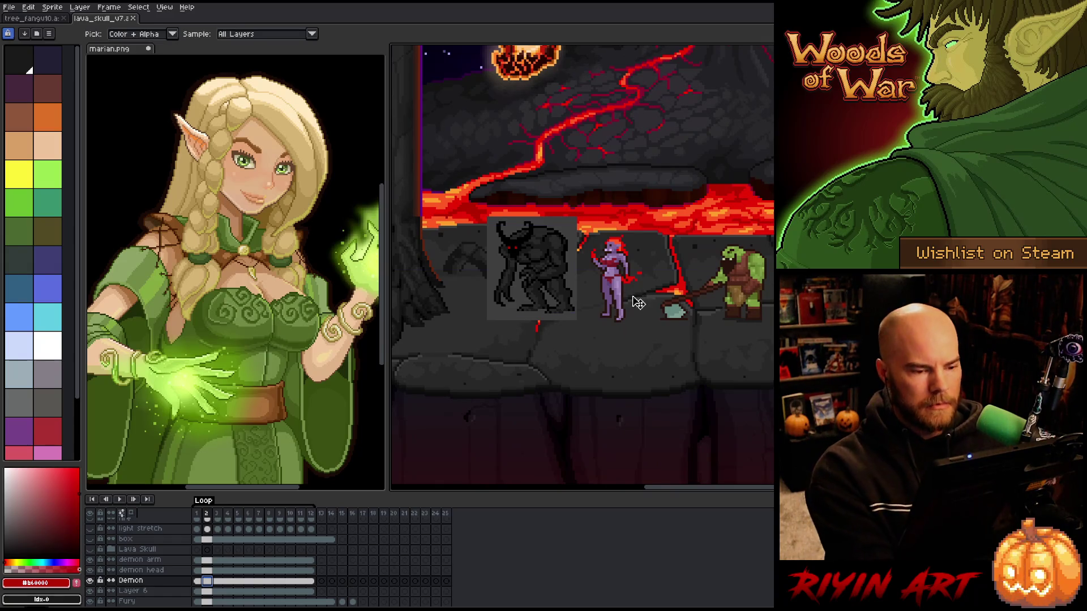
key(ctrl+s)
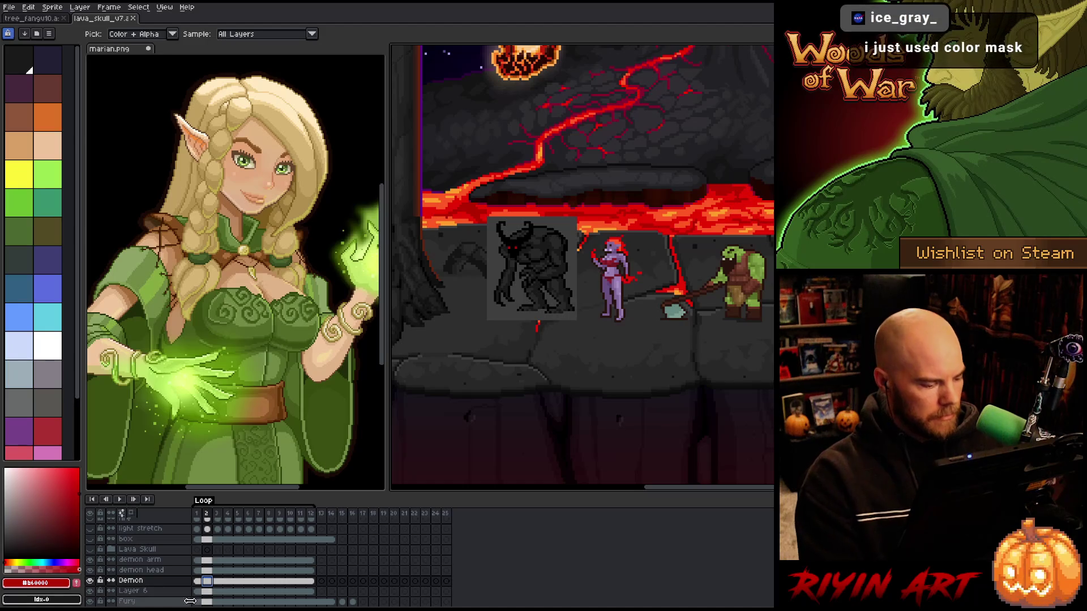
Move the demon arm layer below demon head and add an empty Layer 7 above it
click(207, 560)
click(197, 571)
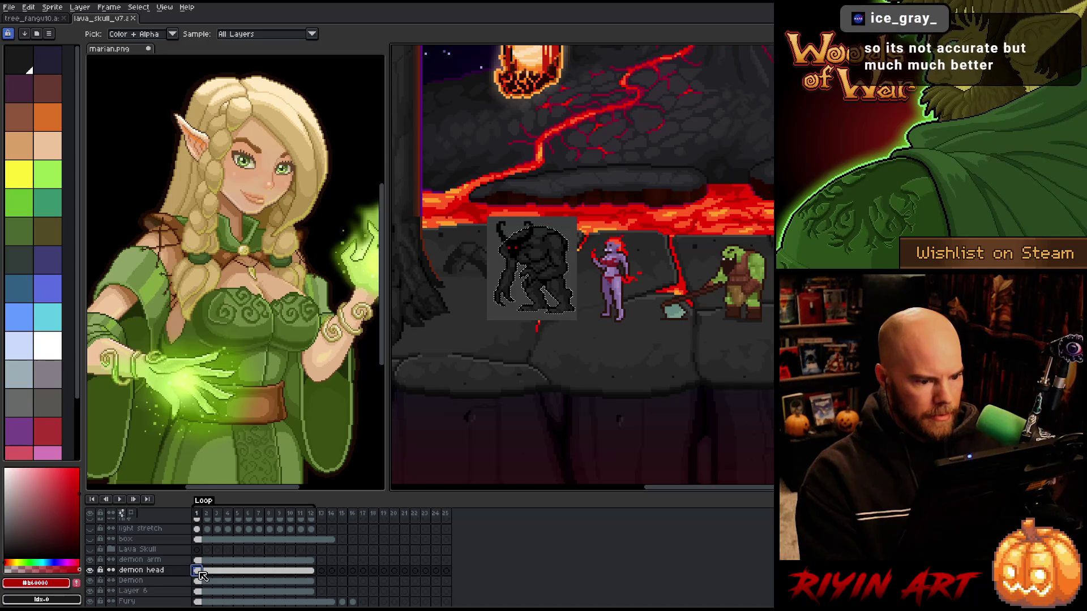
click(165, 560)
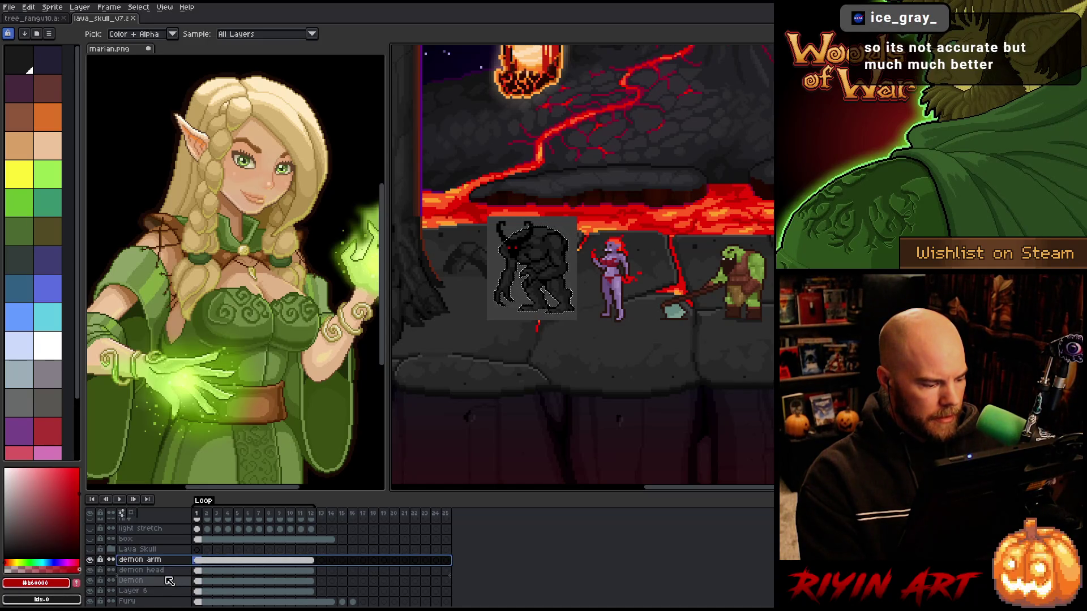
drag(169, 581, 169, 580)
key(shift+n)
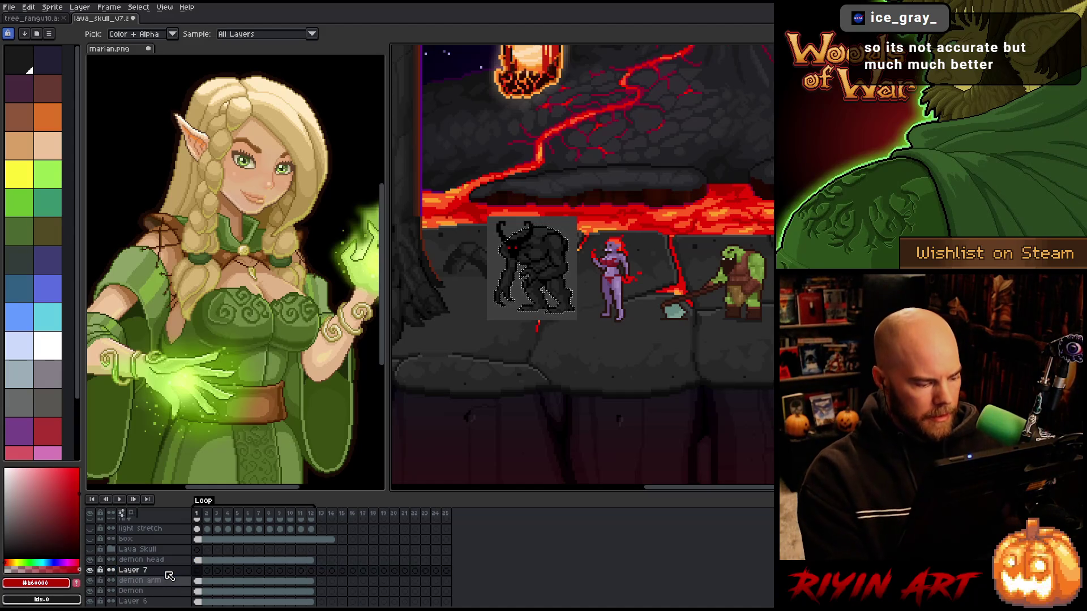
Fill the demon silhouette red on Layer 7 and set the layer's blend mode to Color
click(512, 310)
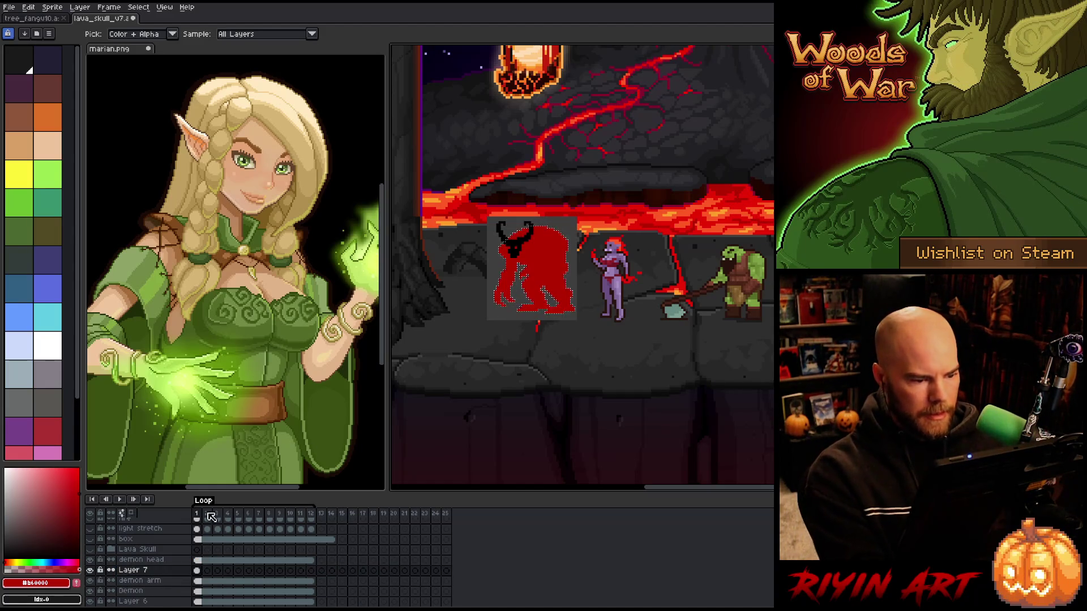
double_click(134, 571)
click(313, 429)
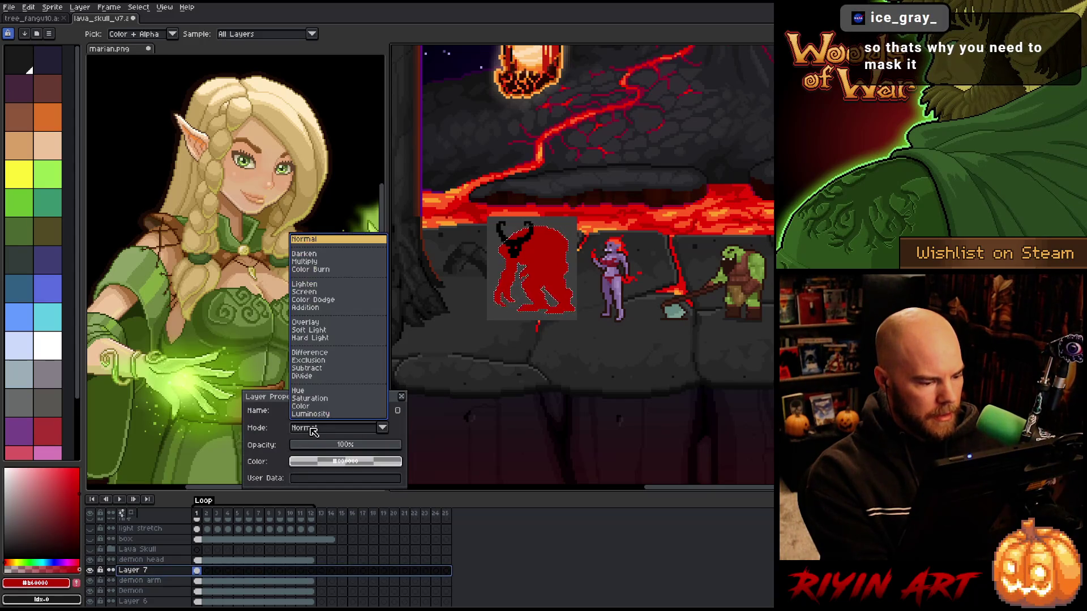
click(338, 406)
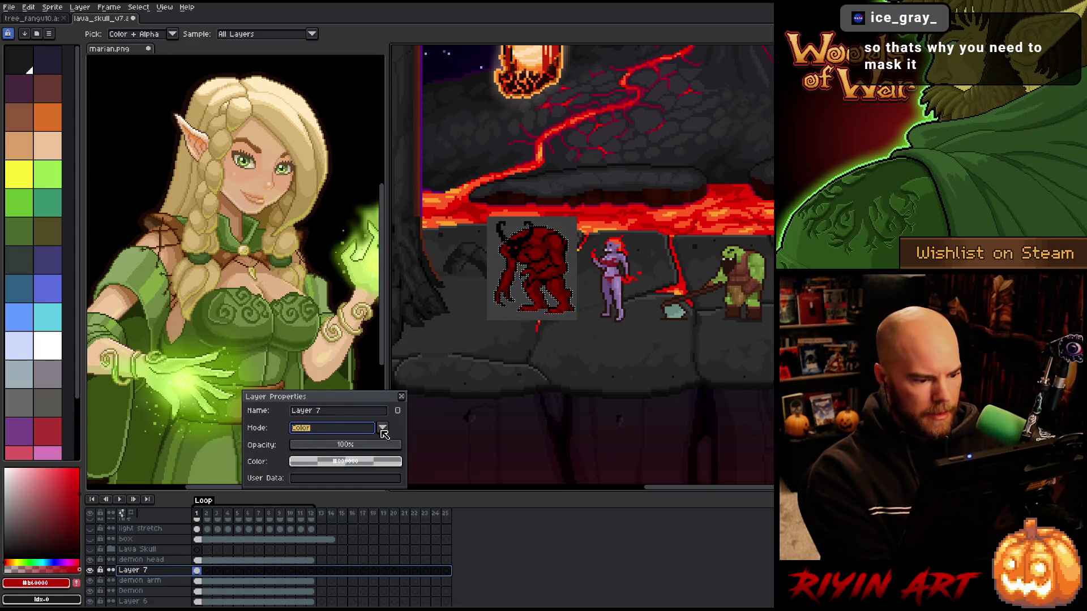
click(401, 396)
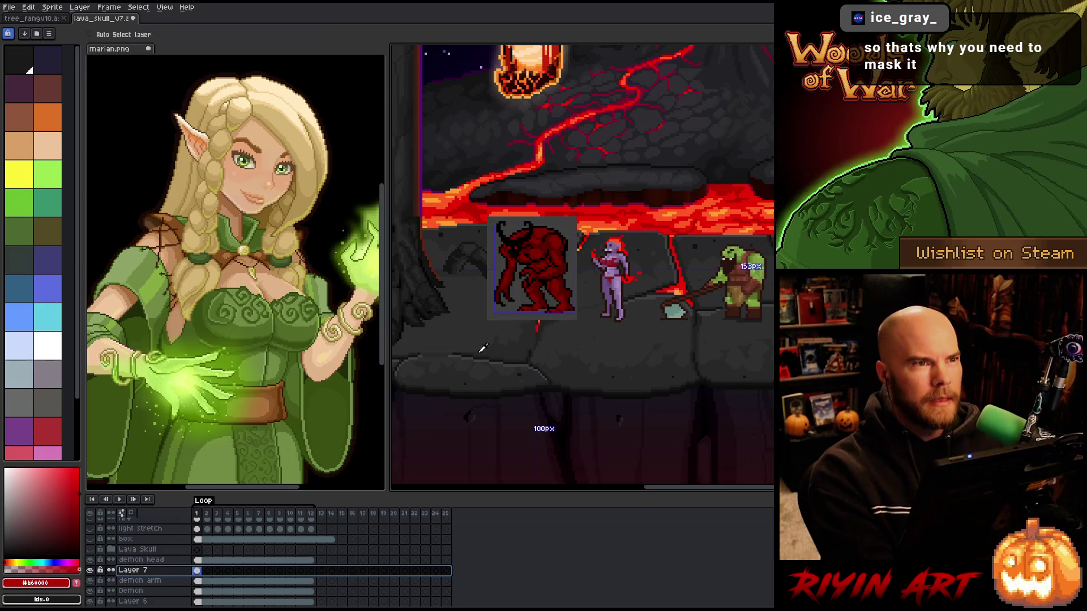
Zoom and pan to frame the tinted demon and purple figure, then jump to frame 14
scroll(526, 257, up, 2)
scroll(591, 256, up, 1)
scroll(594, 255, down, 1)
drag(549, 314, 592, 291)
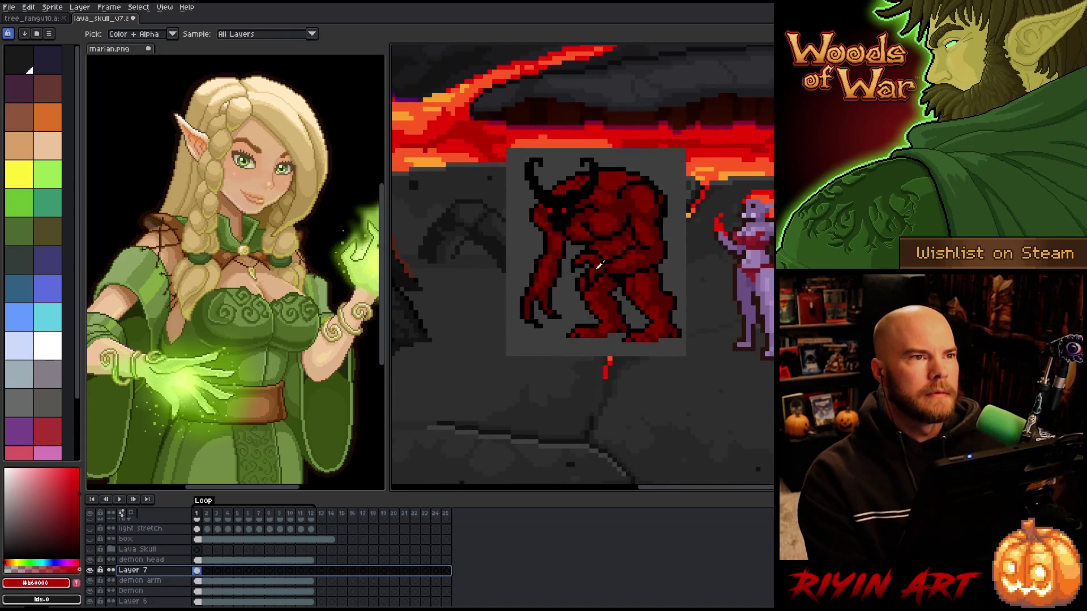
scroll(594, 290, up, 2)
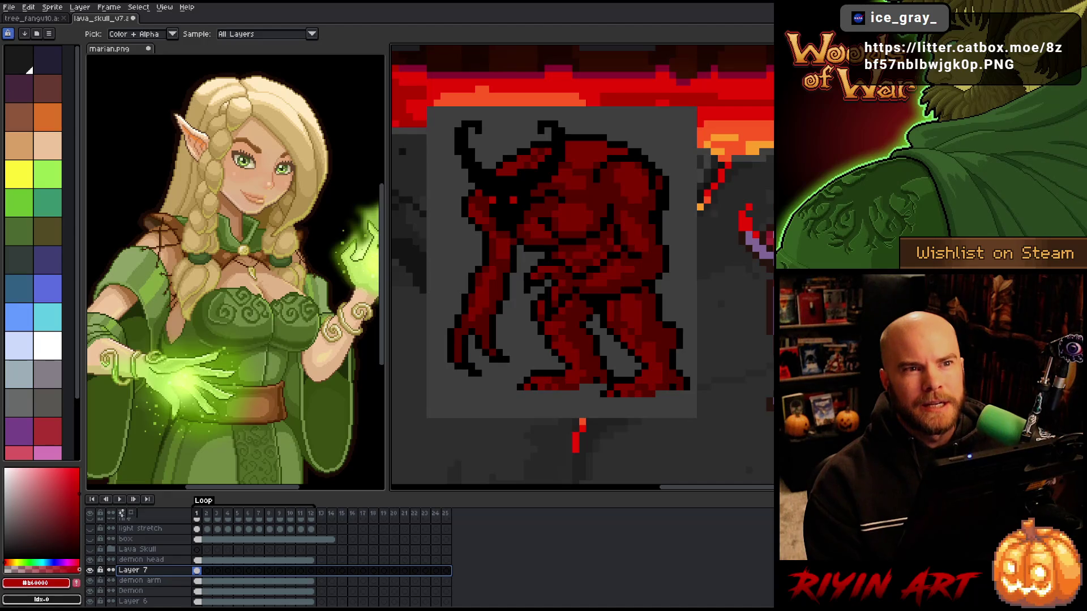
scroll(691, 329, down, 2)
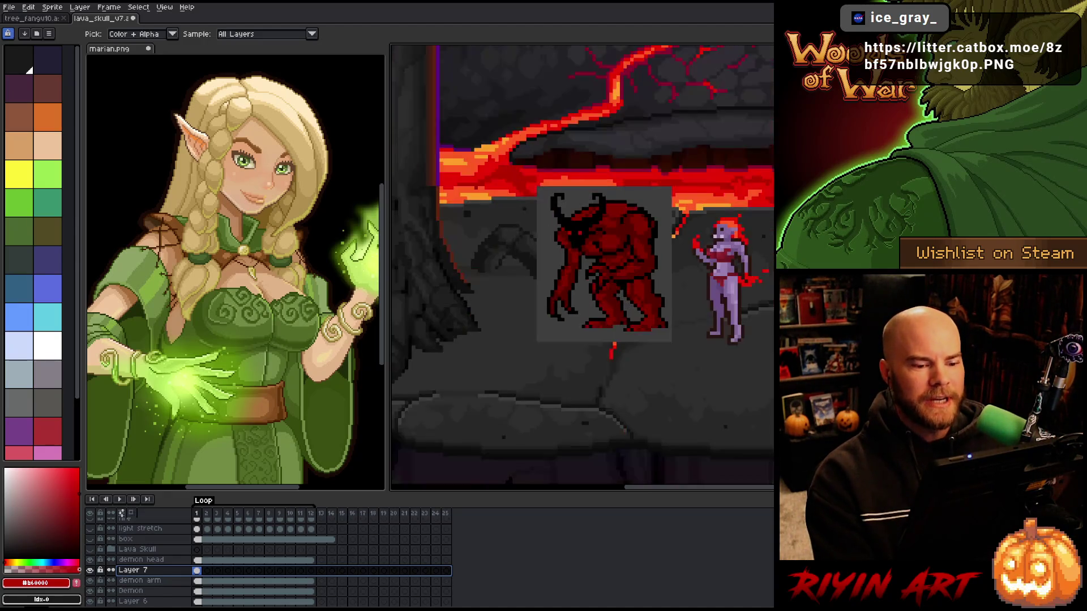
scroll(691, 329, up, 2)
scroll(656, 331, up, 2)
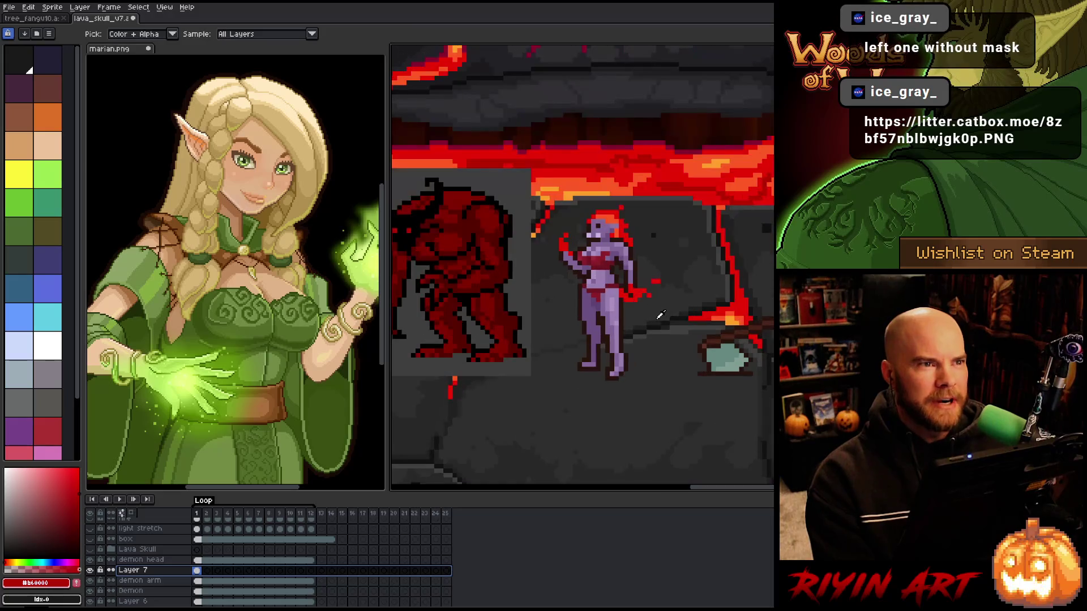
drag(661, 338, 657, 336)
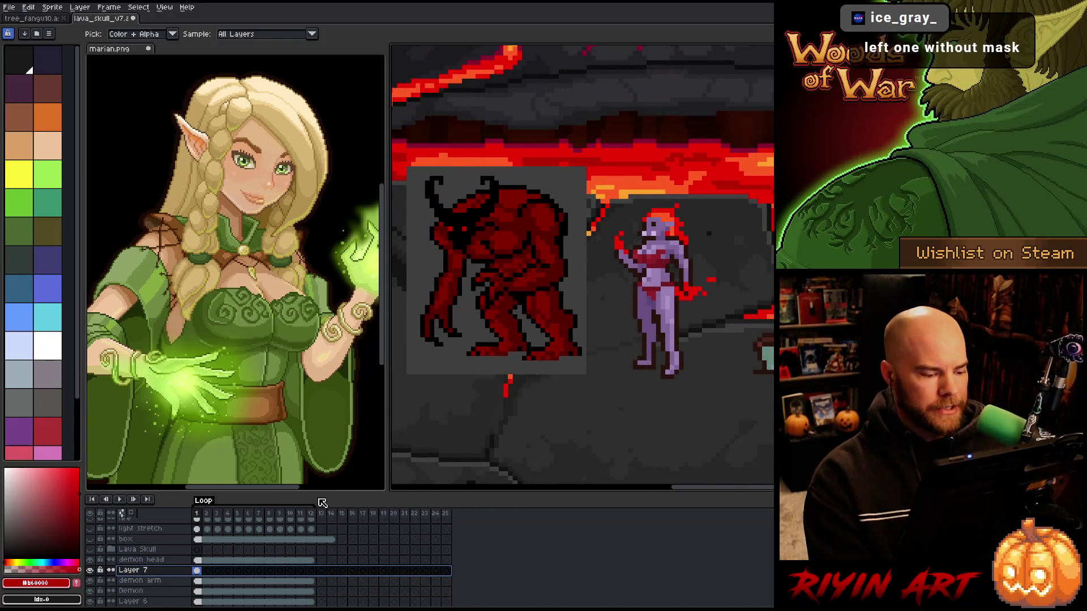
click(336, 515)
Flip back and forth between frames 15 and 16 to compare the fireball appearing
key(Right)
key(Right)
key(Left)
key(Right)
key(Left)
key(Right)
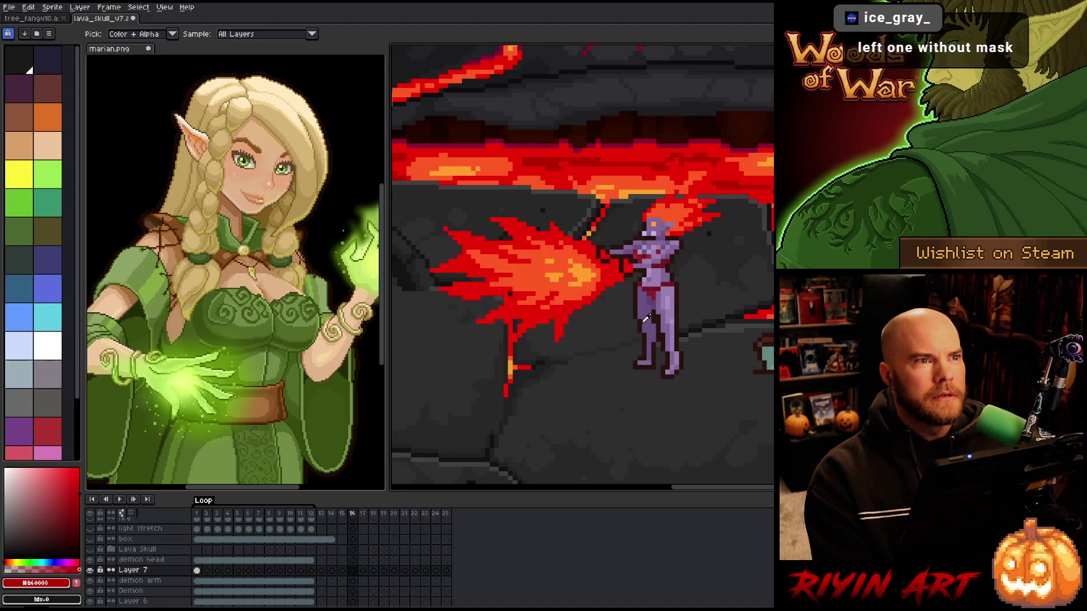
key(Left)
key(Right)
key(Left)
key(Right)
key(Left)
key(Right)
key(Left)
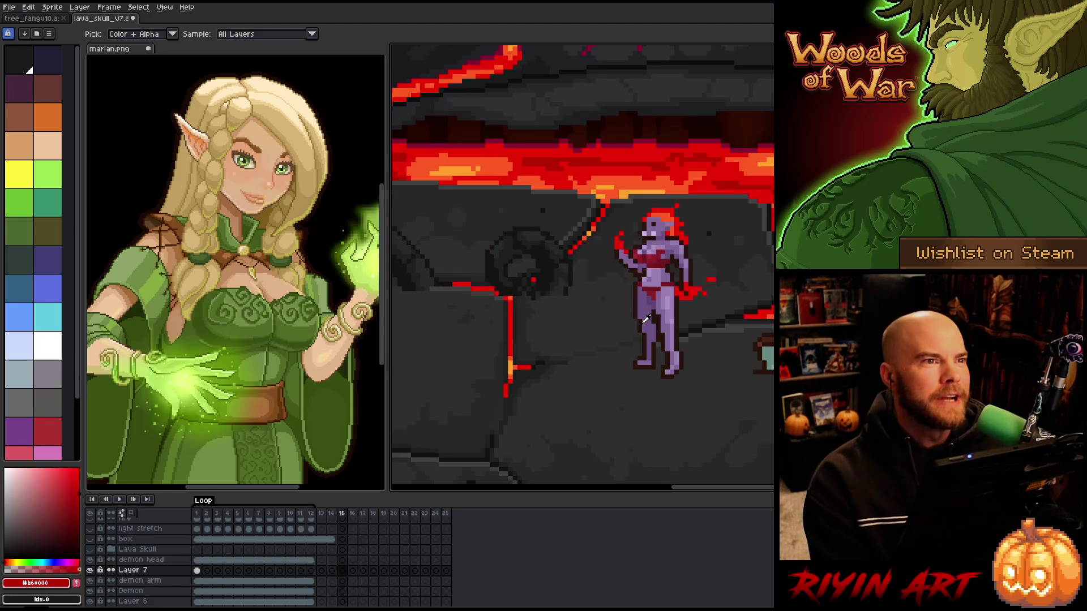
key(Right)
key(Left)
key(Right)
key(Left)
key(Right)
key(Left)
key(Right)
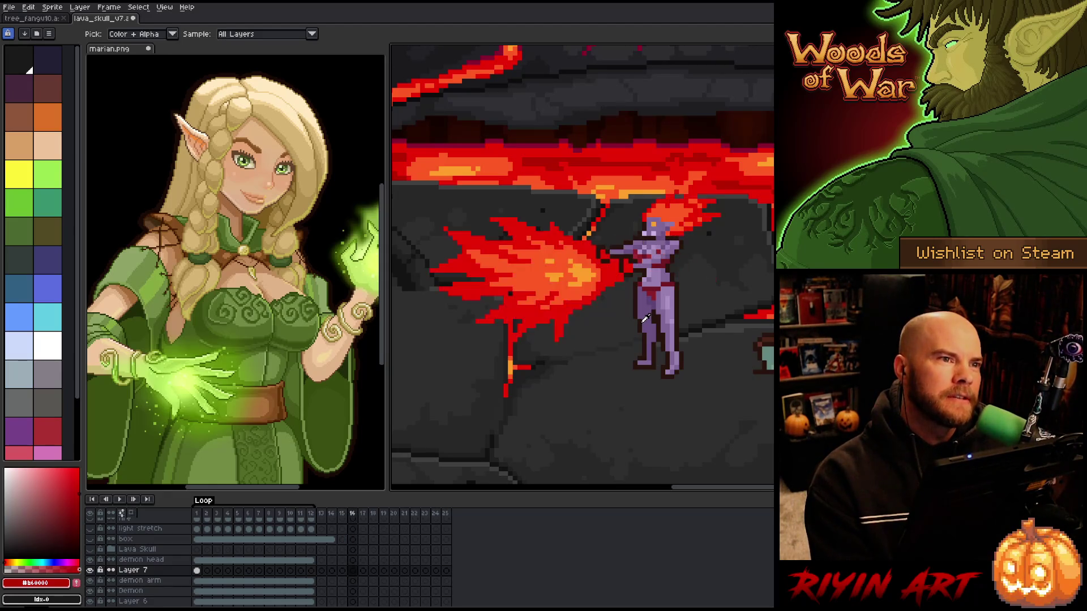
key(Left)
key(Right)
key(Left)
key(Right)
key(Left)
key(Right)
key(Left)
key(Right)
key(Left)
key(Right)
key(Left)
key(Right)
key(Left)
key(Right)
key(Left)
key(Right)
key(Left)
key(Right)
key(Left)
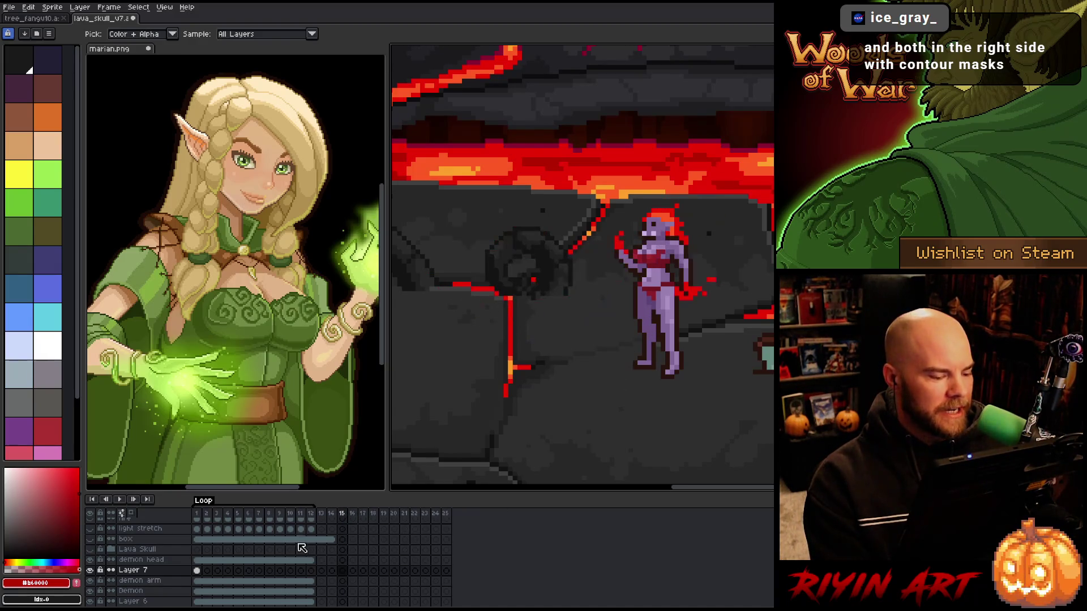
key(Right)
key(Left)
key(Right)
key(Left)
key(Right)
key(Left)
key(Right)
key(Left)
key(Right)
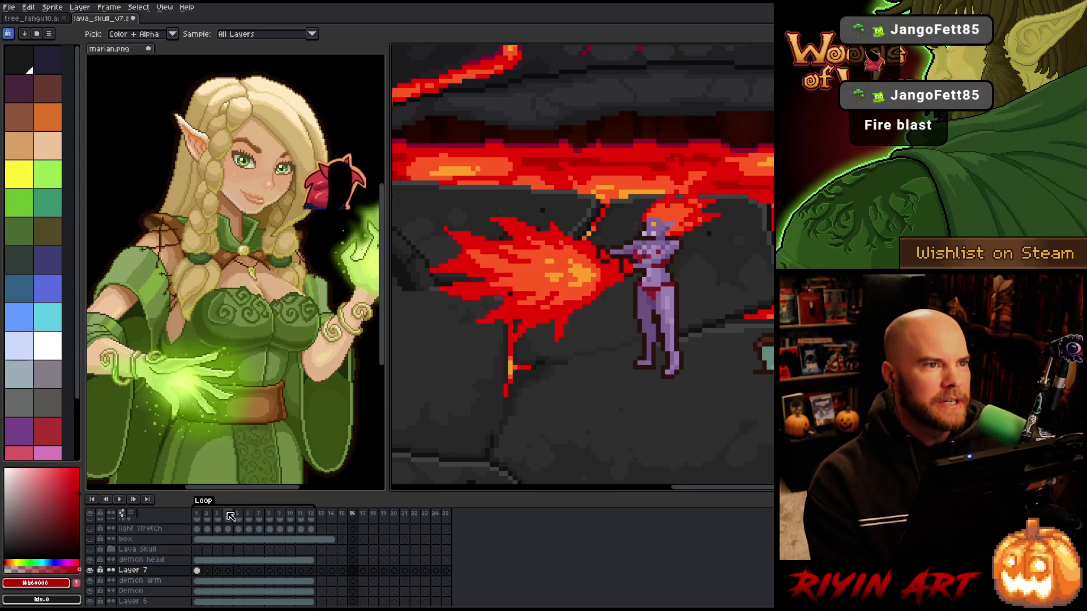
key(Left)
Return to frame 1, pan to frame the demon, and select the overlay's first-frame cel
click(208, 514)
key(Return)
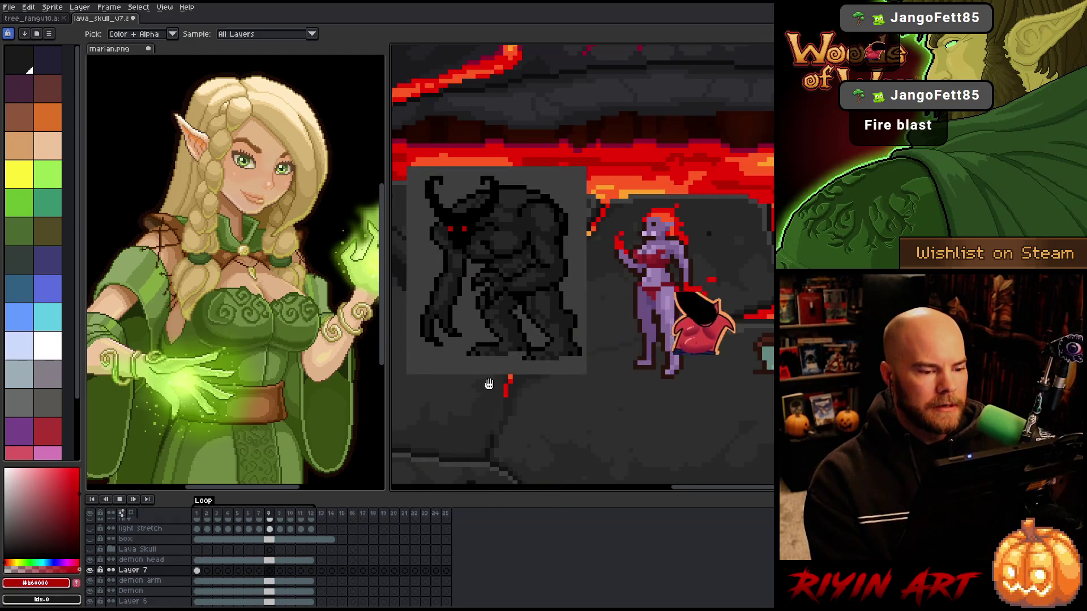
click(197, 513)
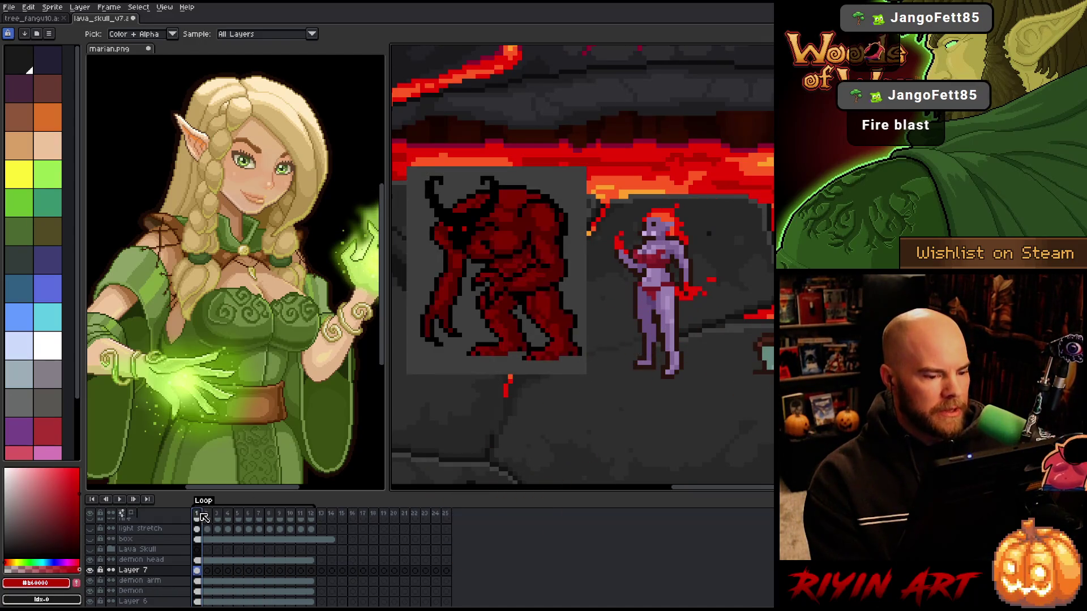
mouse_move(534, 369)
mouse_down()
mouse_move(572, 361)
mouse_move(539, 355)
mouse_up()
key(i)
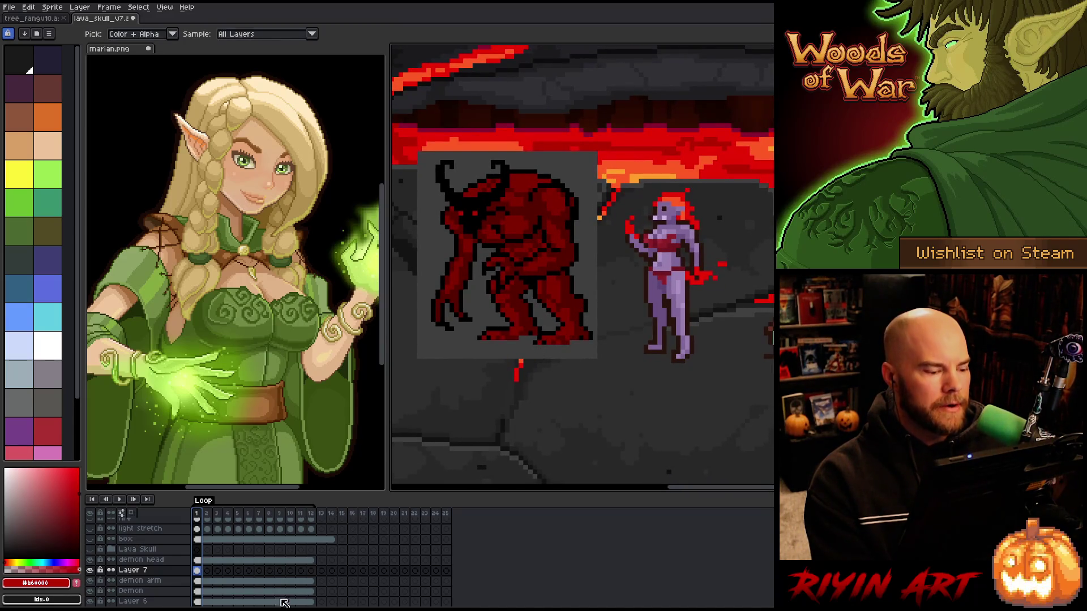
click(197, 570)
Try different opacity values in Layer 7's properties, then close the dialog
double_click(150, 572)
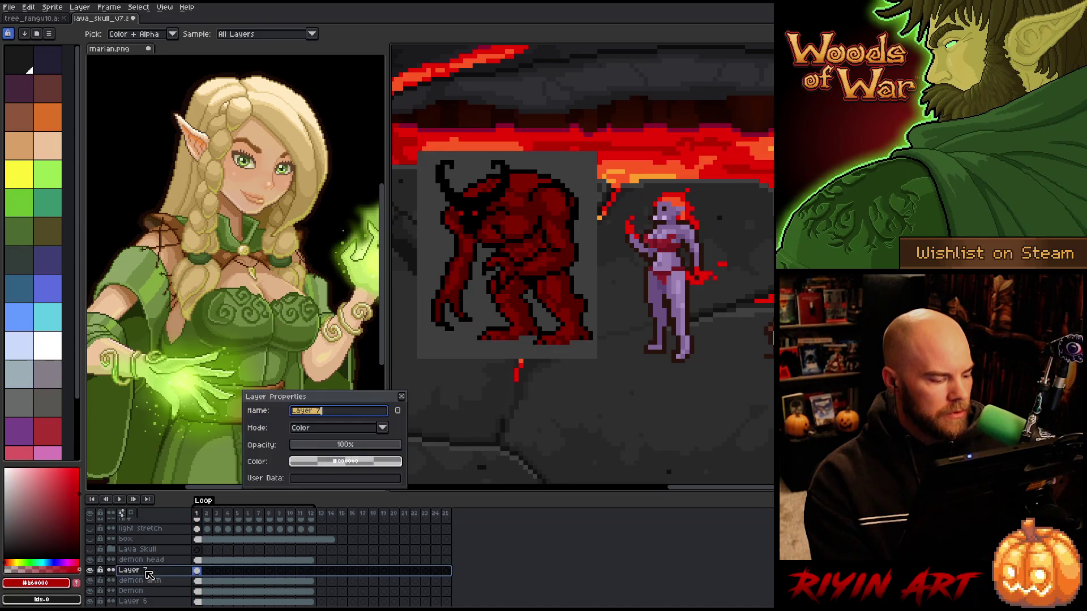
click(357, 446)
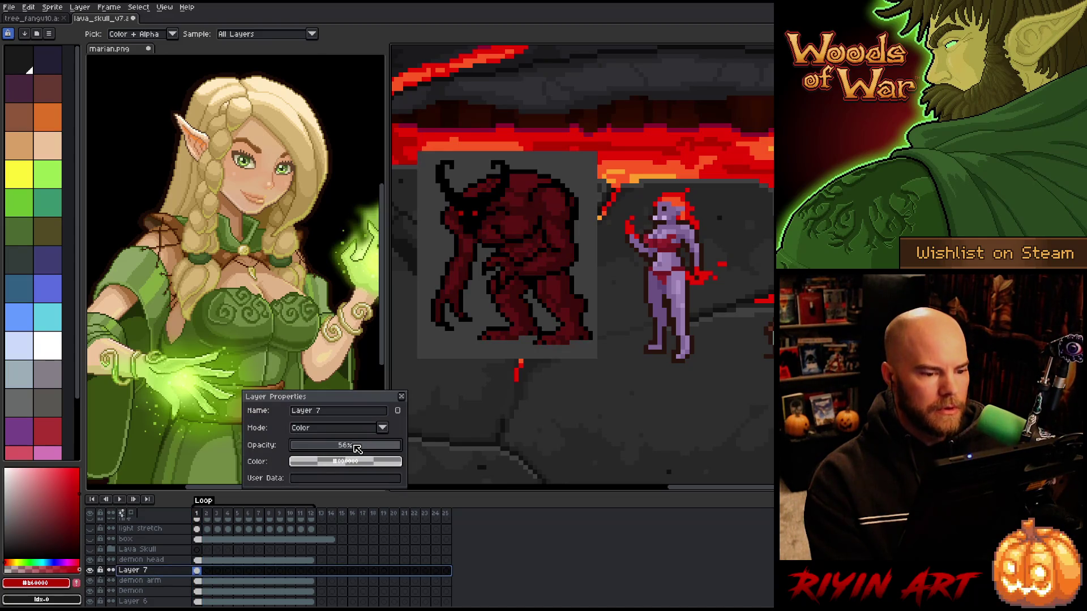
drag(357, 448, 334, 448)
drag(334, 449, 466, 453)
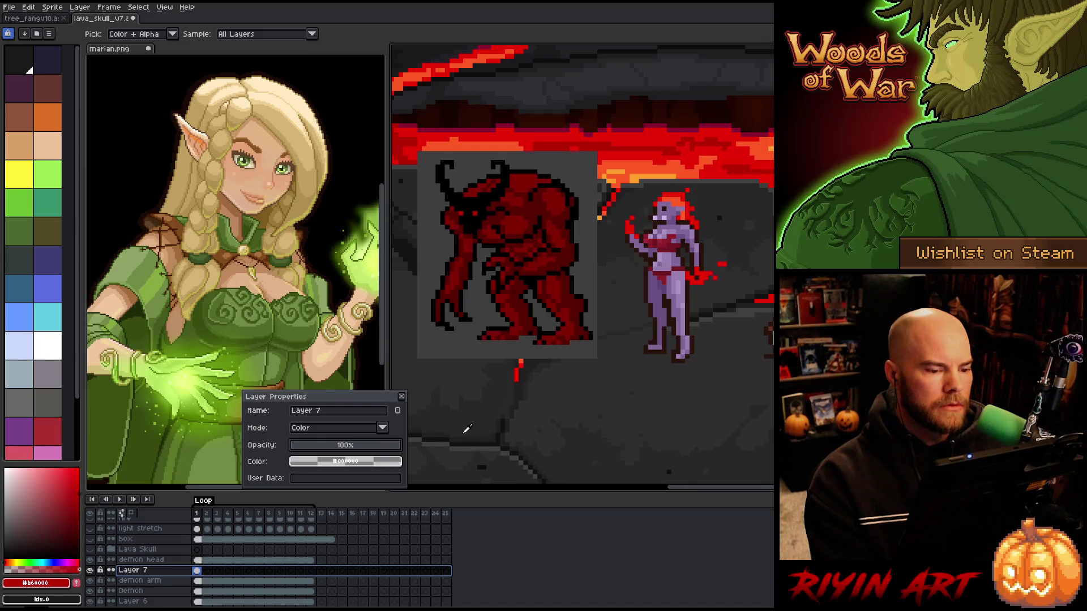
click(402, 396)
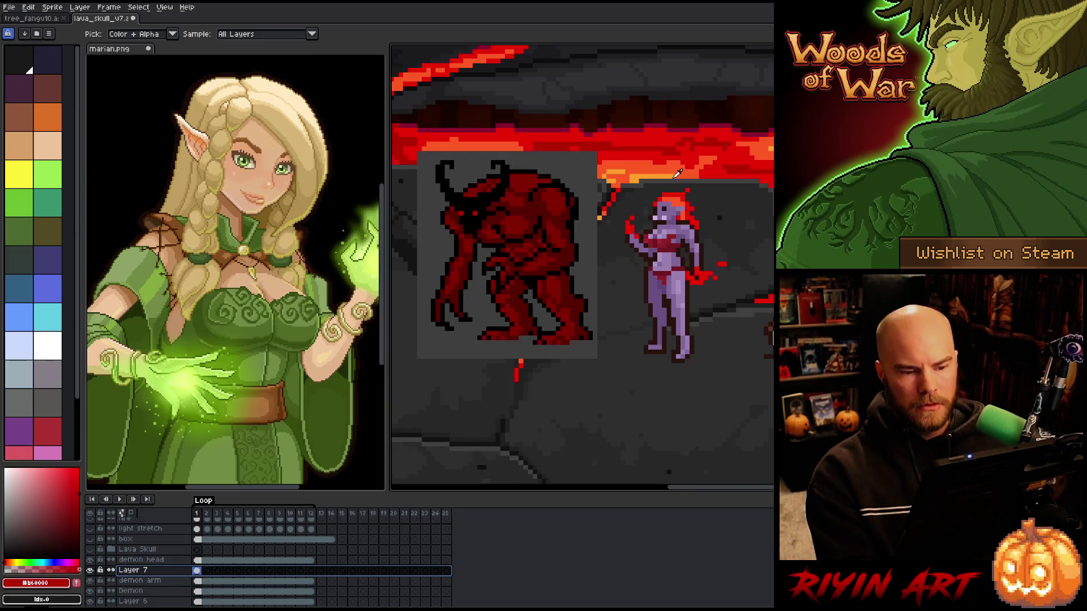
Try filling the demon's overlay with the lava orange, then undo it
click(657, 173)
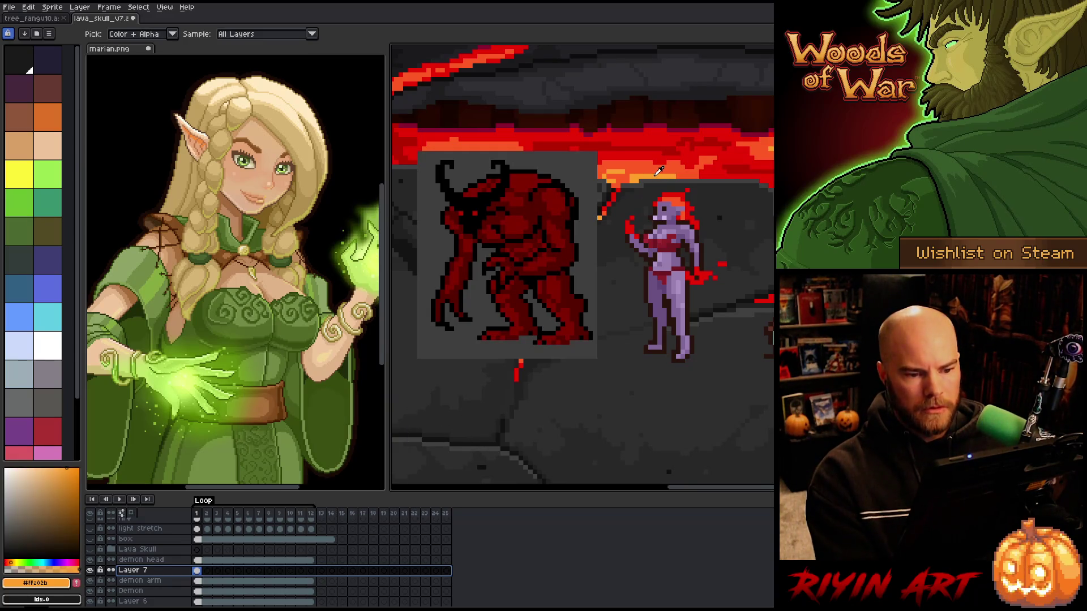
key(g)
click(521, 223)
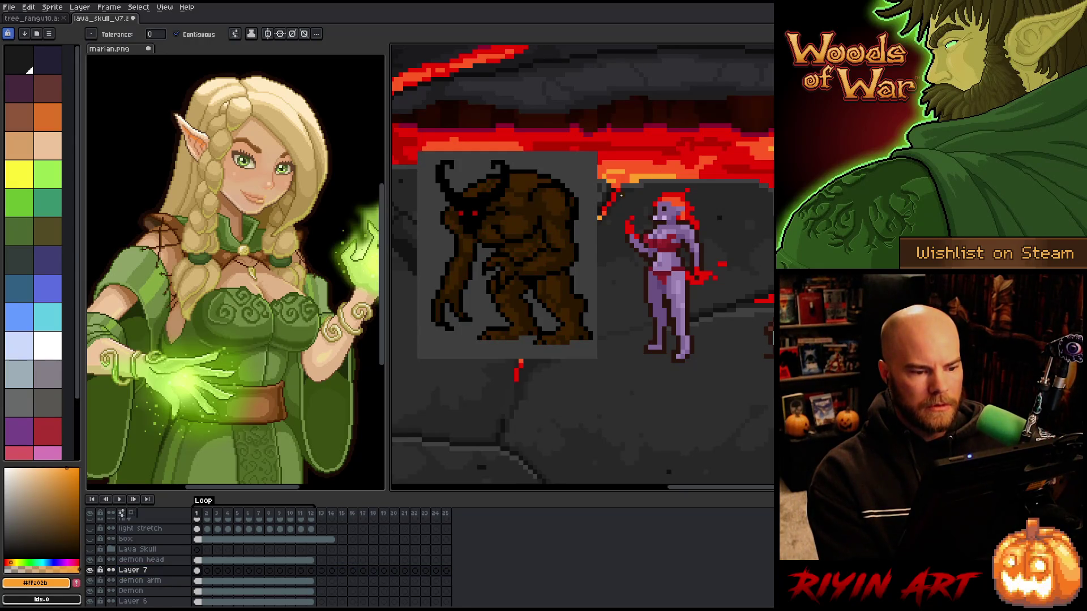
key(ctrl+z)
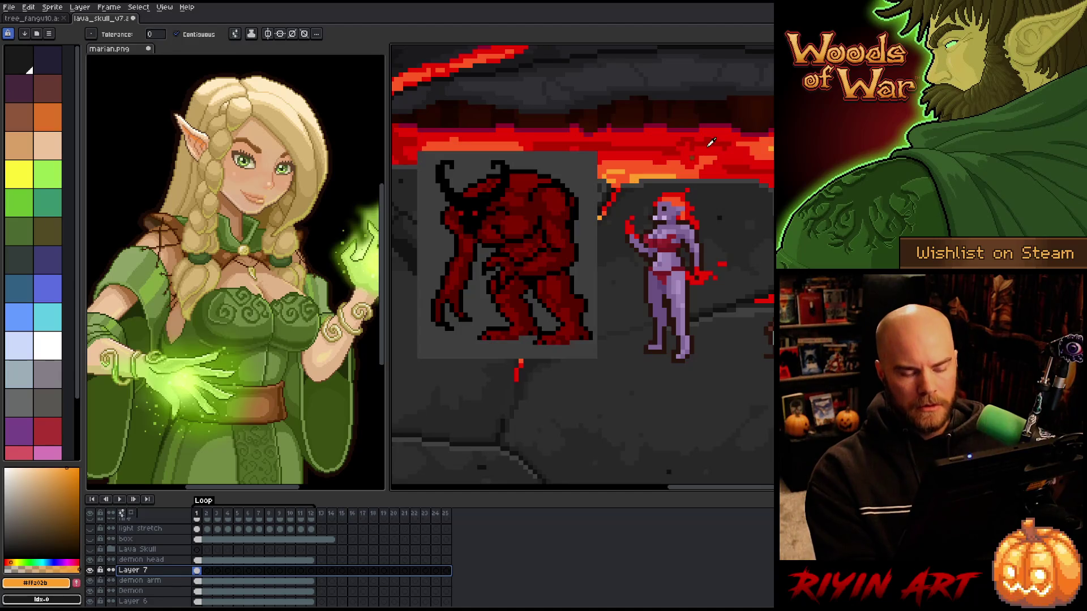
Sample reds (#cb0404) and orange #fe5a22 from the canvas and refill the demon's overlay
key(i)
click(536, 224)
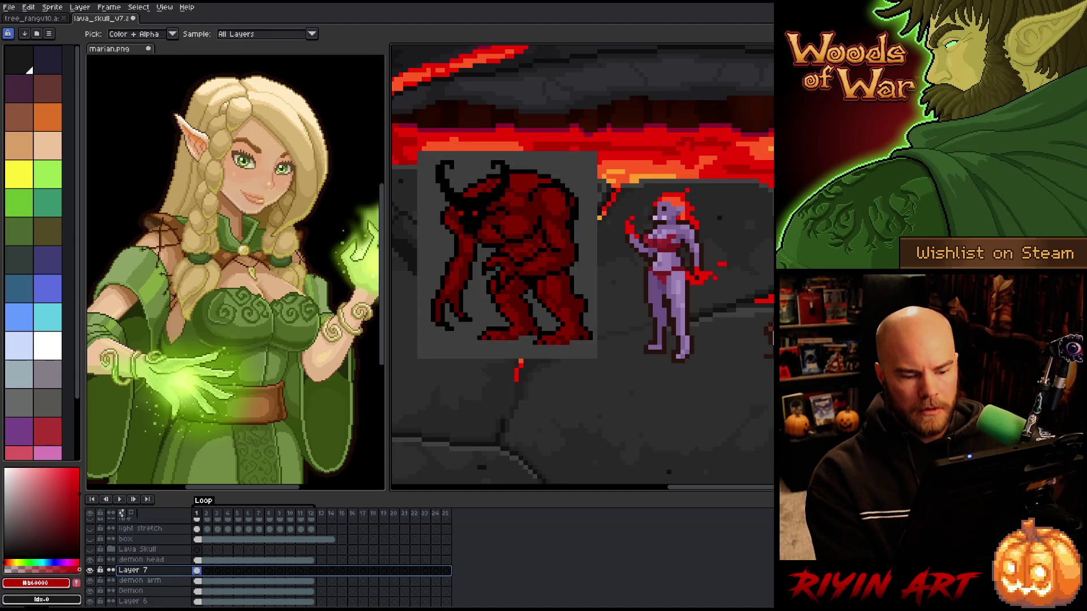
key(g)
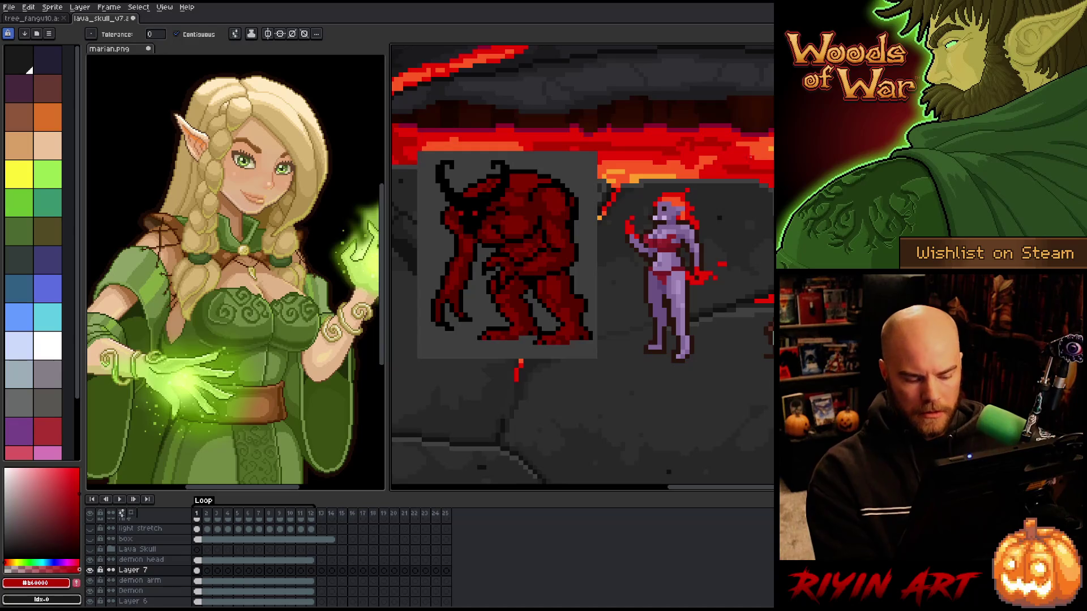
key(i)
click(549, 250)
key(g)
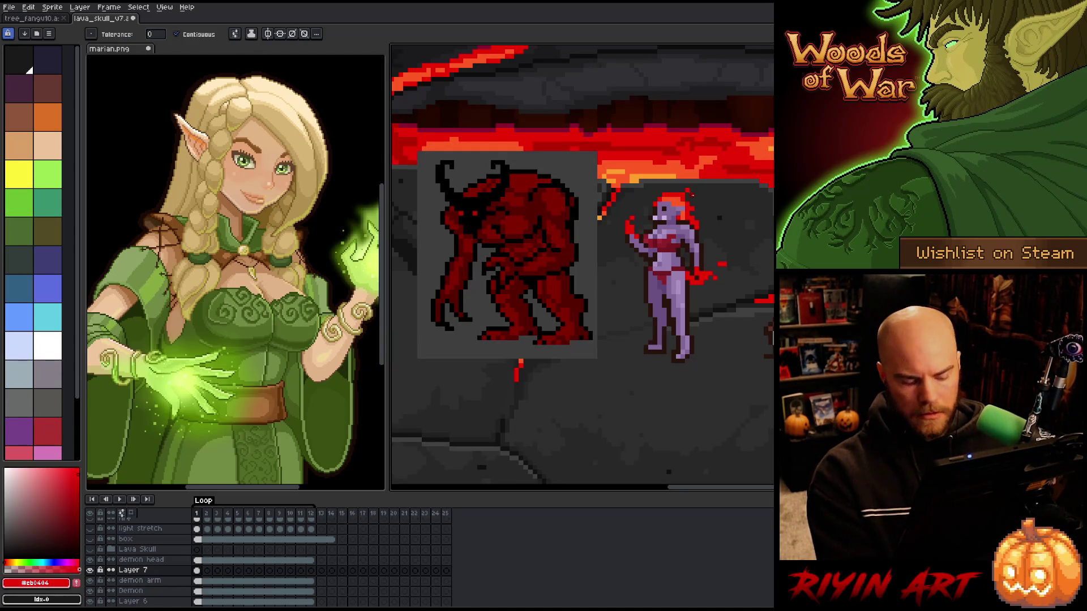
key(i)
click(611, 175)
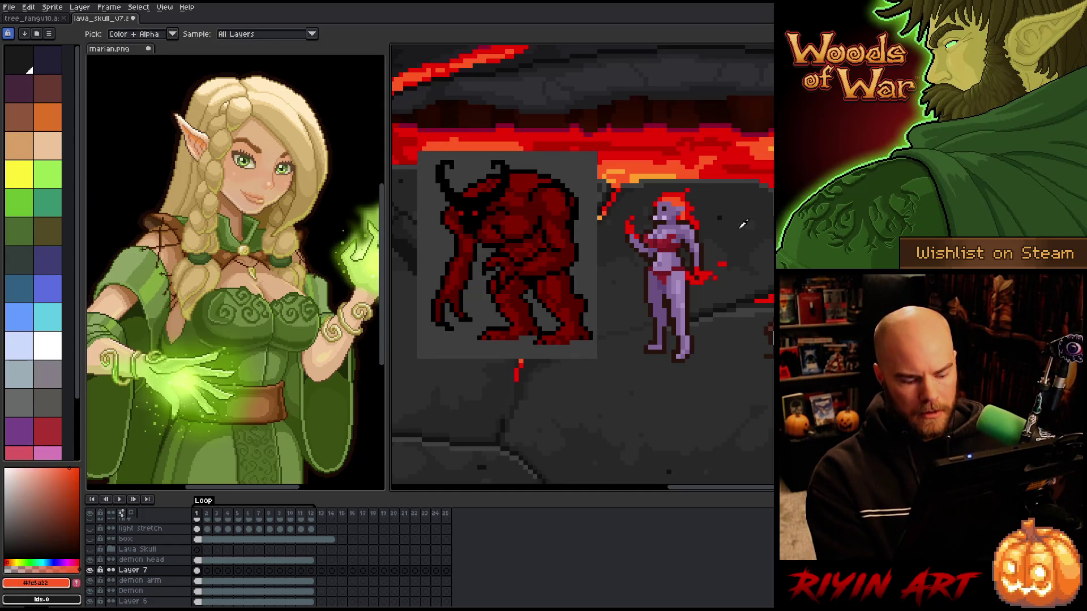
key(g)
click(602, 274)
scroll(541, 286, down, 1)
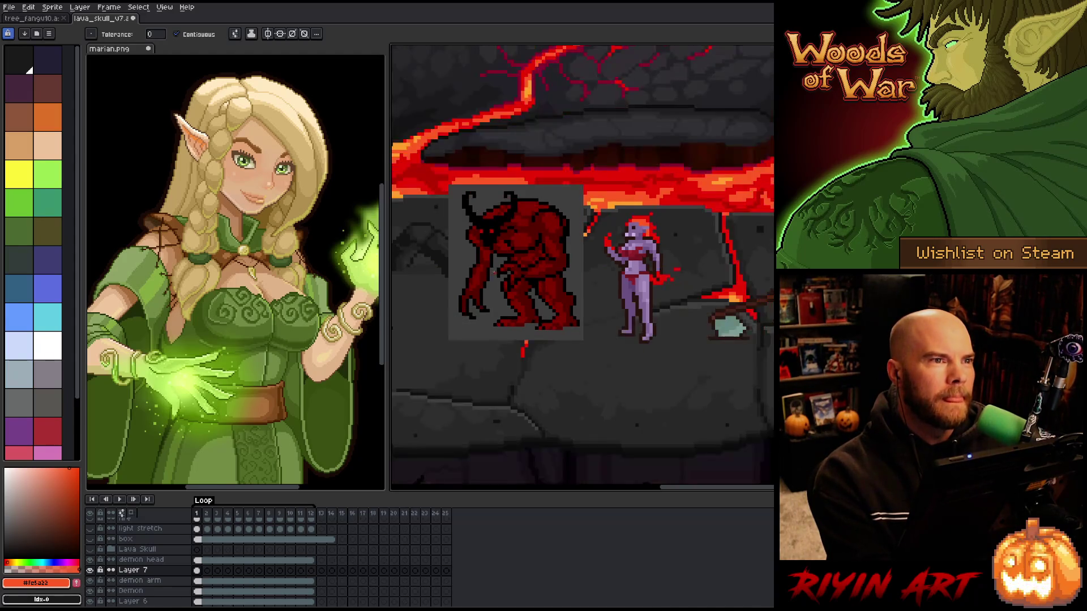
scroll(541, 286, up, 1)
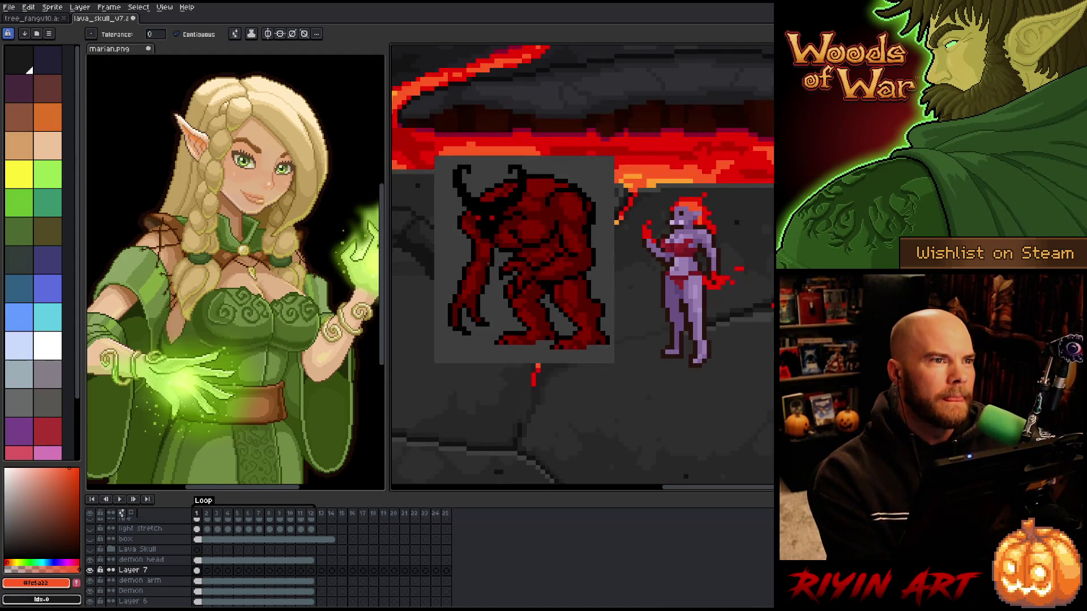
Lower Layer 7's opacity to 69%
double_click(131, 571)
click(398, 449)
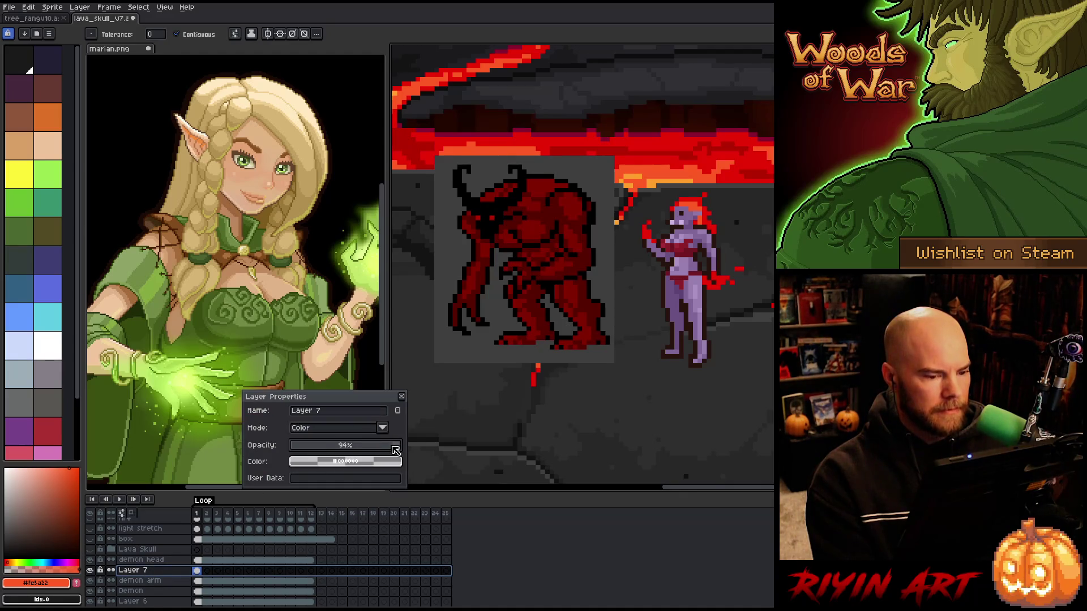
drag(391, 450, 370, 451)
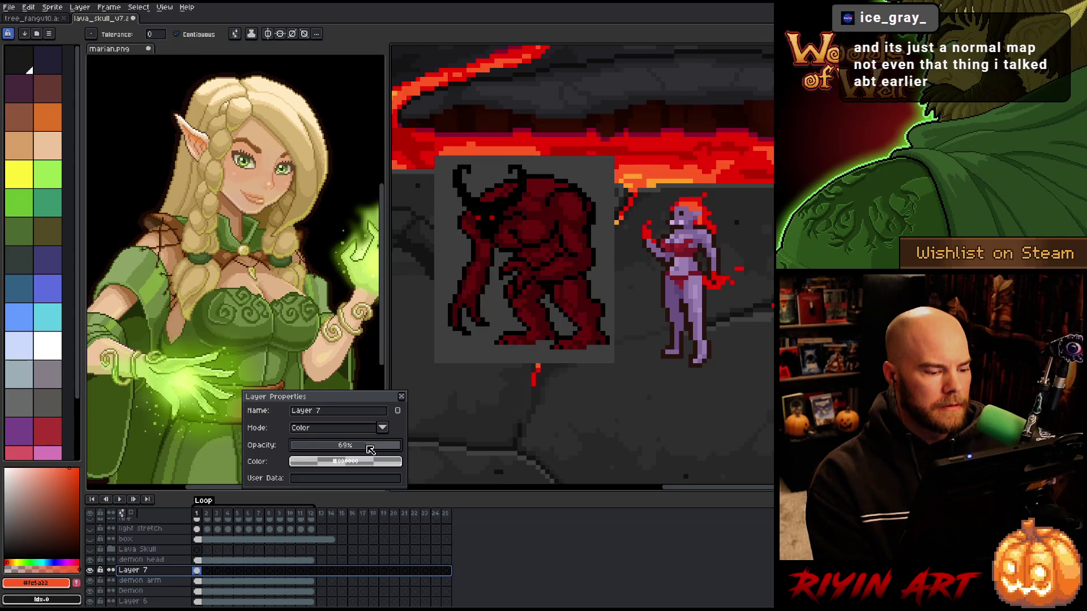
Select the overlay cels across frames 1–12 and open their context menu
click(218, 584)
drag(197, 570, 313, 571)
right_click(315, 572)
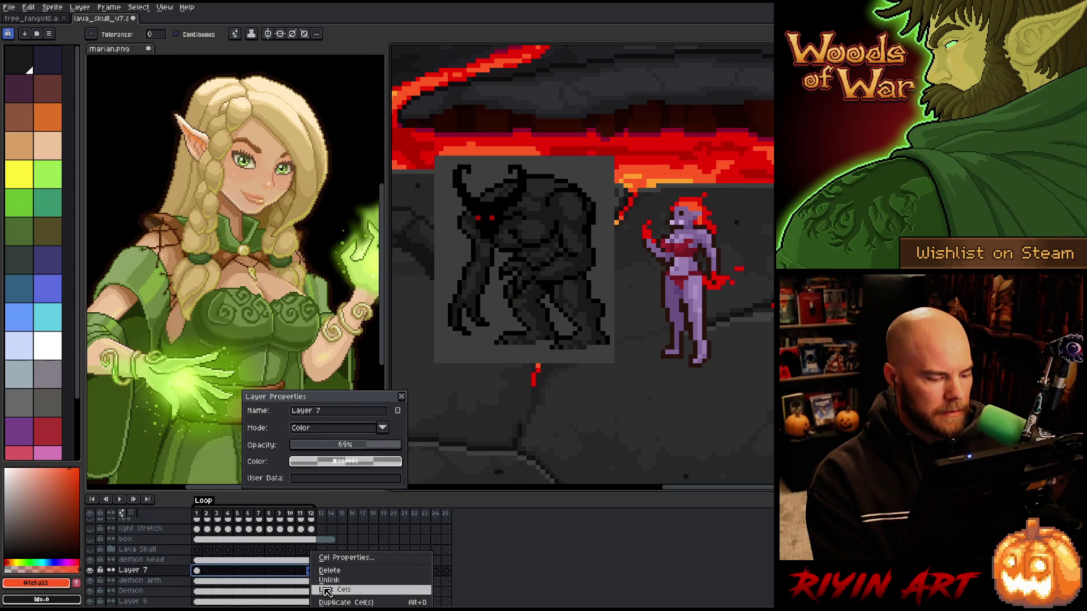
Link the overlay cels across frames 1–12 and hide the grey backdrop Layer 6
click(330, 589)
click(90, 571)
click(91, 571)
scroll(96, 566, down, 3)
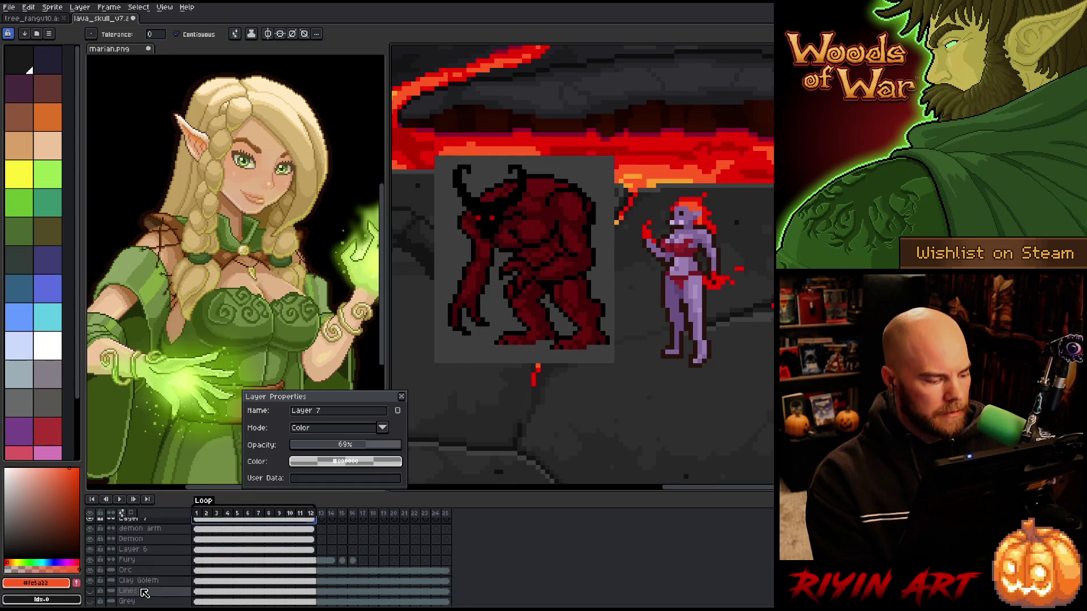
click(90, 550)
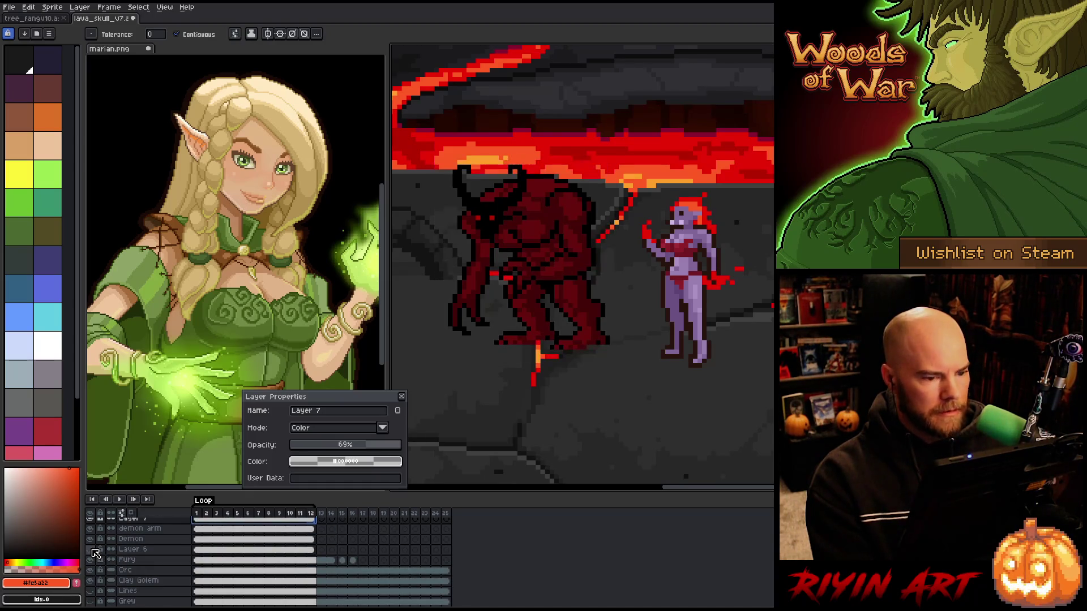
click(402, 397)
scroll(201, 561, up, 1)
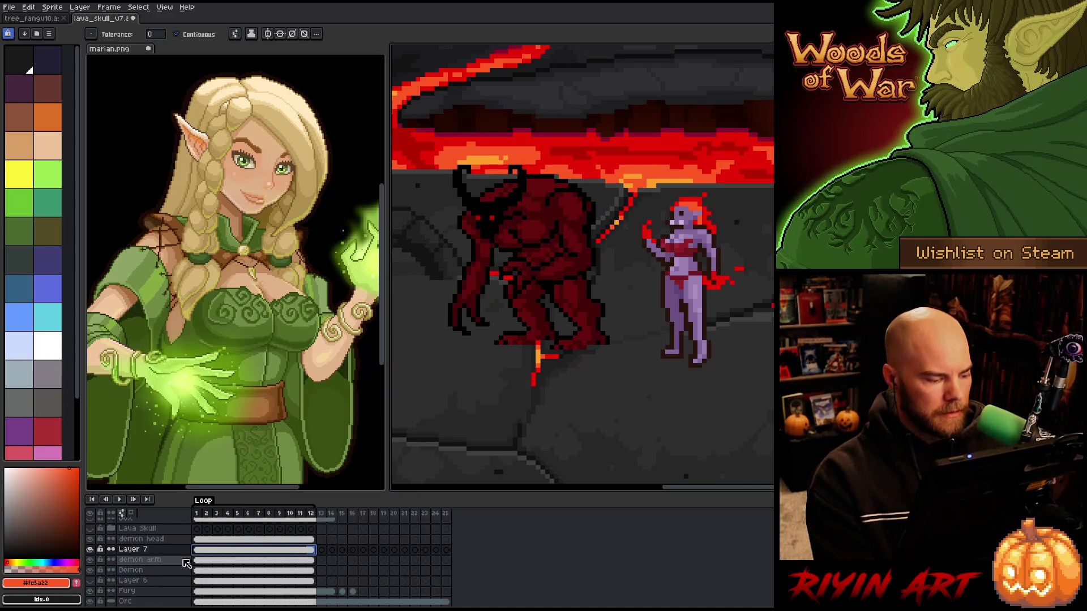
Set Layer 7's opacity to 89% so the demon reads deep red
click(146, 551)
double_click(146, 551)
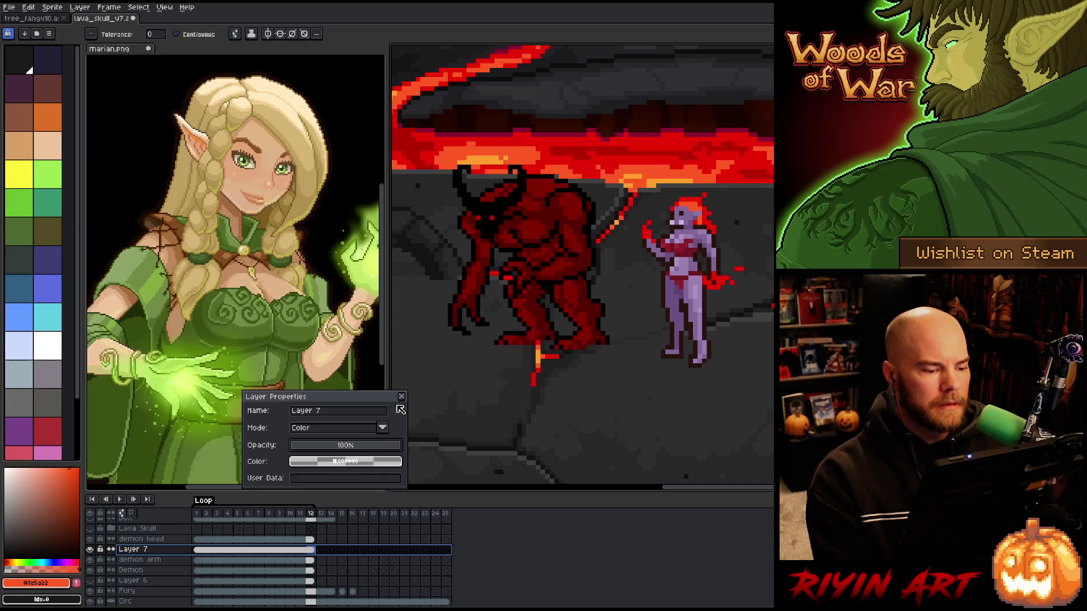
drag(396, 446, 392, 450)
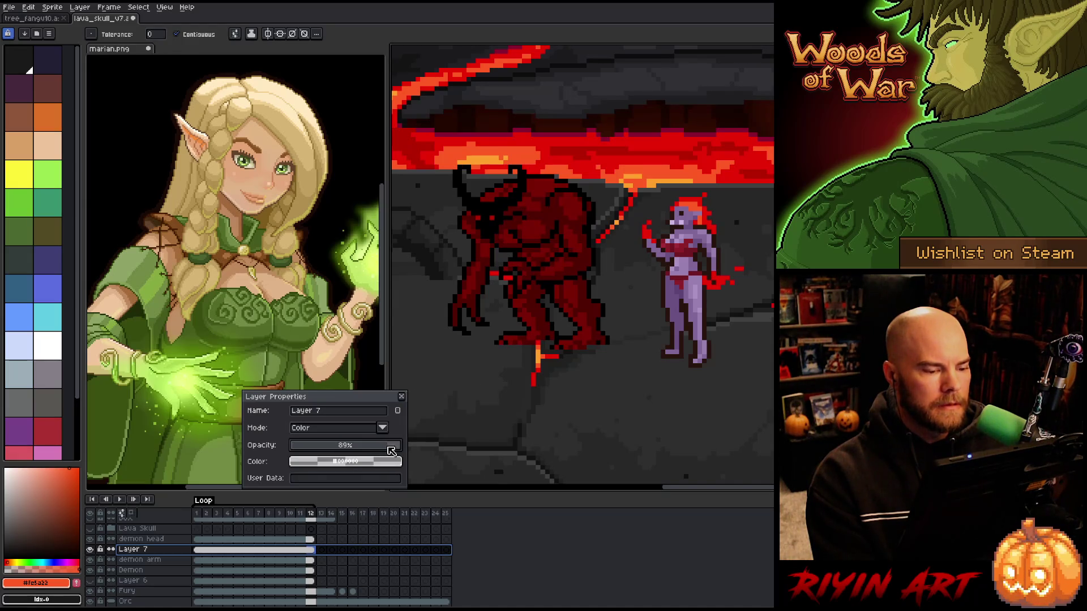
click(402, 396)
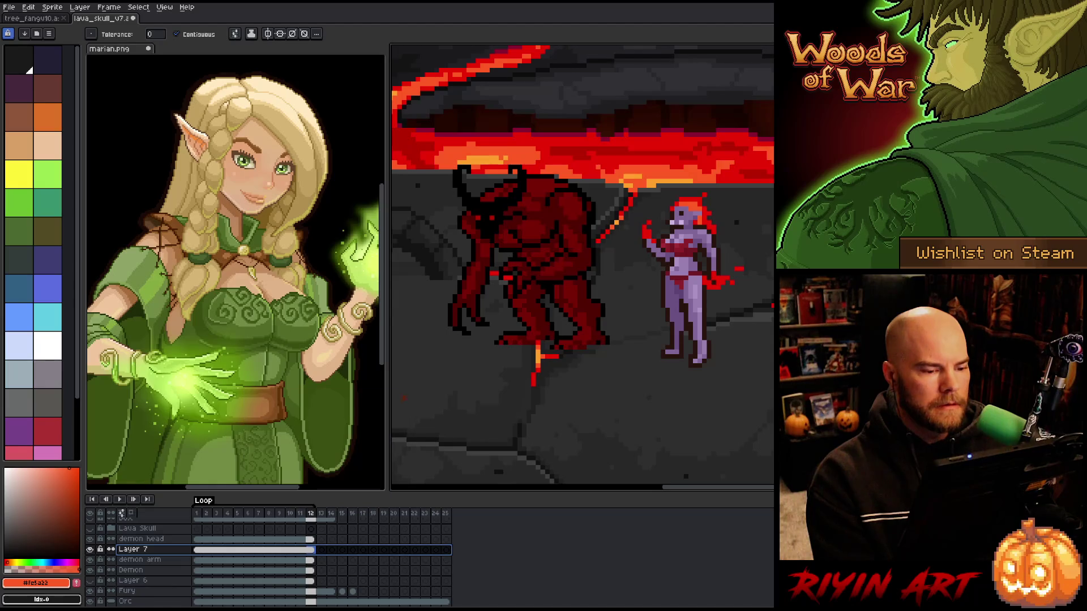
scroll(566, 272, down, 2)
mouse_move(464, 385)
mouse_down()
mouse_move(616, 335)
mouse_move(573, 334)
mouse_up()
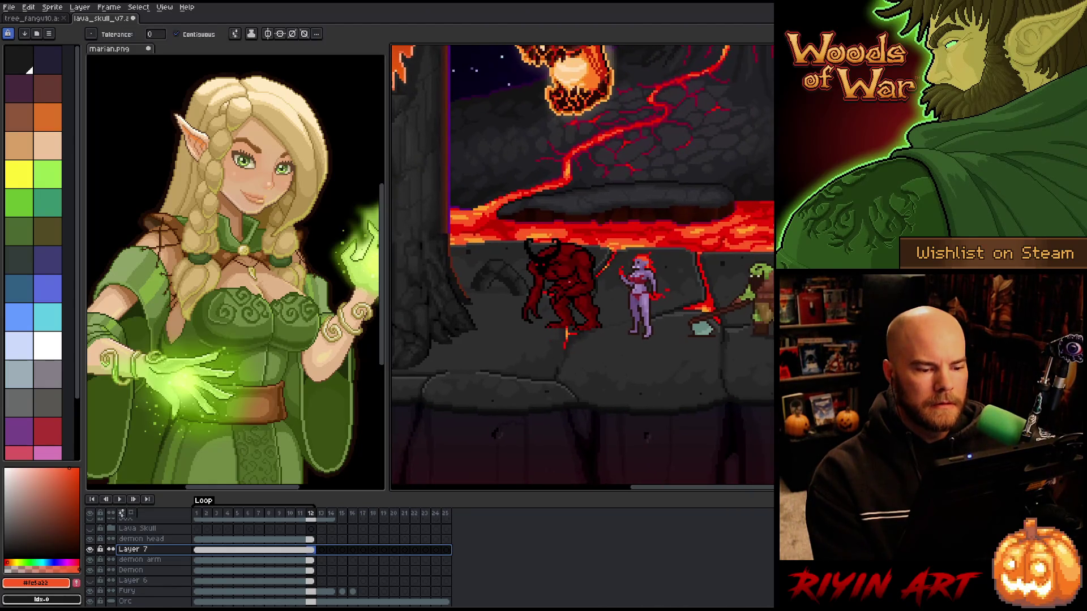
scroll(573, 334, up, 2)
key(w)
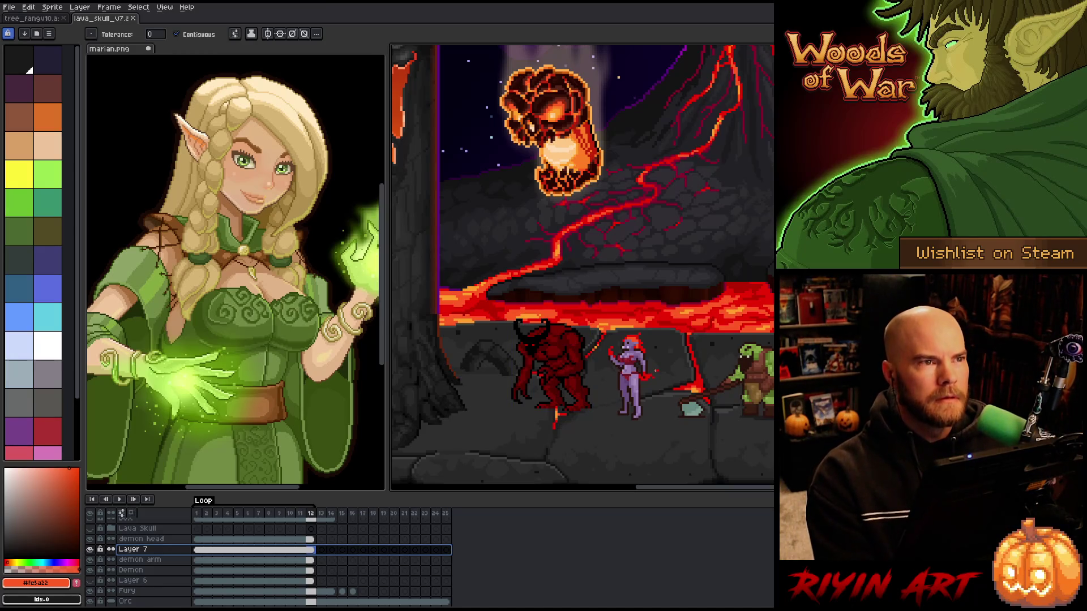
scroll(655, 381, up, 1)
scroll(655, 381, down, 2)
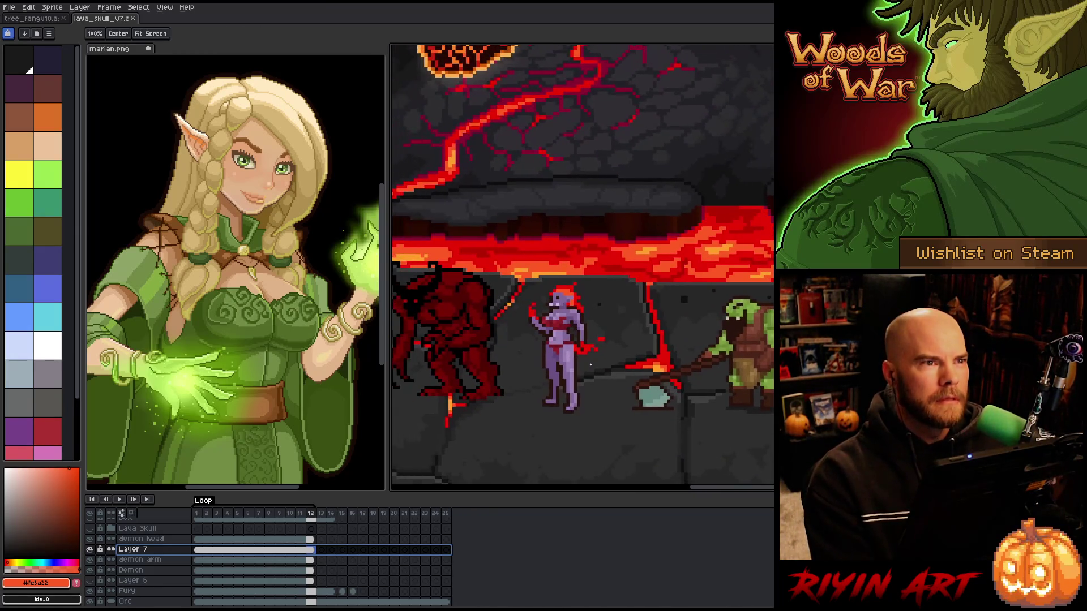
scroll(655, 381, down, 1)
scroll(540, 418, up, 1)
mouse_move(540, 418)
mouse_down()
mouse_move(577, 402)
mouse_move(595, 413)
mouse_up()
key(space)
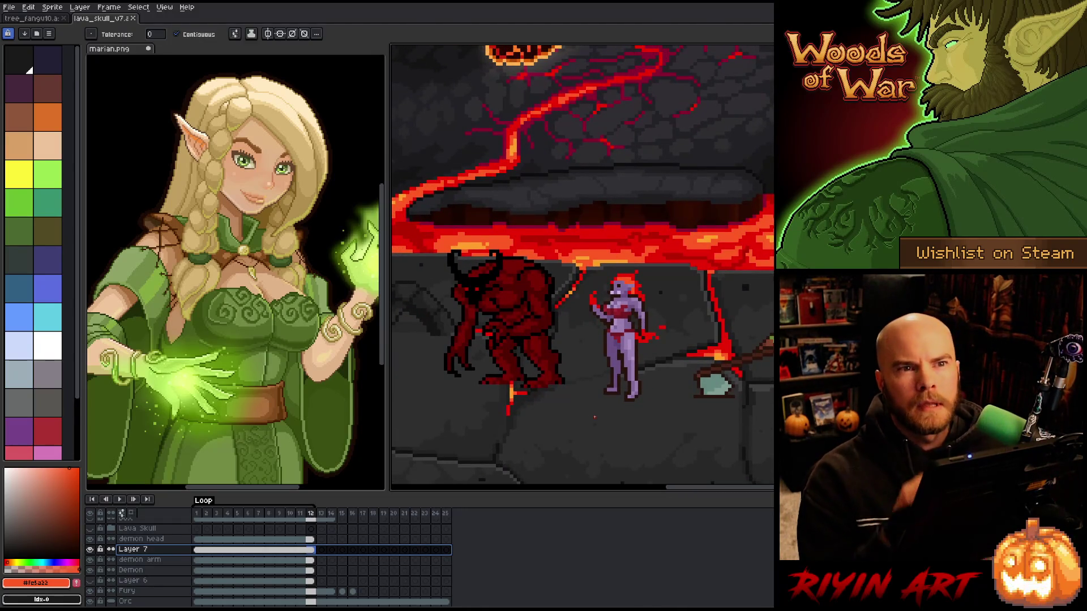
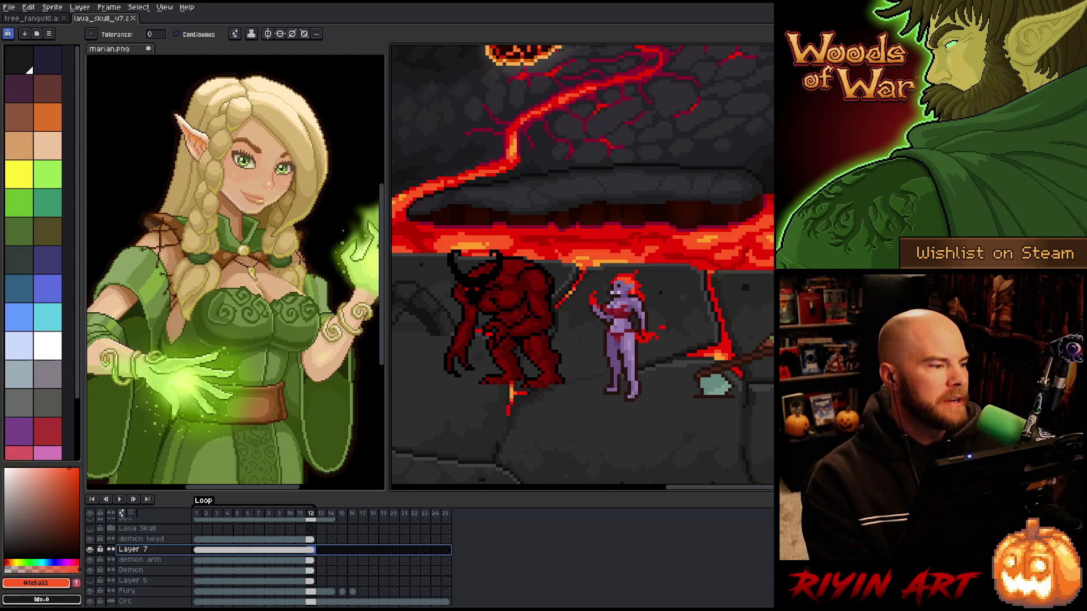
Switch to the tree_fang sprite and bring the whole tree creature into view
key(ctrl+Tab)
scroll(577, 275, up, 2)
mouse_move(577, 360)
mouse_down()
mouse_move(577, 275)
mouse_move(573, 311)
mouse_up()
scroll(573, 311, up, 1)
drag(595, 227, 600, 272)
scroll(600, 272, down, 2)
drag(450, 135, 422, 111)
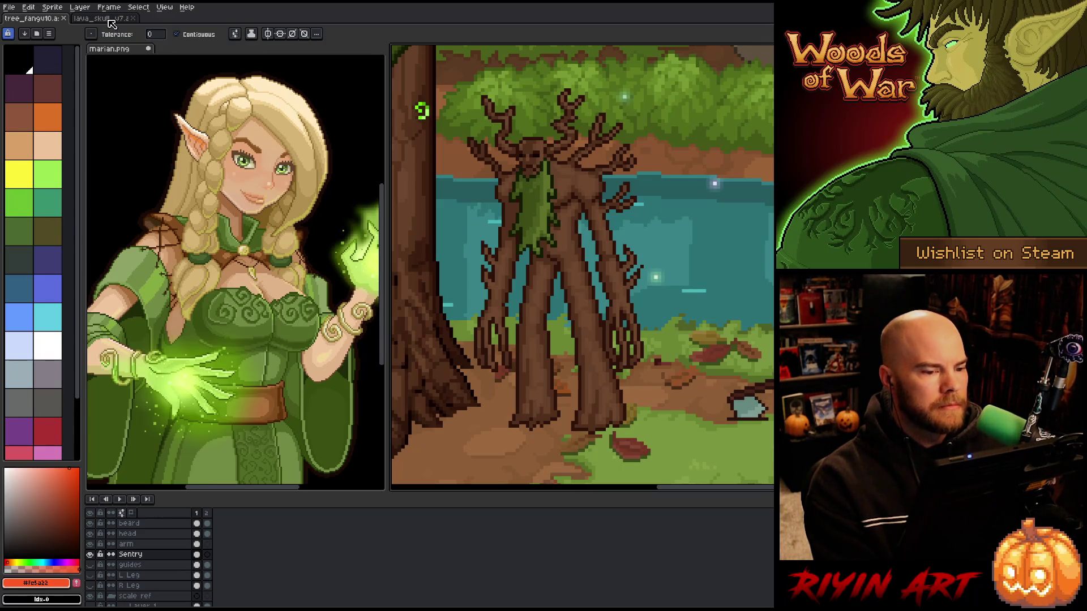
Hide the forest background layer and marquee-select the whole tree creature
click(91, 554)
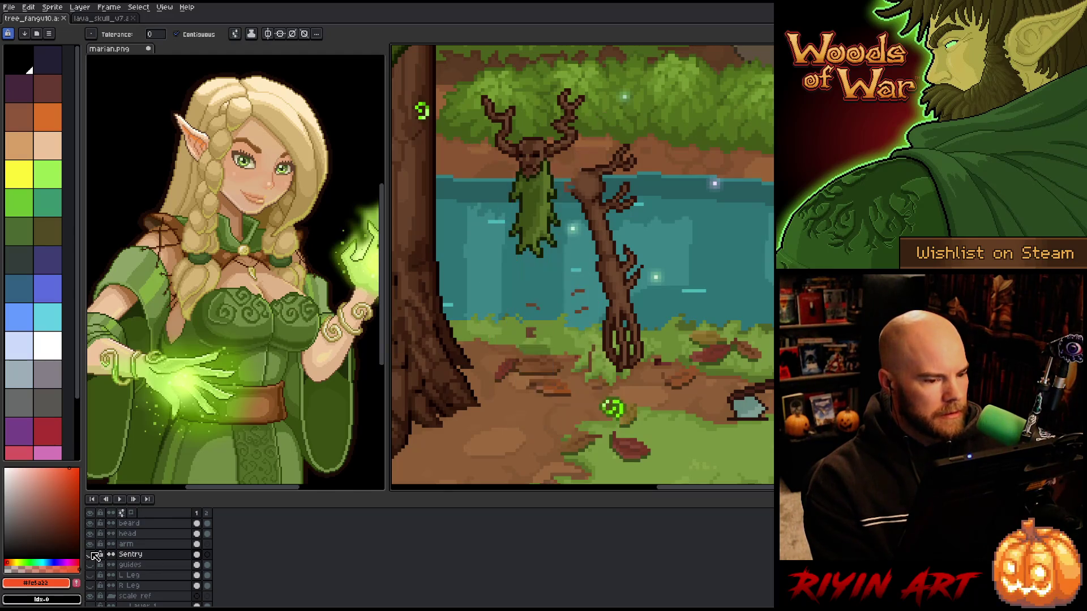
click(92, 555)
click(92, 554)
click(92, 554)
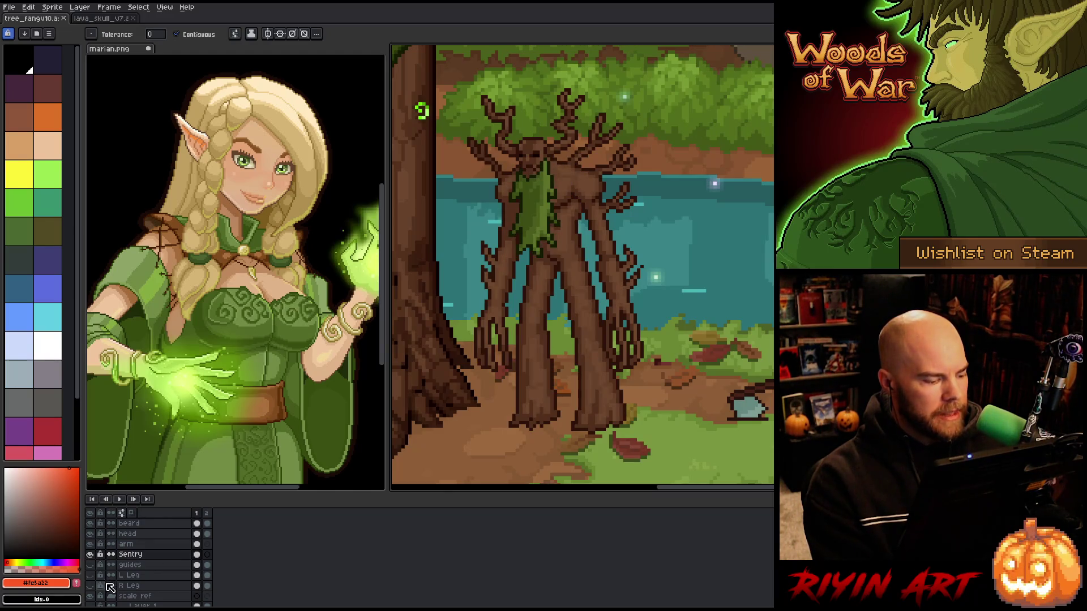
scroll(103, 593, down, 3)
click(91, 590)
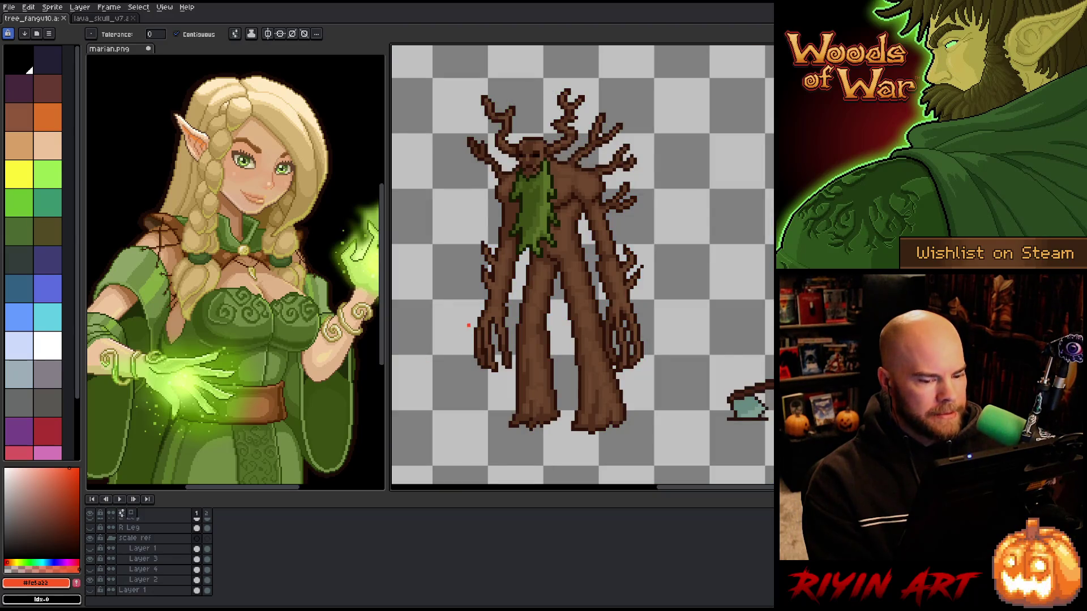
scroll(474, 322, down, 2)
mouse_move(453, 156)
mouse_down()
mouse_move(610, 415)
mouse_move(626, 415)
mouse_up()
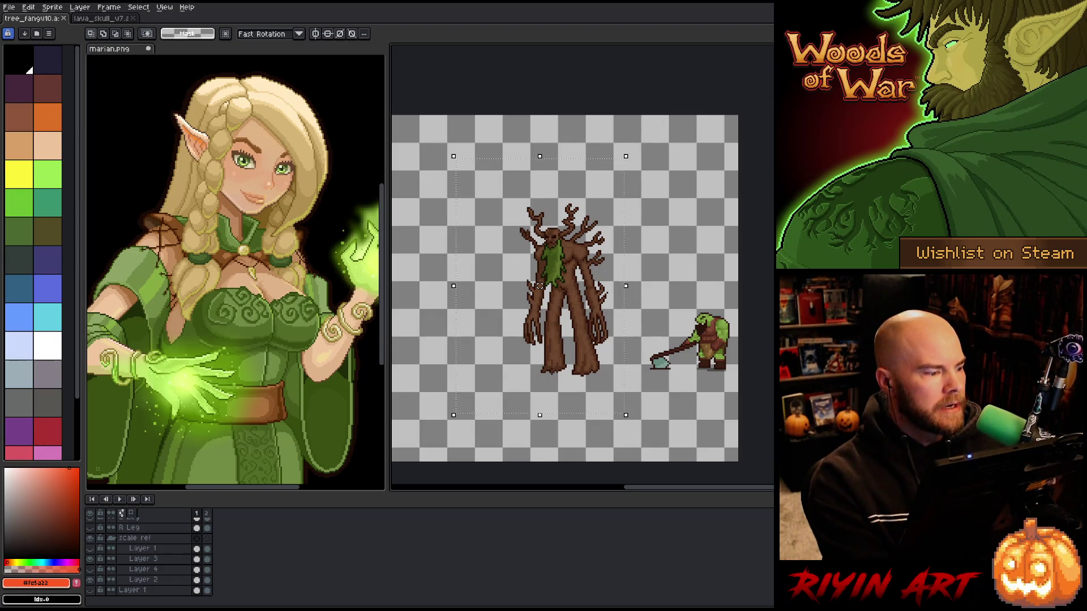
Show the forest background again and return to the lava_skull document
click(90, 590)
scroll(560, 327, up, 1)
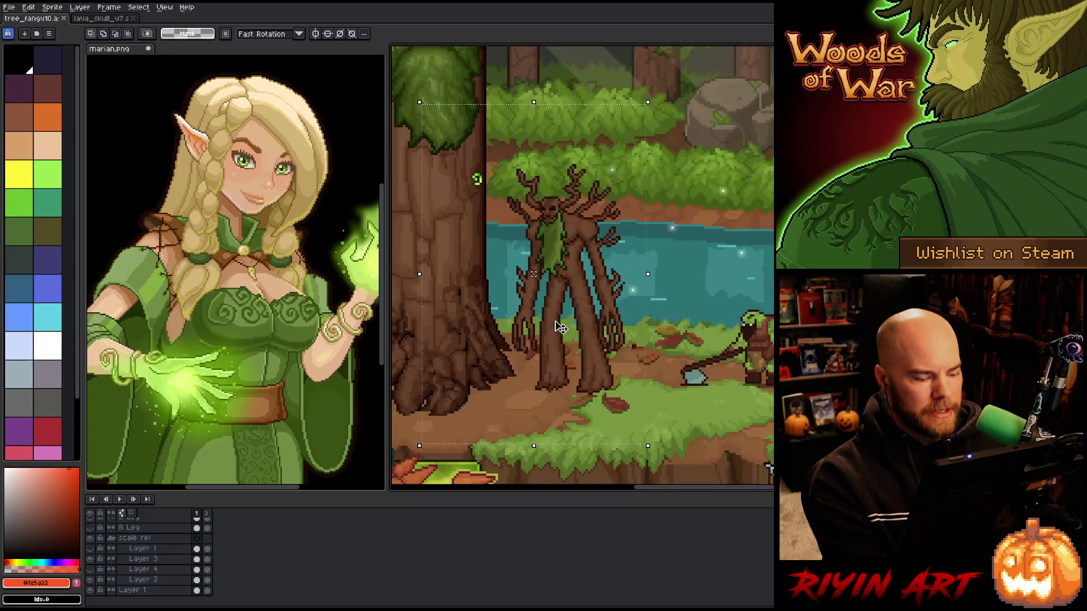
click(103, 20)
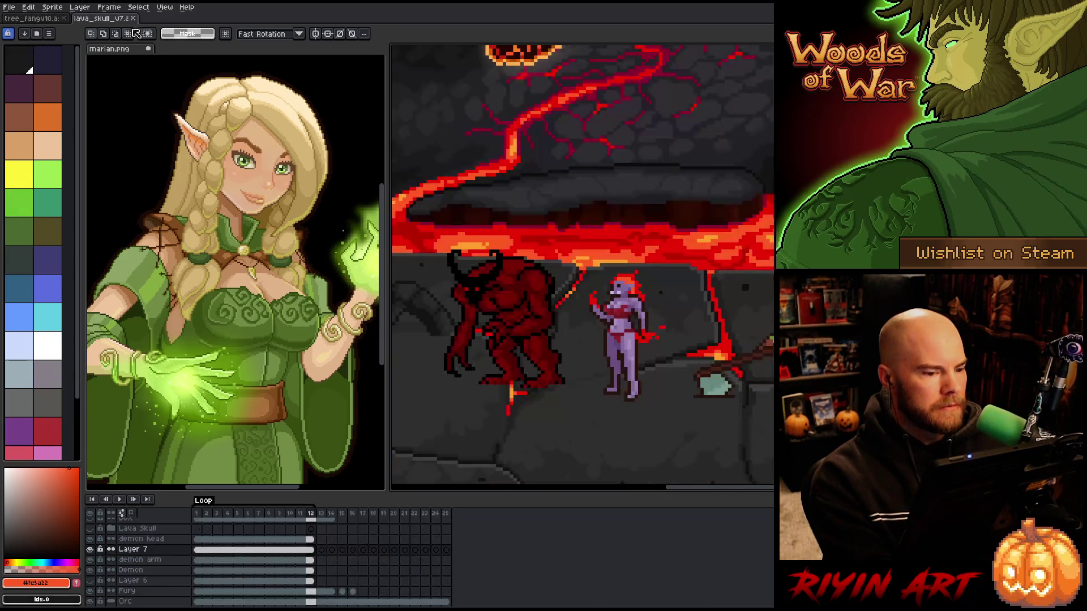
Add Layer 8 above demon head and paste the tree creature into frame 1
scroll(552, 340, down, 2)
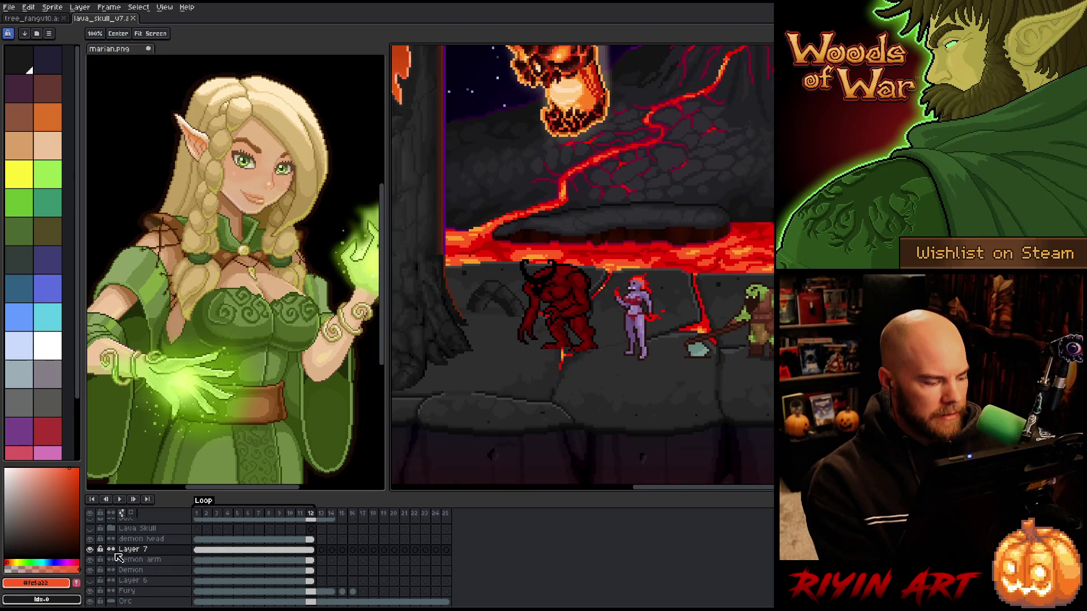
scroll(146, 553, up, 1)
click(145, 550)
key(shift+n)
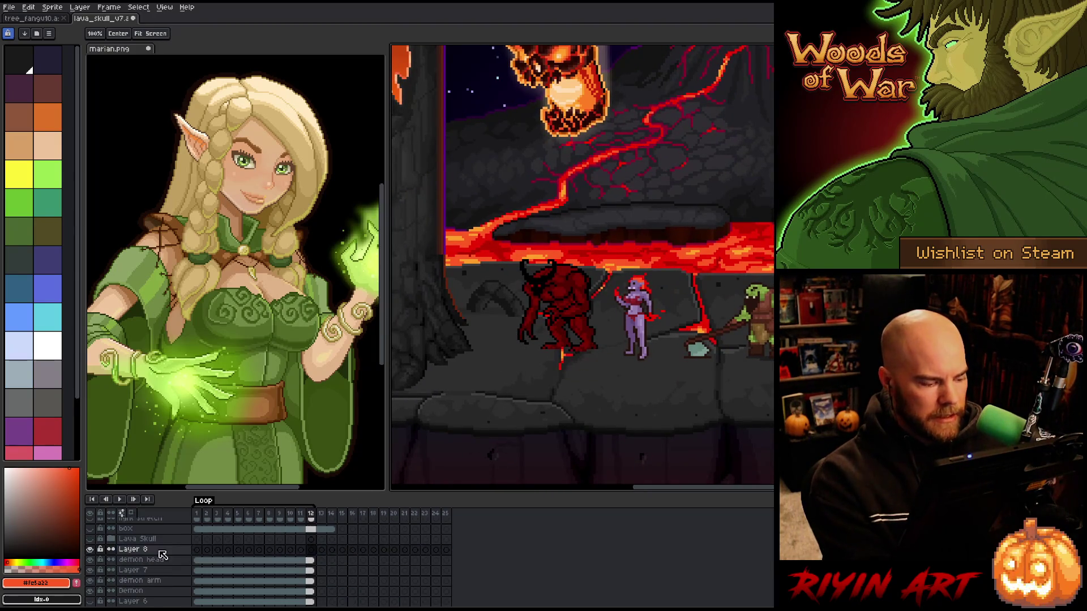
click(199, 549)
key(ctrl+v)
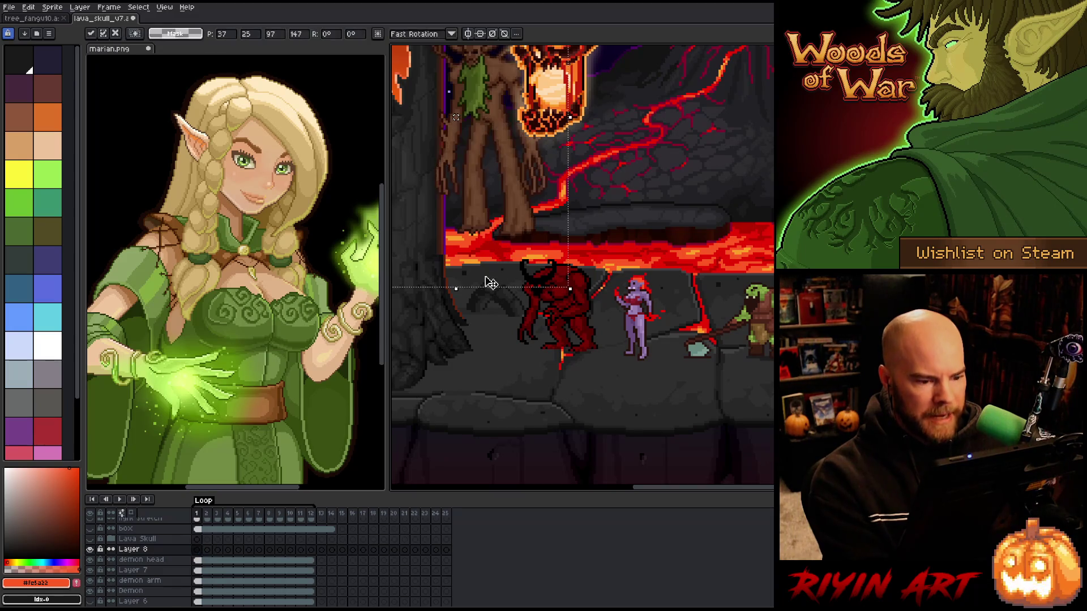
Move the pasted tree down onto the ground at the left and commit it
mouse_move(485, 149)
mouse_down()
mouse_move(465, 282)
mouse_move(628, 294)
mouse_move(583, 295)
mouse_move(596, 297)
mouse_up()
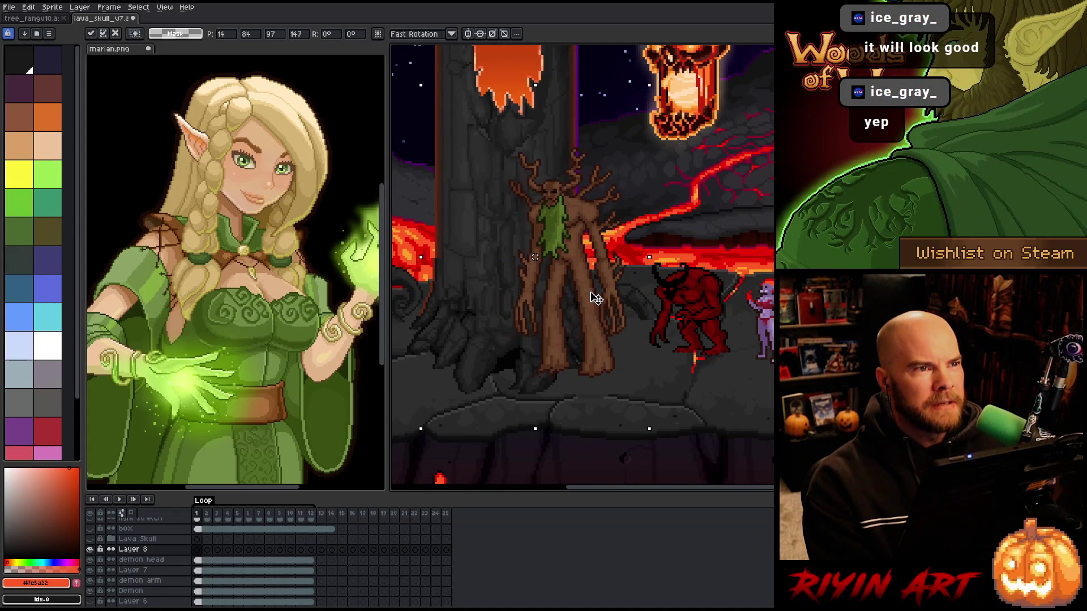
scroll(627, 301, up, 2)
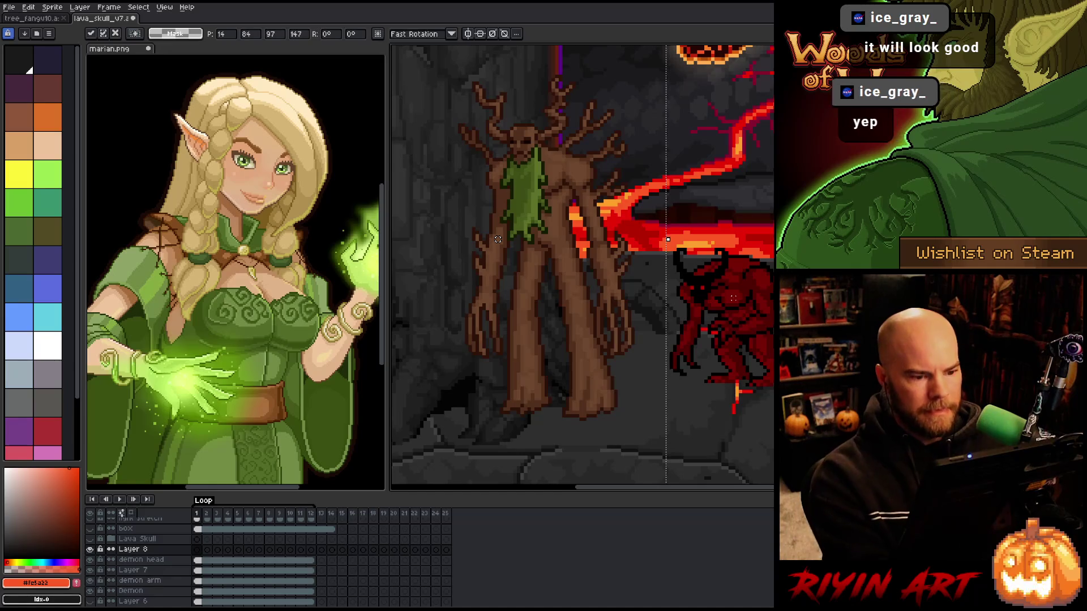
click(733, 296)
scroll(733, 296, down, 1)
drag(733, 296, 662, 300)
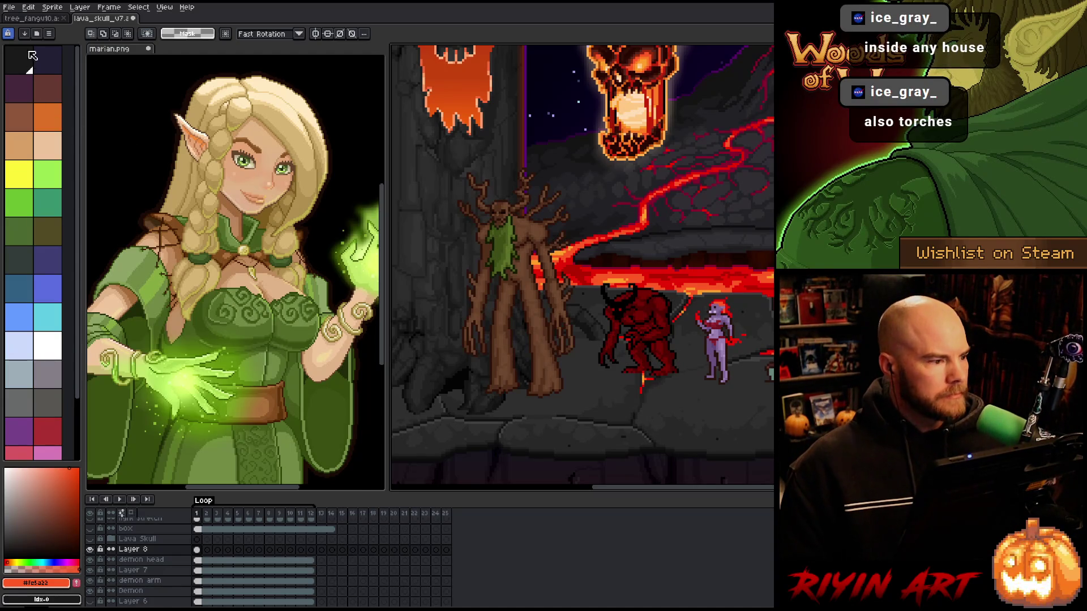
Undo and redo the tree placement, then nudge the tree slightly right
click(33, 8)
click(51, 137)
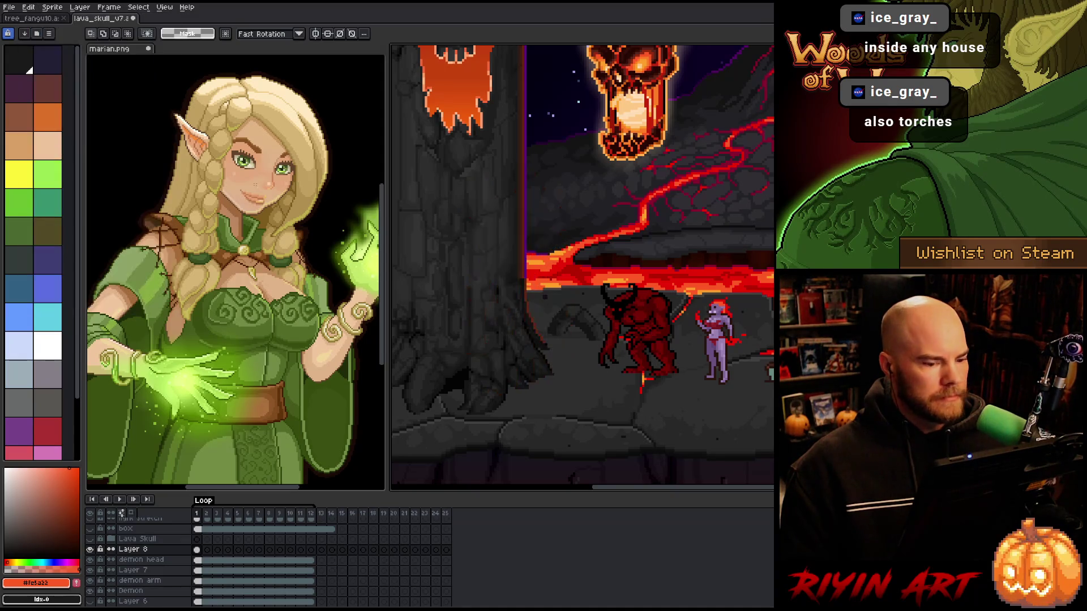
key(ctrl+z)
drag(496, 276, 541, 274)
drag(654, 323, 578, 327)
key(space)
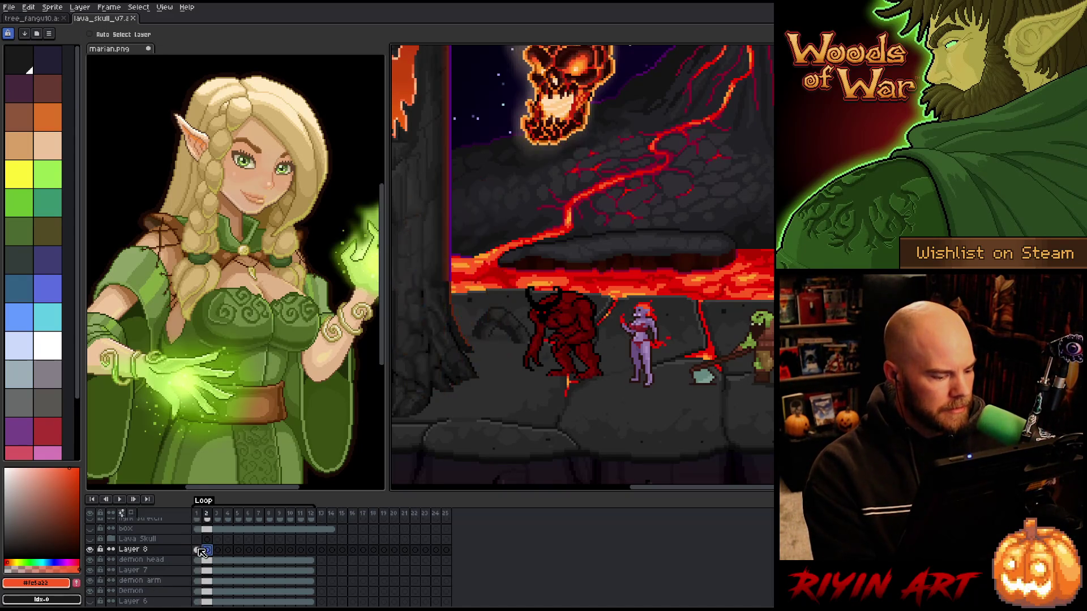
Link Layer 8's cels across frames 1–12 into one cel
drag(197, 550, 319, 555)
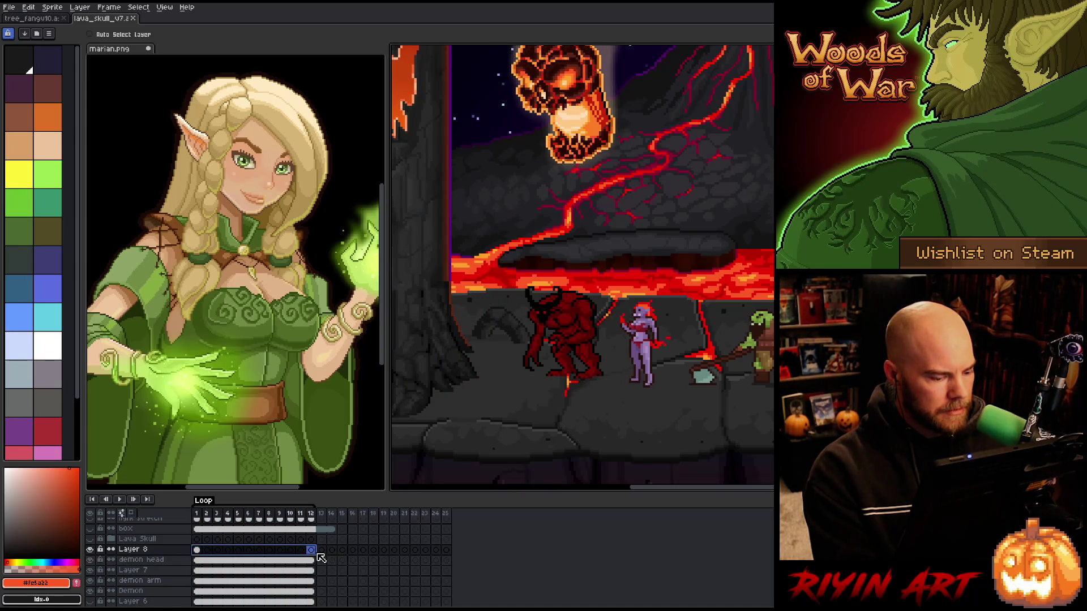
right_click(320, 558)
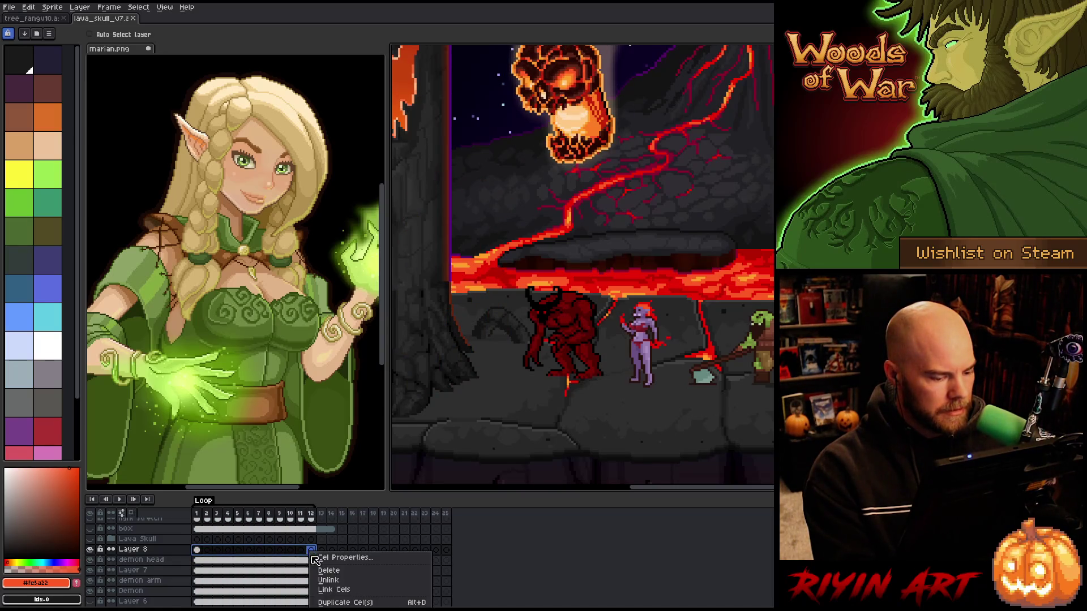
click(326, 590)
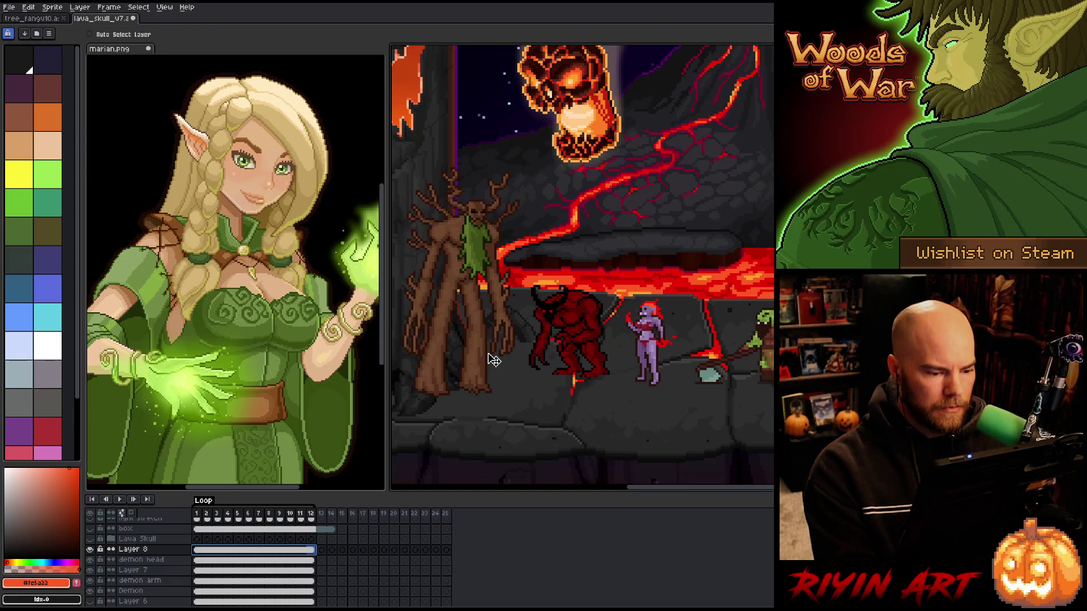
Hide Layer 8 and switch back to the tree_fang sprite
click(90, 550)
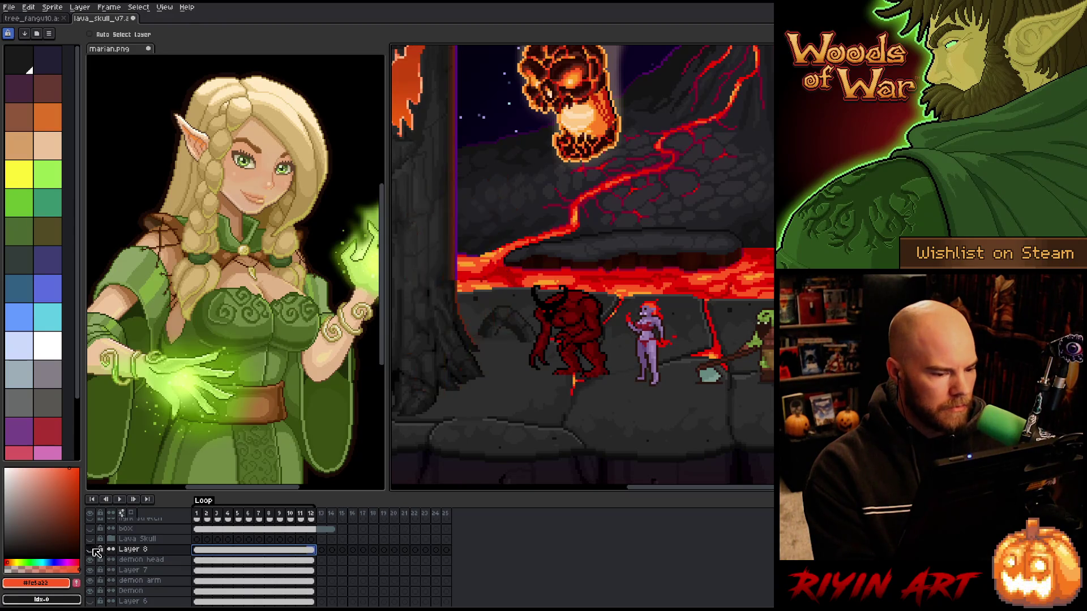
click(44, 19)
scroll(586, 275, up, 2)
mouse_move(580, 281)
mouse_down()
mouse_move(570, 245)
mouse_move(572, 260)
mouse_up()
scroll(563, 266, up, 1)
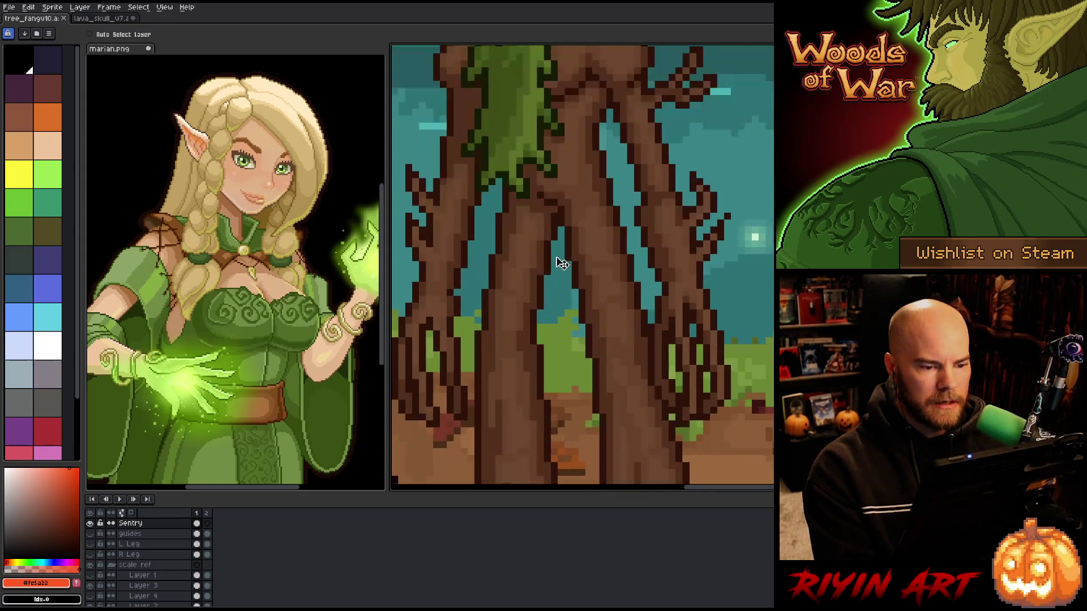
scroll(568, 256, down, 2)
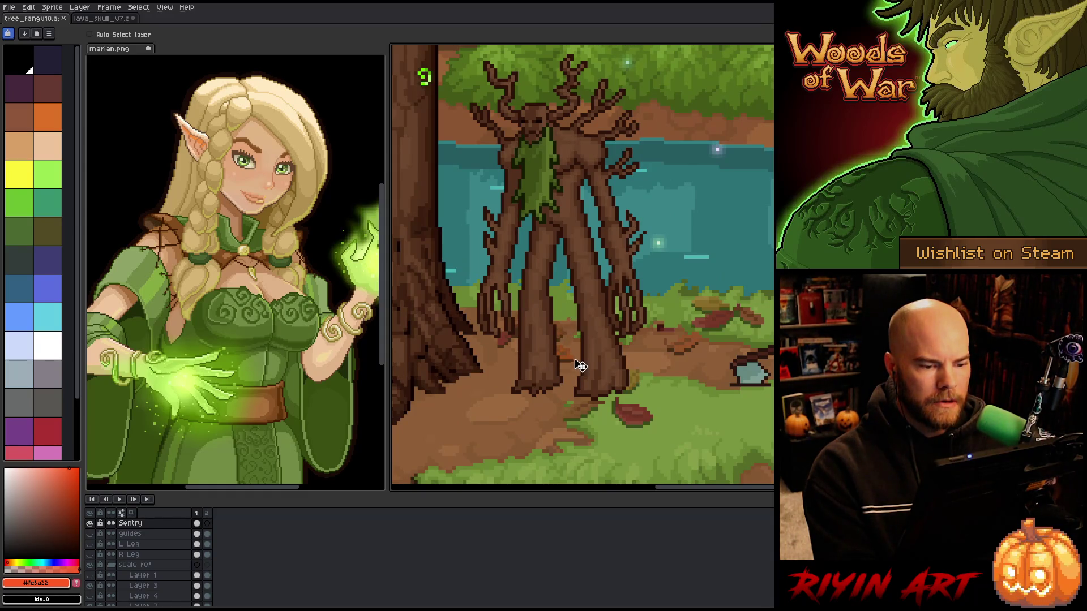
click(90, 523)
click(90, 524)
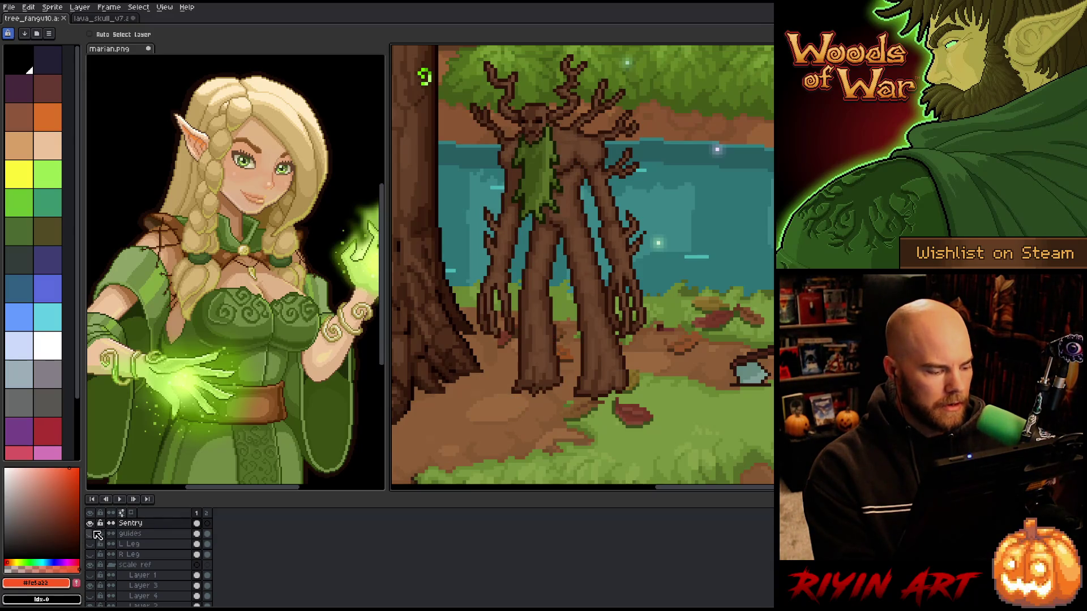
click(91, 523)
click(91, 524)
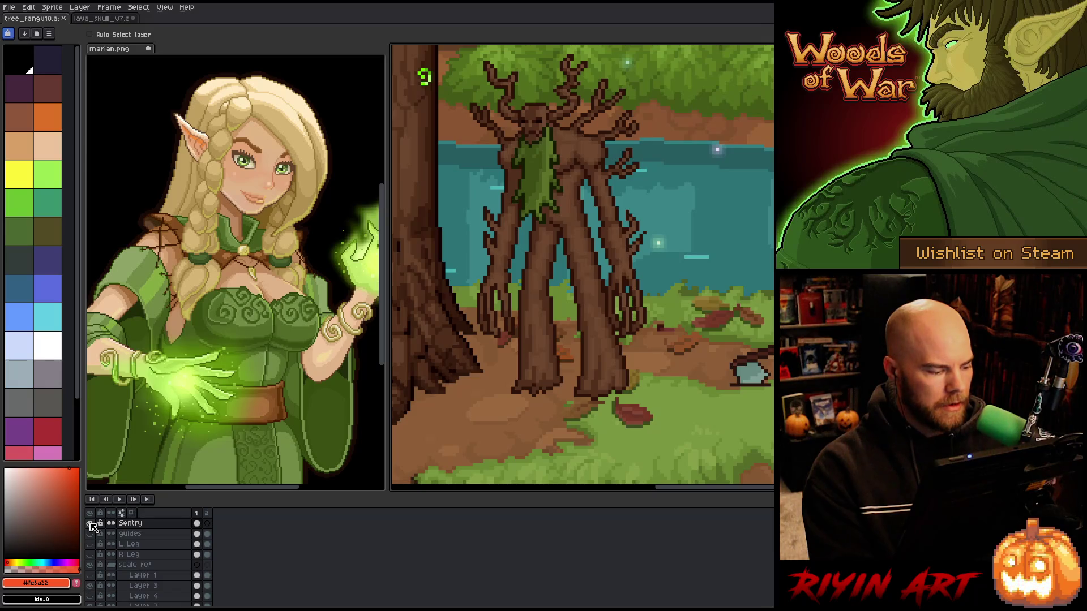
alt+click(90, 524)
click(90, 524)
click(90, 524)
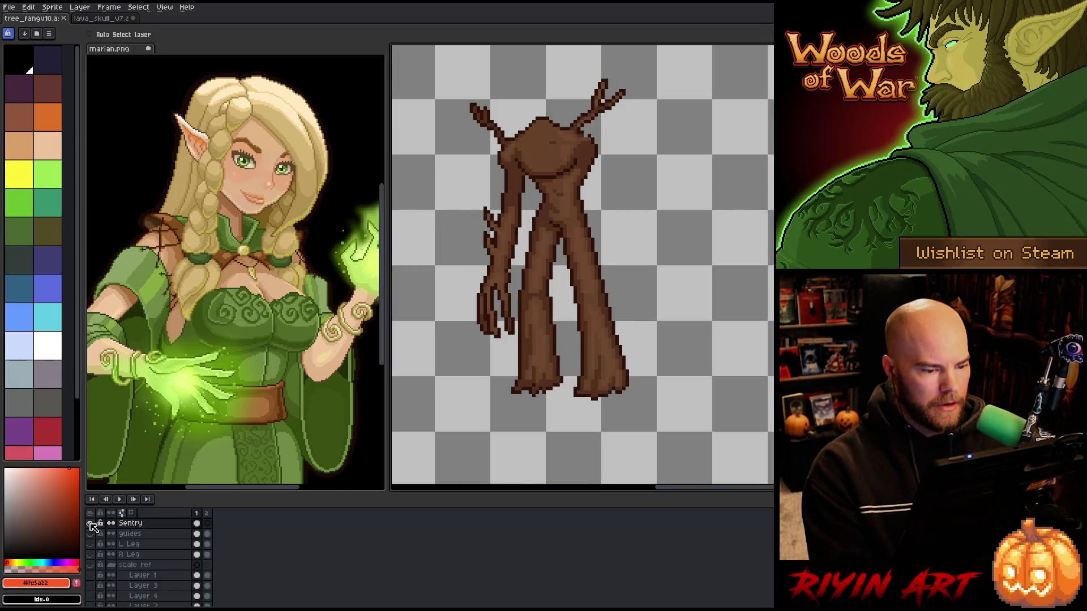
alt+click(90, 524)
scroll(101, 538, up, 1)
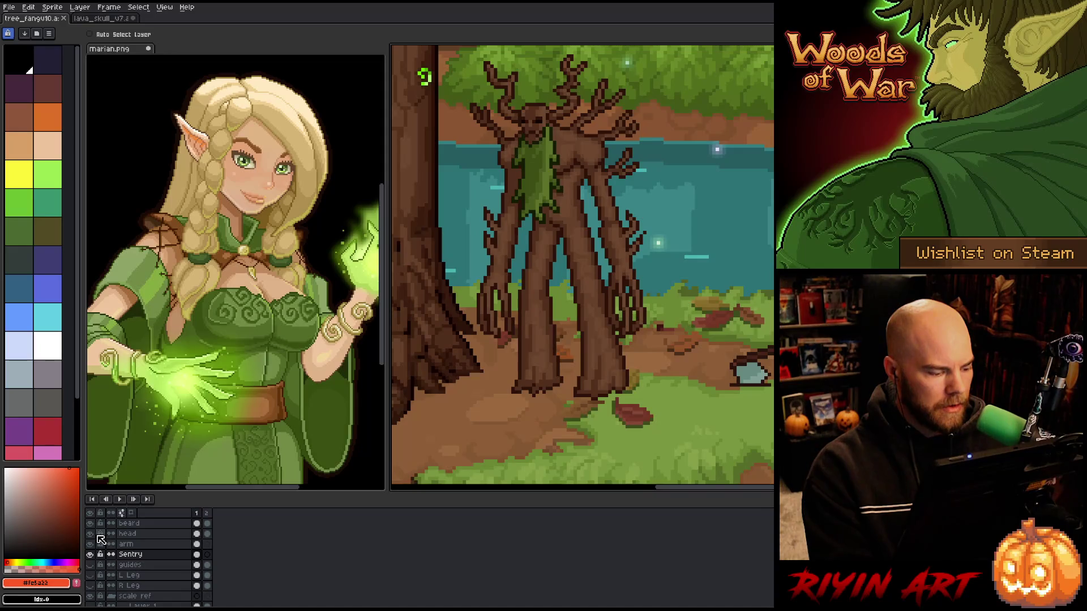
alt+click(90, 534)
alt+click(90, 534)
alt+click(90, 534)
alt+click(91, 534)
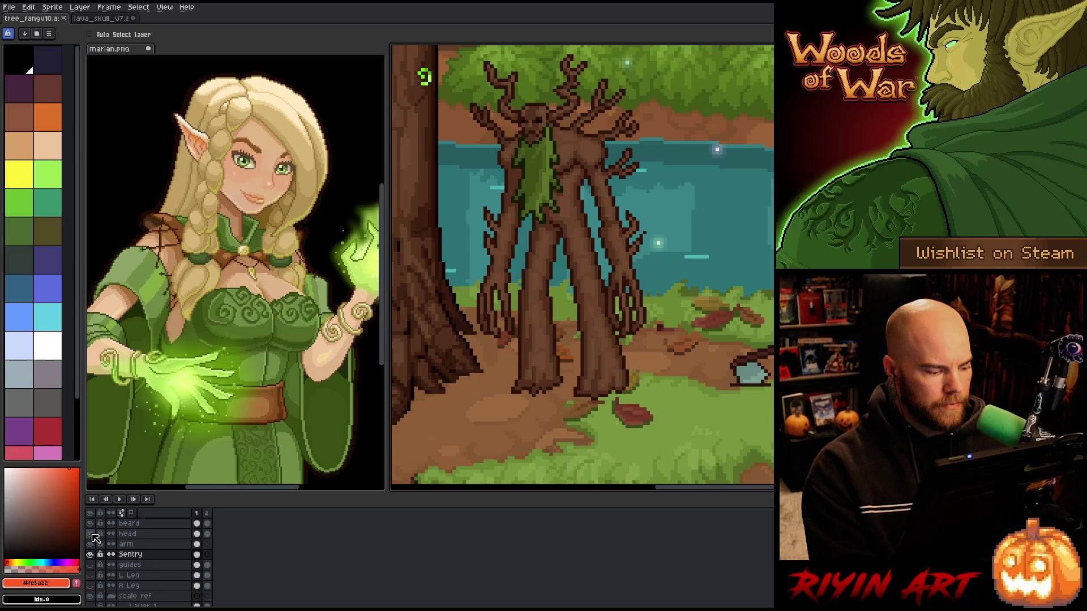
Try a freehand lasso around the tree creature on the head and Sentry layers, then clear it
click(196, 534)
key(q)
mouse_move(686, 226)
mouse_down()
mouse_move(591, 124)
mouse_move(568, 192)
mouse_move(445, 388)
mouse_move(758, 351)
mouse_up()
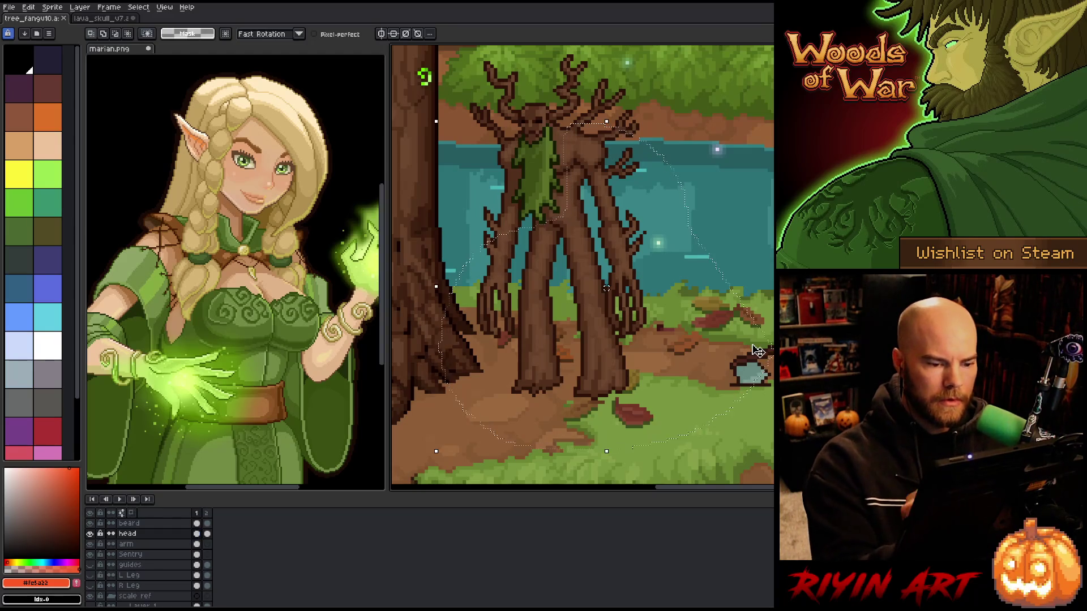
key(ctrl+d)
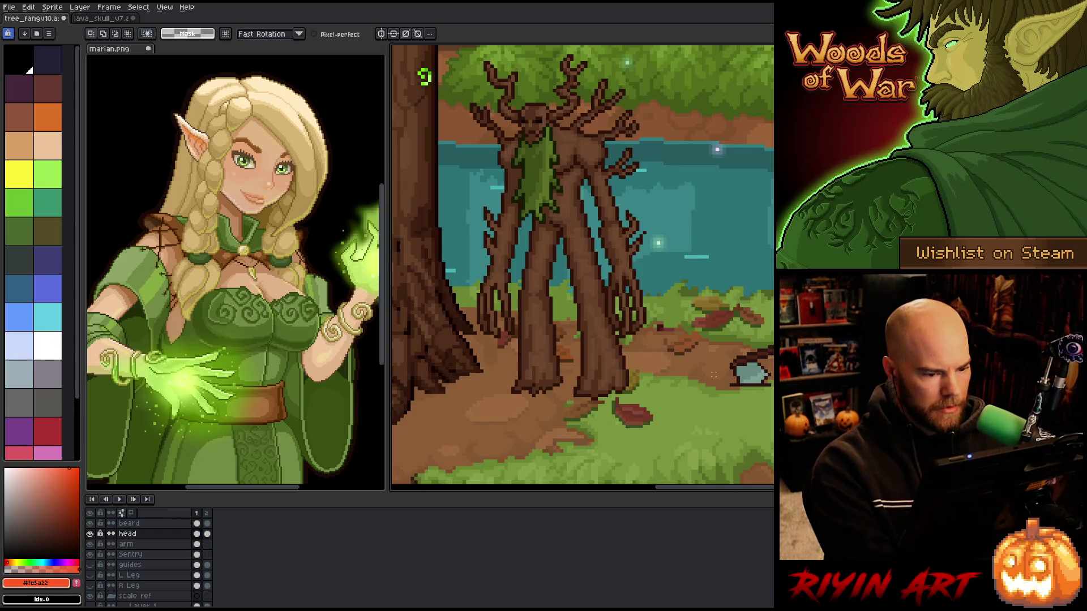
click(197, 555)
key(ctrl+shift+d)
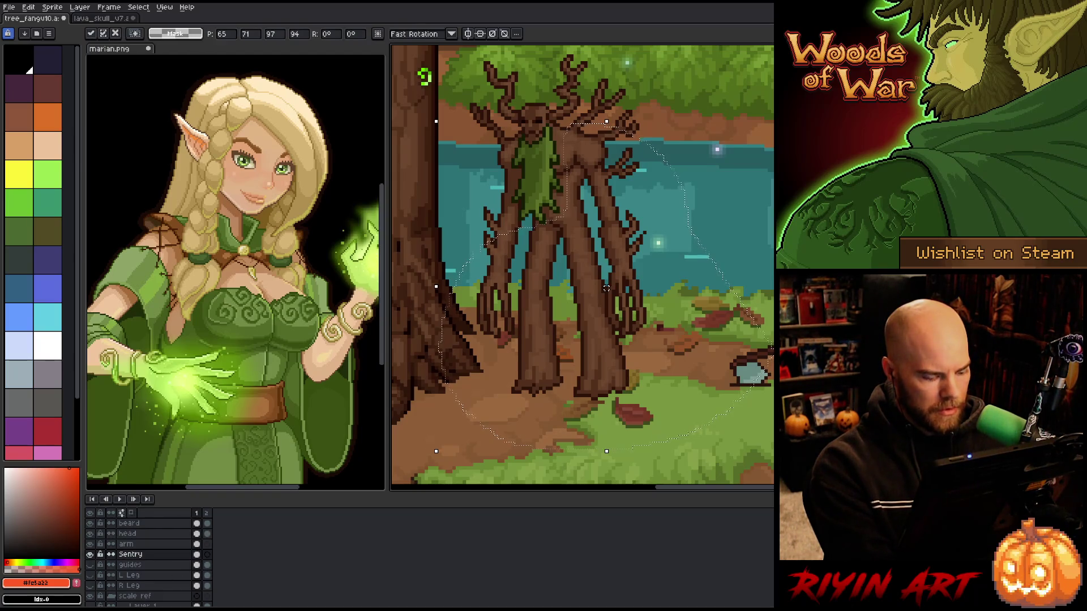
key(ctrl+d)
click(150, 544)
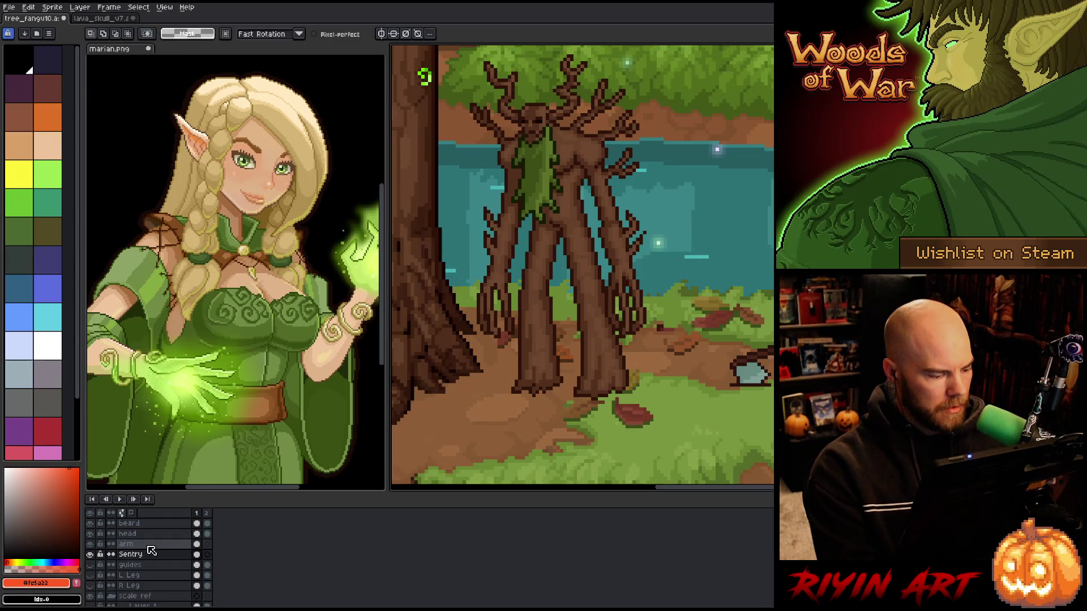
Solo the arm layer and delete the stray brown pixels left of the arm
alt+click(92, 544)
alt+click(91, 544)
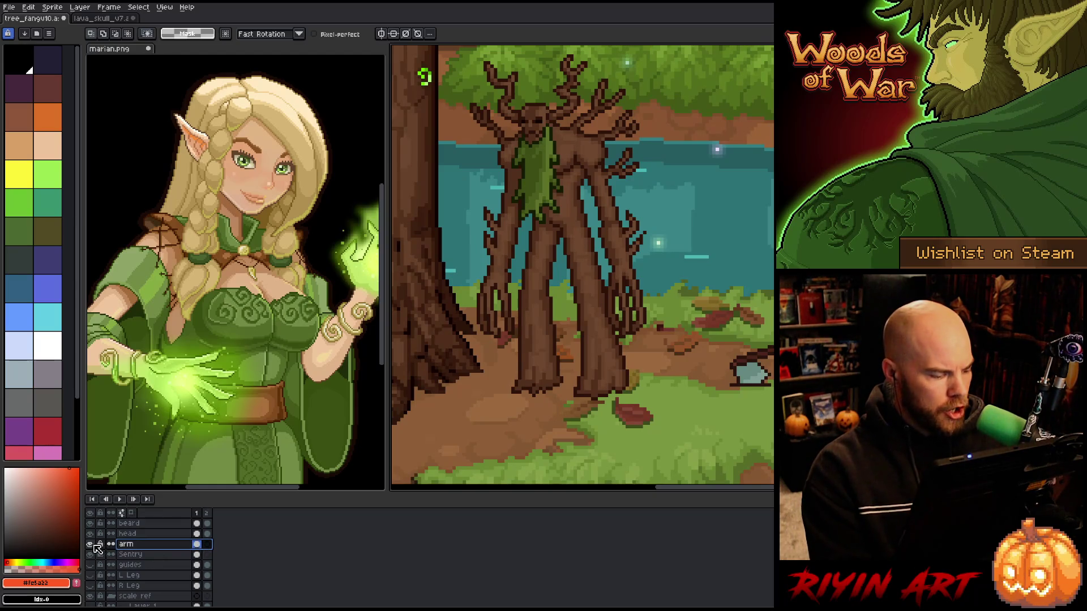
alt+click(90, 544)
key(Return)
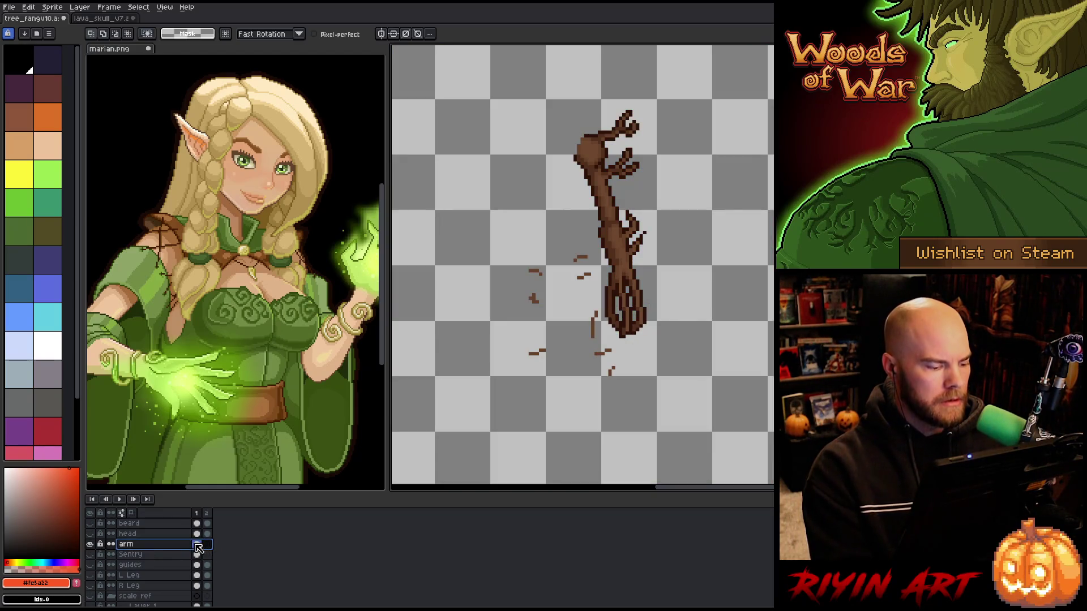
mouse_move(630, 416)
mouse_down()
mouse_move(591, 255)
mouse_move(563, 424)
mouse_up()
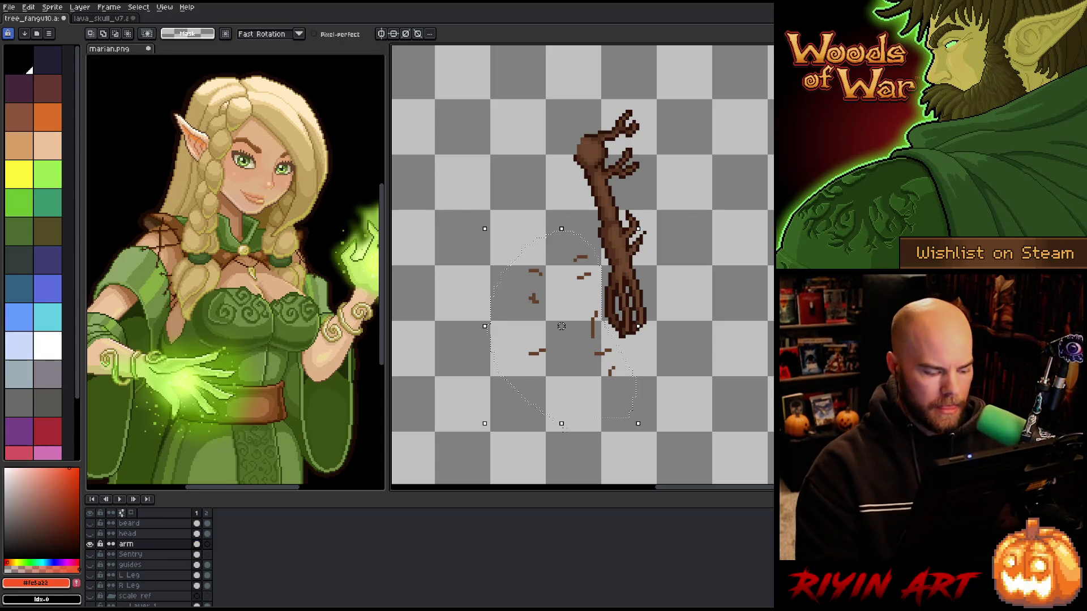
key(Delete)
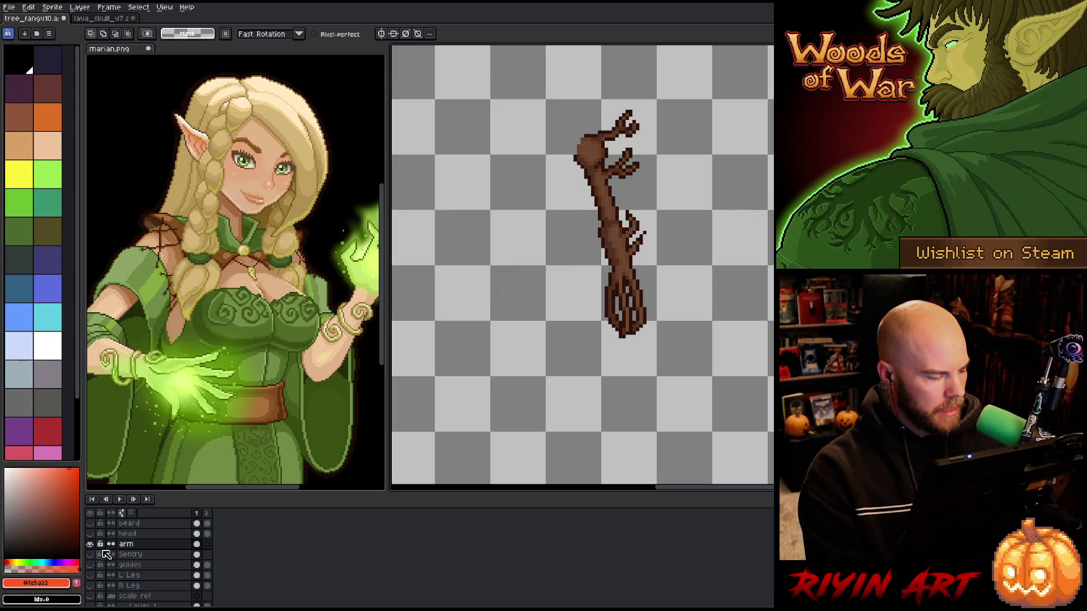
Show all layers again and make the Sentry layer active
alt+click(90, 544)
click(130, 554)
key(ctrl+t)
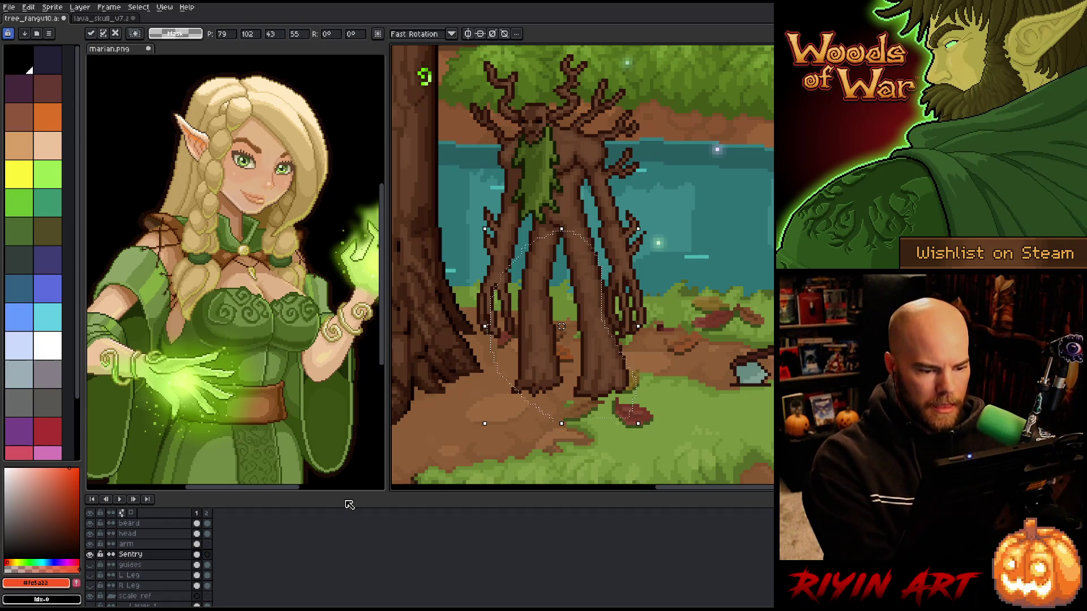
Lasso the treant's right leg on the Sentry layer and nudge it one pixel left
key(ctrl+d)
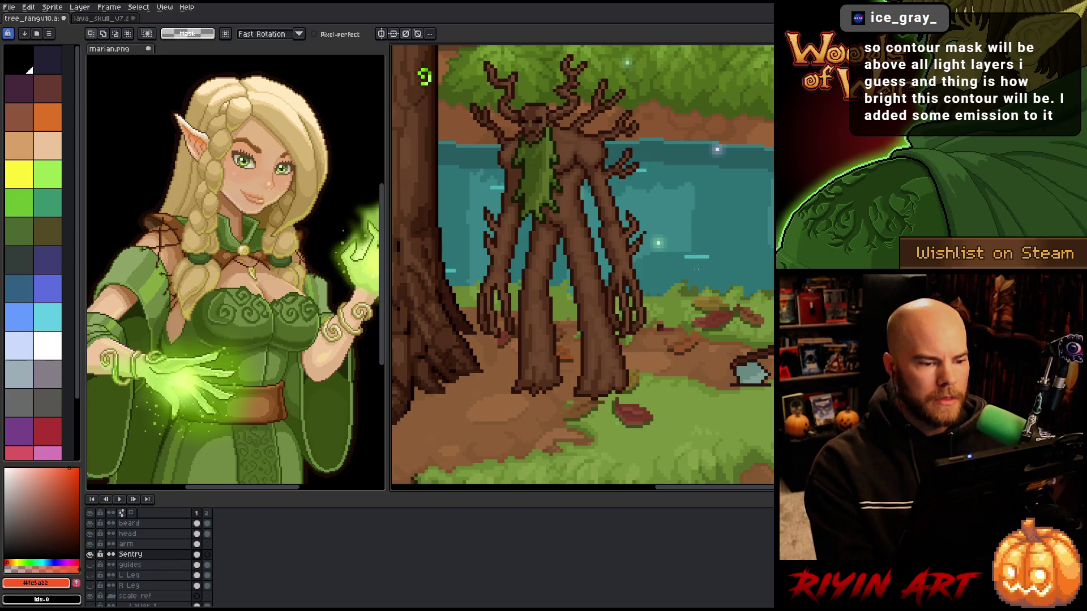
click(90, 555)
click(90, 555)
click(90, 555)
click(90, 555)
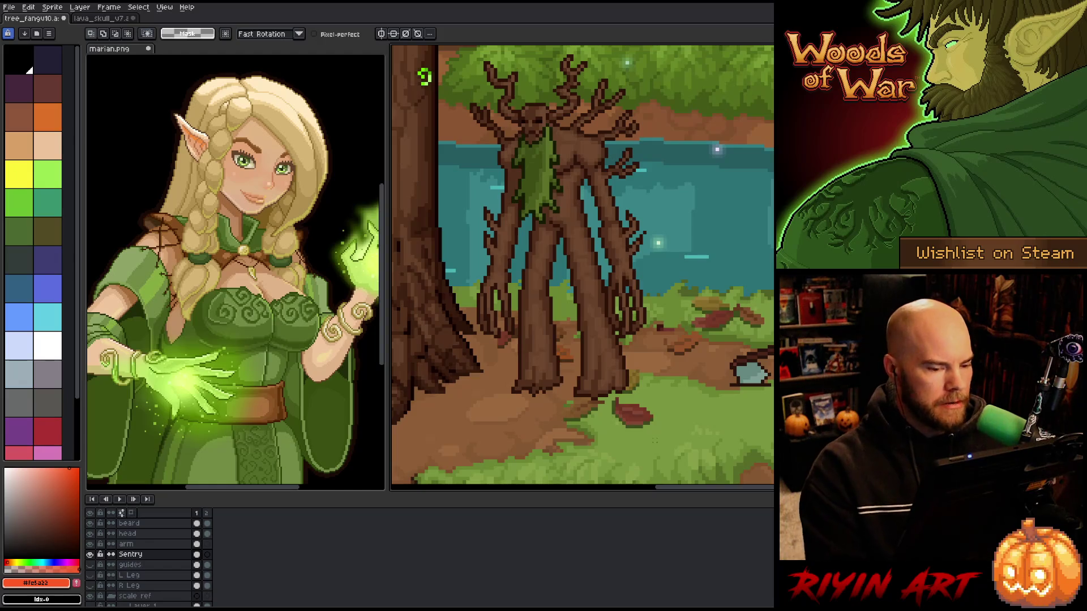
drag(637, 406, 617, 337)
click(107, 554)
mouse_move(640, 399)
mouse_down()
mouse_move(616, 271)
mouse_move(597, 233)
mouse_move(567, 396)
mouse_move(599, 430)
mouse_up()
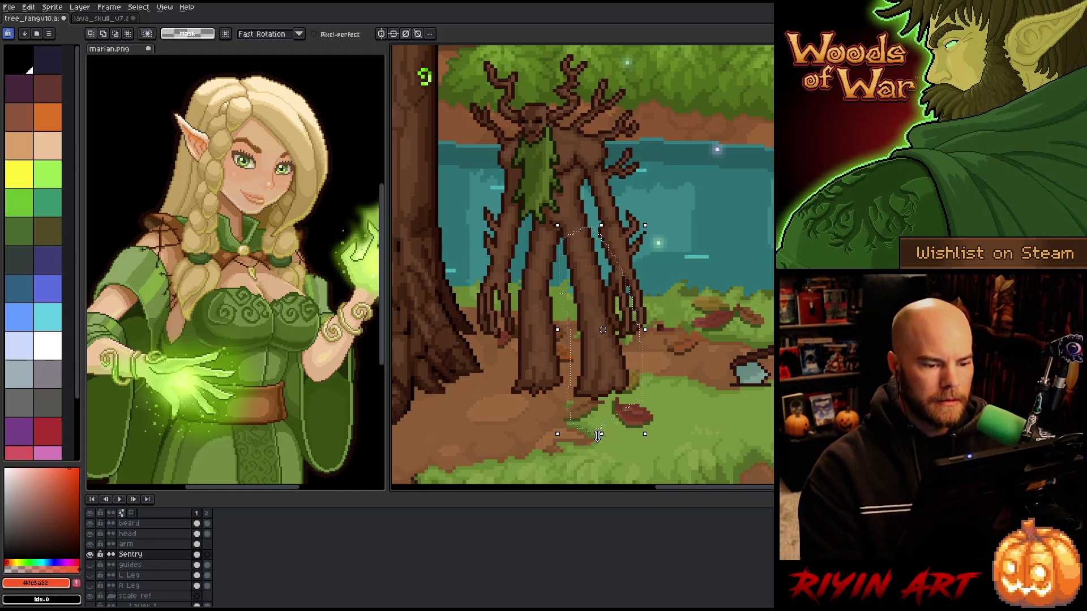
key(Left)
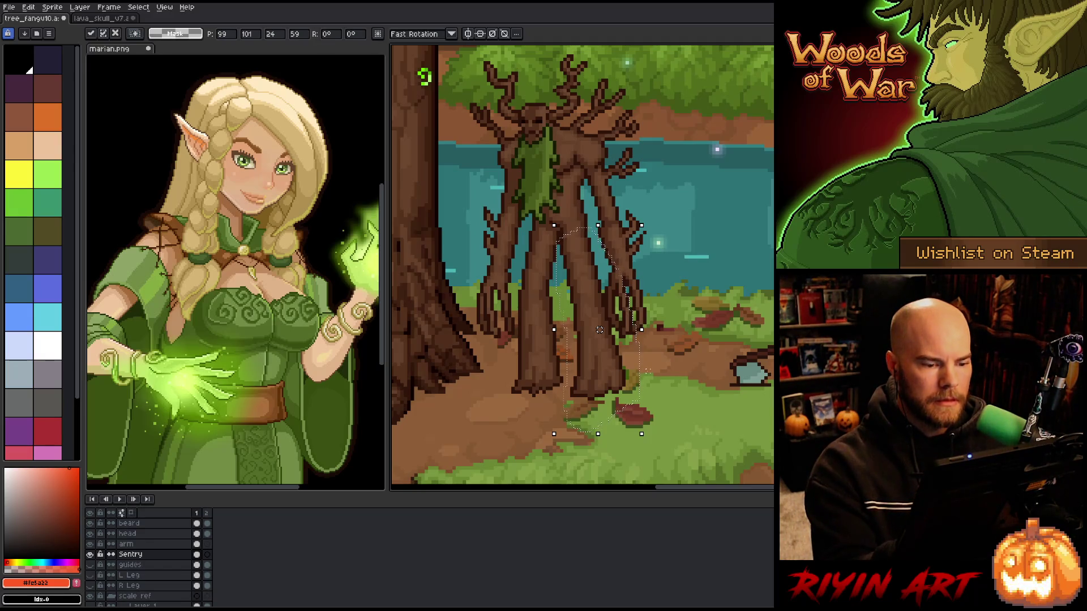
Stretch the right leg wider and shift the trunk section left, then commit
drag(663, 385, 606, 246)
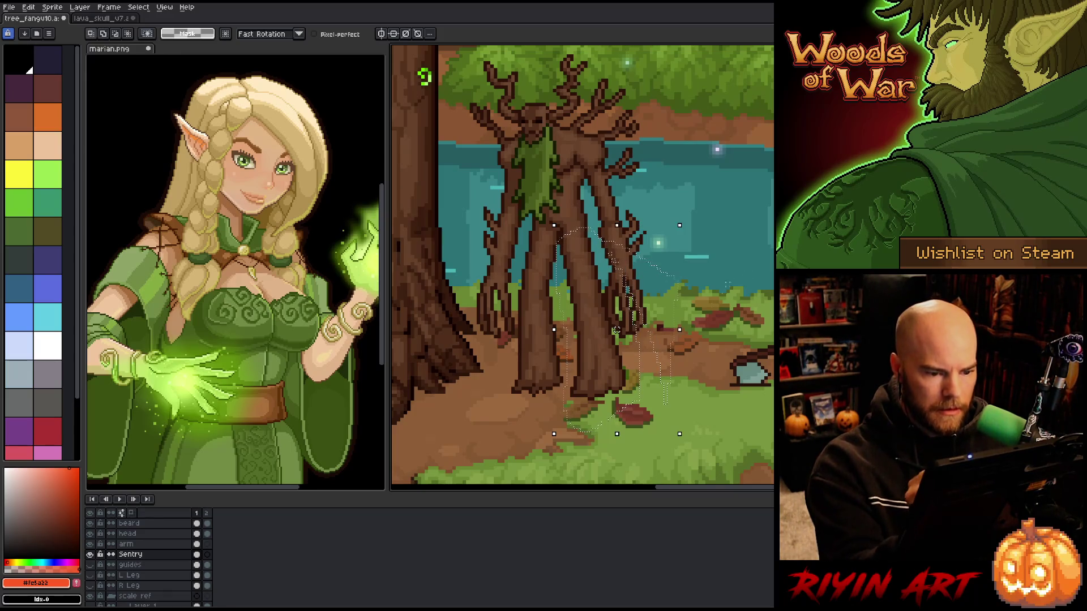
drag(641, 329, 679, 330)
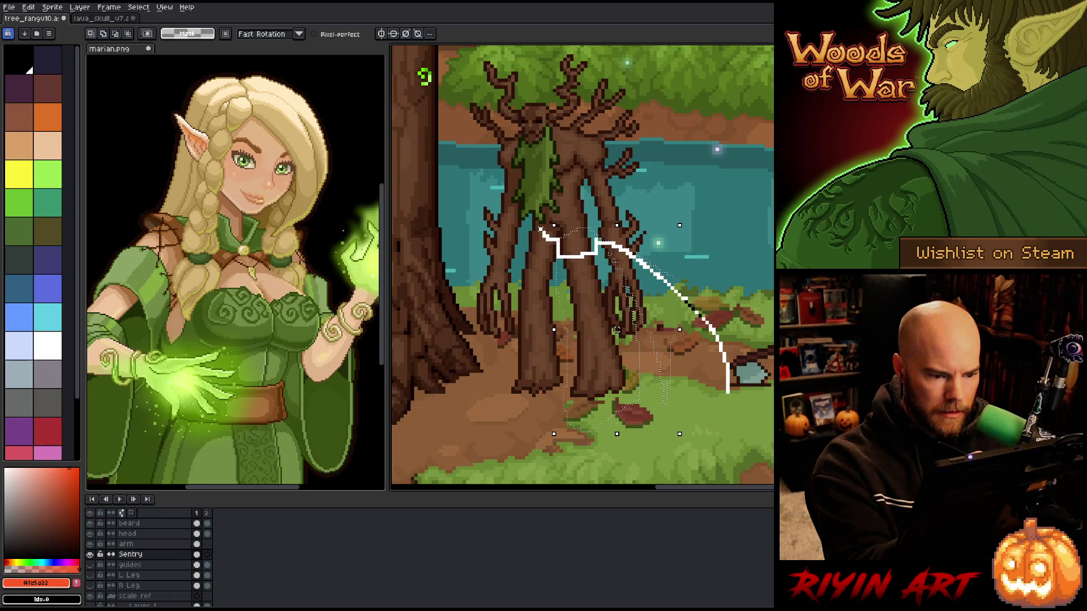
mouse_move(519, 257)
mouse_down()
mouse_move(513, 408)
mouse_move(727, 394)
mouse_up()
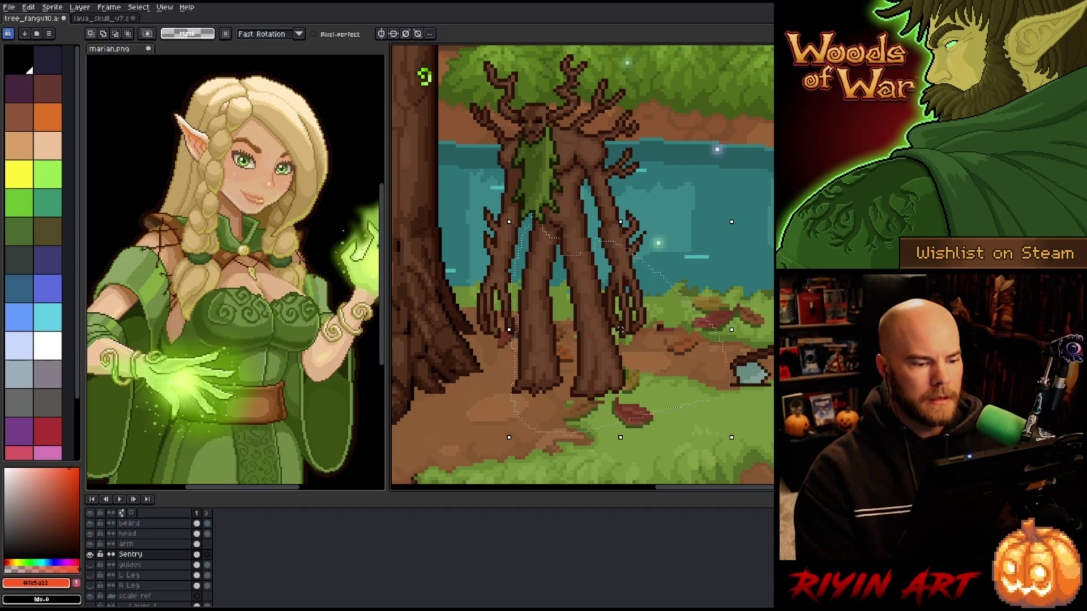
drag(626, 373, 623, 374)
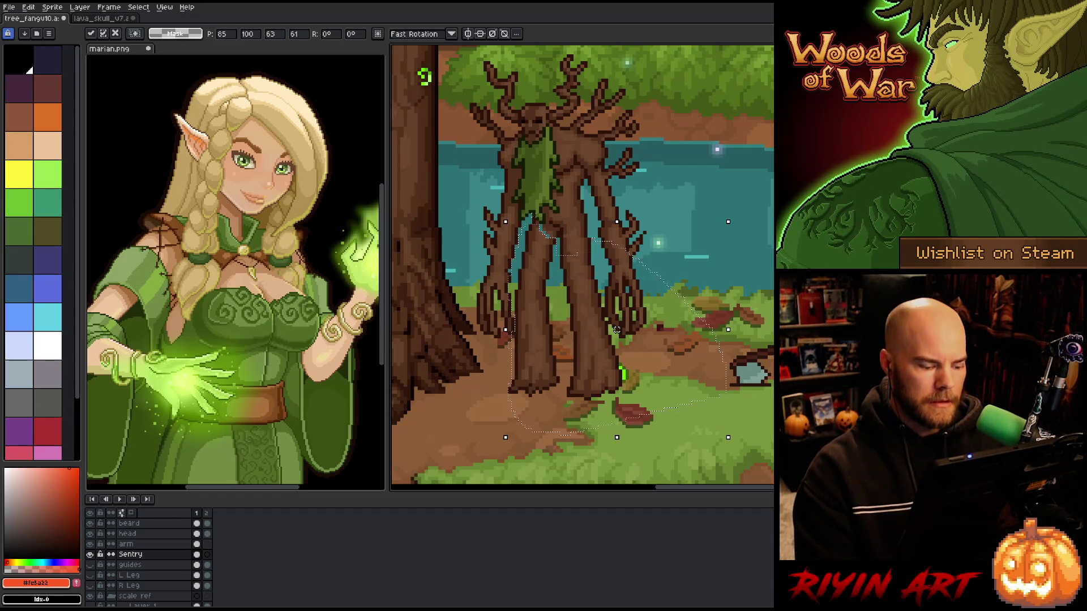
key(ctrl+d)
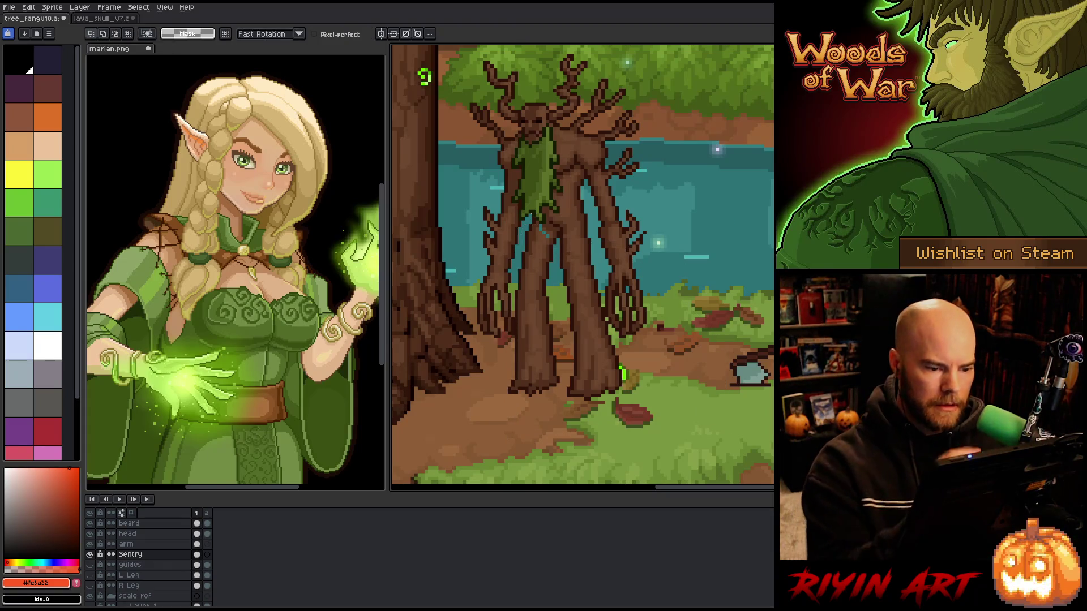
Sample progressively darker browns from the trunk
alt+click(555, 231)
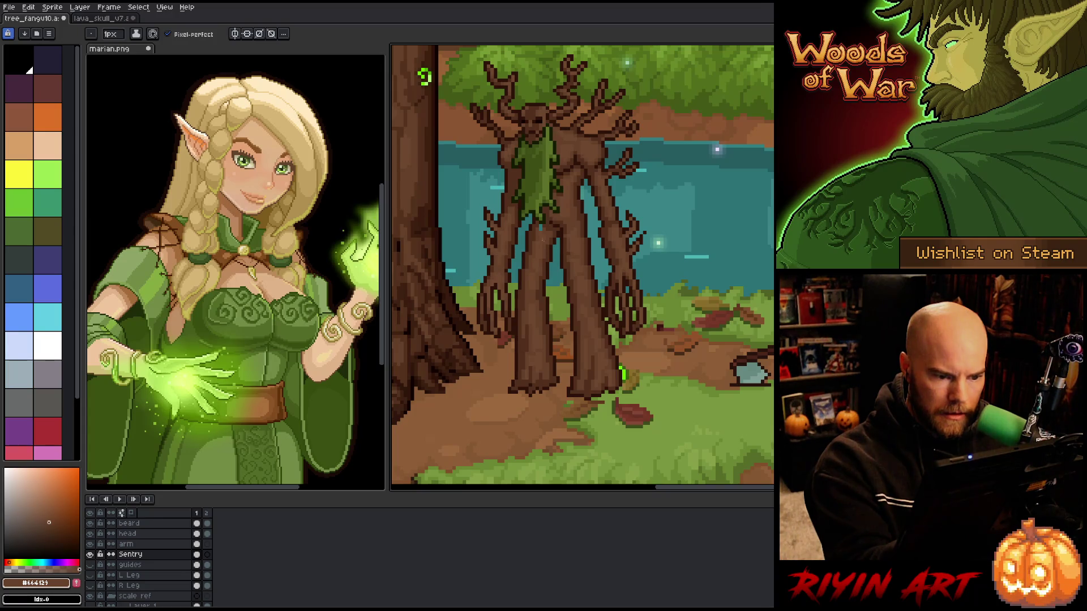
alt+click(535, 226)
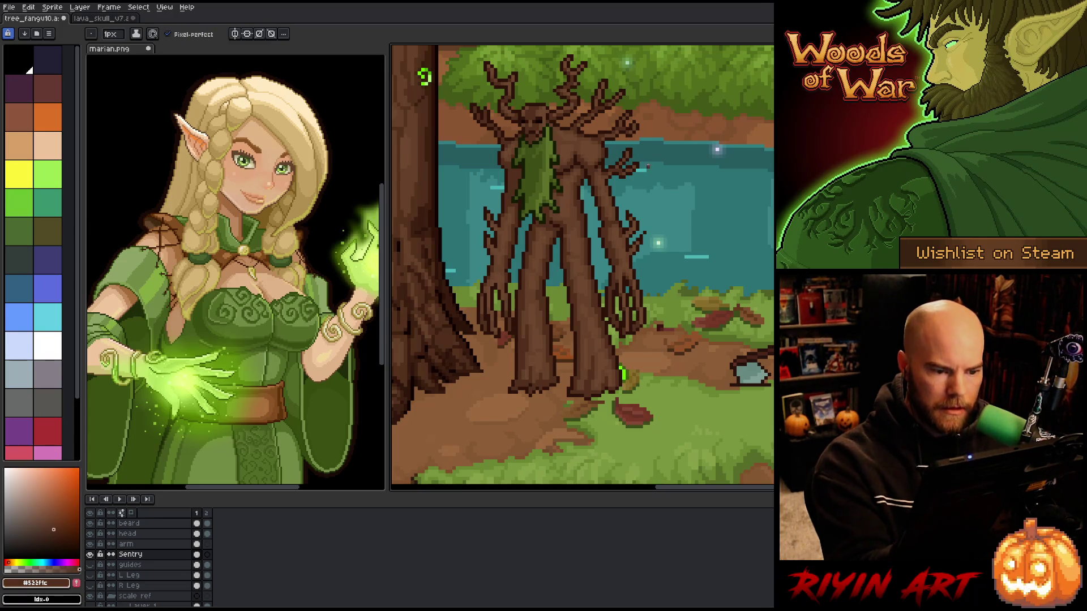
alt+click(532, 229)
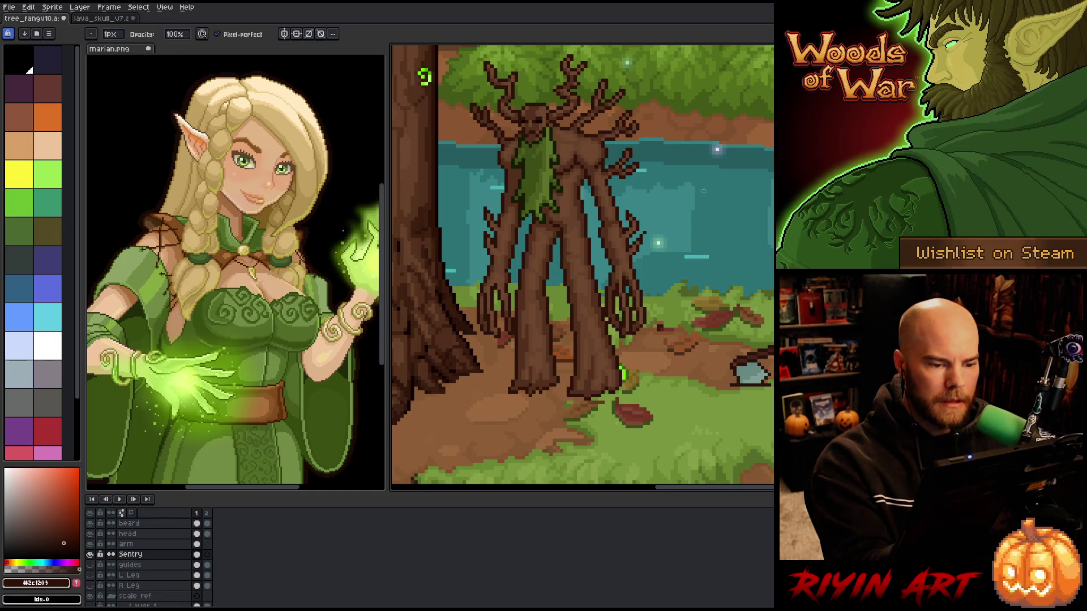
Cycle through eyedropper, eraser, move and pencil tools, then lasso the leg and discard it
key(alt)
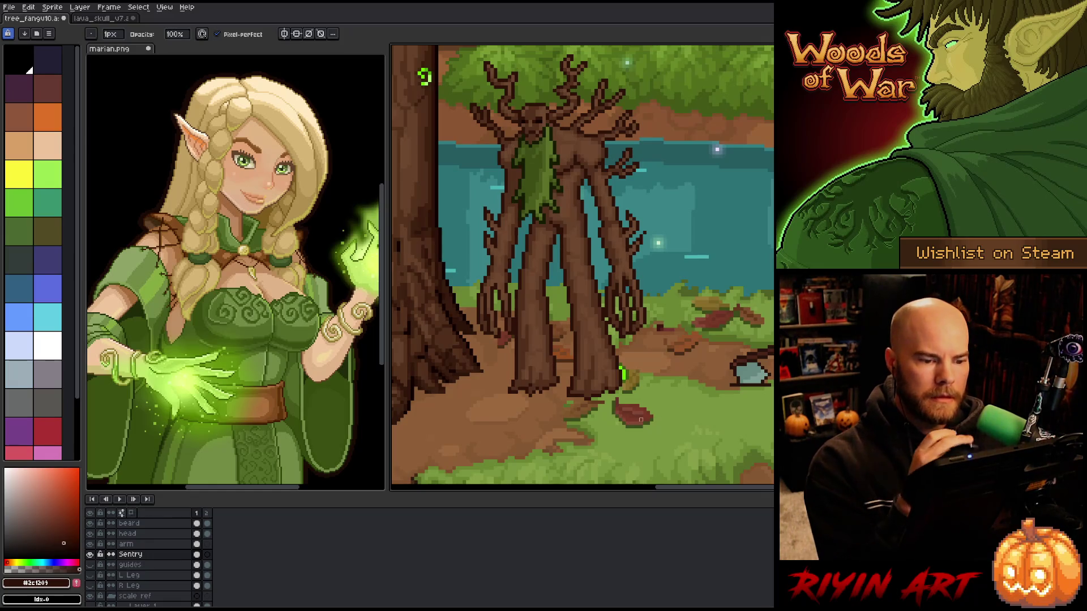
key(e)
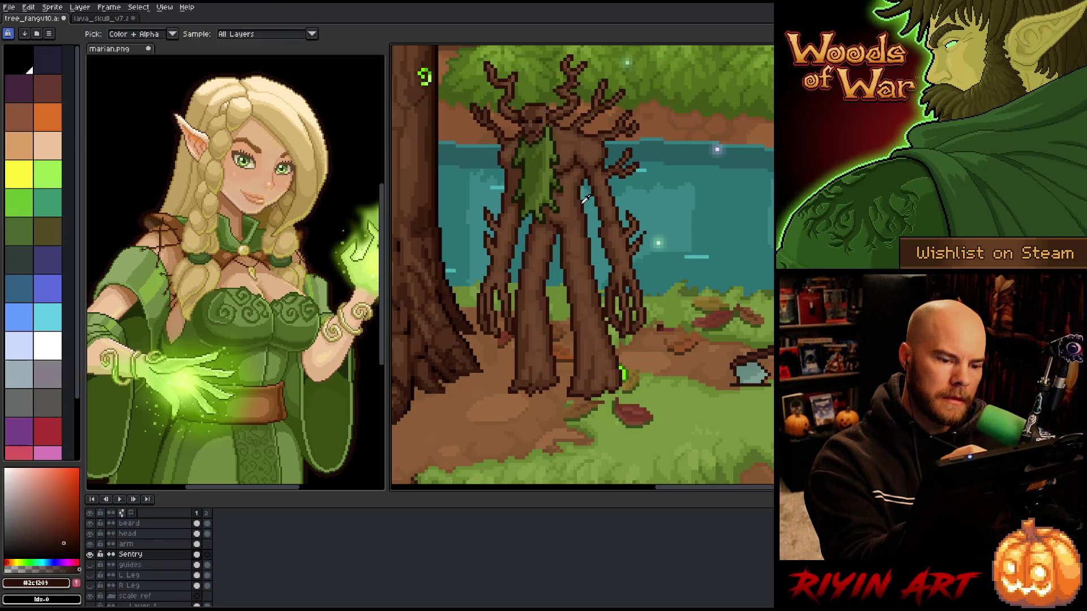
key(v)
key(b)
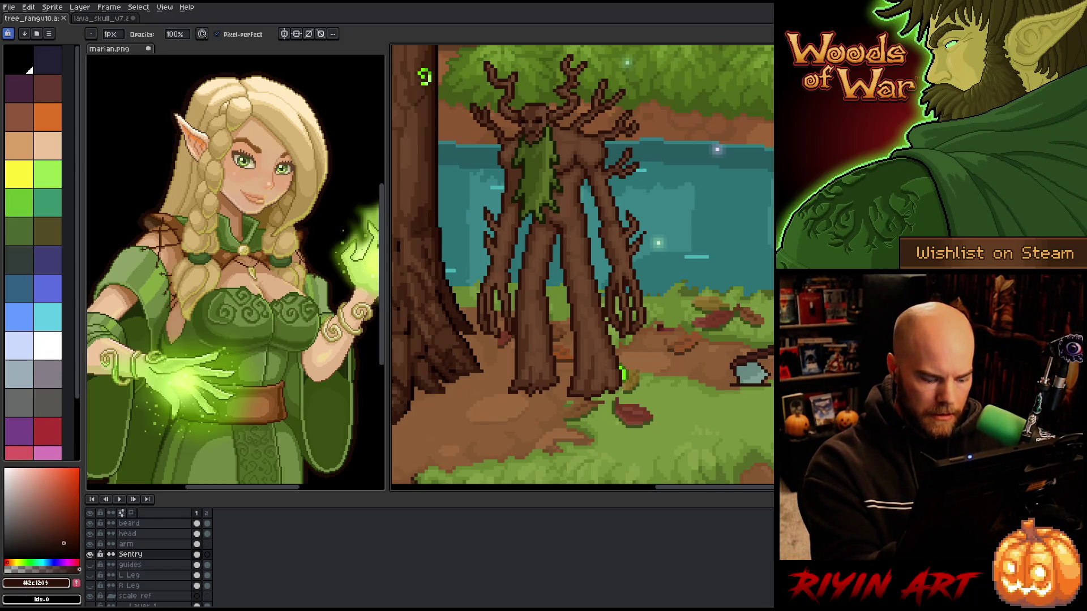
key(q)
mouse_move(630, 404)
mouse_down()
mouse_move(629, 368)
mouse_move(605, 309)
mouse_move(563, 375)
mouse_move(564, 413)
mouse_up()
click(593, 375)
key(ctrl+d)
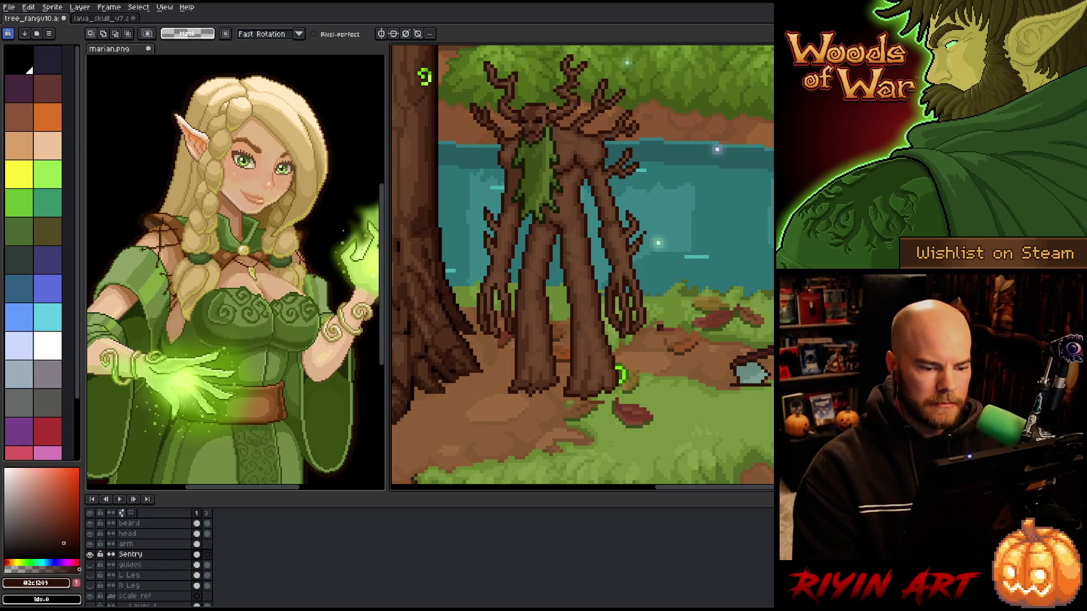
Save the file and sample trunk browns #532f1c and #664129
key(ctrl+s)
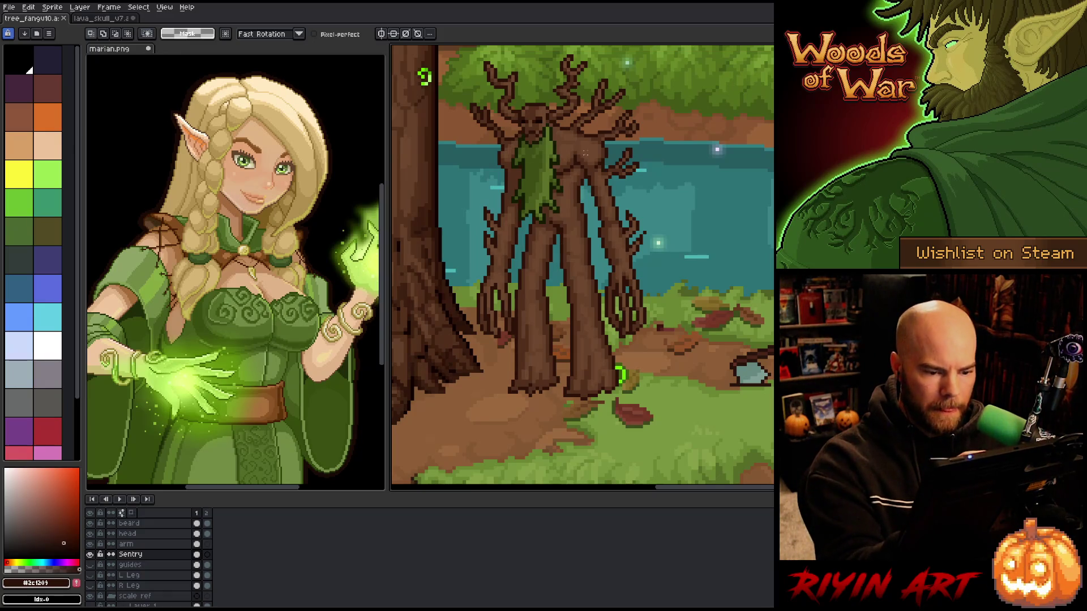
key(b)
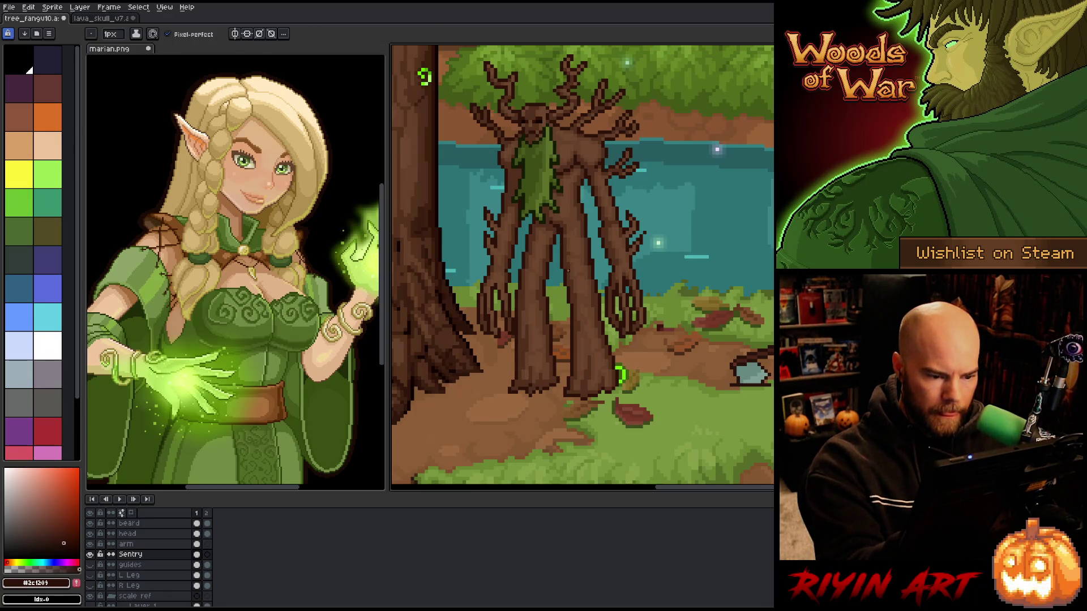
key(e)
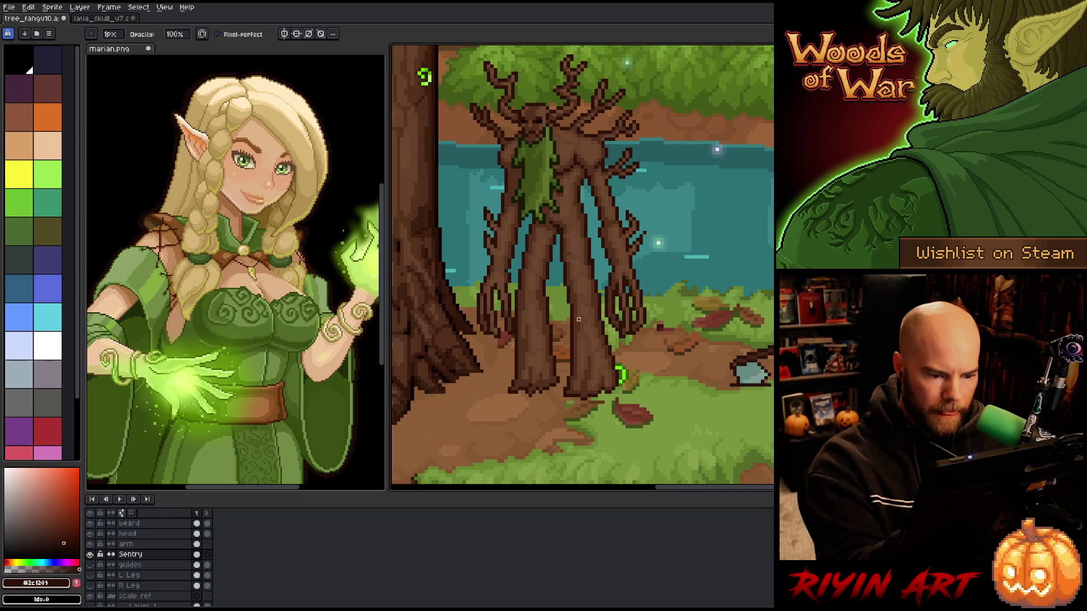
key(b)
alt+click(588, 270)
alt+click(585, 263)
alt+click(581, 263)
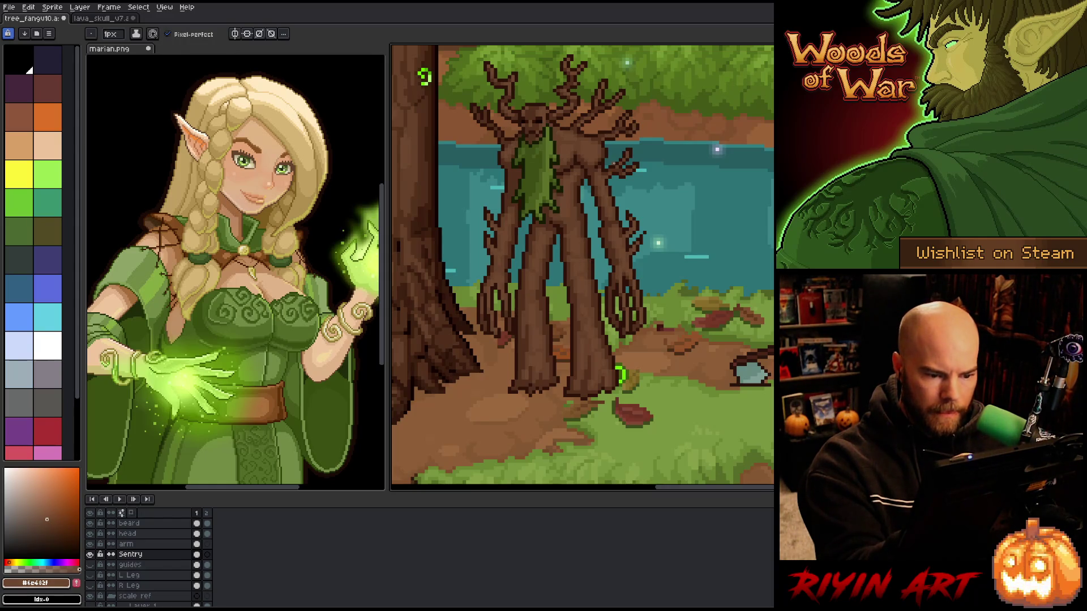
alt+click(591, 296)
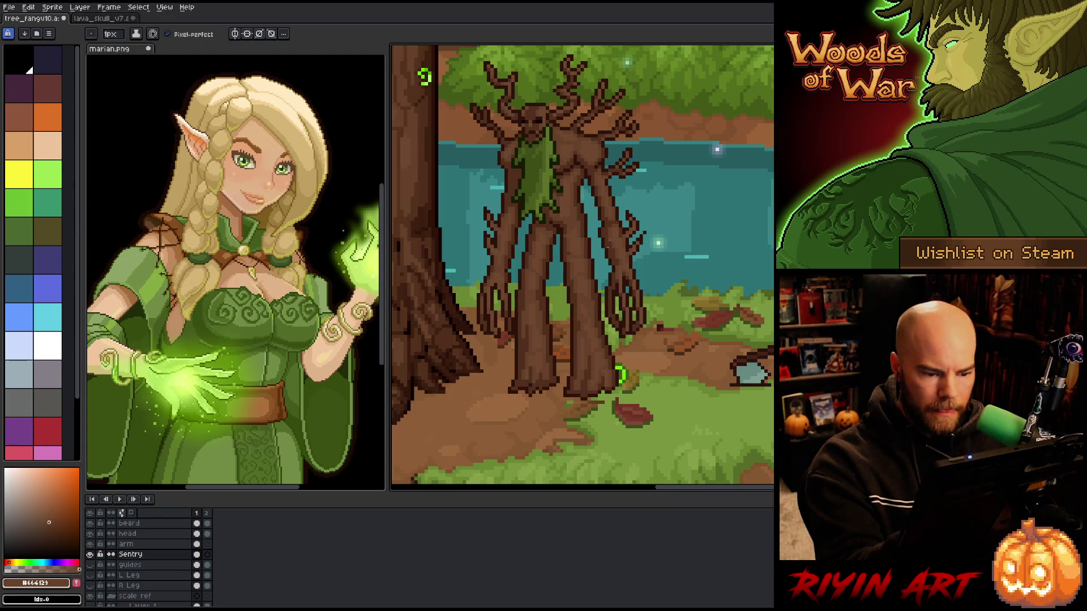
Choose the darker brown #522f1c, then return to #664129
key(v)
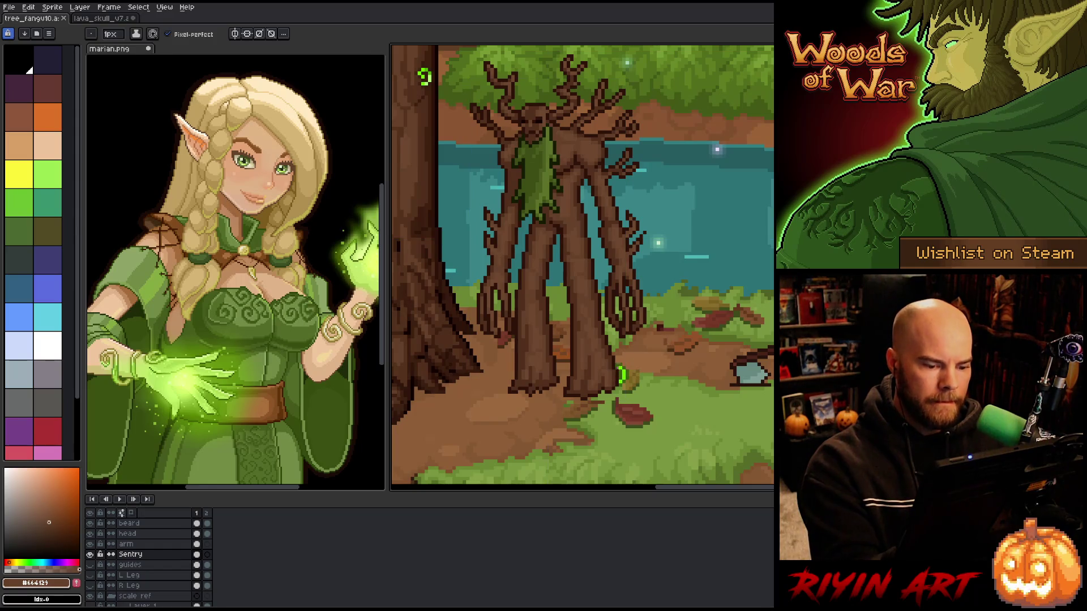
click(53, 529)
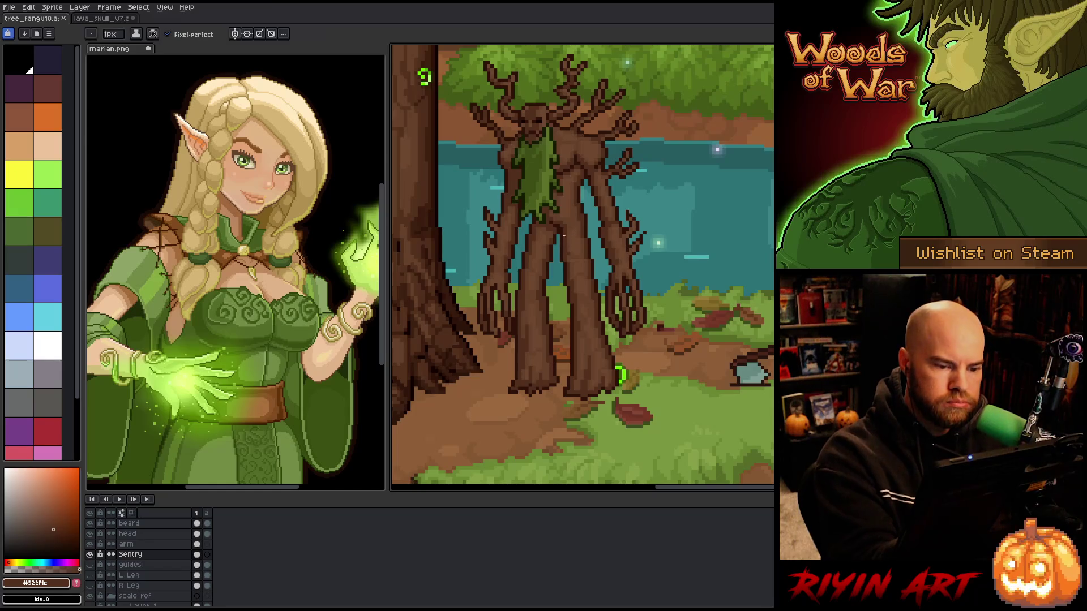
alt+click(604, 169)
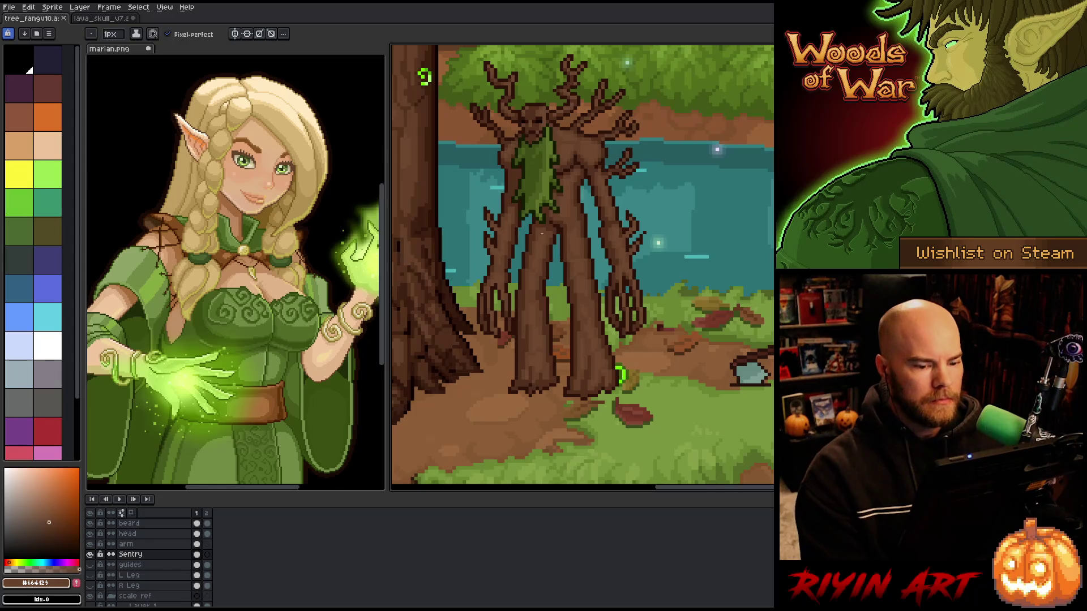
Hide the forest background, marquee-select the area around the treant, and show the background again
scroll(540, 231, down, 3)
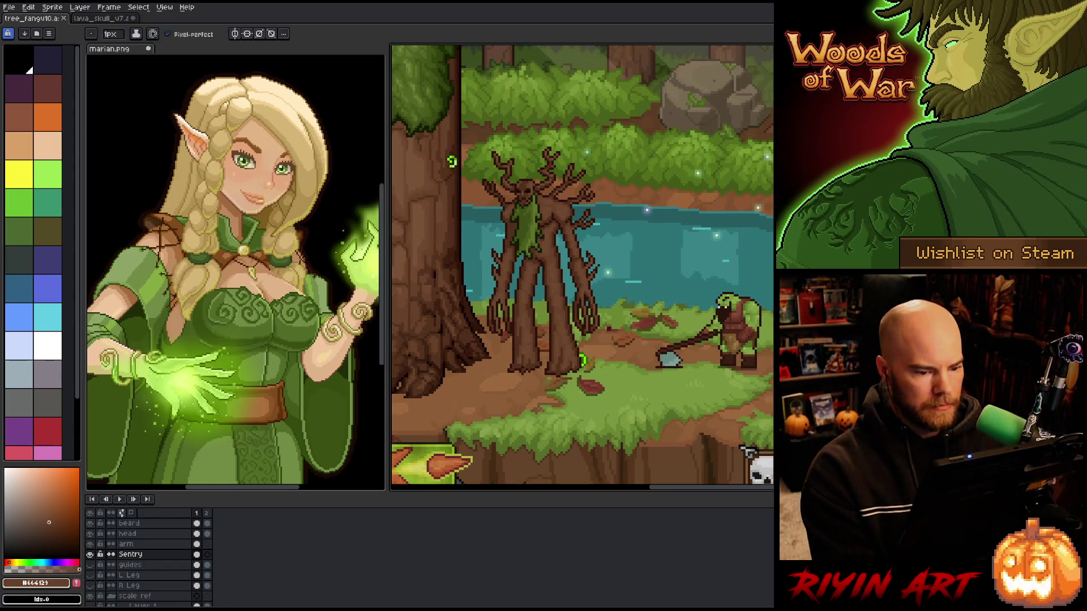
scroll(147, 591, down, 3)
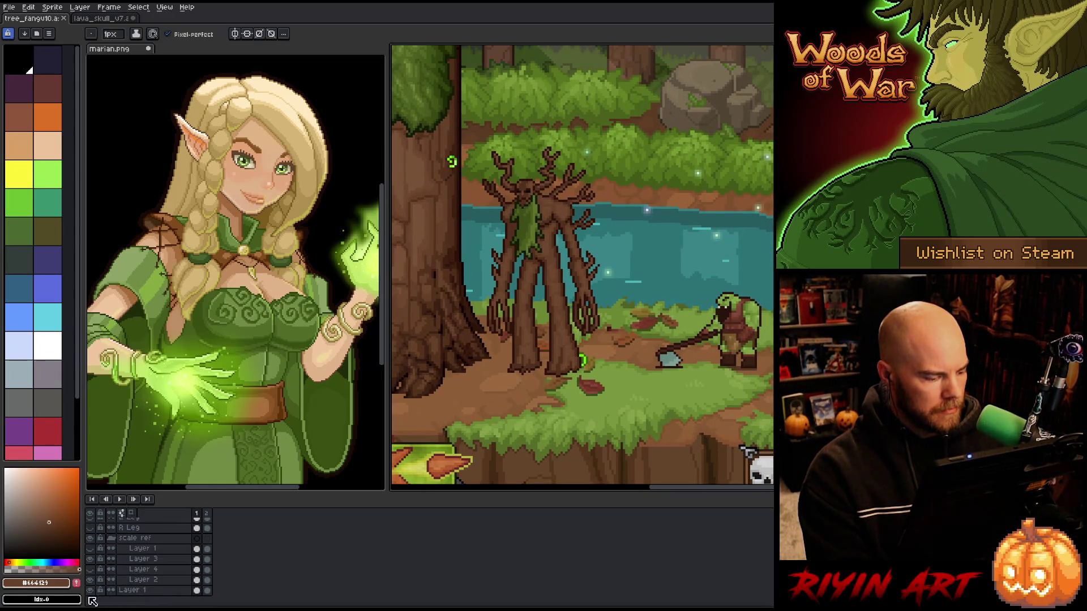
click(90, 591)
key(m)
drag(422, 75, 623, 429)
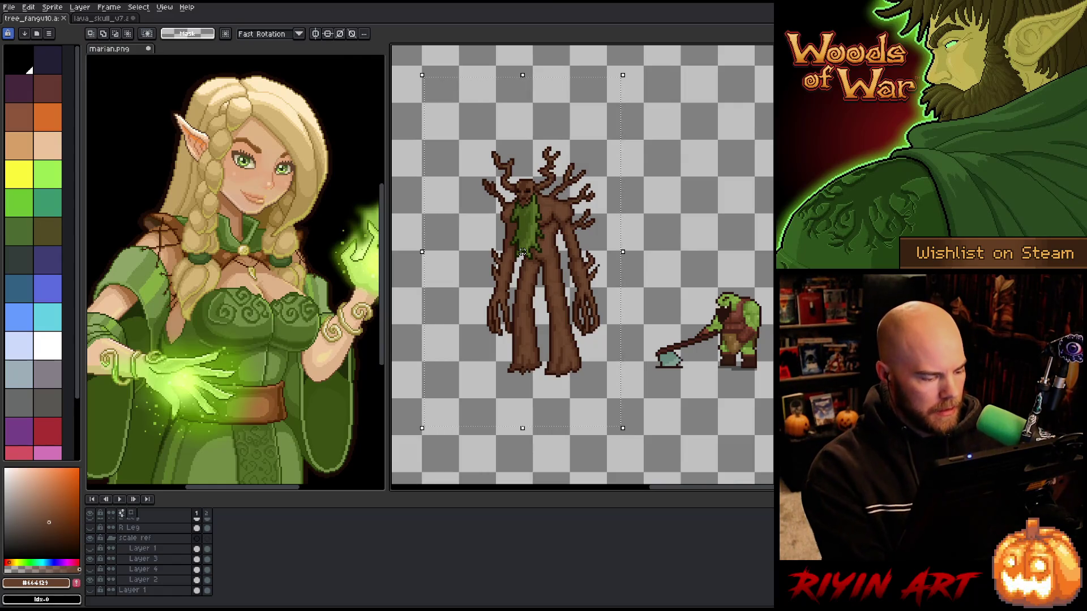
click(91, 591)
scroll(96, 597, up, 3)
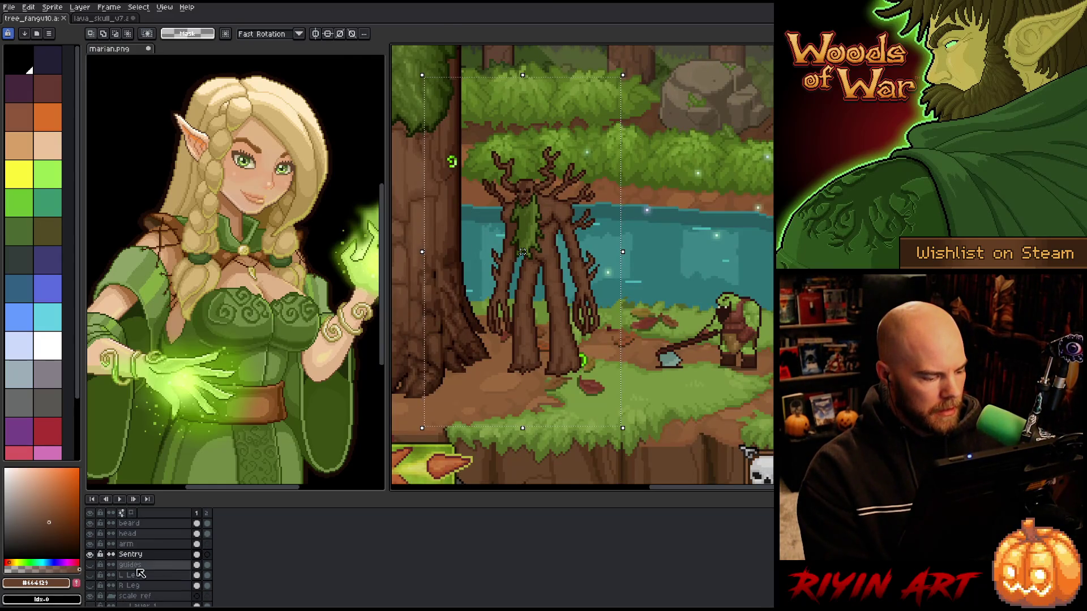
Copy the treant from the Sentry layer's first frame and paste a duplicate to its right
click(200, 556)
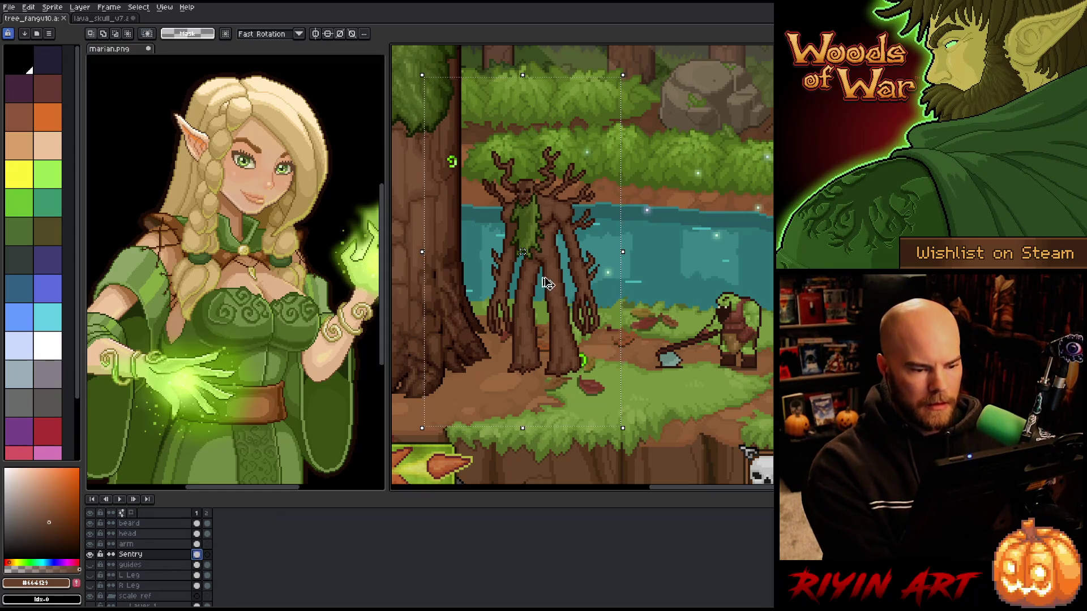
key(ctrl+c)
key(ctrl+v)
drag(555, 243, 687, 243)
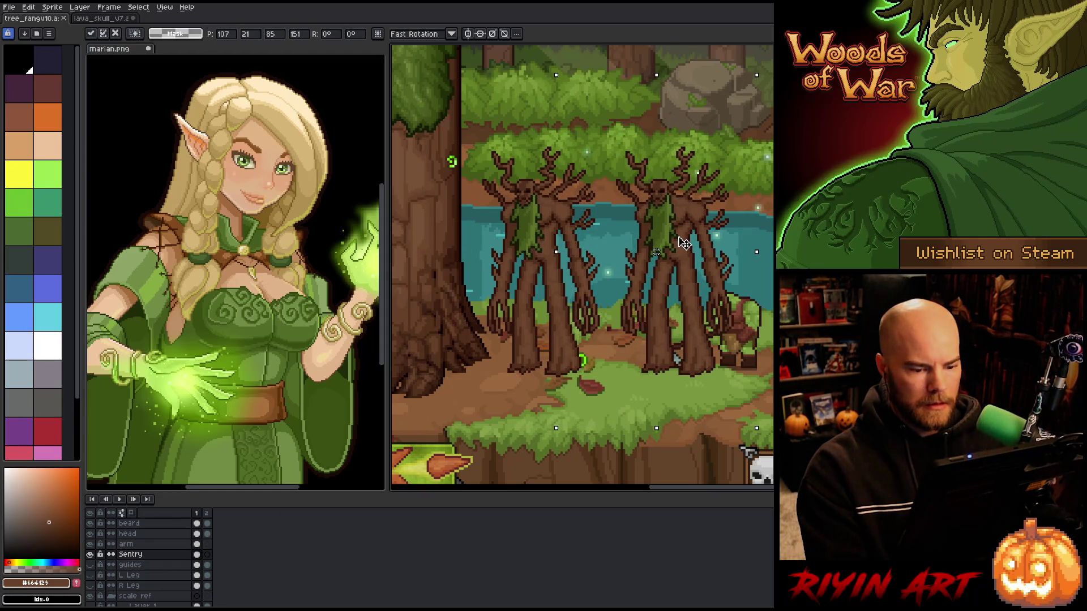
Flip the duplicate horizontally with Edit > Flip Horizontal and position it beside the original
click(28, 7)
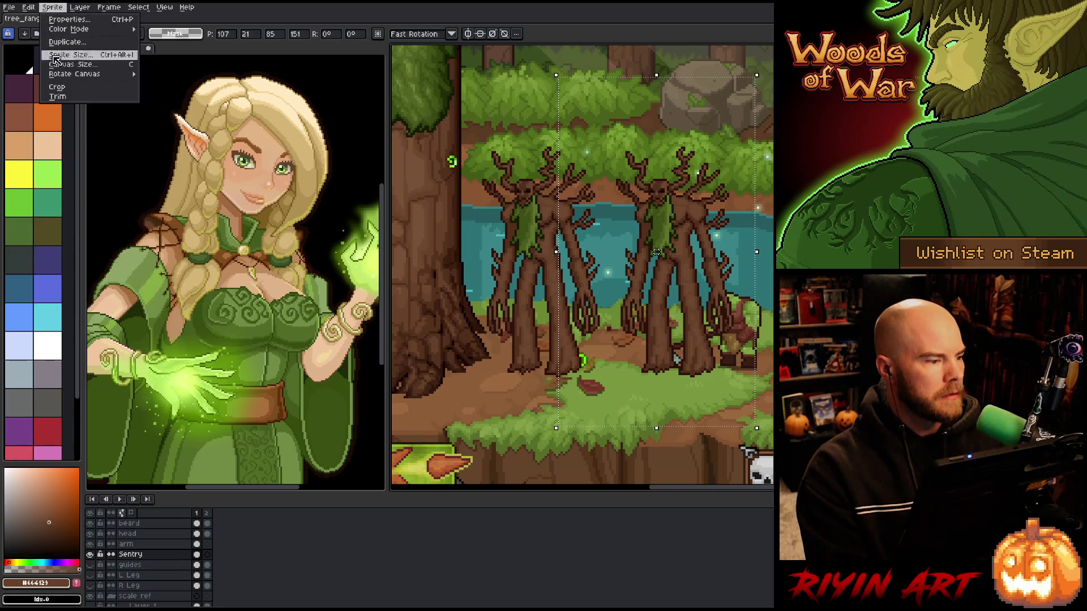
click(65, 145)
mouse_move(660, 250)
mouse_down()
mouse_move(447, 250)
mouse_move(509, 238)
mouse_move(616, 253)
mouse_move(558, 301)
mouse_move(883, 294)
mouse_up()
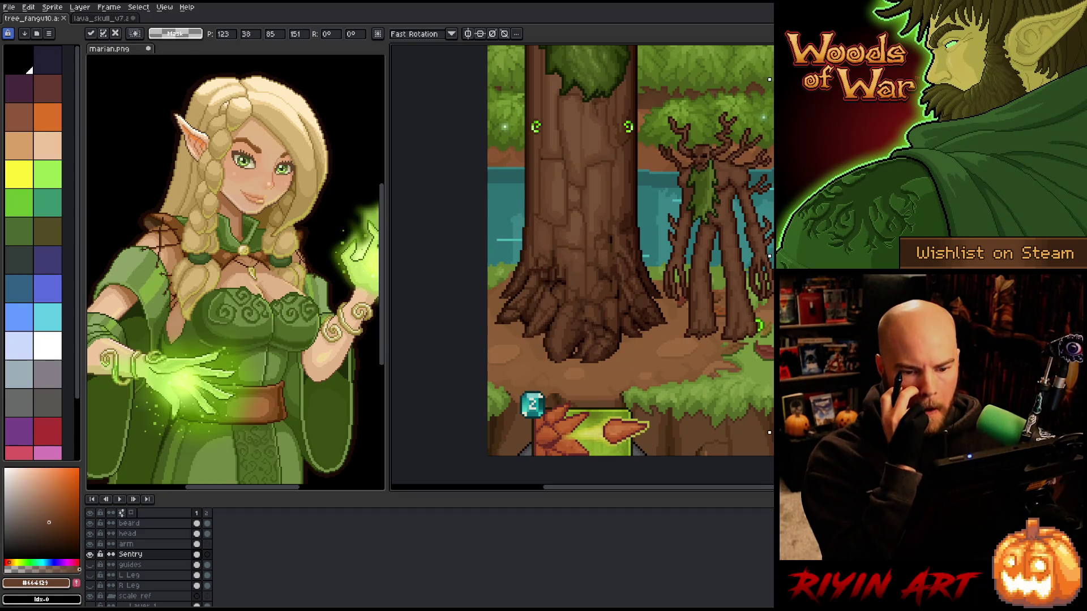
key(Left)
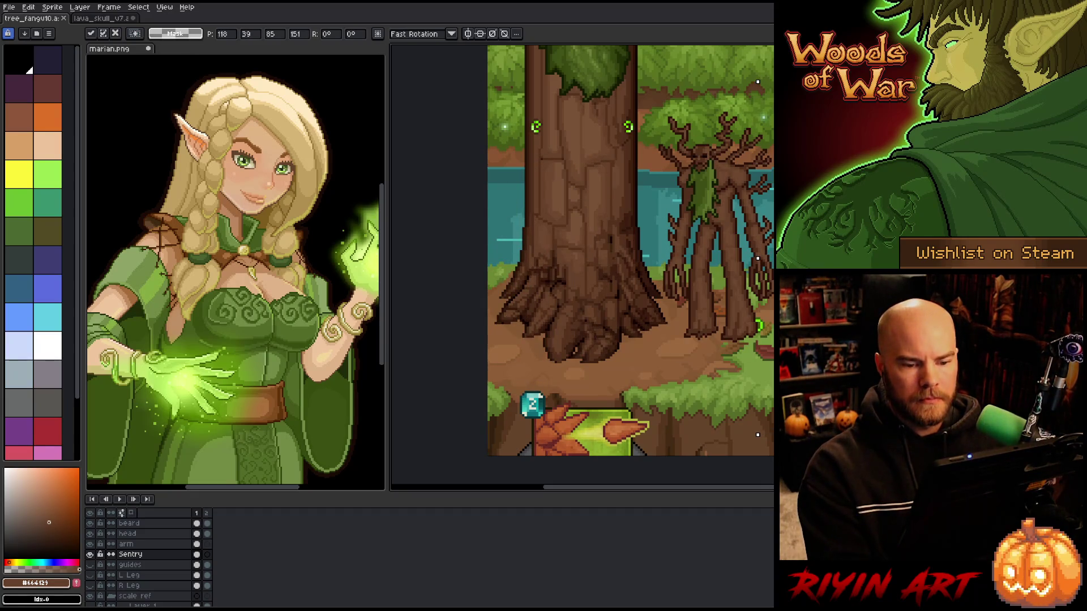
drag(922, 415, 731, 432)
scroll(728, 311, up, 1)
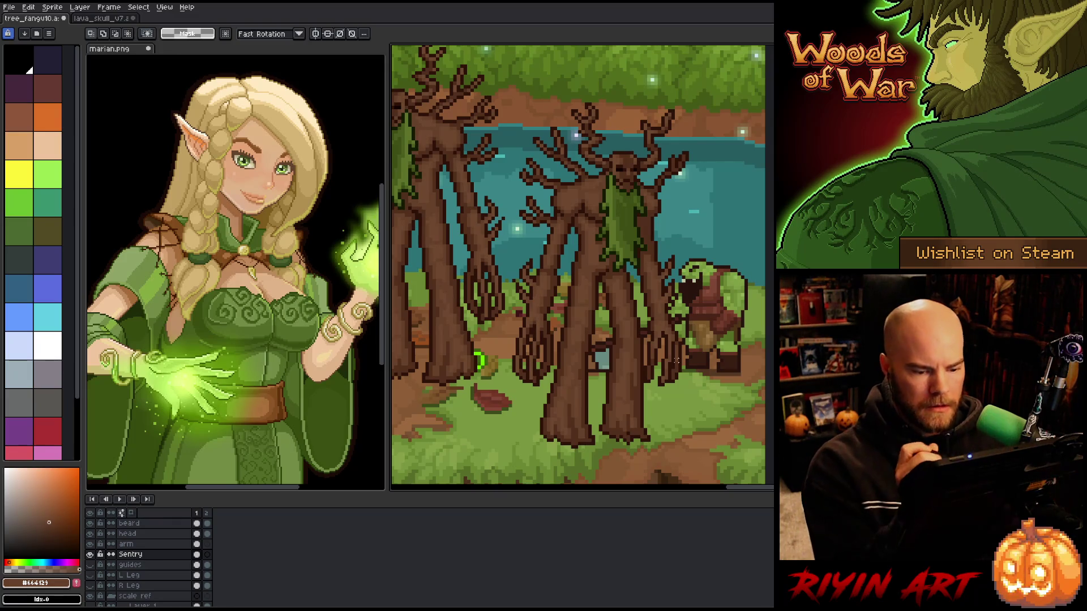
Zoom in on the trunks and eyedrop the dark outline brown #2c1201 as the drawing colour
key(space)
scroll(676, 361, up, 2)
mouse_move(629, 408)
mouse_down()
mouse_move(582, 395)
mouse_move(541, 319)
mouse_up()
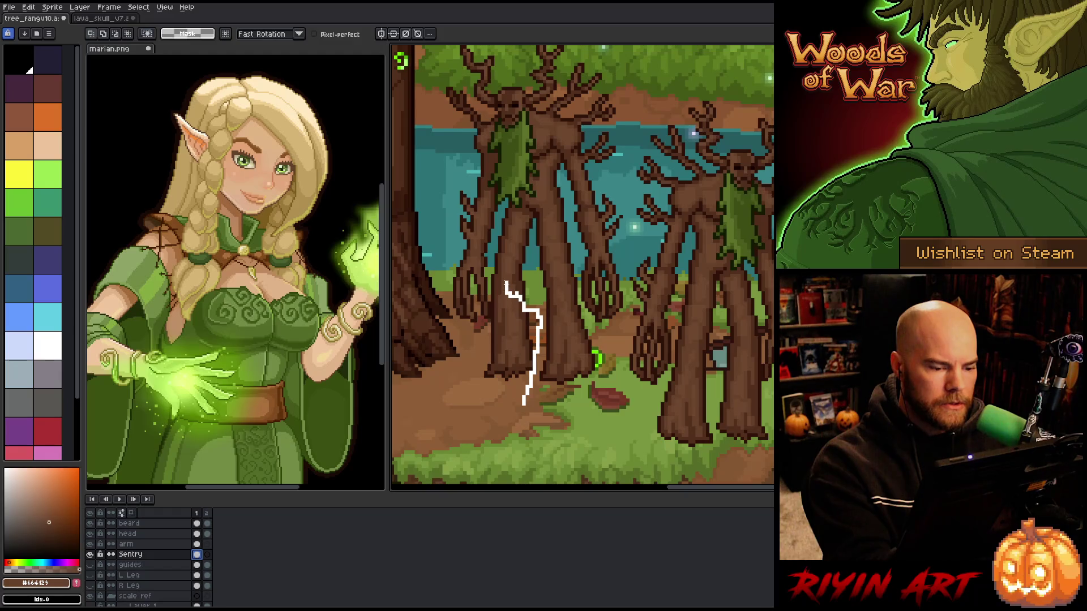
drag(492, 310, 489, 424)
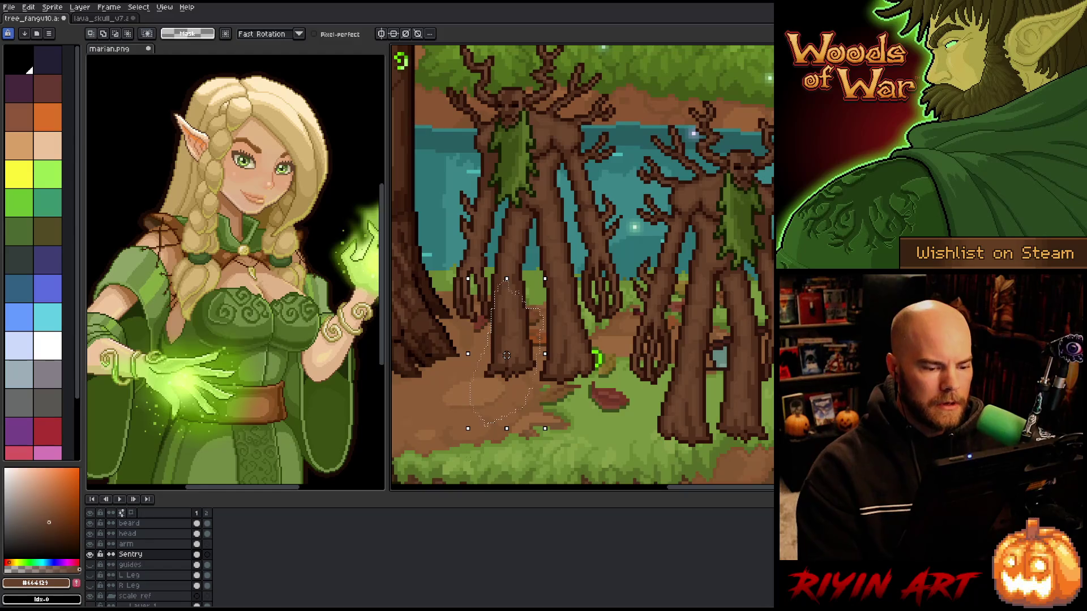
key(ctrl+d)
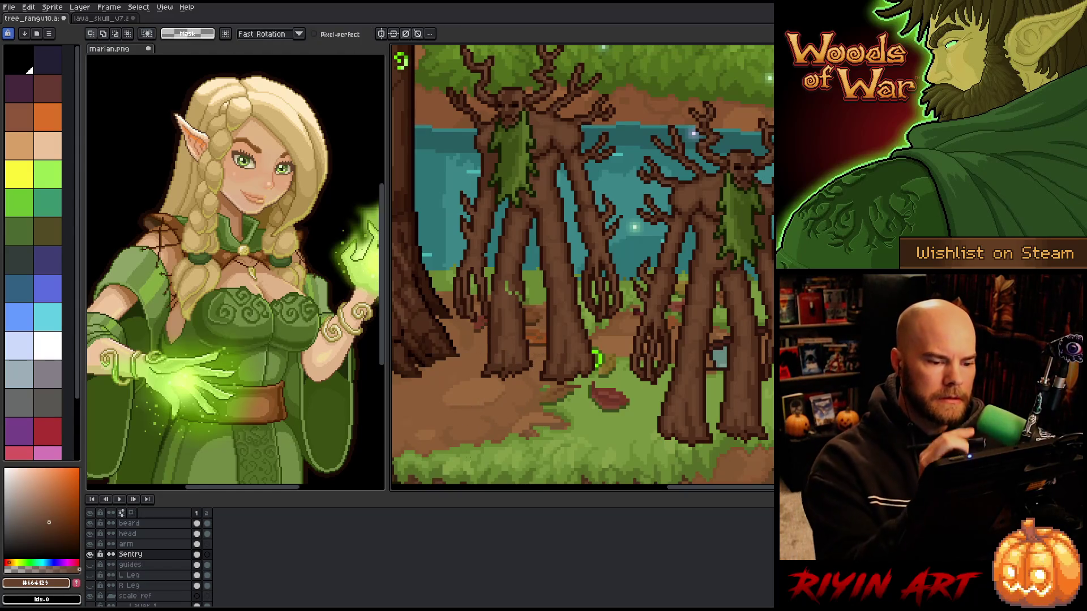
key(i)
click(531, 287)
key(b)
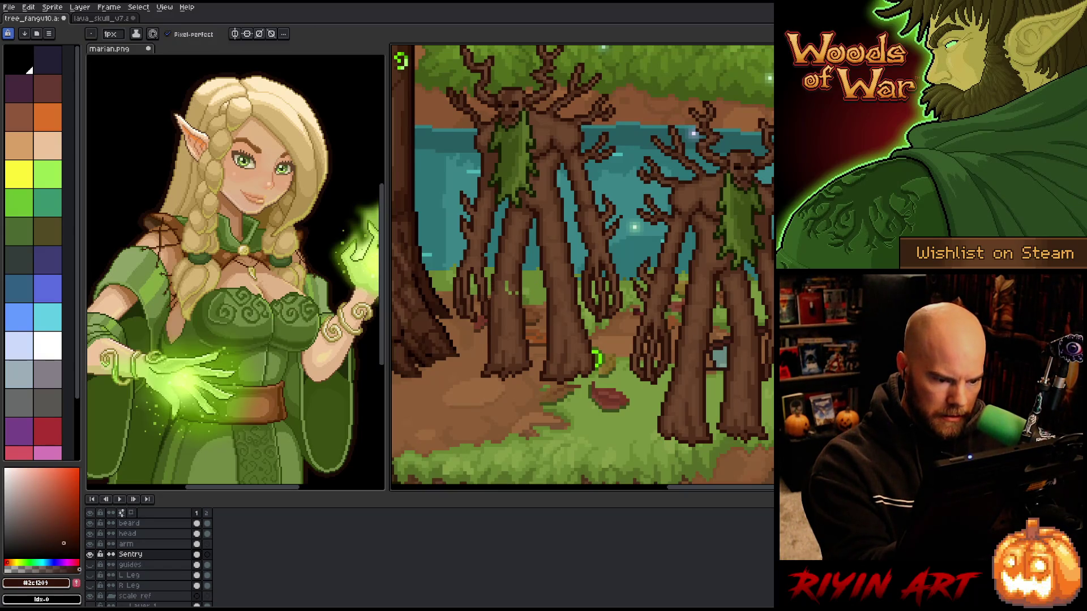
Sample various mid, lighter and dark browns from the trunks to compare them
alt+click(513, 290)
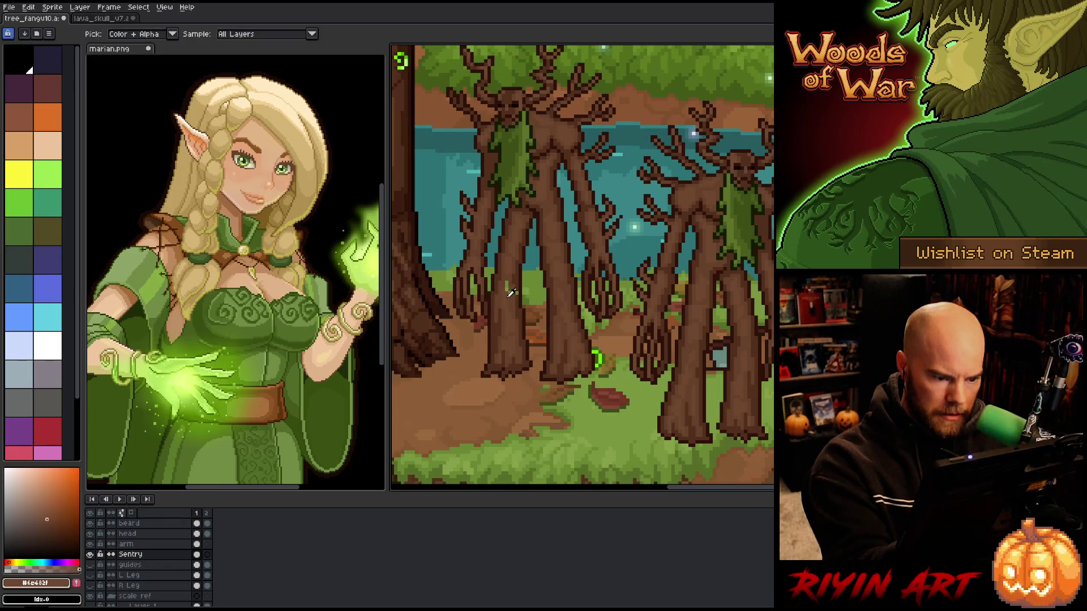
alt+click(507, 287)
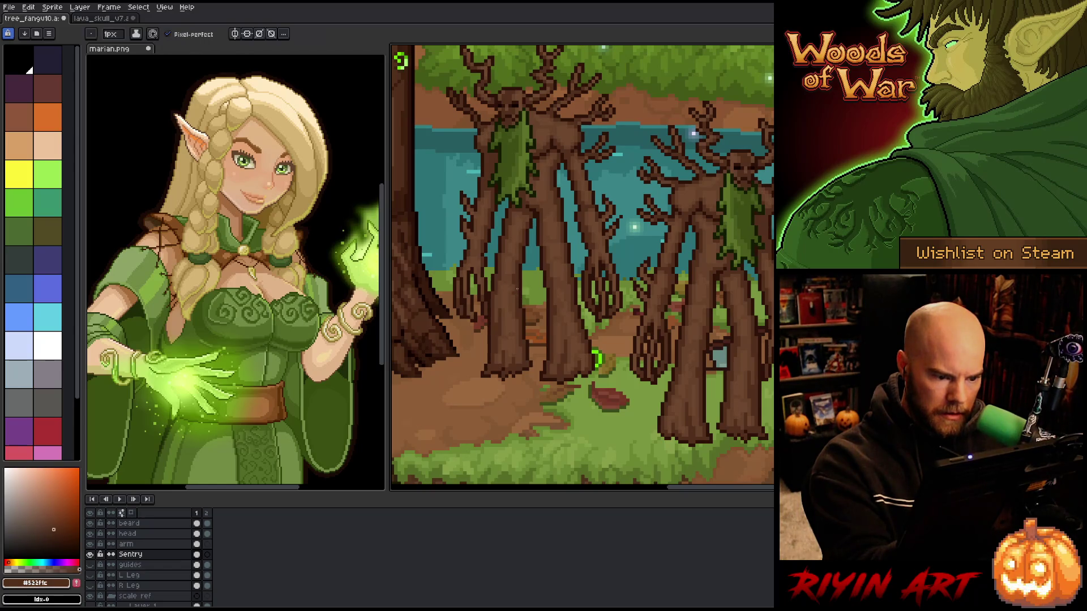
alt+click(516, 290)
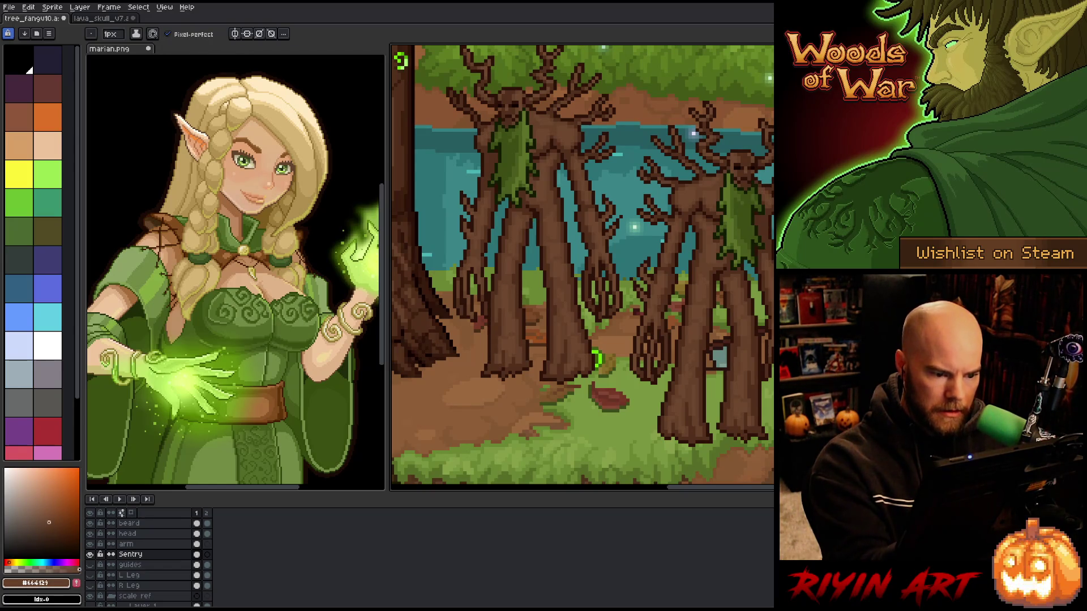
alt+click(489, 282)
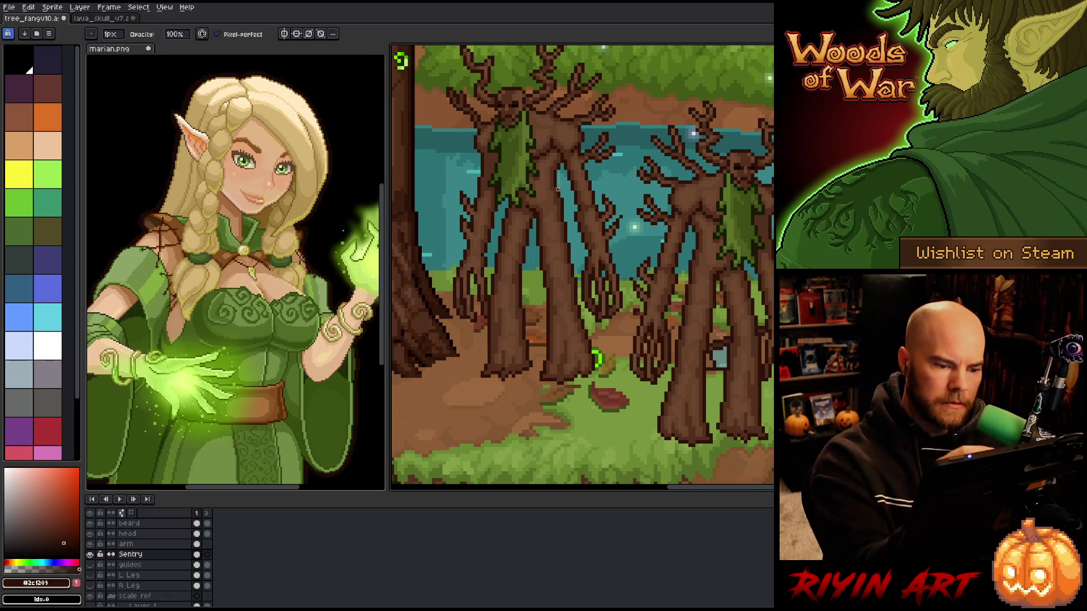
key(e)
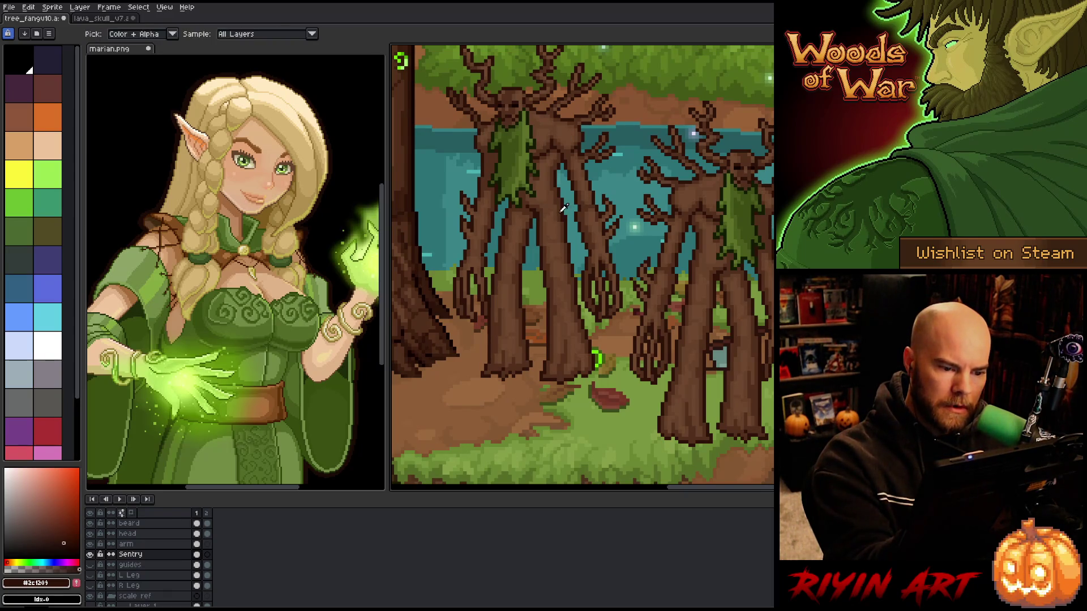
alt+click(563, 217)
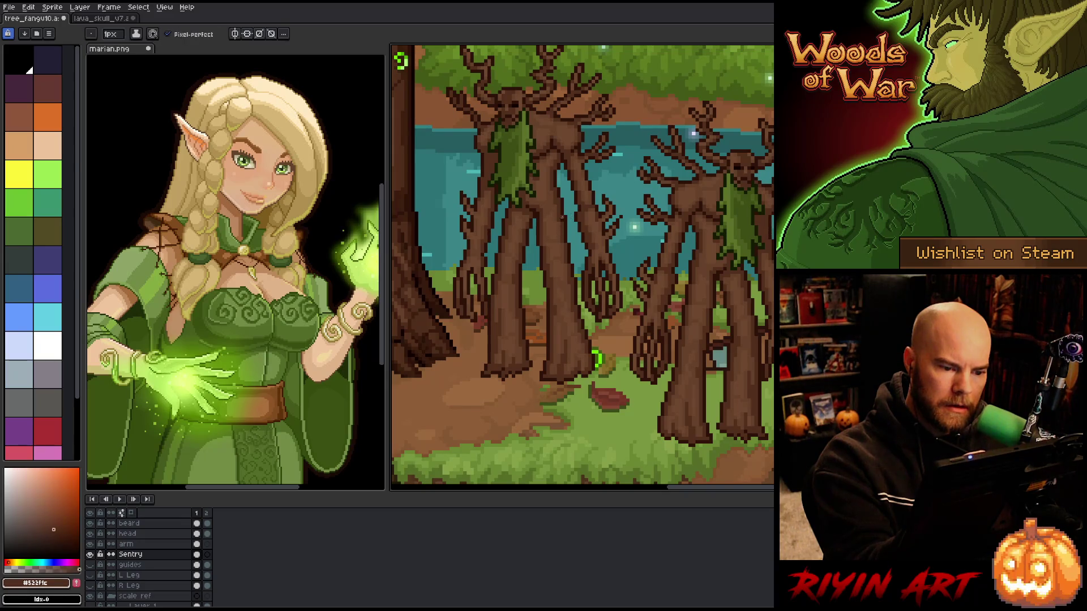
alt+click(561, 217)
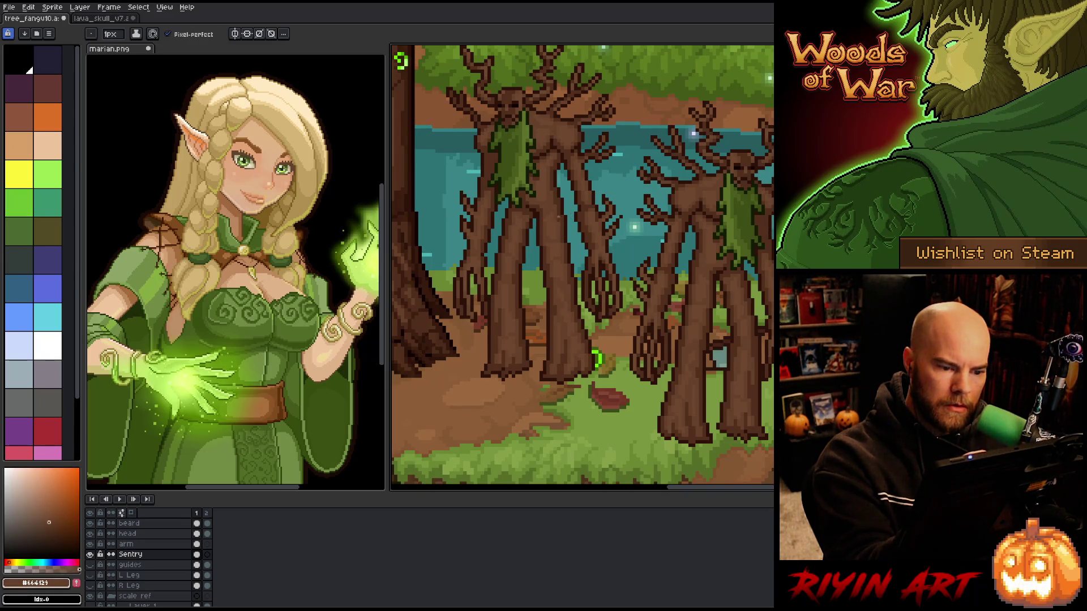
alt+click(556, 209)
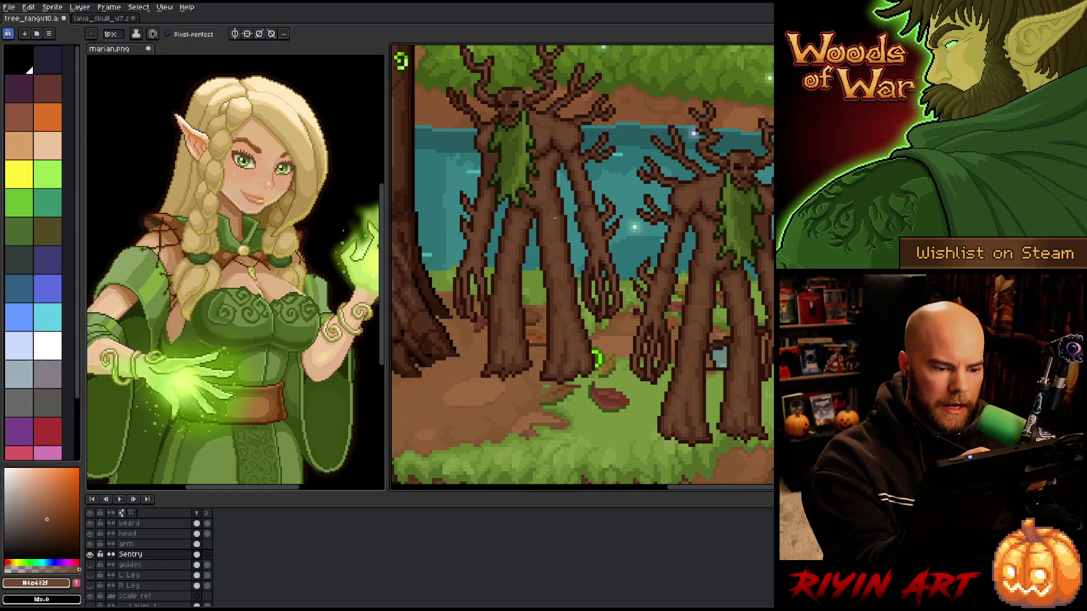
alt+click(552, 211)
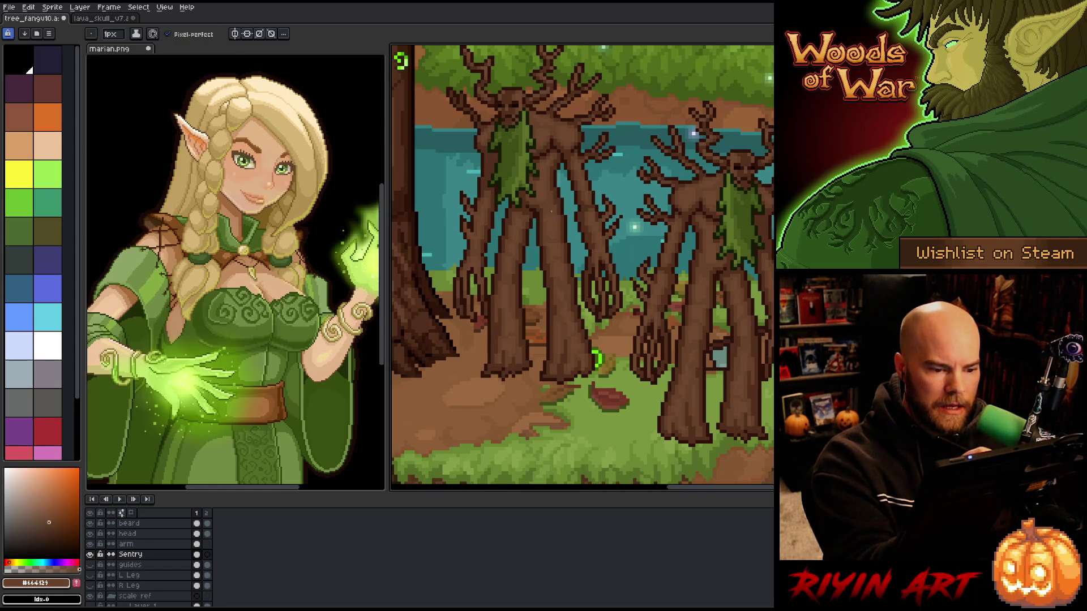
alt+click(556, 218)
alt+click(569, 422)
Save the scene with Ctrl+S and finish with the dark outline brown as the drawing colour
key(ctrl+s)
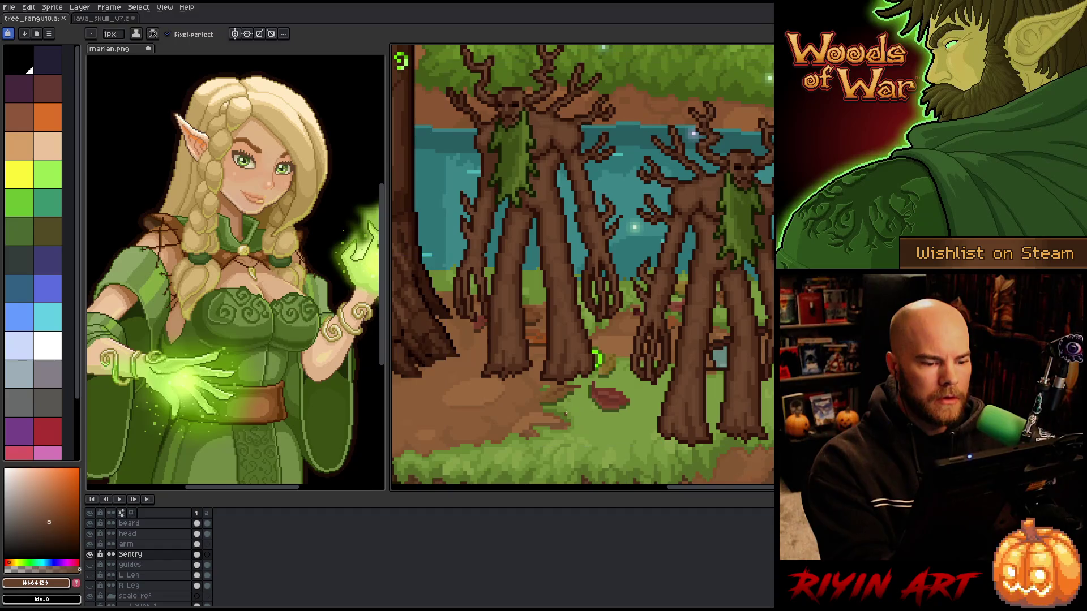
alt+click(509, 306)
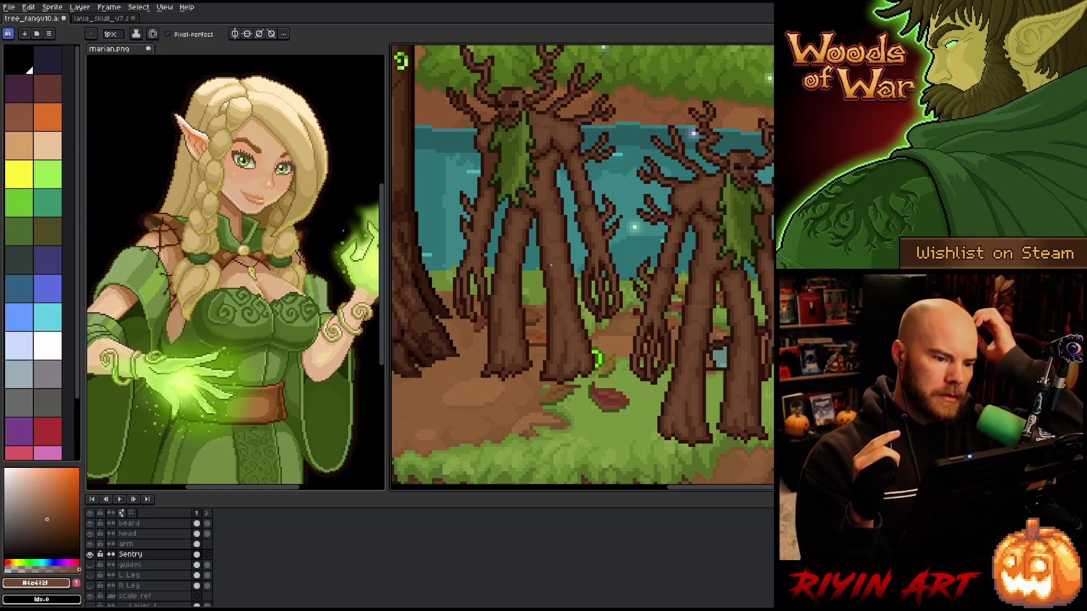
alt+click(520, 228)
alt+click(524, 227)
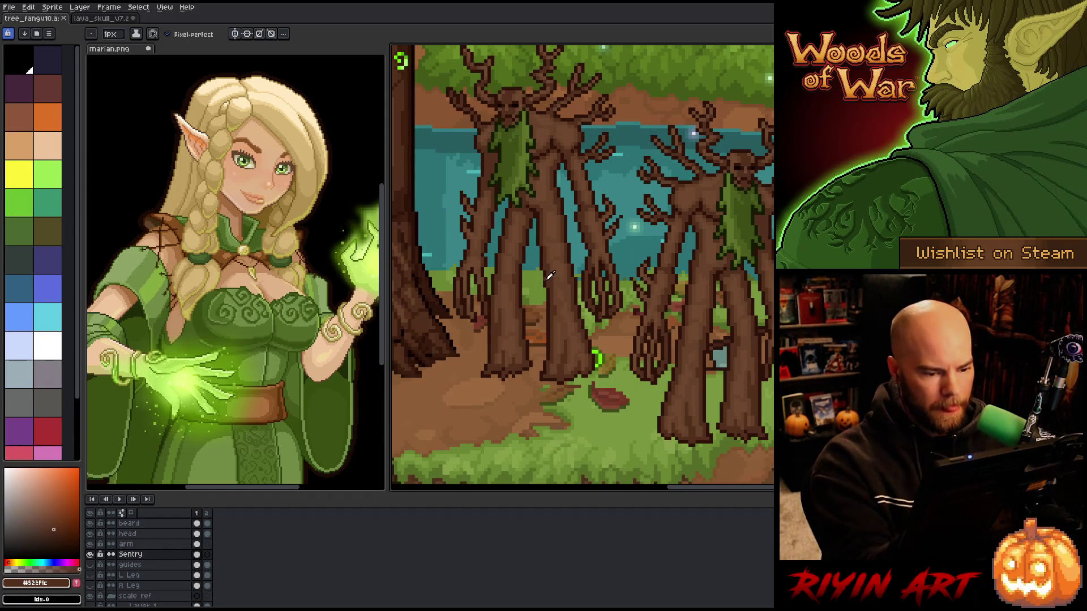
alt+click(545, 287)
alt+click(547, 289)
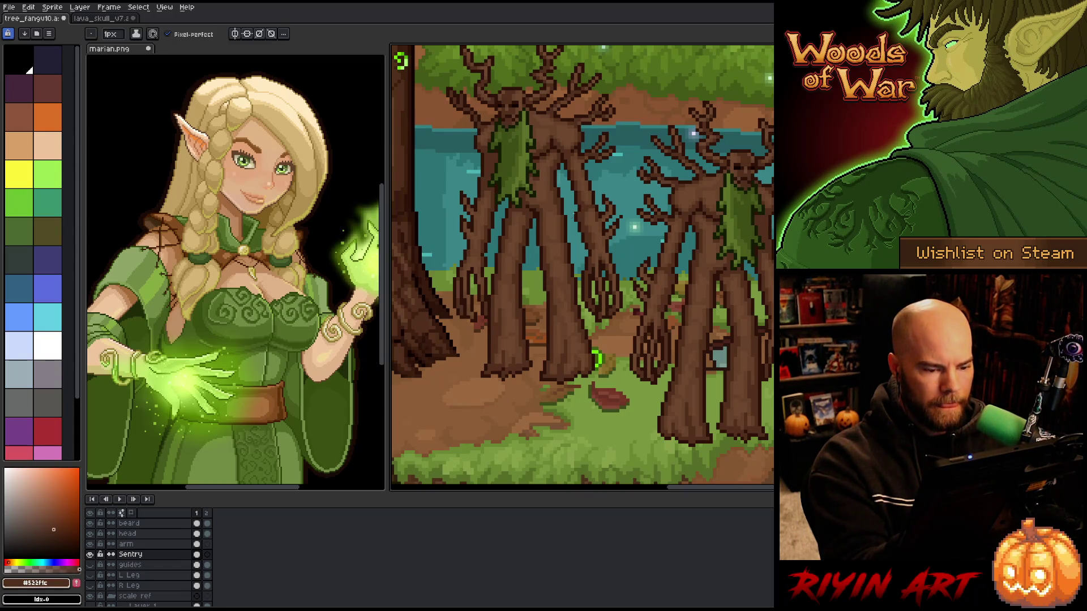
alt+click(569, 239)
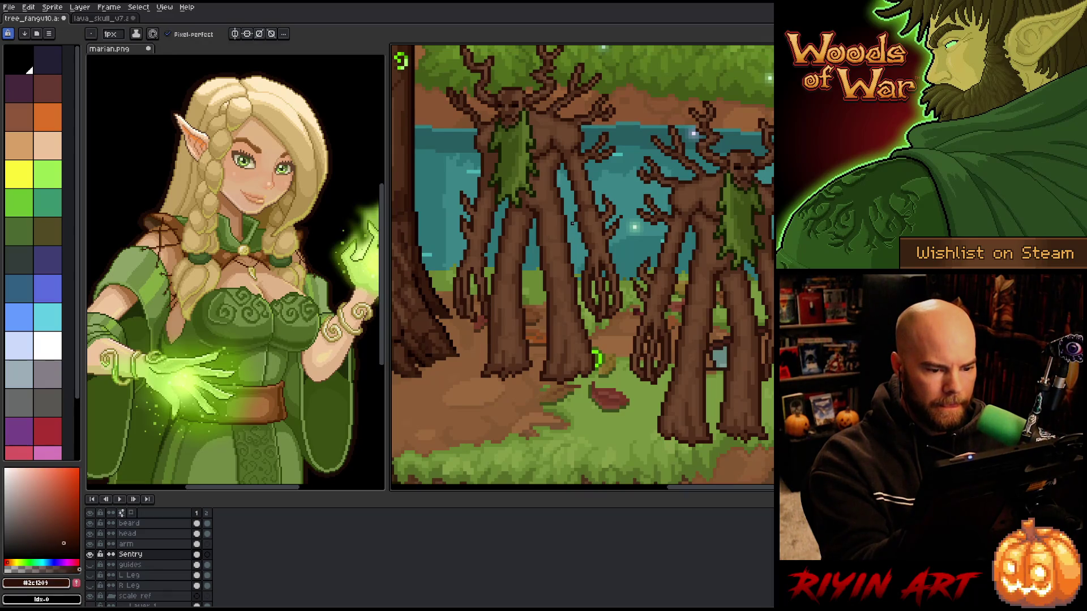
Make and clear test rectangle selections on the tree trunk, then save the tree file
key(m)
drag(531, 256, 577, 226)
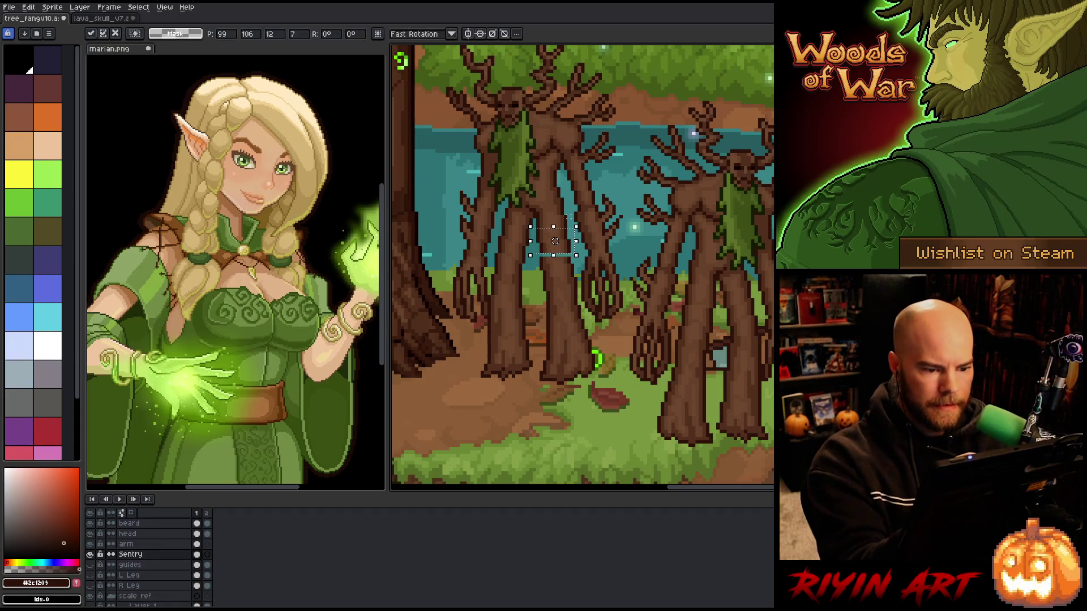
key(ctrl+d)
key(b)
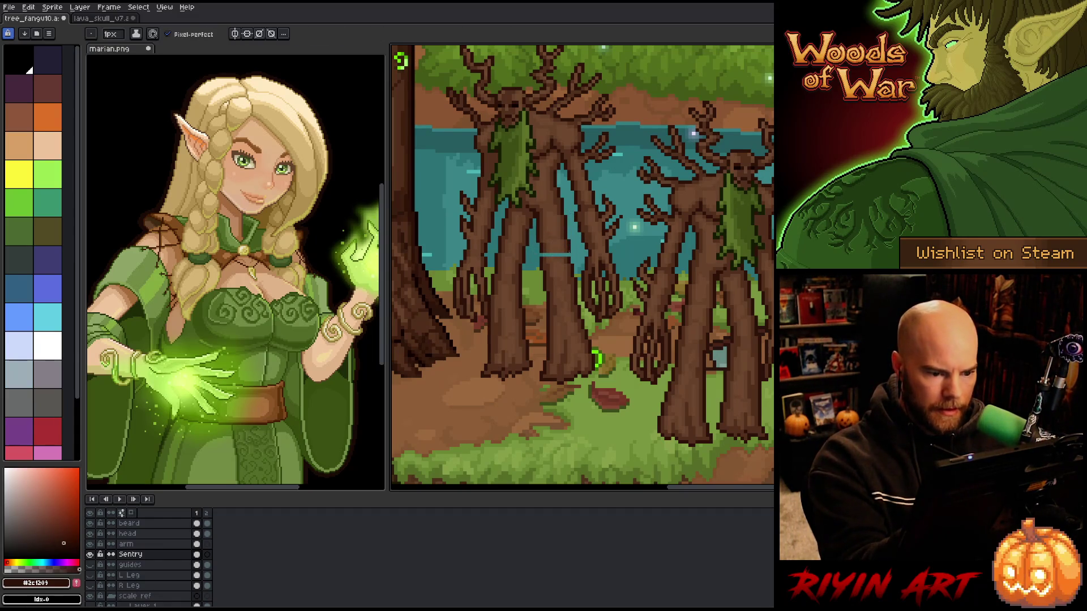
key(m)
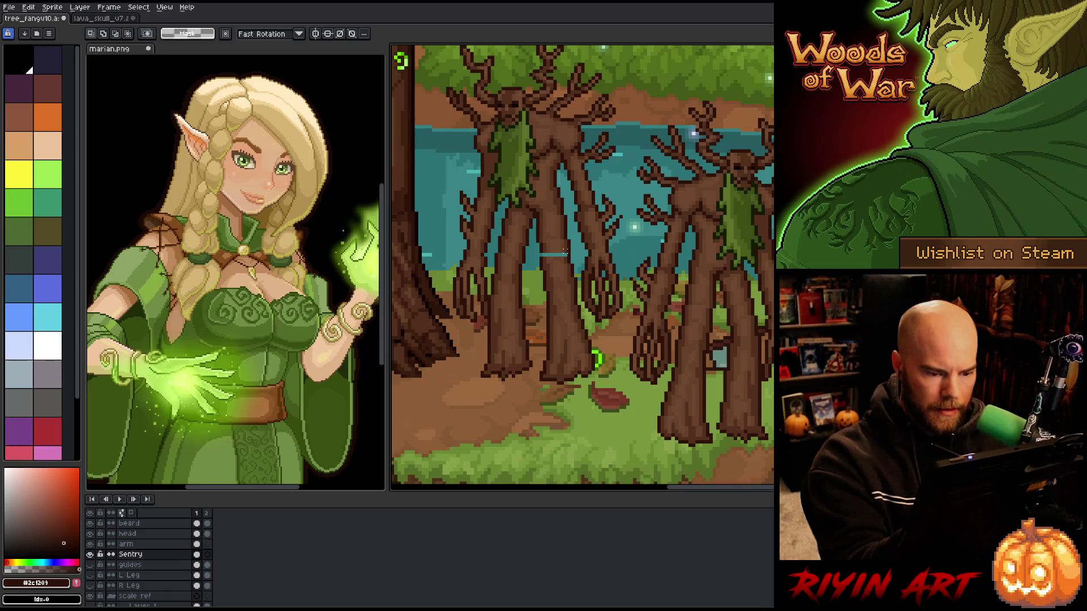
drag(569, 256, 536, 248)
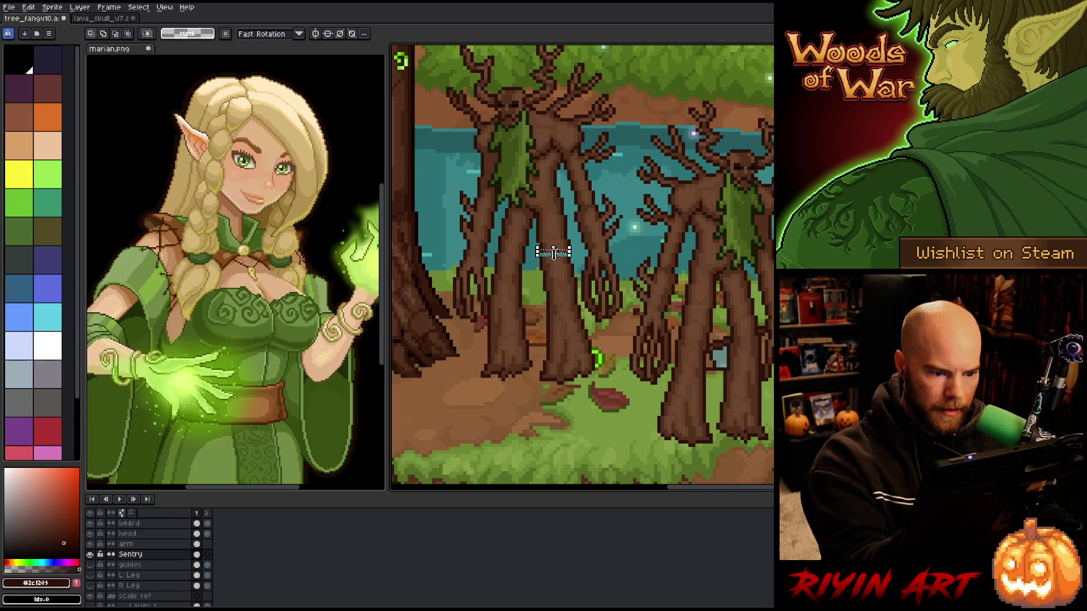
key(ctrl+d)
key(ctrl+s)
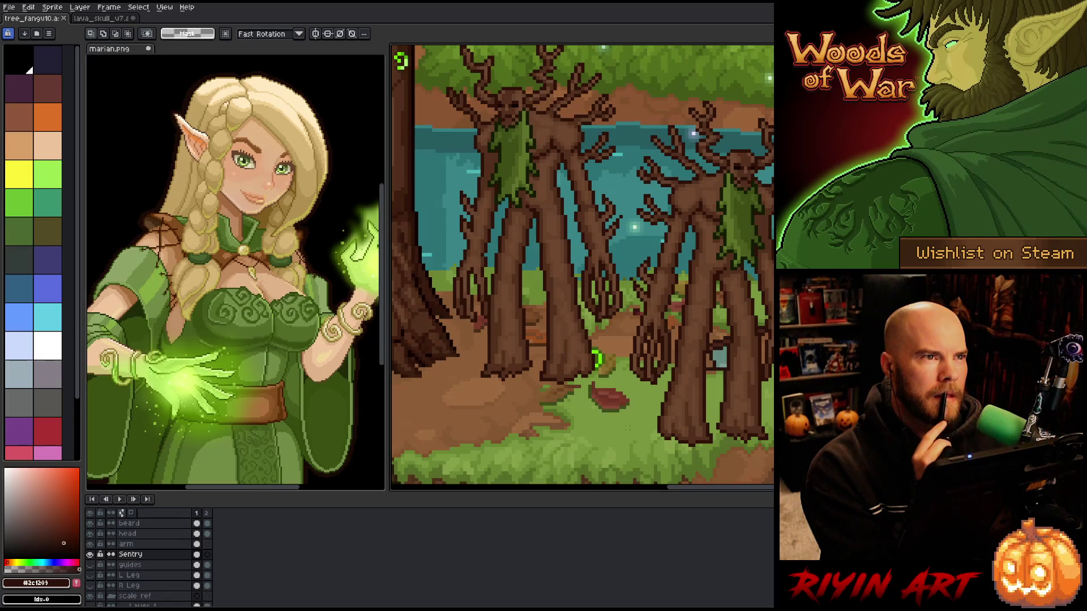
Try a freehand selection around the right tree, step through frames, then switch to lava_skull
drag(596, 359, 597, 390)
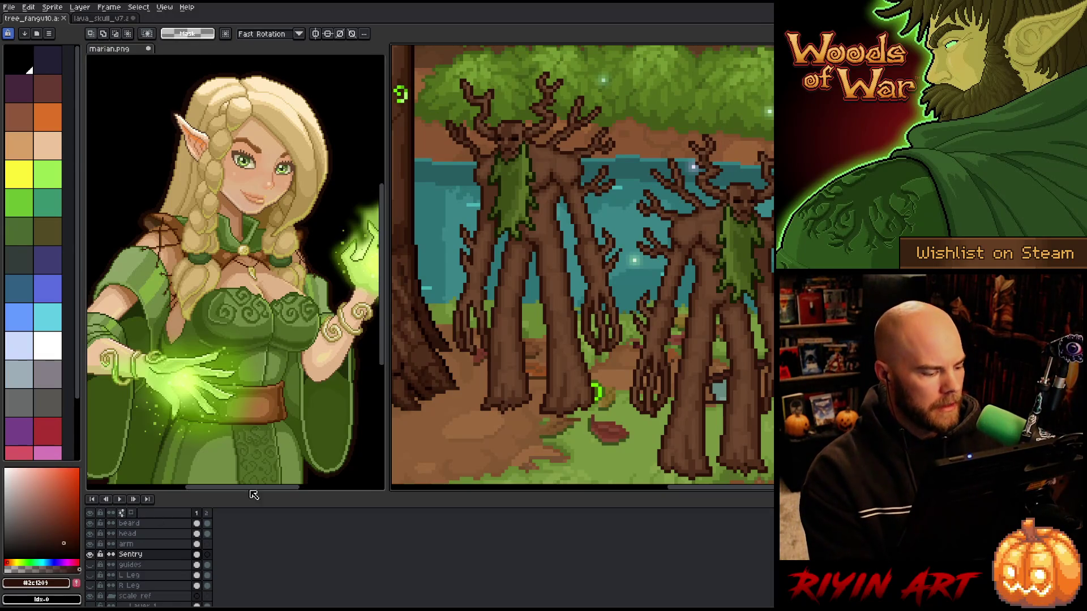
key(b)
drag(583, 266, 558, 237)
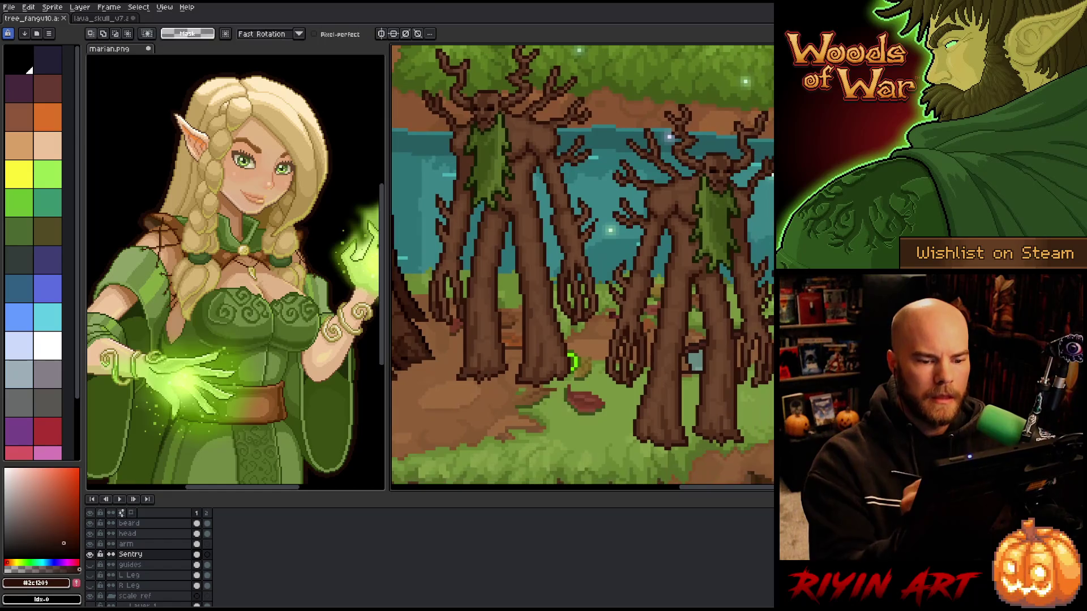
mouse_move(676, 75)
mouse_down()
mouse_move(612, 182)
mouse_move(603, 365)
mouse_move(707, 469)
mouse_move(765, 444)
mouse_up()
key(period)
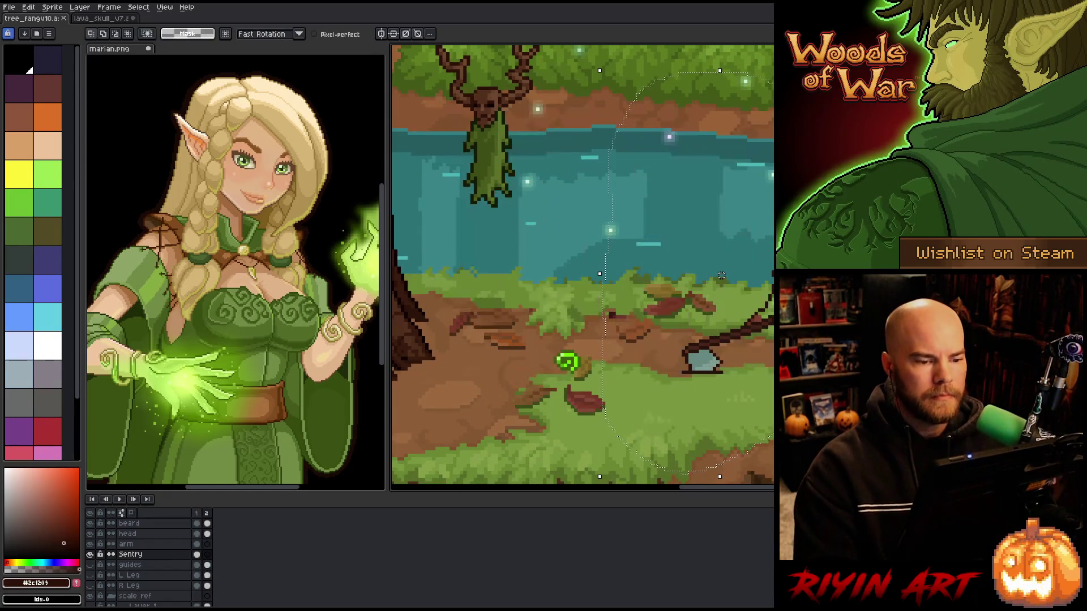
key(comma)
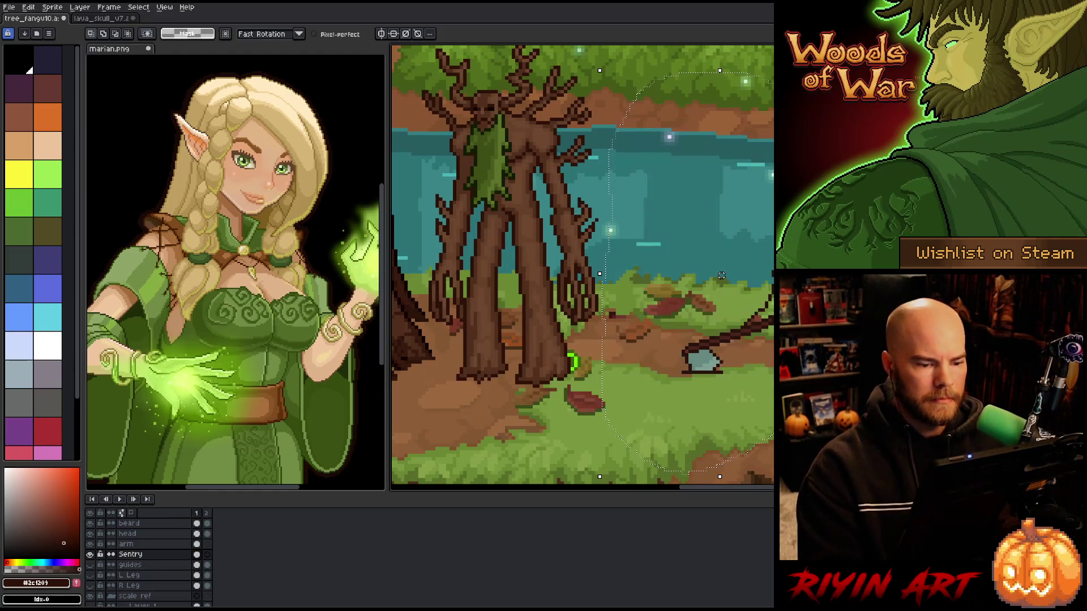
key(space)
drag(641, 248, 686, 297)
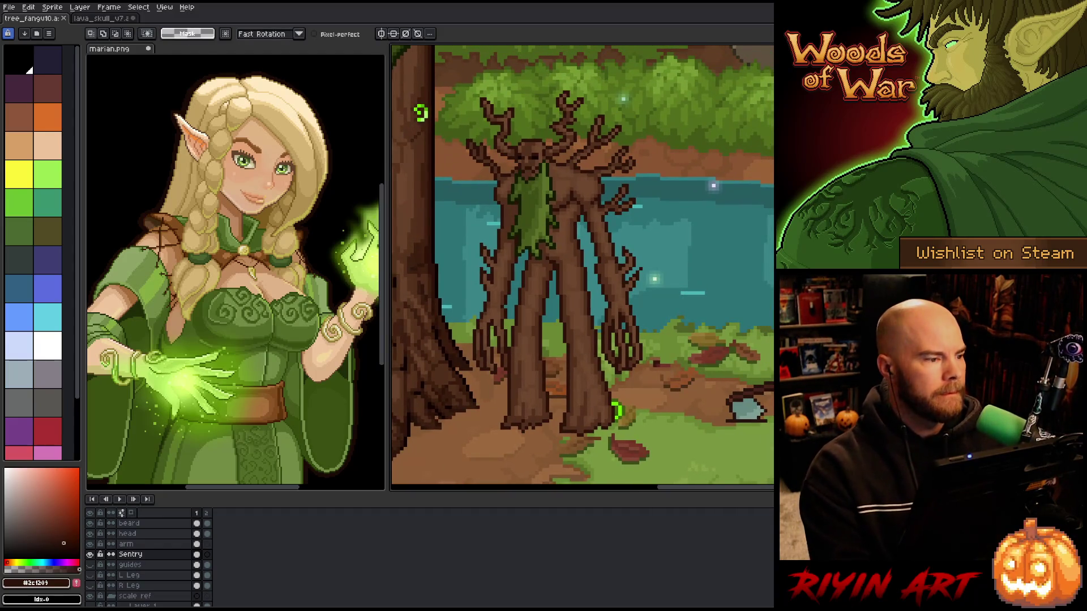
click(97, 18)
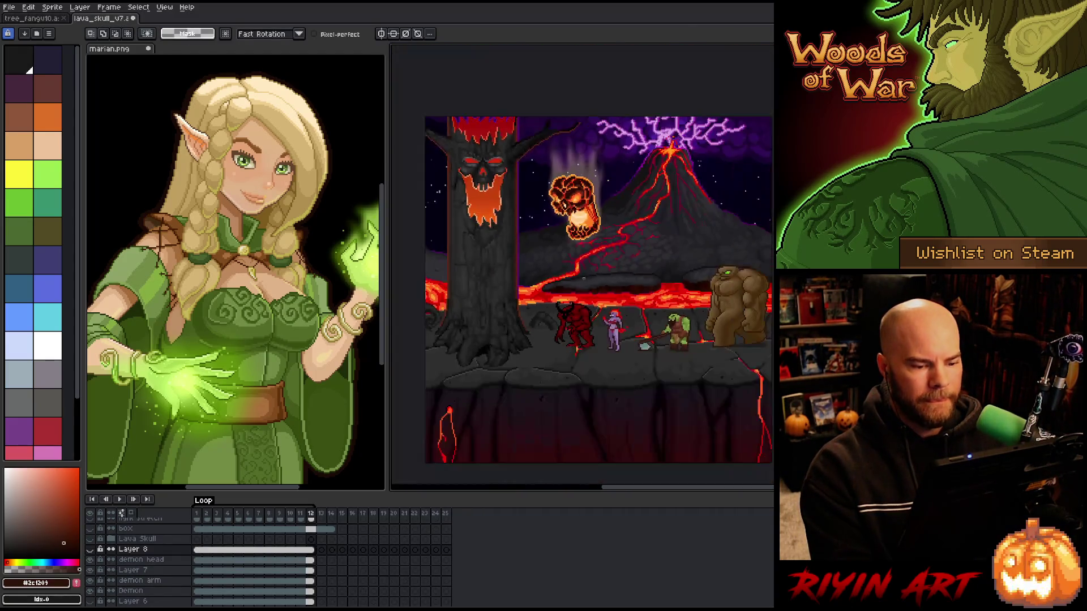
key(space)
drag(577, 282, 559, 292)
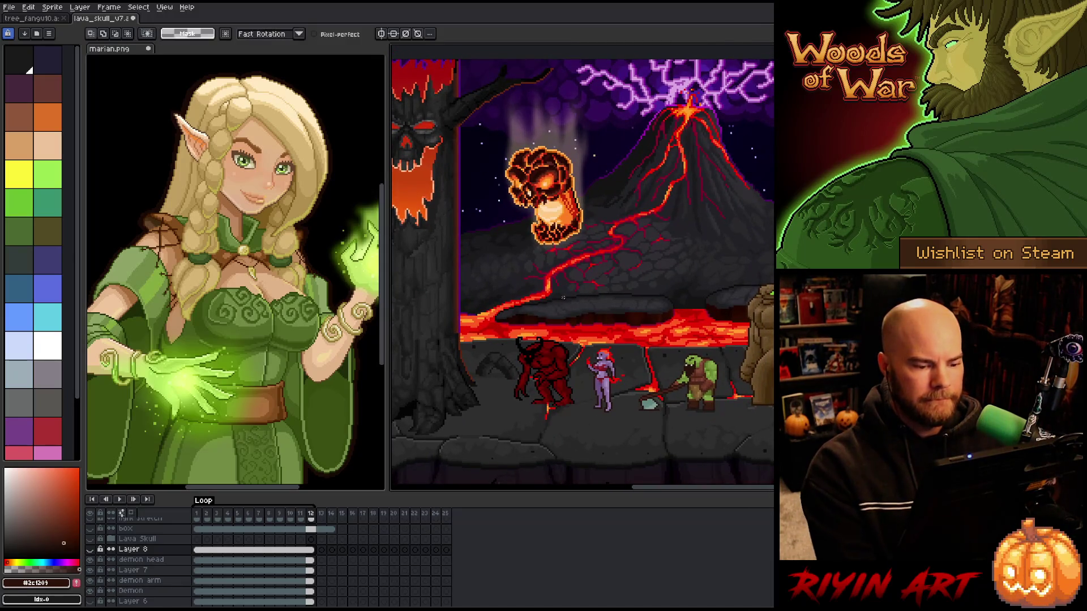
key(space)
scroll(606, 372, up, 1)
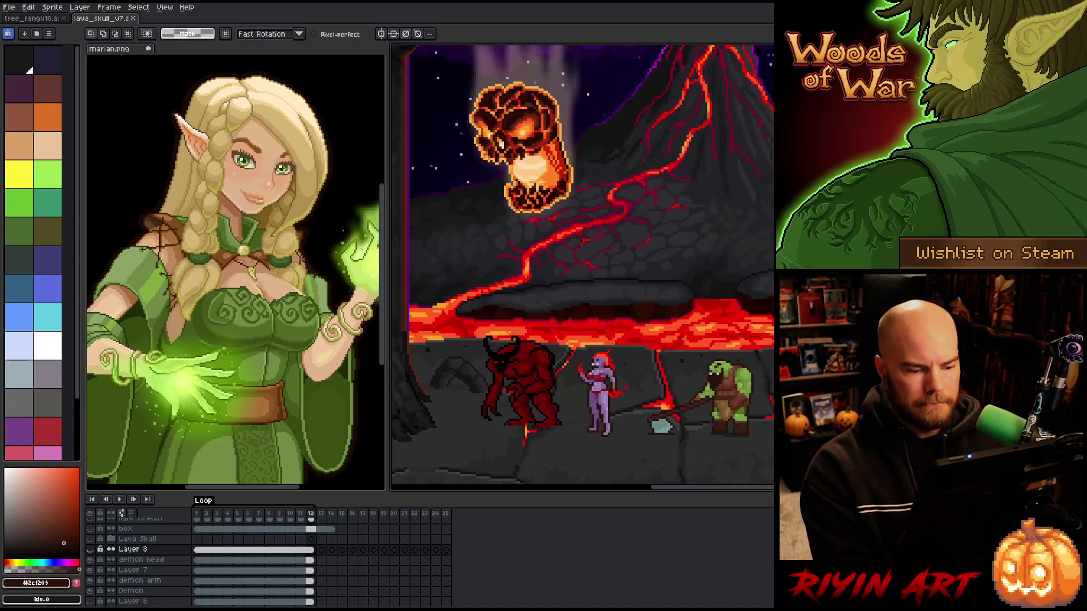
drag(606, 372, 637, 377)
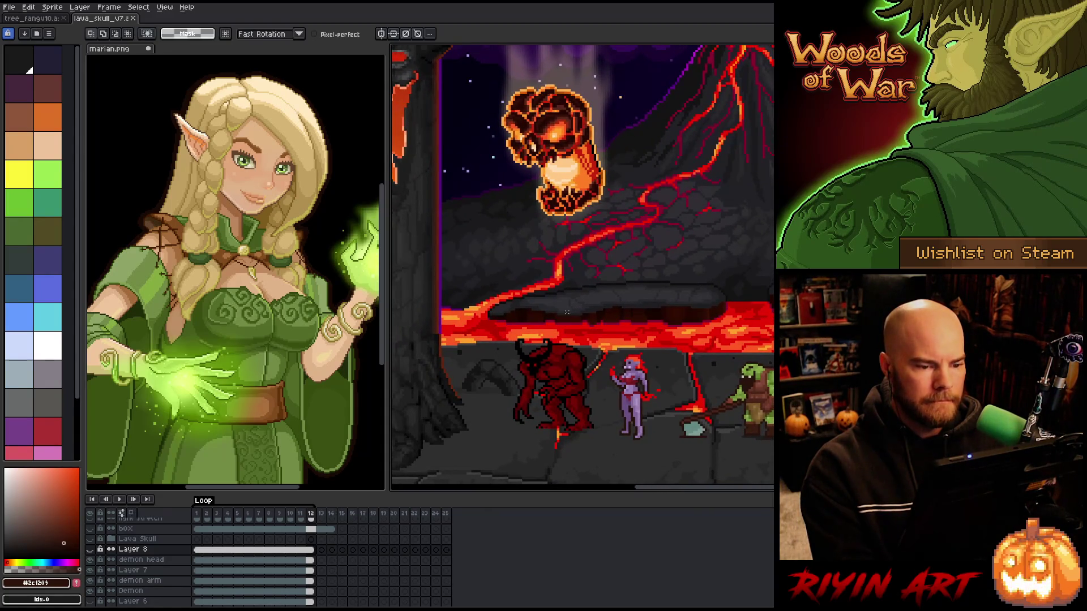
scroll(566, 315, down, 1)
scroll(566, 315, up, 1)
key(space)
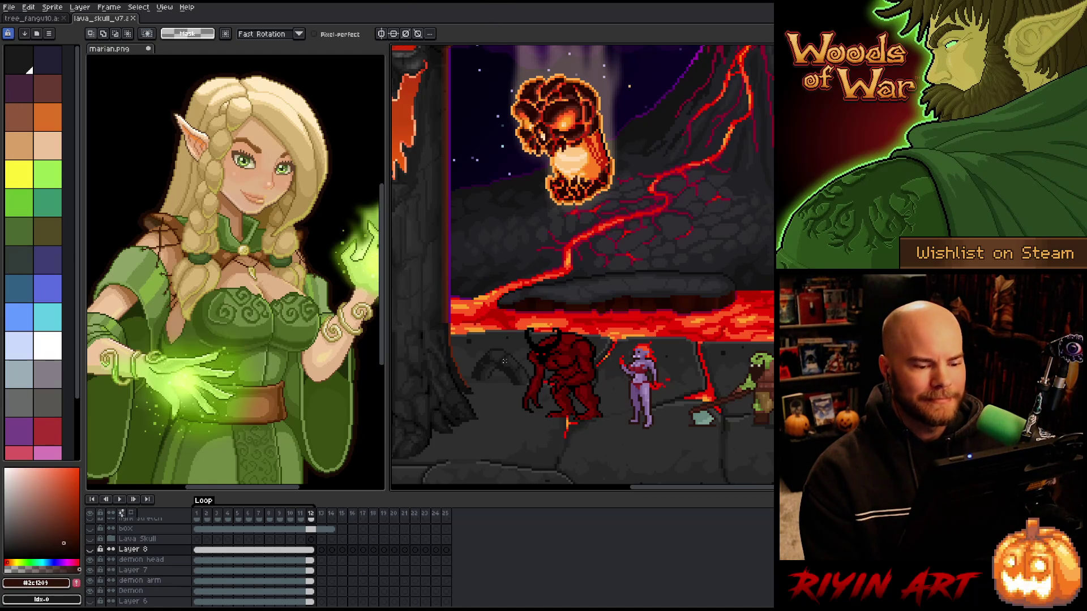
scroll(504, 358, down, 3)
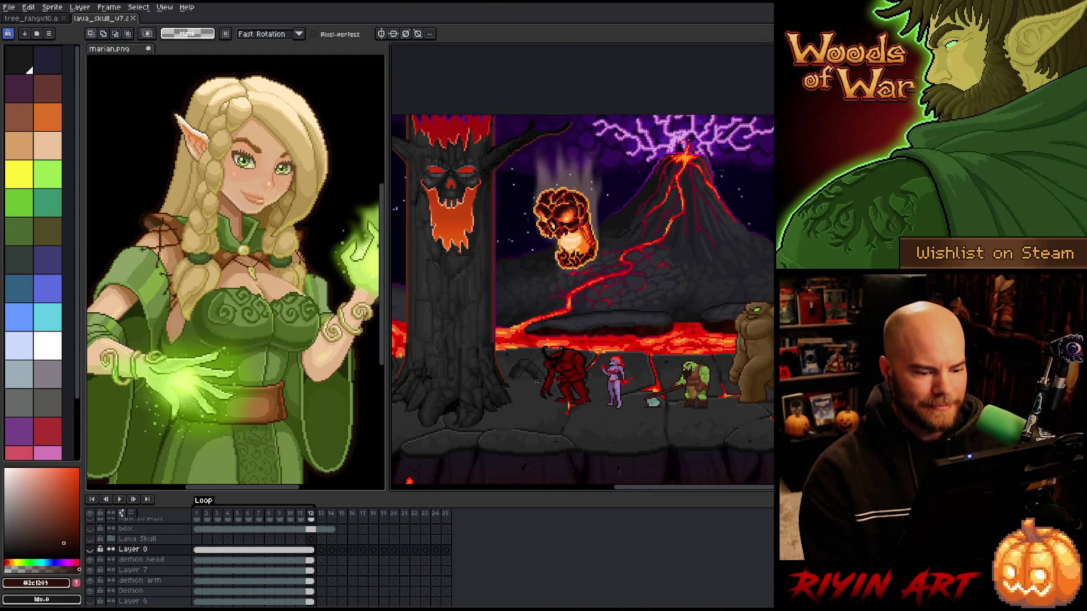
scroll(628, 492, left, 3)
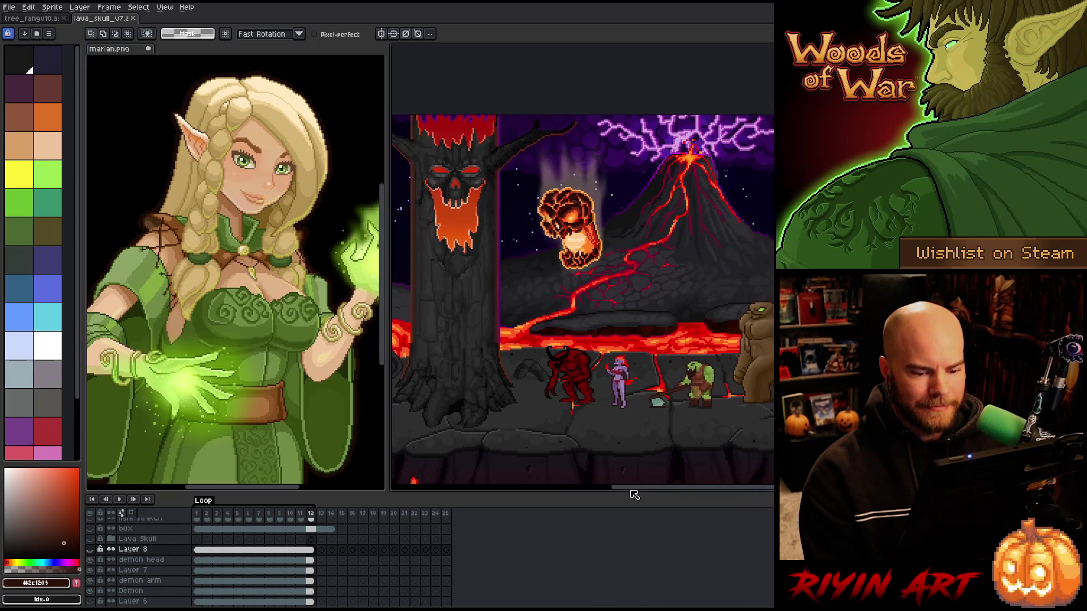
scroll(631, 494, right, 1)
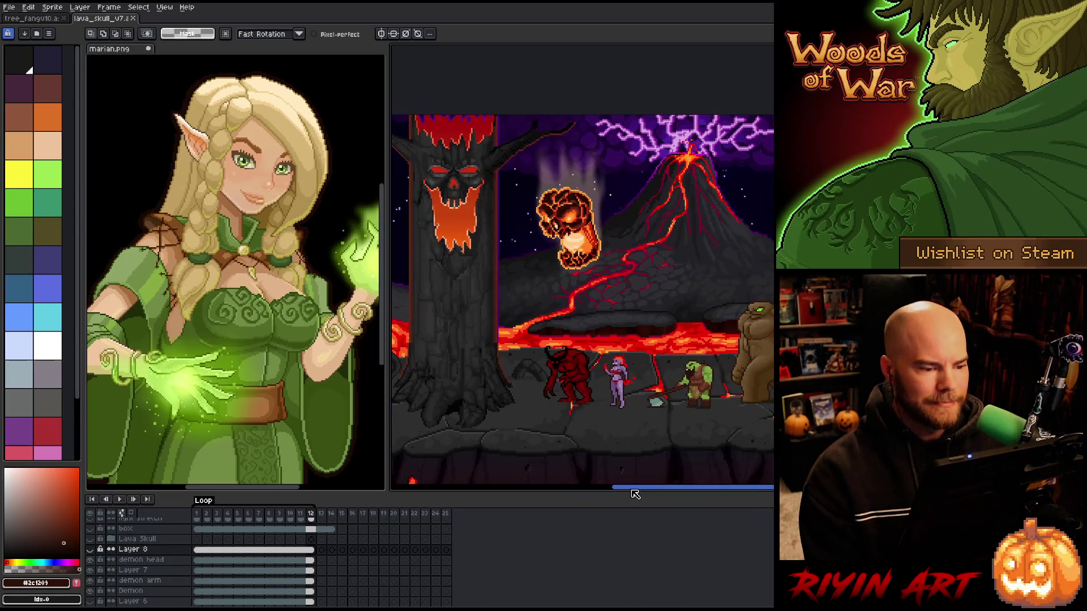
mouse_move(632, 493)
mouse_down()
mouse_move(606, 497)
mouse_move(627, 493)
mouse_up()
scroll(627, 493, left, 1)
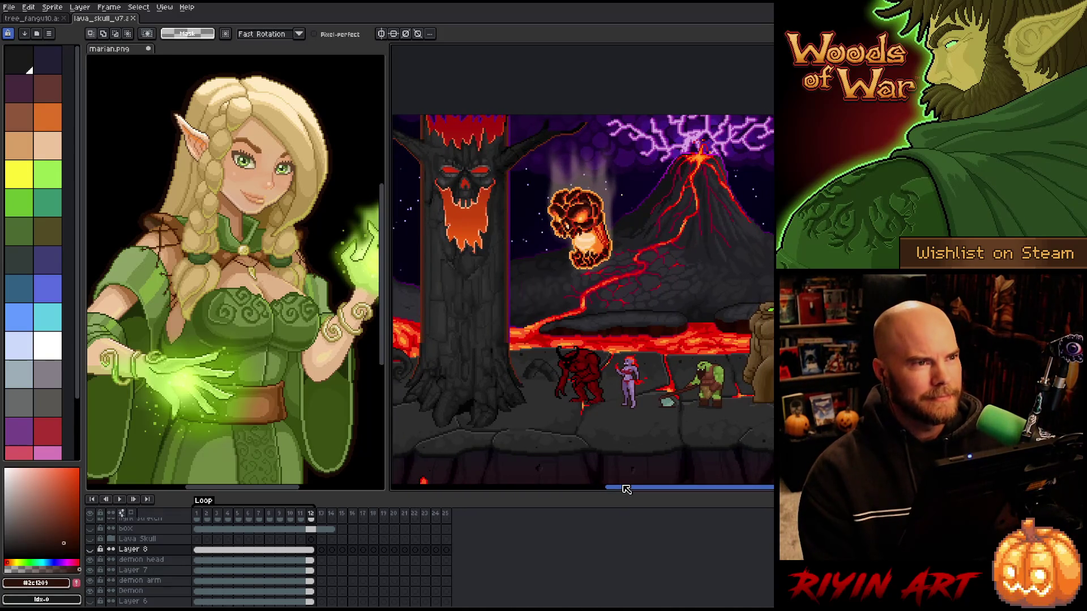
scroll(595, 403, up, 2)
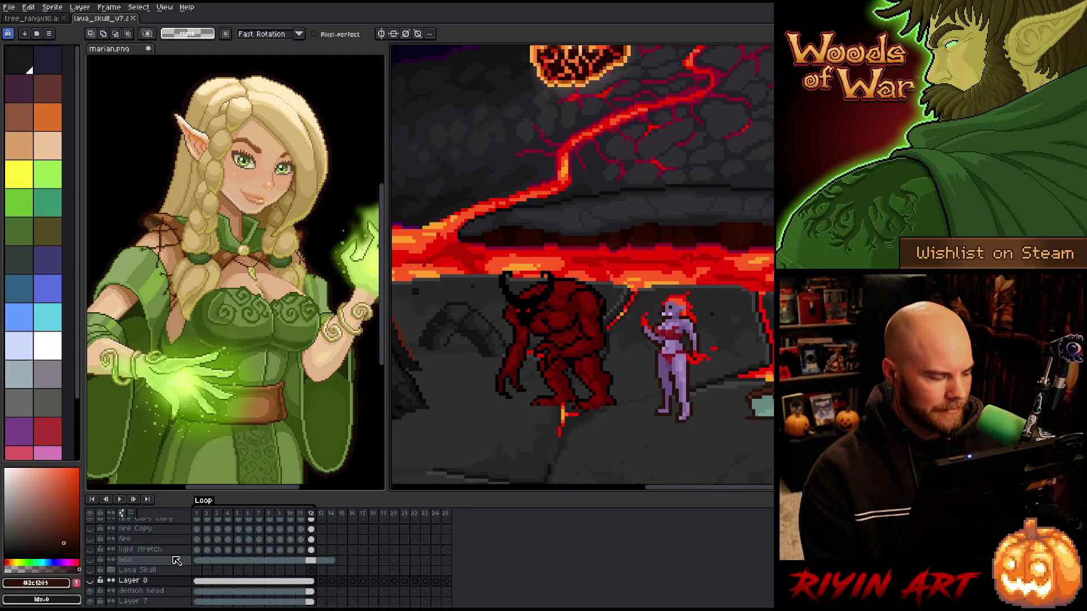
scroll(174, 563, down, 1)
double_click(162, 559)
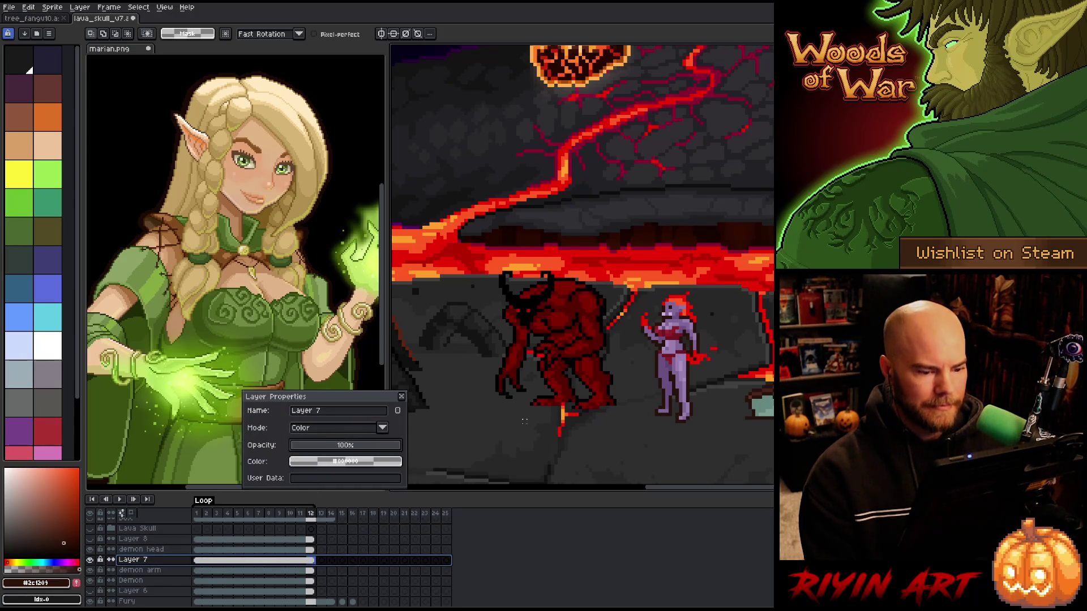
click(402, 396)
scroll(468, 396, down, 1)
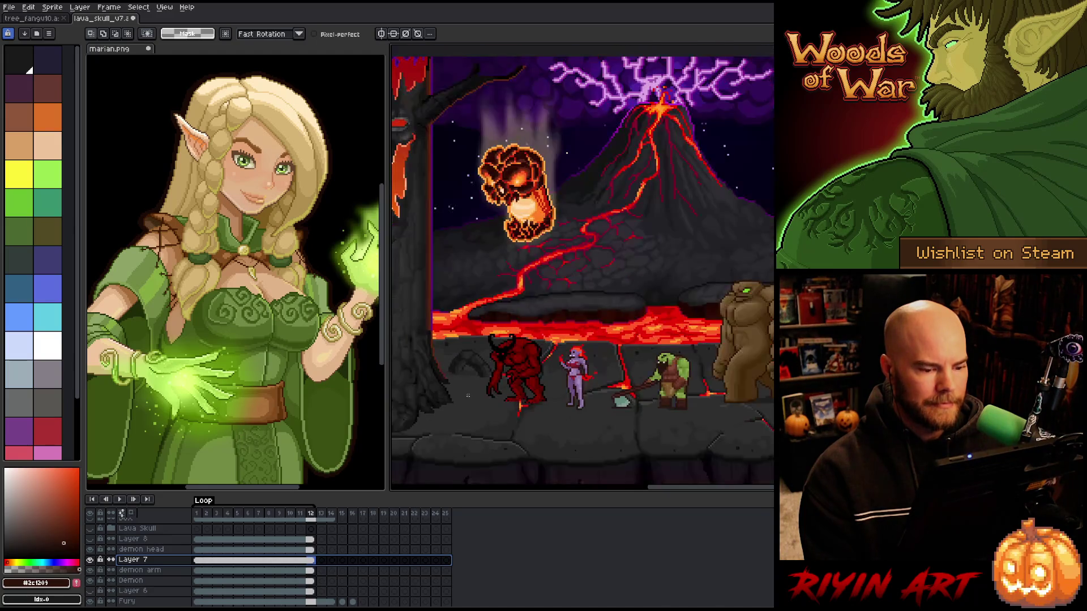
scroll(469, 396, up, 2)
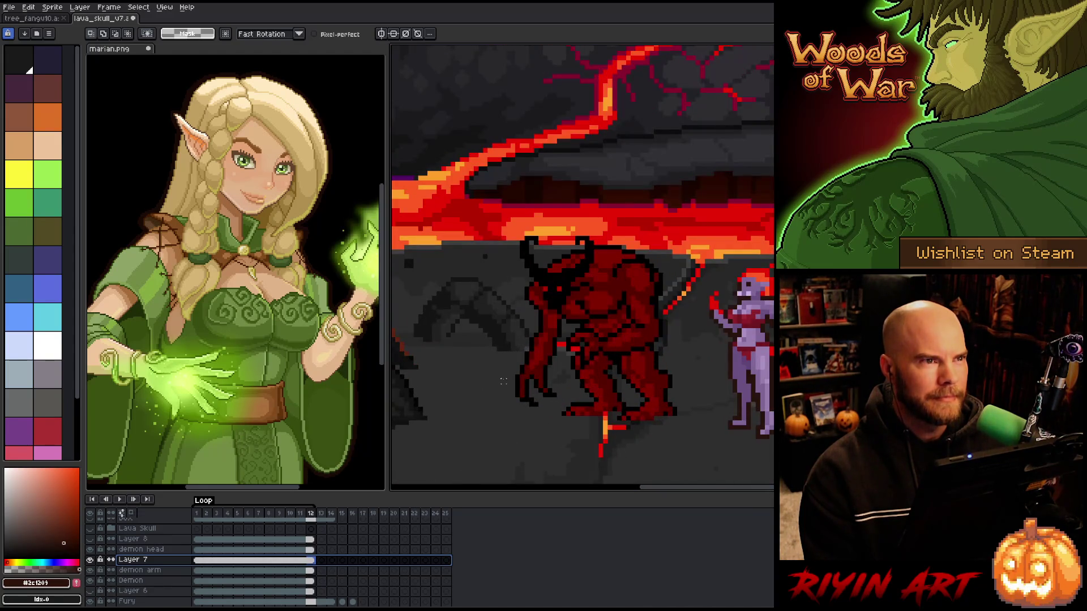
scroll(508, 376, down, 1)
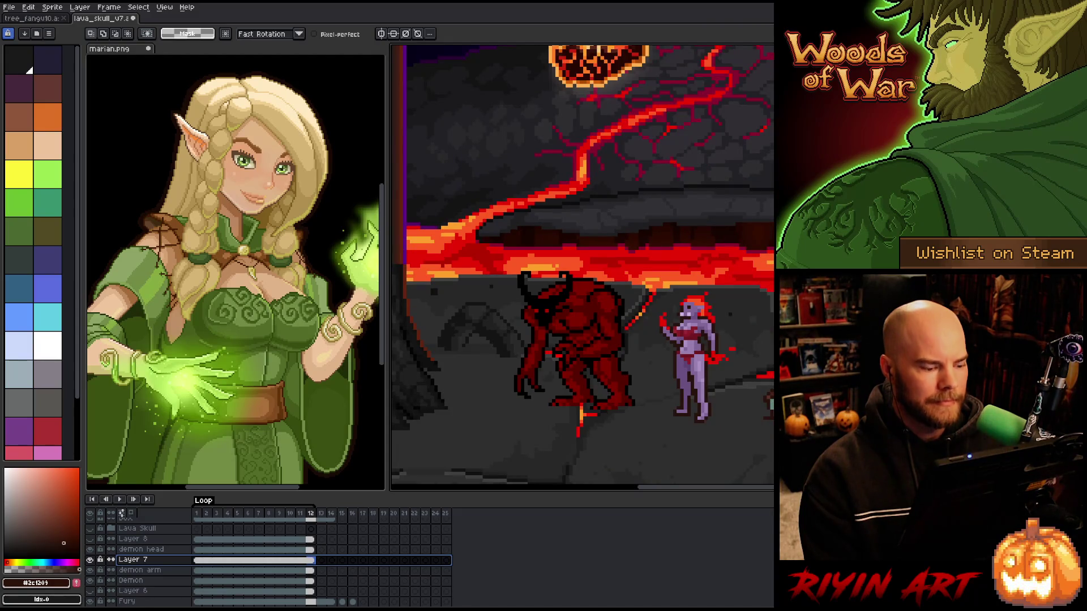
click(90, 560)
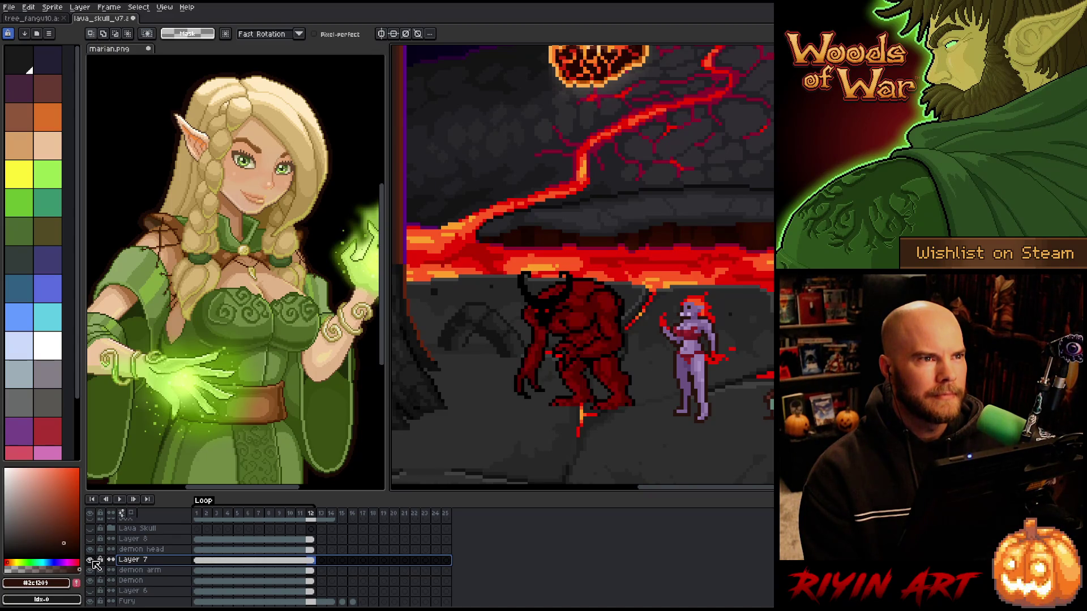
click(90, 560)
scroll(536, 362, down, 1)
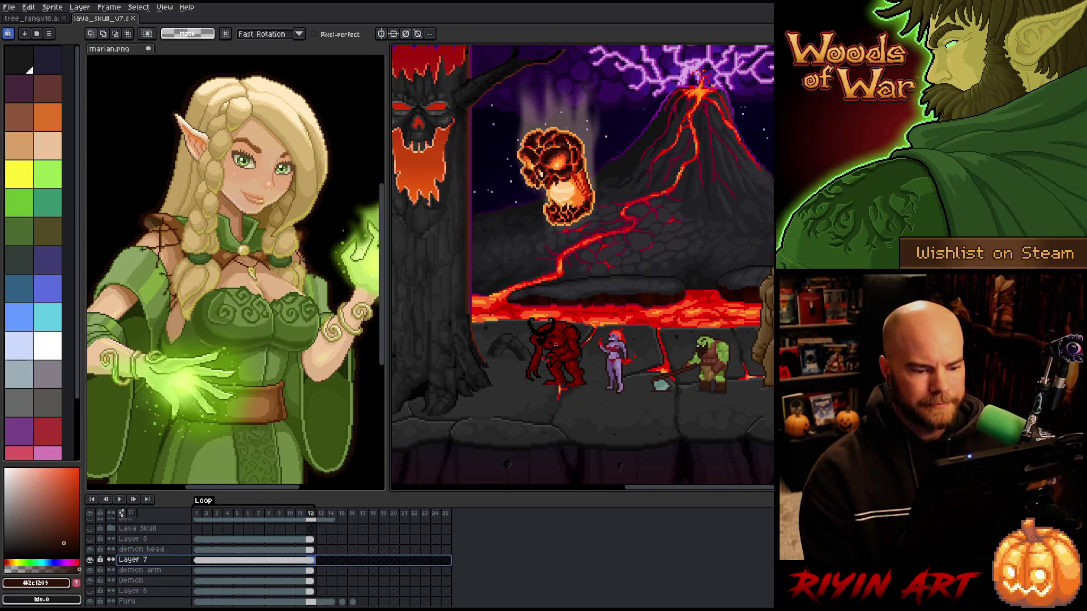
mouse_move(541, 307)
mouse_down()
mouse_move(541, 368)
mouse_move(538, 278)
mouse_move(540, 307)
mouse_move(689, 312)
mouse_move(604, 290)
mouse_move(566, 296)
mouse_move(609, 333)
mouse_up()
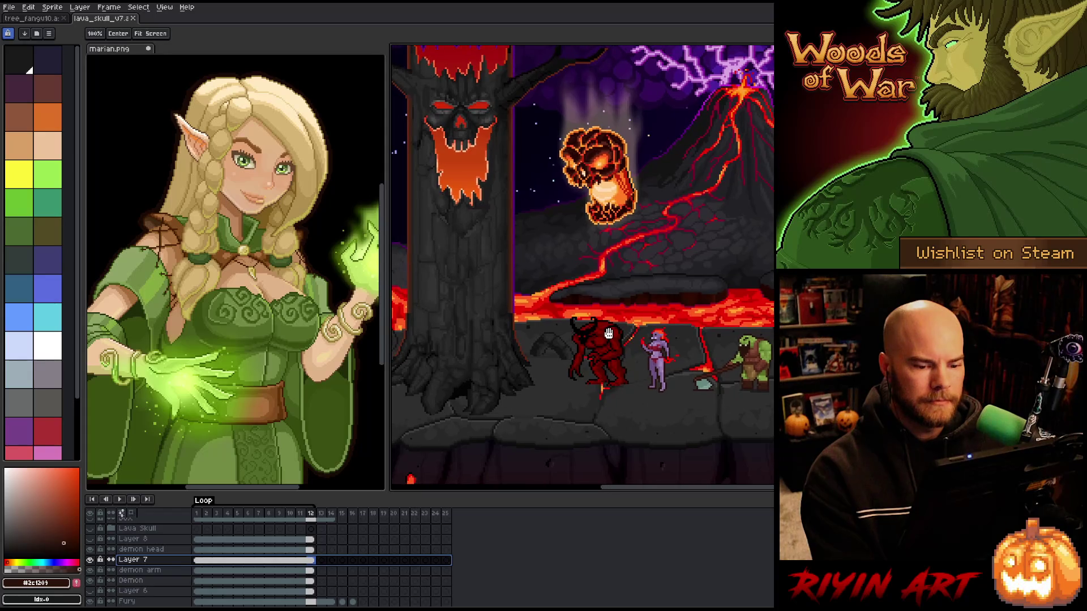
key(m)
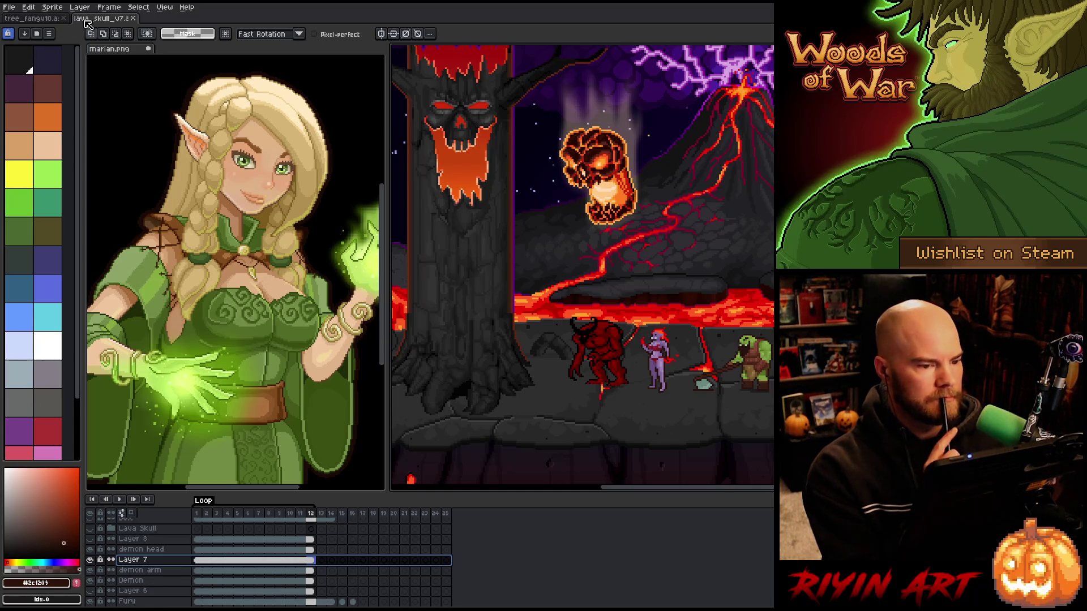
click(11, 8)
Open 480x270_summer_lava_v14.aseprite from the File menu
click(12, 7)
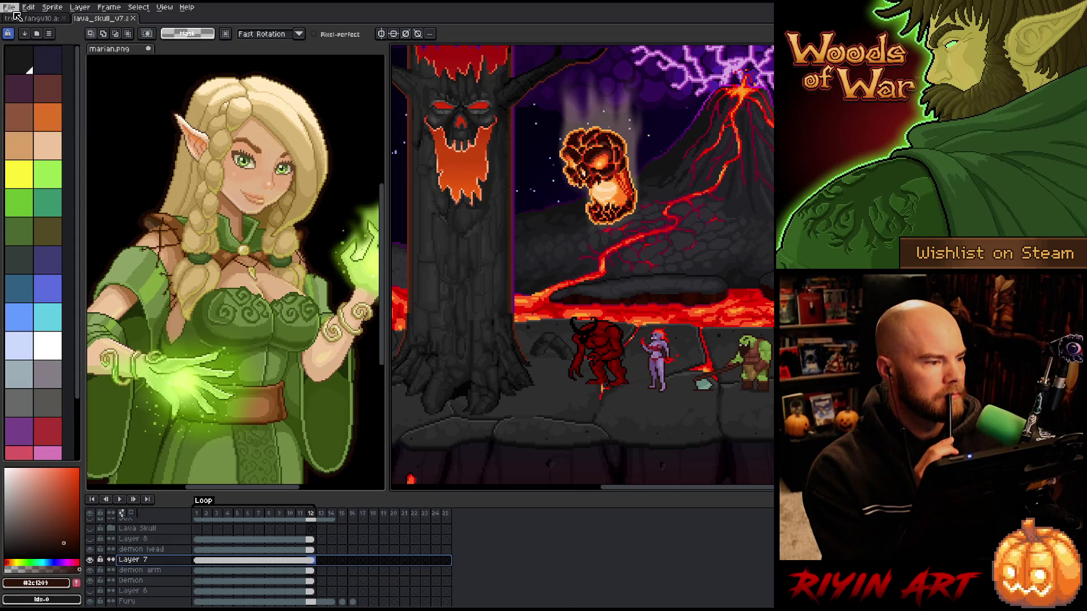
click(16, 11)
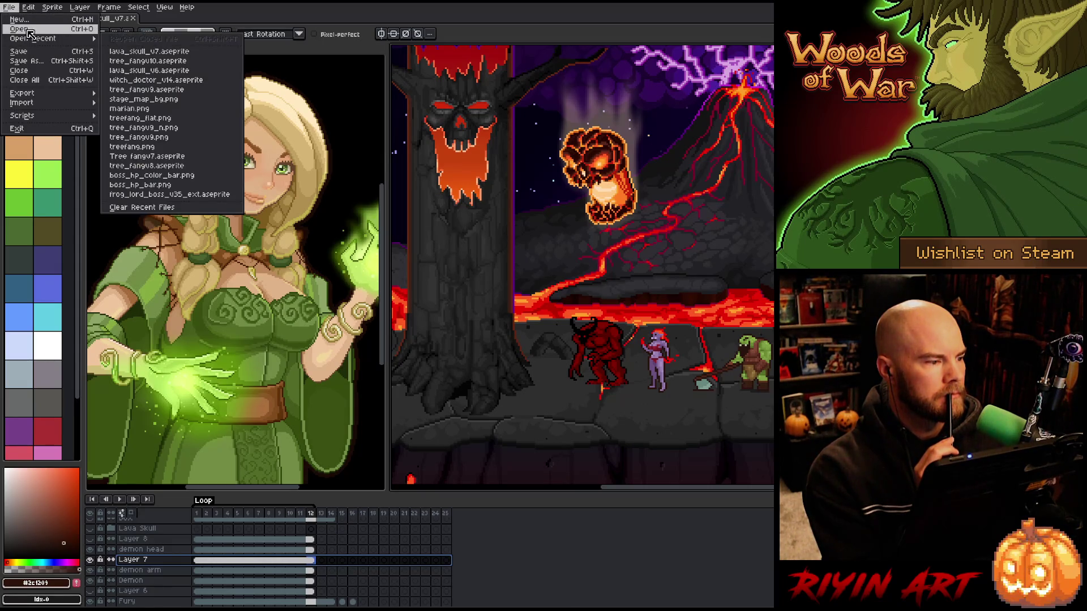
click(31, 28)
scroll(539, 307, down, 2)
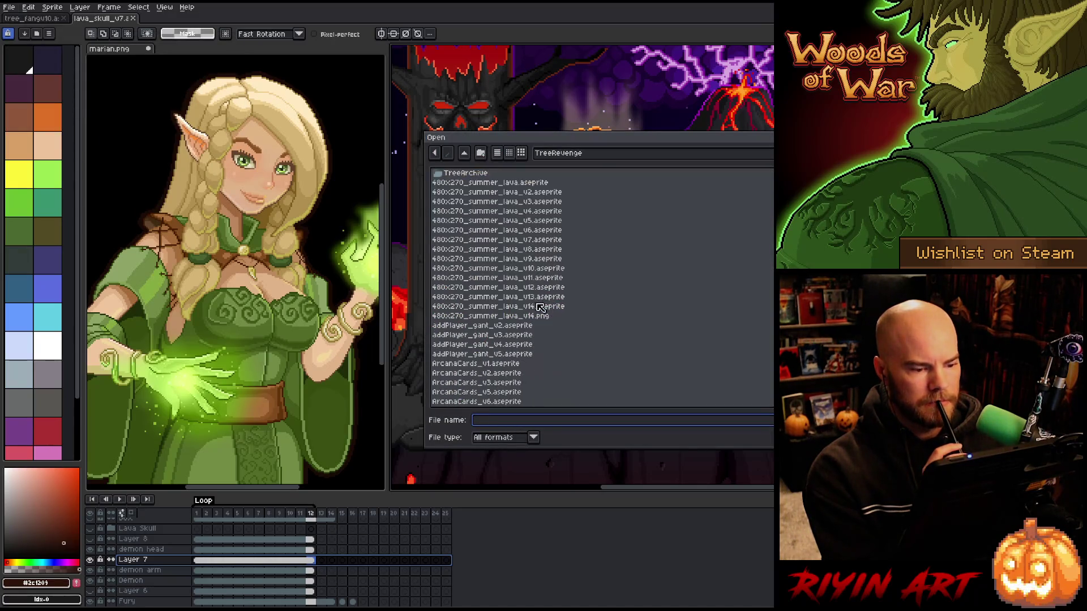
click(540, 307)
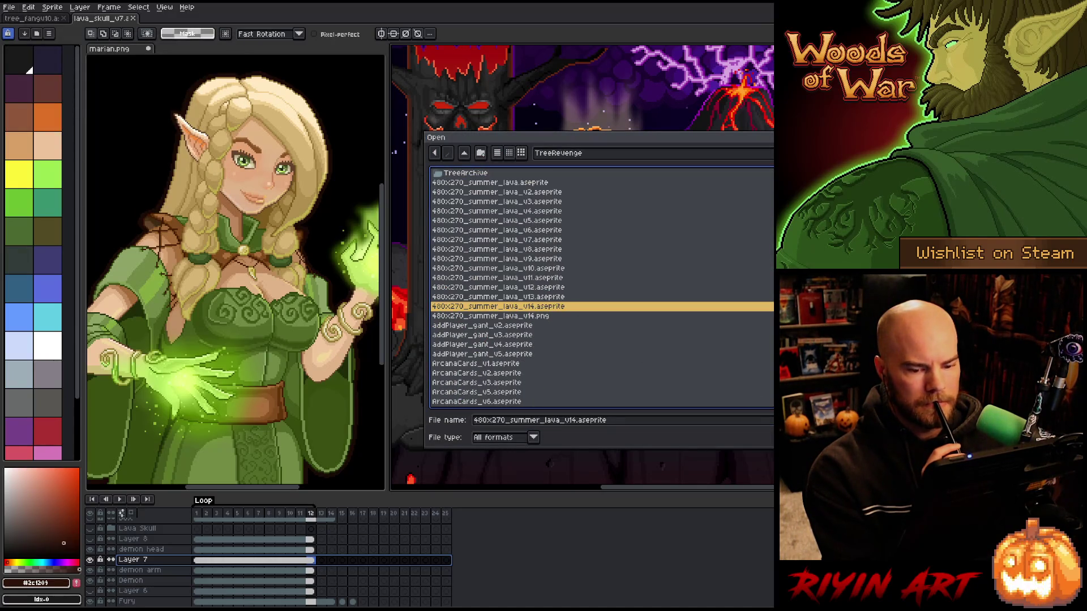
double_click(539, 306)
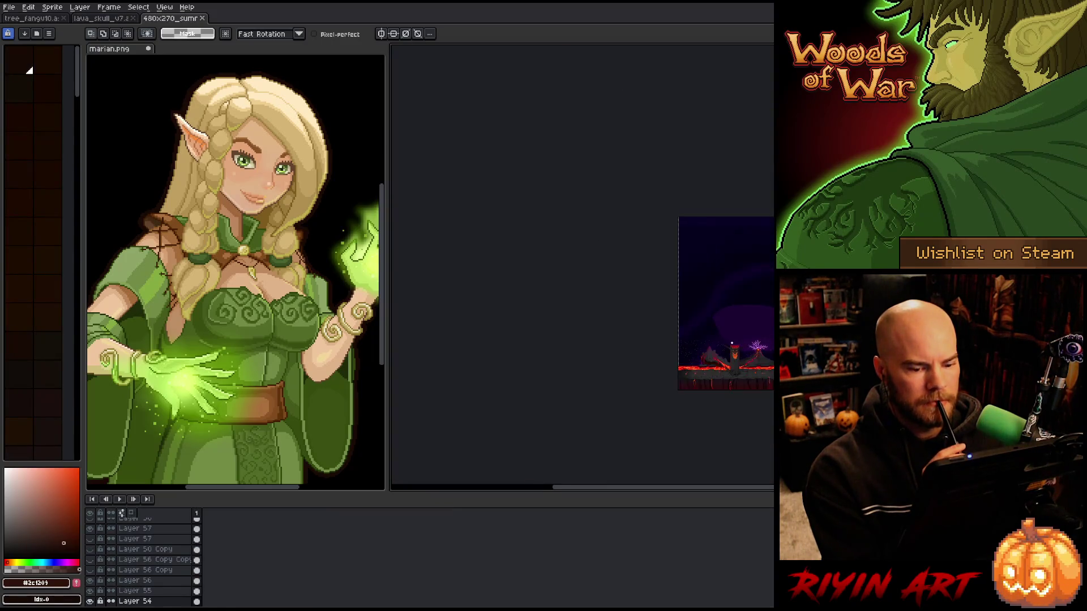
scroll(564, 265, up, 1)
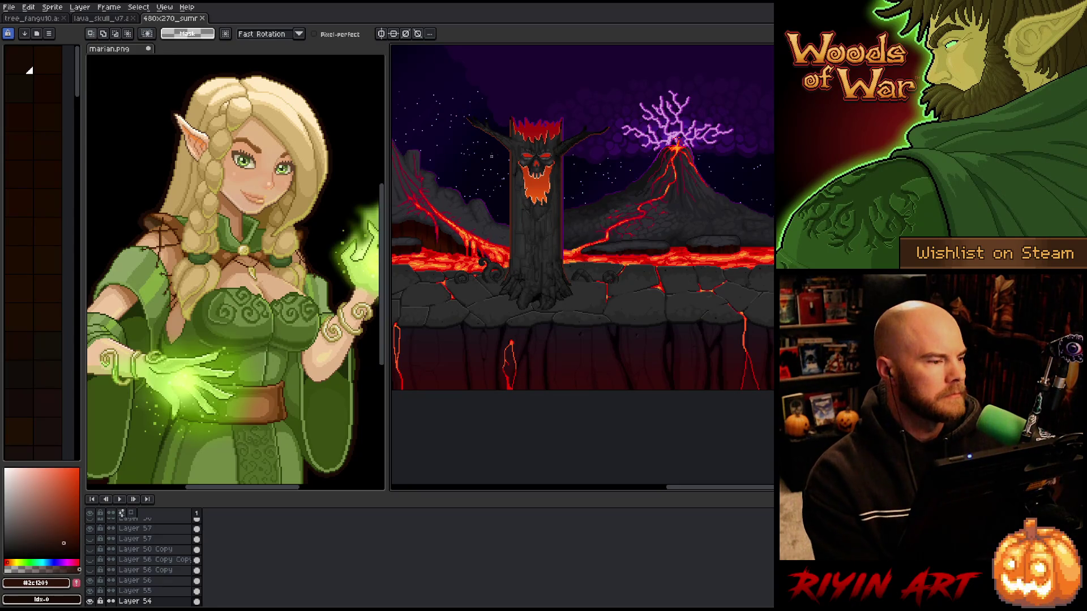
Save a copy with the file name's version changed from v14 to v15
click(9, 6)
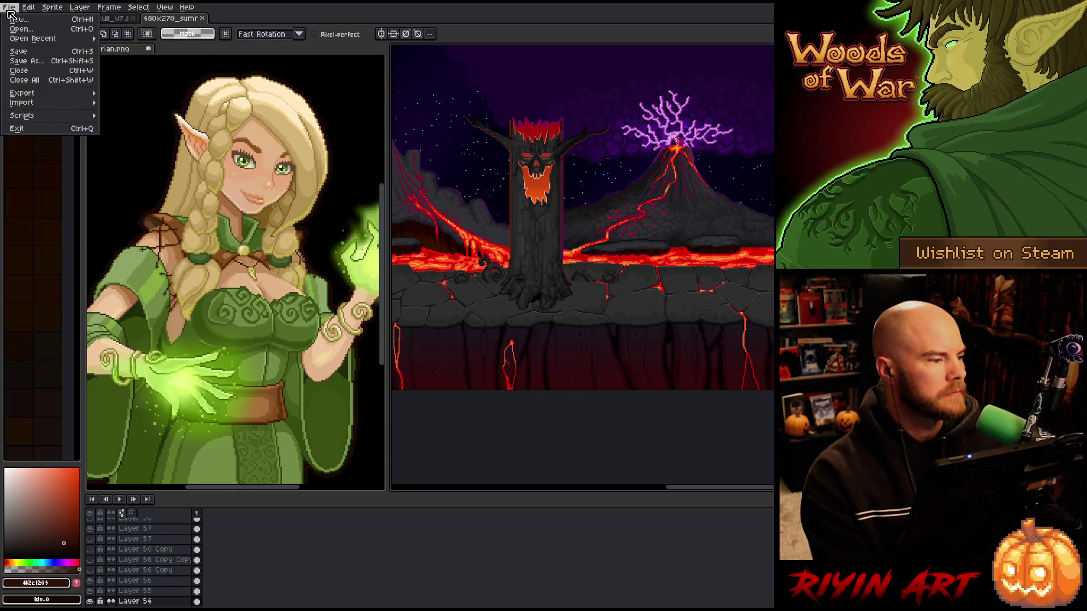
click(31, 65)
click(574, 421)
key(BackSpace)
key(Return)
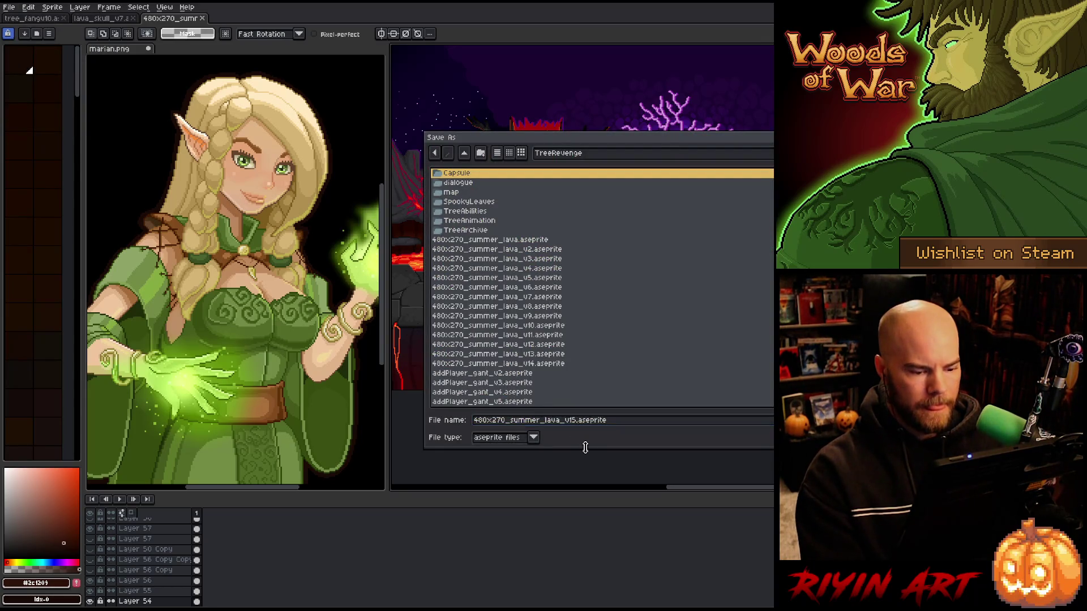
key(space)
drag(542, 223, 706, 272)
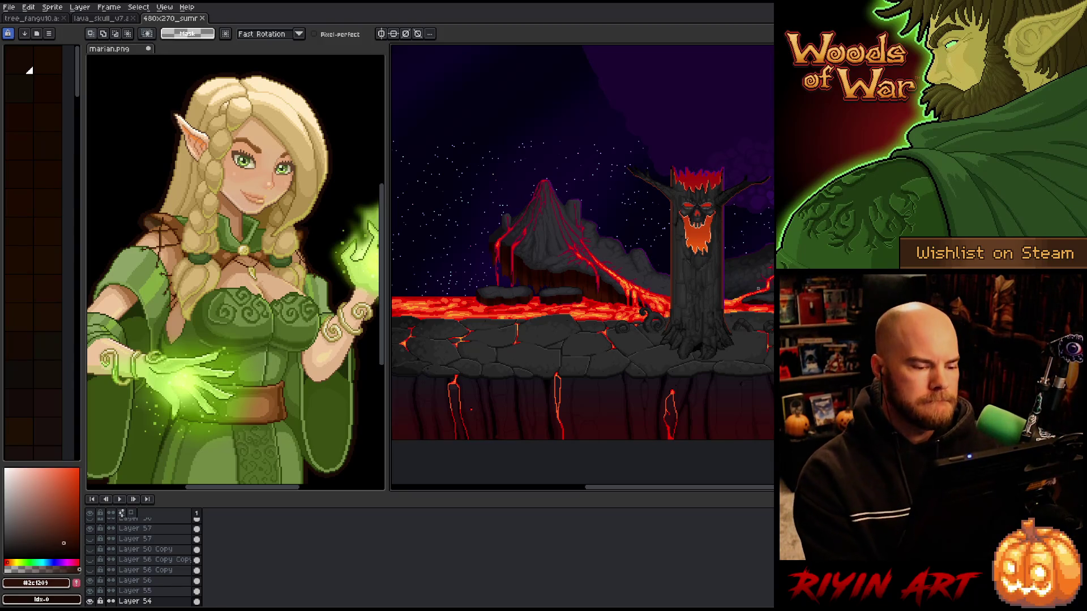
Drag the divider left to narrow the marian.png pane and reposition the portrait within it
scroll(738, 284, down, 1)
scroll(741, 303, up, 1)
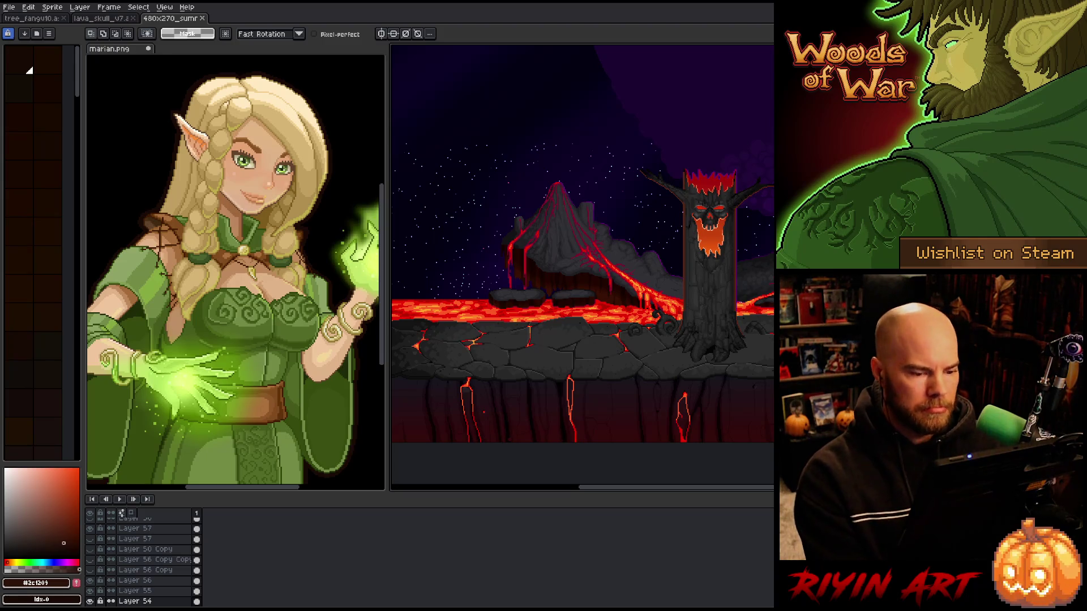
scroll(583, 266, down, 2)
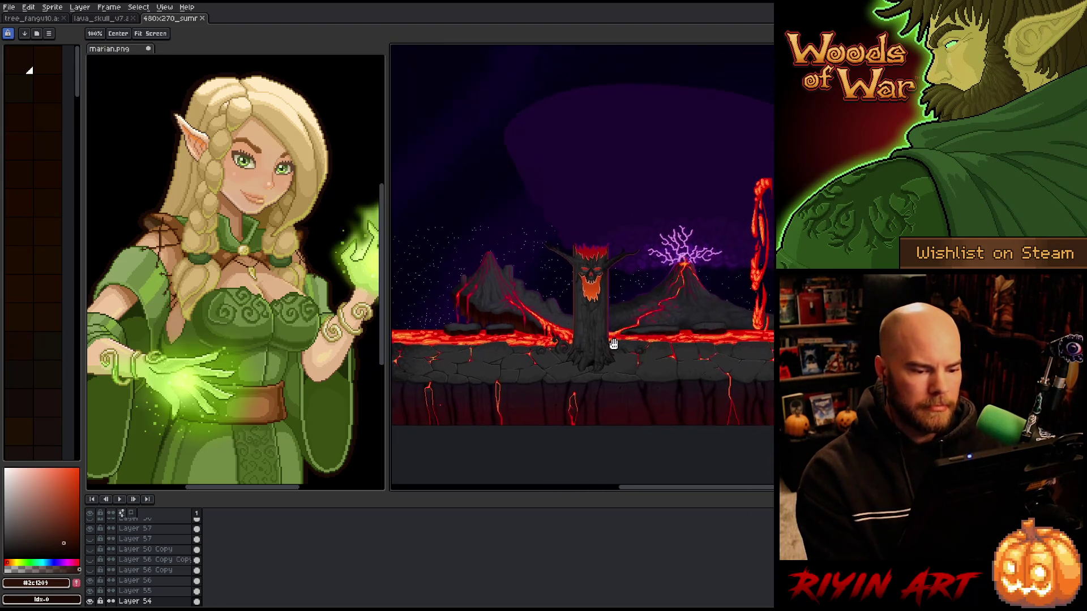
drag(388, 272, 321, 272)
drag(239, 281, 192, 269)
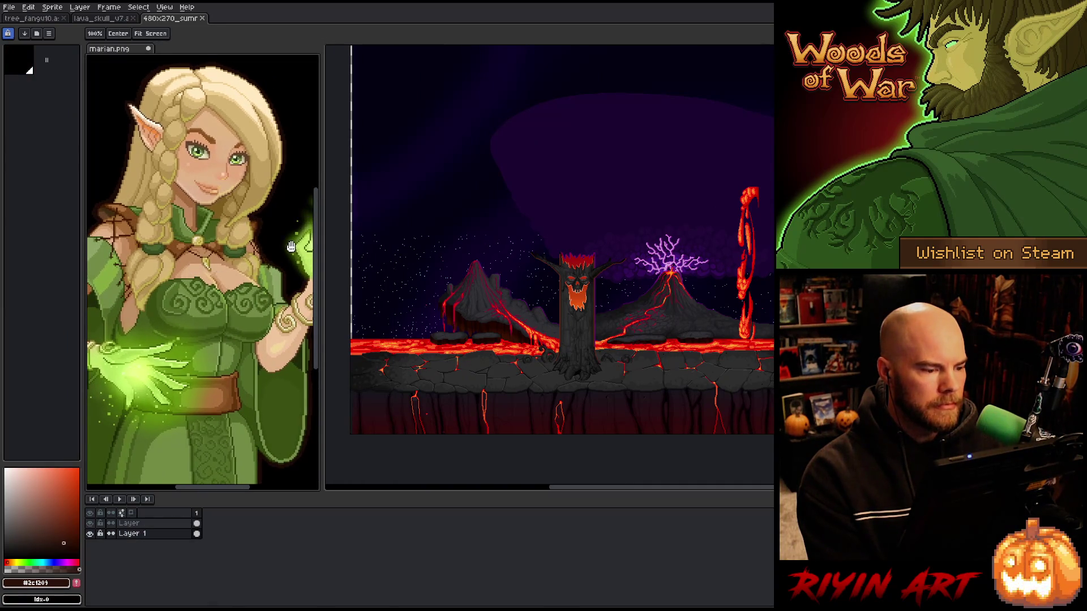
drag(321, 249, 307, 246)
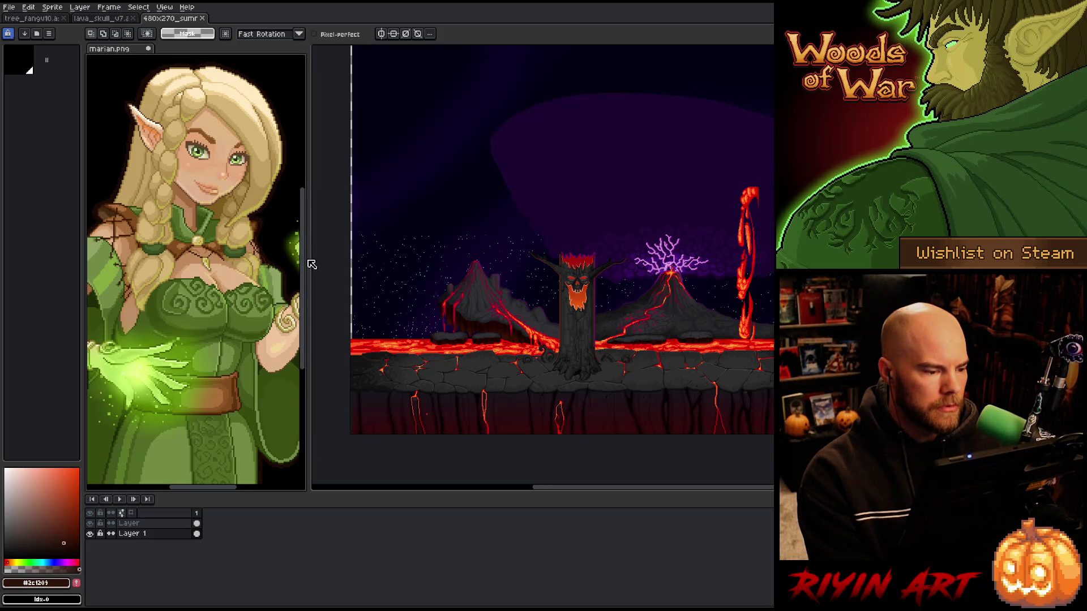
drag(309, 256, 294, 251)
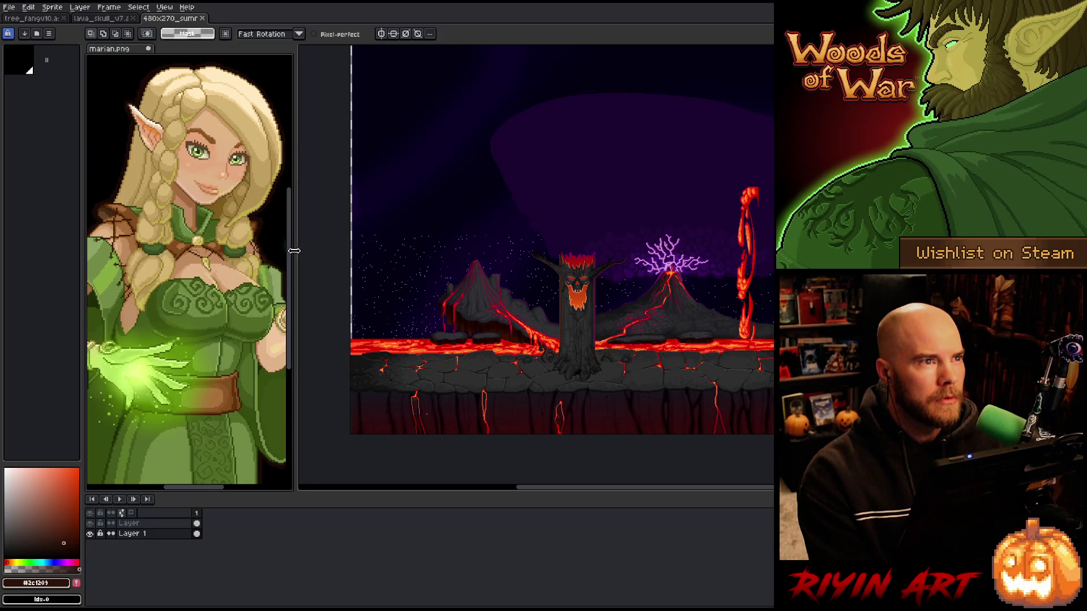
Adjust the scene view and toggle Layer 57 to compare the tree face glow
scroll(526, 297, up, 3)
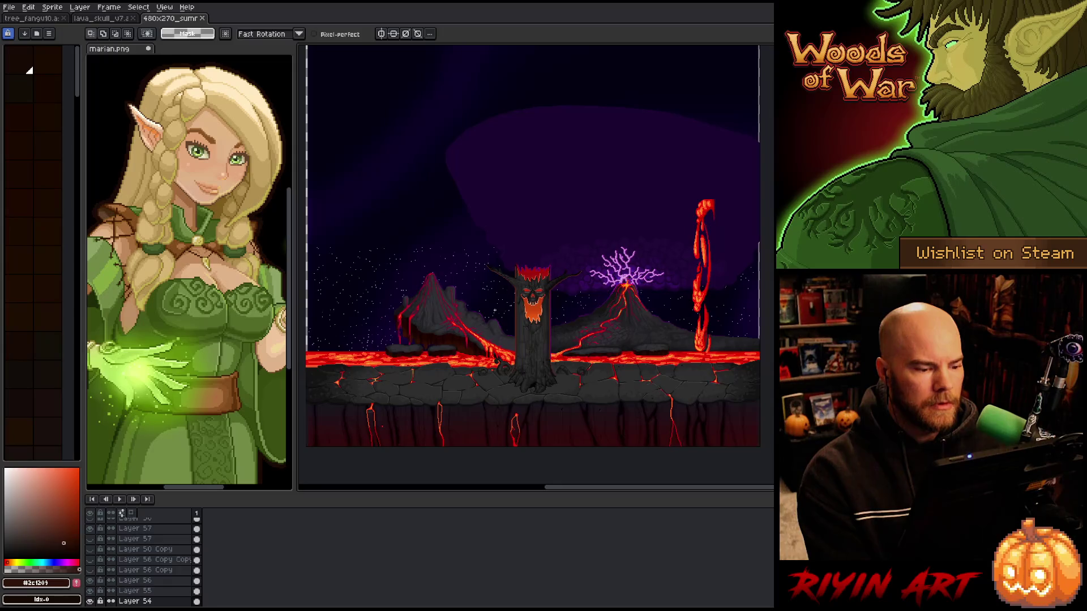
drag(526, 297, 526, 287)
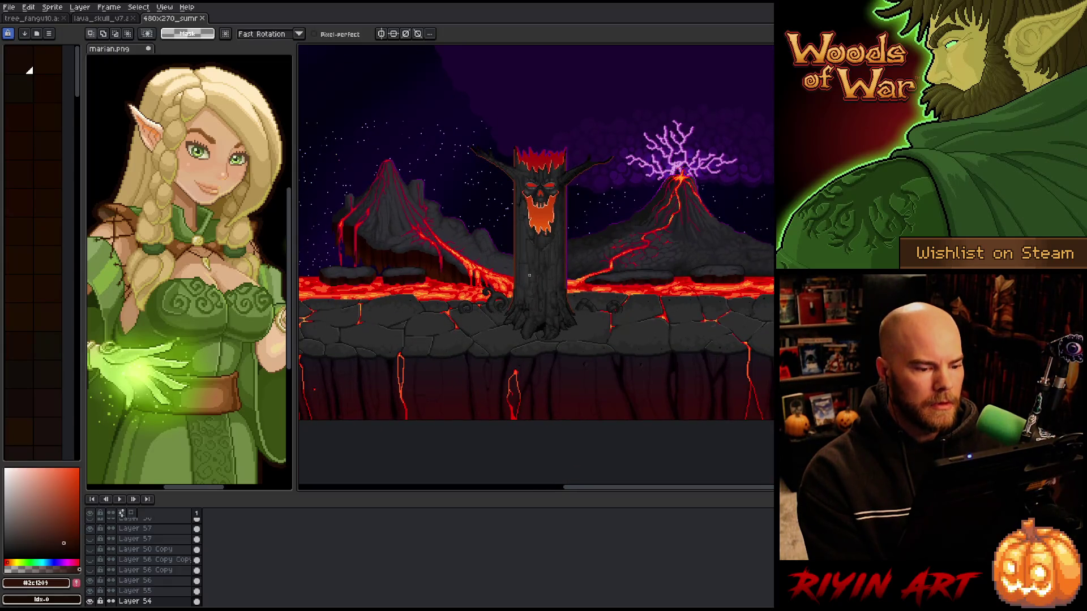
scroll(550, 238, up, 2)
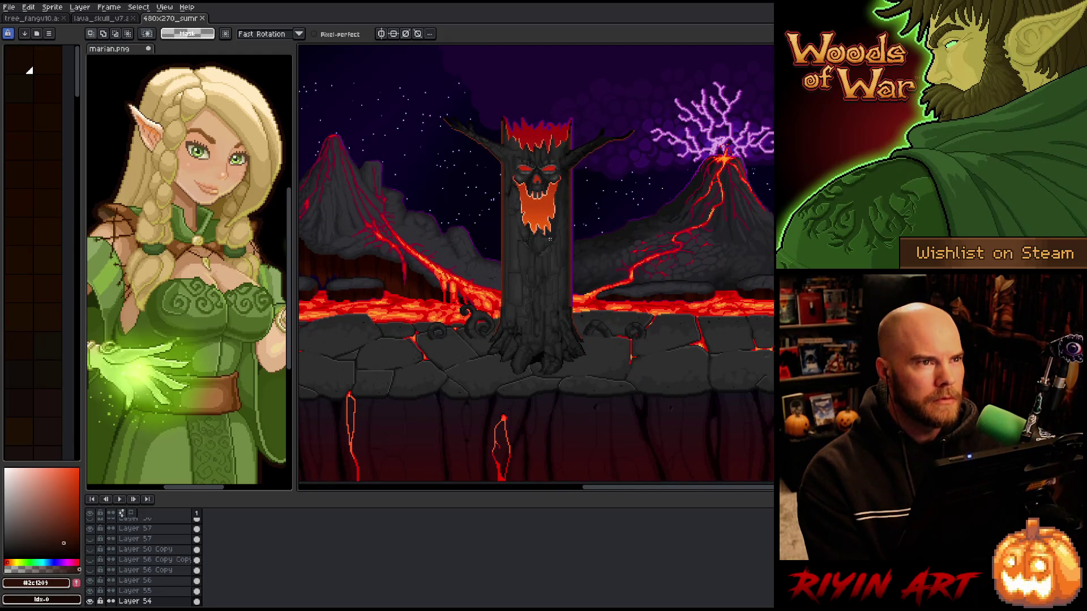
scroll(550, 238, down, 1)
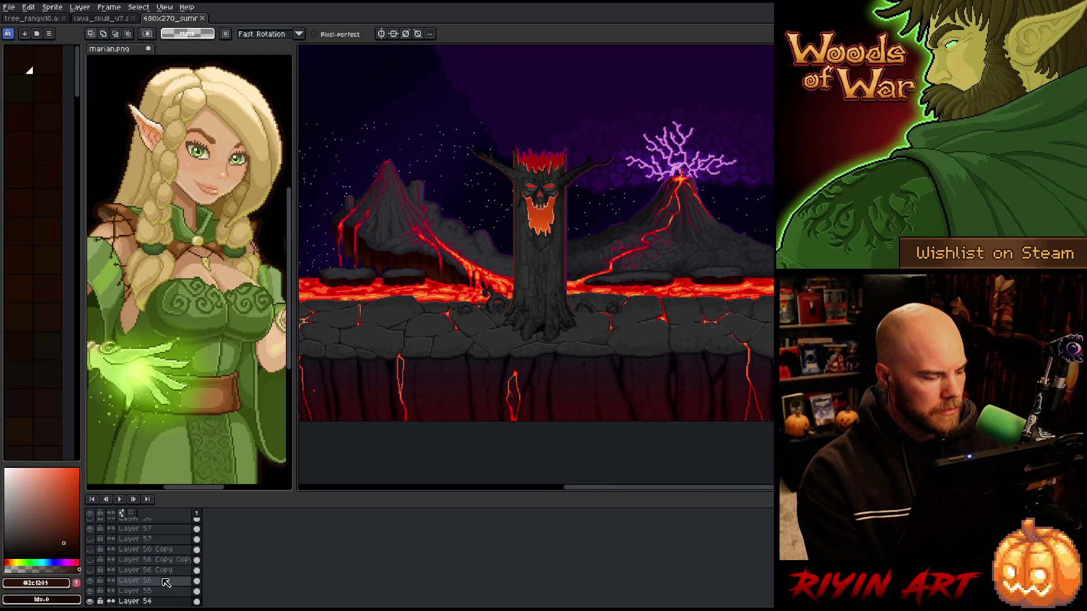
scroll(166, 584, up, 2)
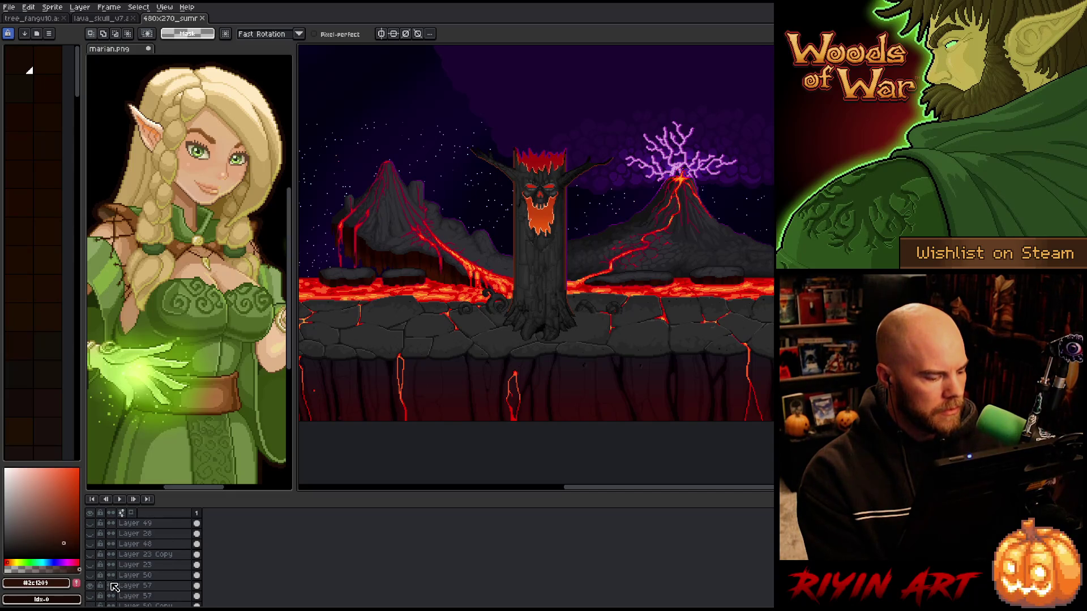
click(93, 586)
Hide Layer 57's face glow and delete Layer 49 through Layer 50
click(94, 586)
click(93, 586)
click(93, 586)
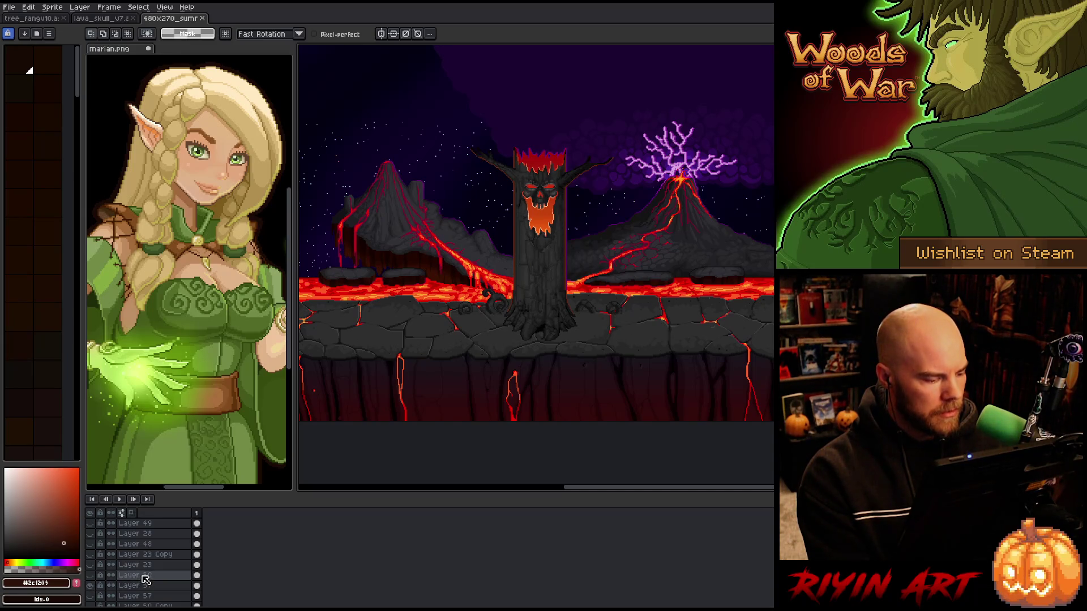
drag(145, 577, 145, 525)
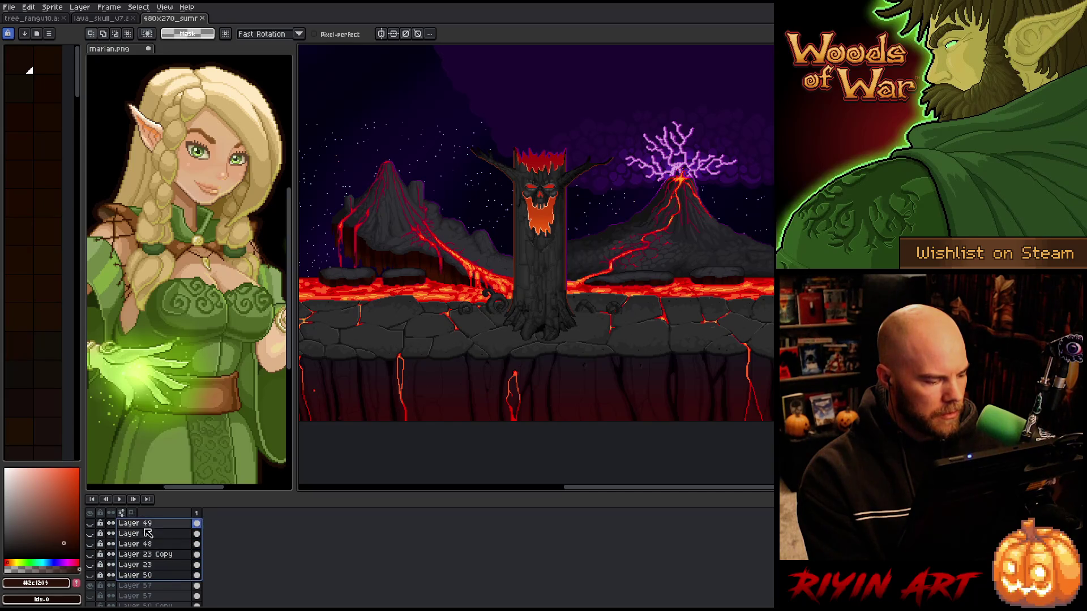
right_click(147, 534)
click(165, 560)
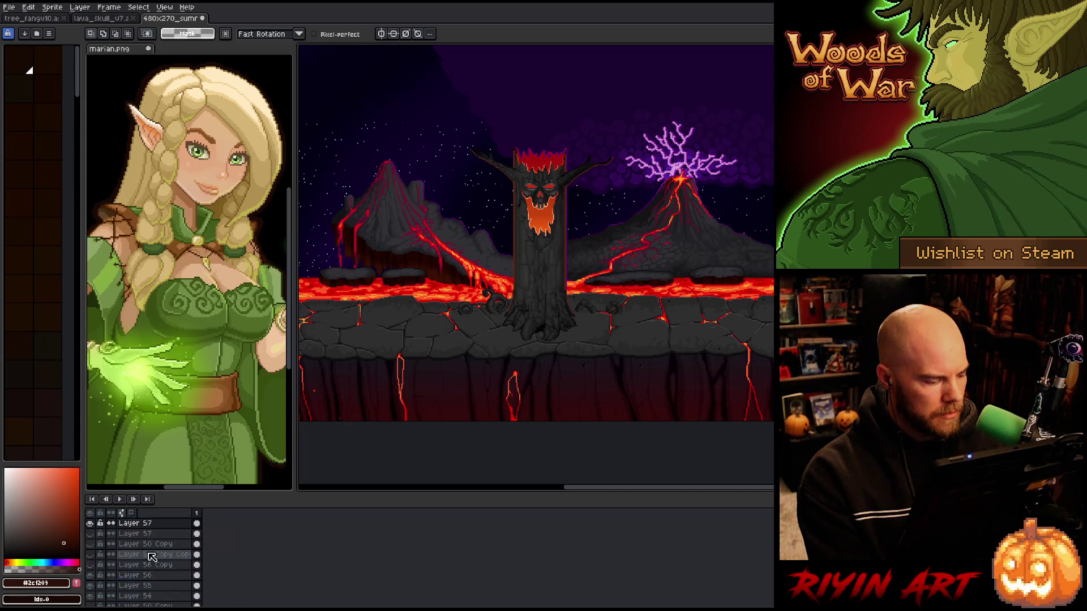
Delete Layer 57 through Layer 56 Copy
drag(143, 535, 142, 565)
right_click(140, 565)
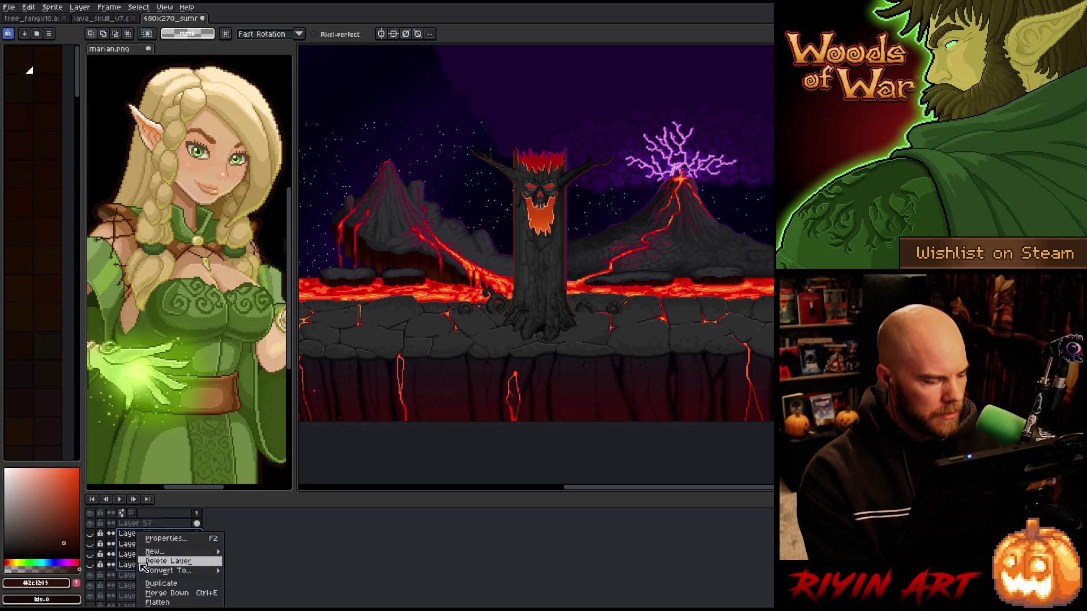
click(158, 562)
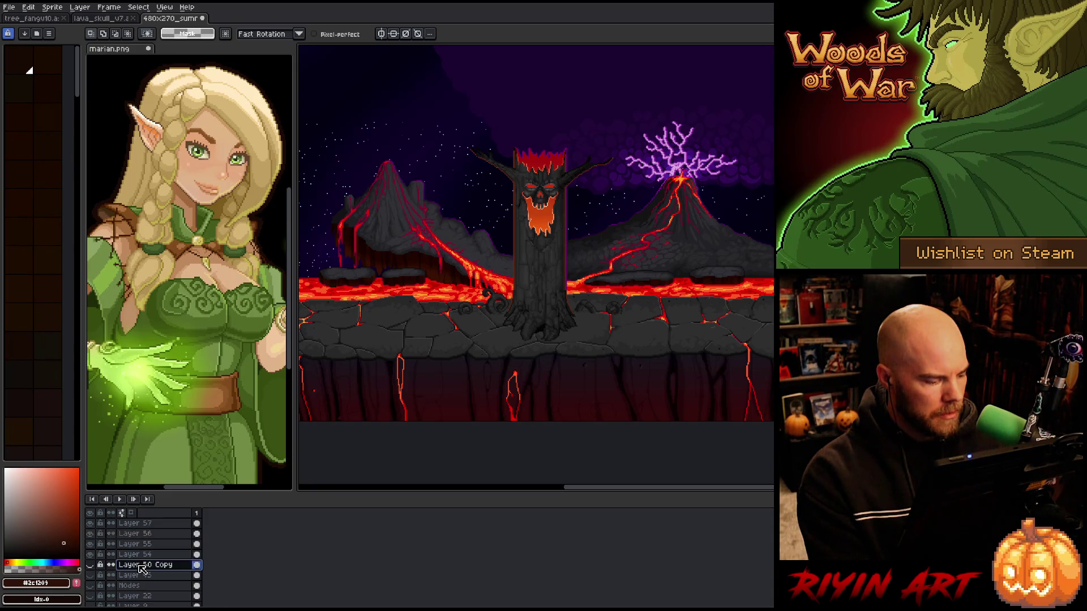
Put the layers from Layer 50 Copy into a new group, Group 1
scroll(141, 568, down, 2)
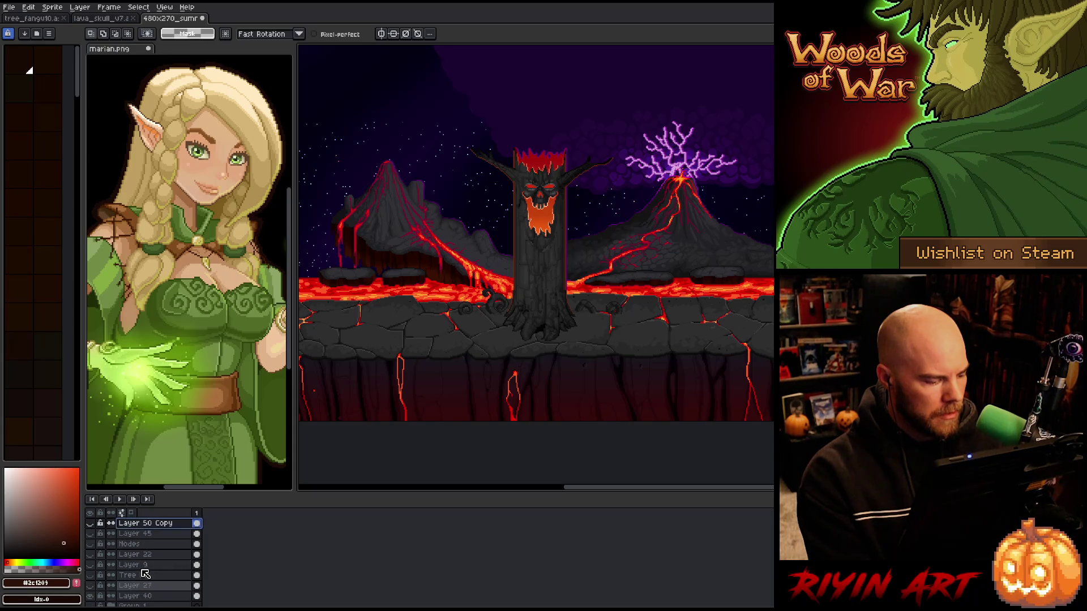
drag(142, 588, 146, 534)
click(146, 524)
scroll(146, 535, up, 2)
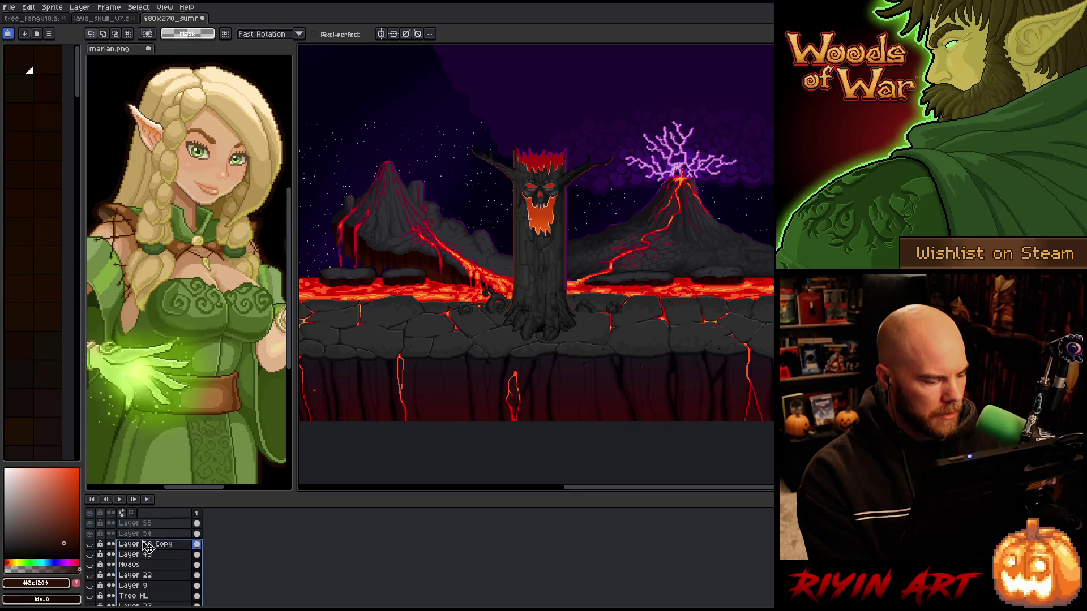
right_click(146, 546)
click(157, 561)
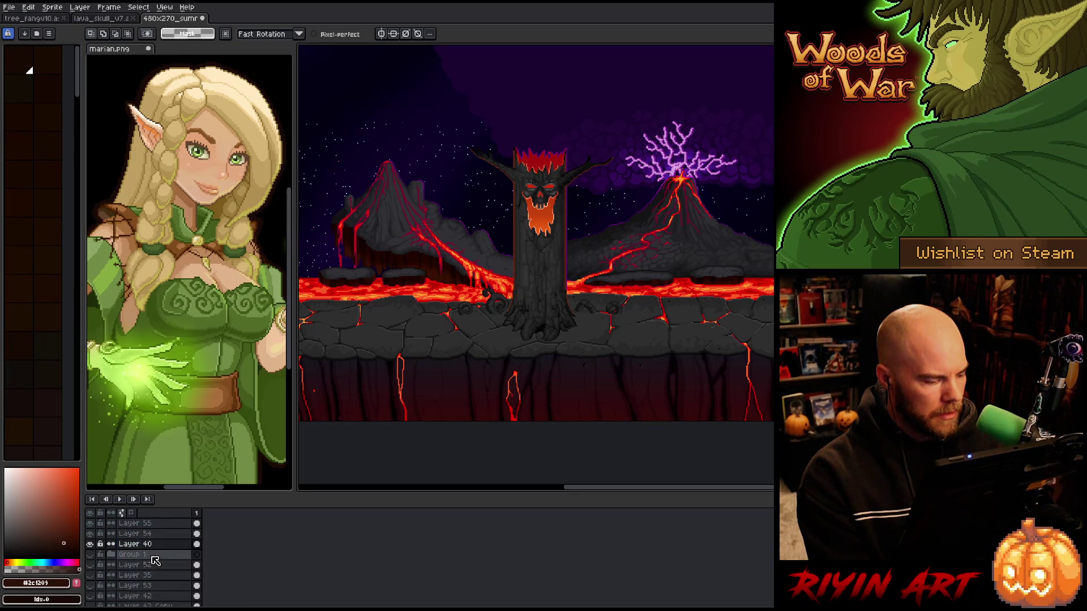
Check Group 1's contents, then delete it along with the layers below it
scroll(142, 565, down, 1)
click(92, 545)
click(92, 546)
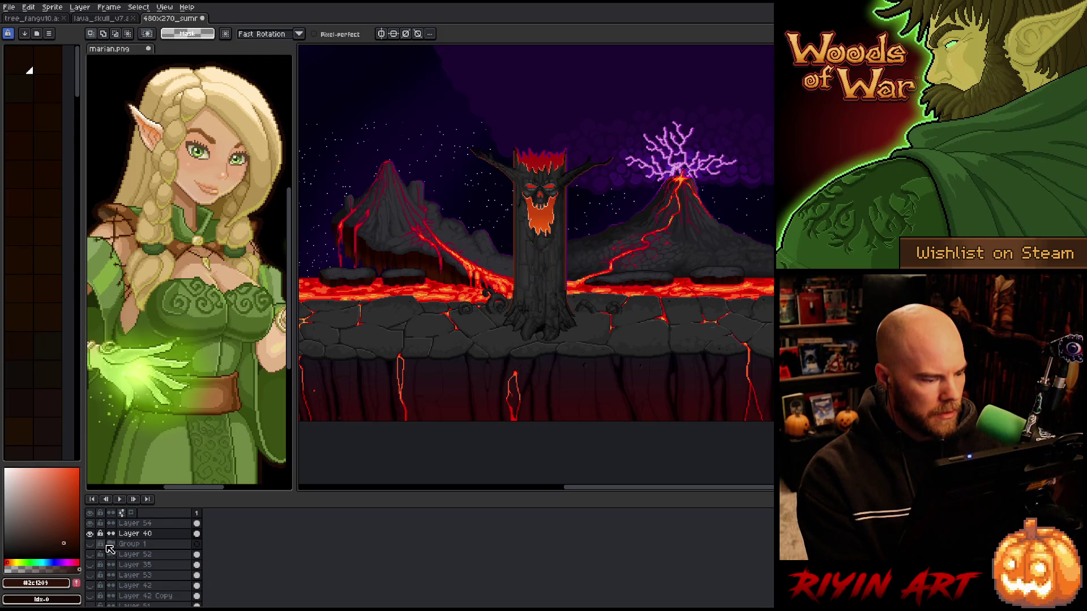
scroll(144, 535, down, 2)
drag(141, 529, 143, 597)
right_click(143, 597)
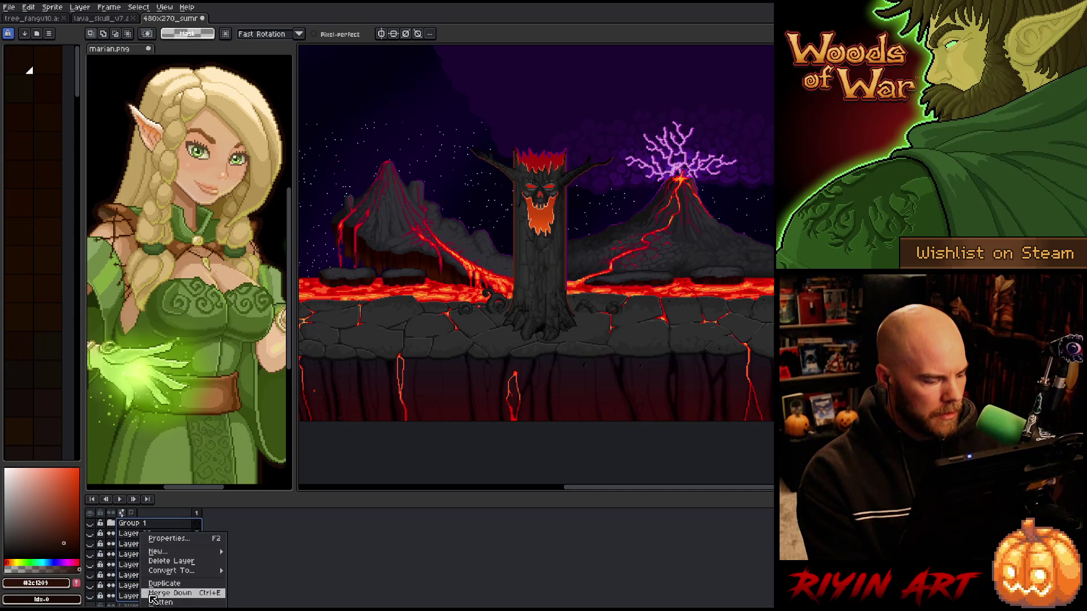
click(164, 561)
Delete Layer 29 and two below, the numbered layers to Layer 44 Copy, and tree Copy and tree
drag(144, 542, 136, 524)
right_click(136, 525)
click(160, 555)
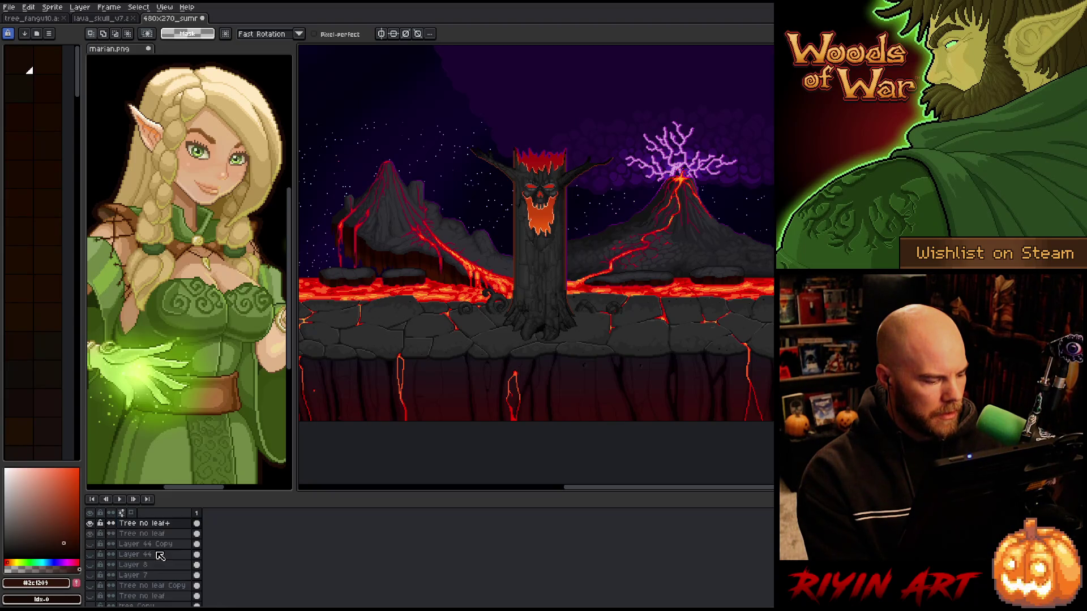
mouse_move(140, 556)
mouse_down()
mouse_move(141, 547)
mouse_move(140, 597)
mouse_move(142, 534)
mouse_up()
right_click(142, 534)
click(160, 555)
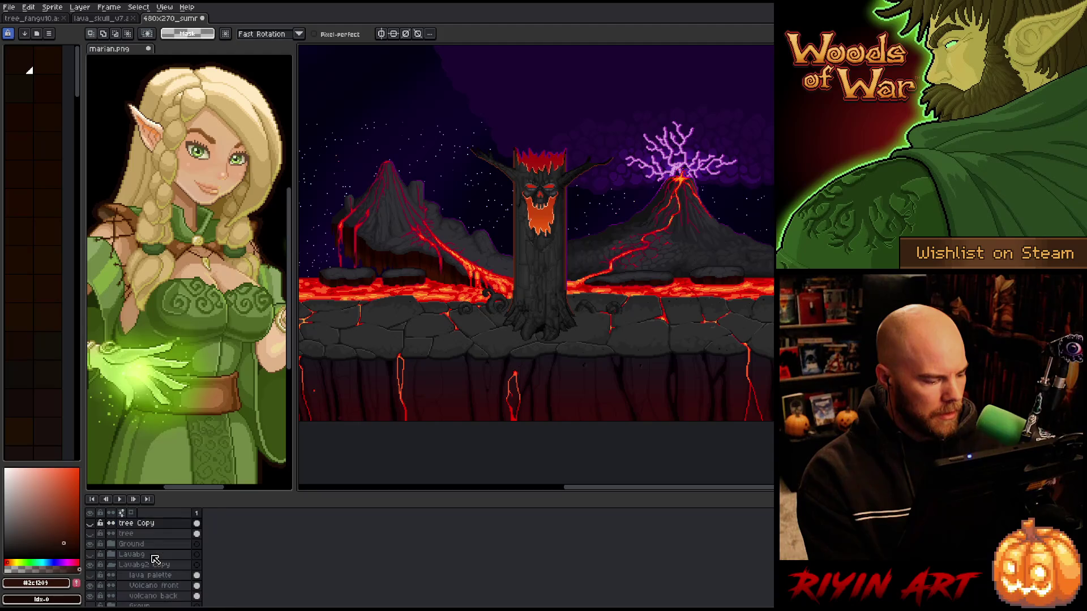
drag(134, 536, 134, 523)
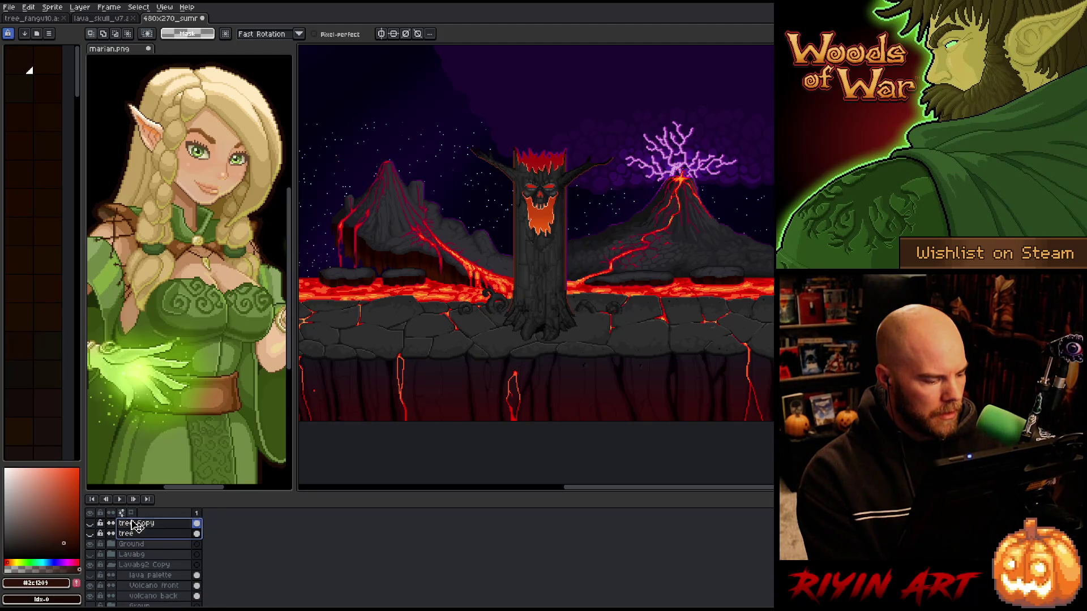
right_click(134, 522)
click(151, 549)
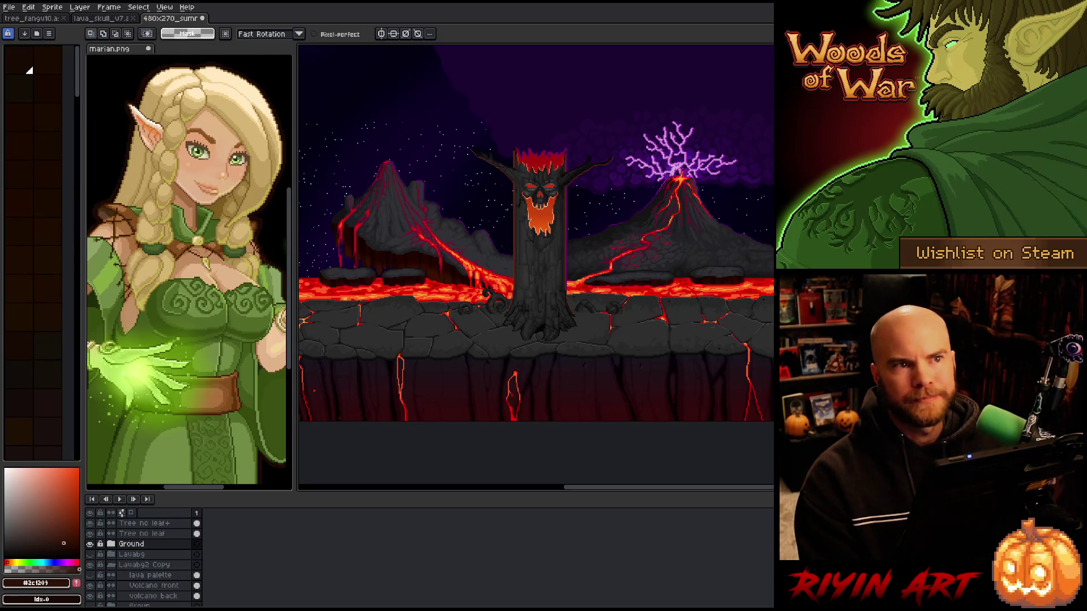
Check the Lavabg layer's visibility and delete it
click(133, 545)
double_click(95, 545)
click(93, 556)
click(90, 556)
click(91, 555)
double_click(91, 556)
right_click(134, 558)
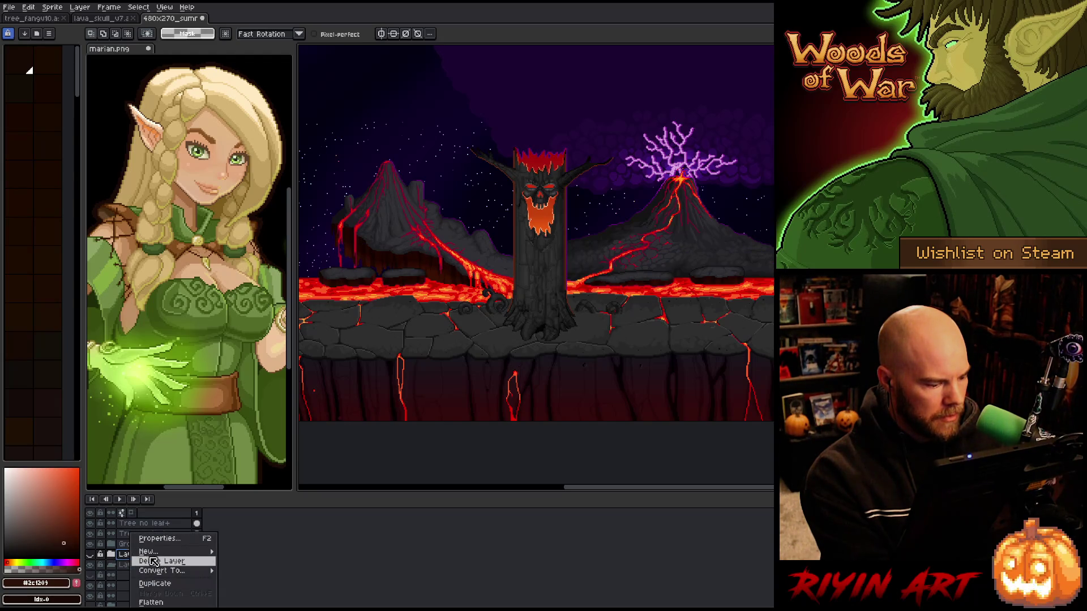
click(156, 562)
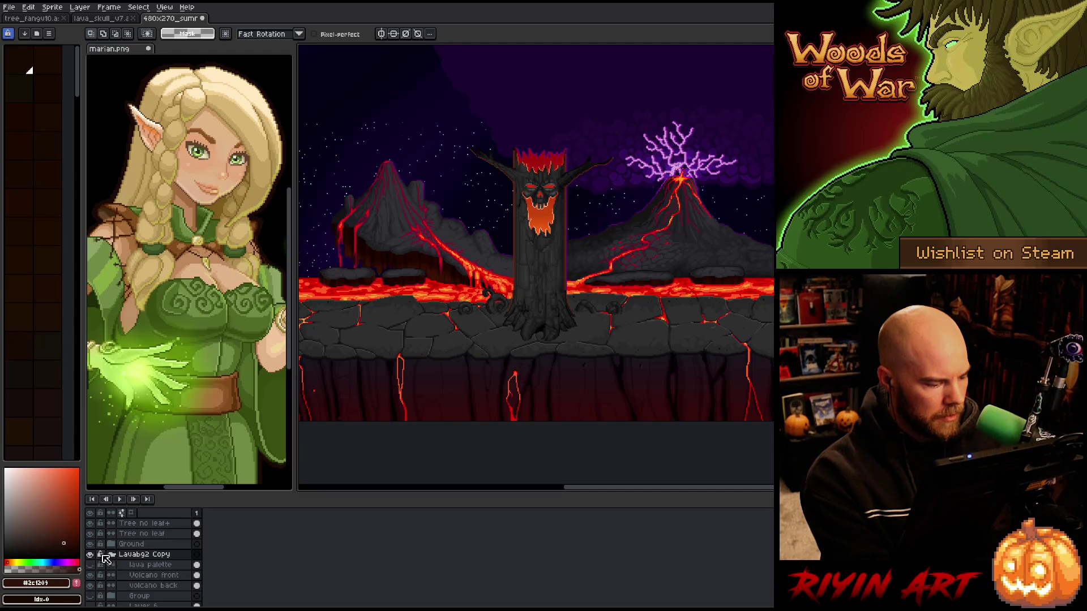
Toggle the Lavabg2 Copy group and lava palette layer to see what they show
click(90, 555)
click(91, 556)
click(120, 556)
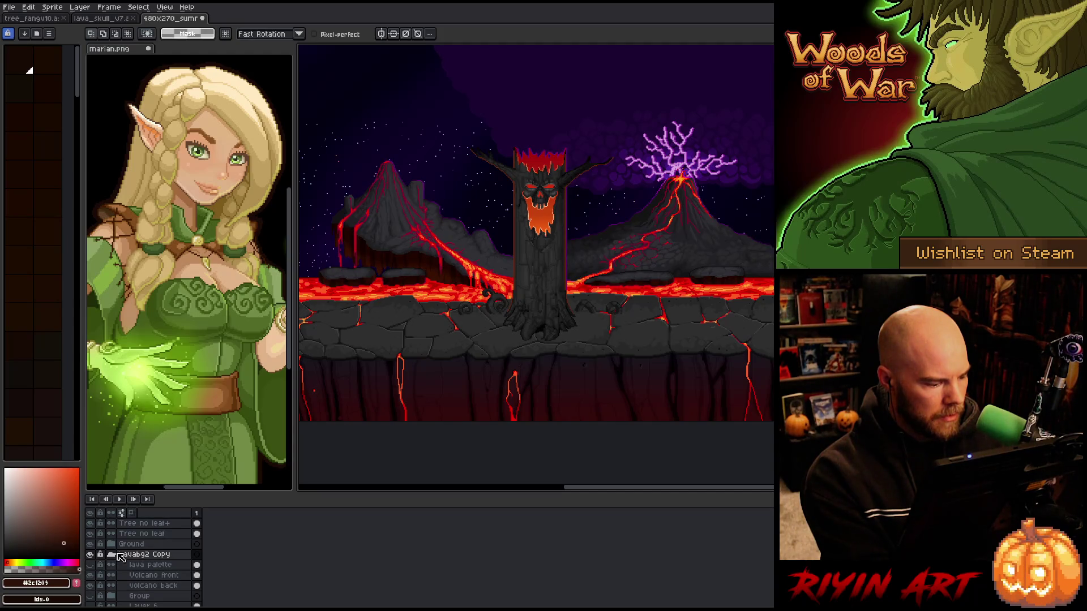
click(134, 566)
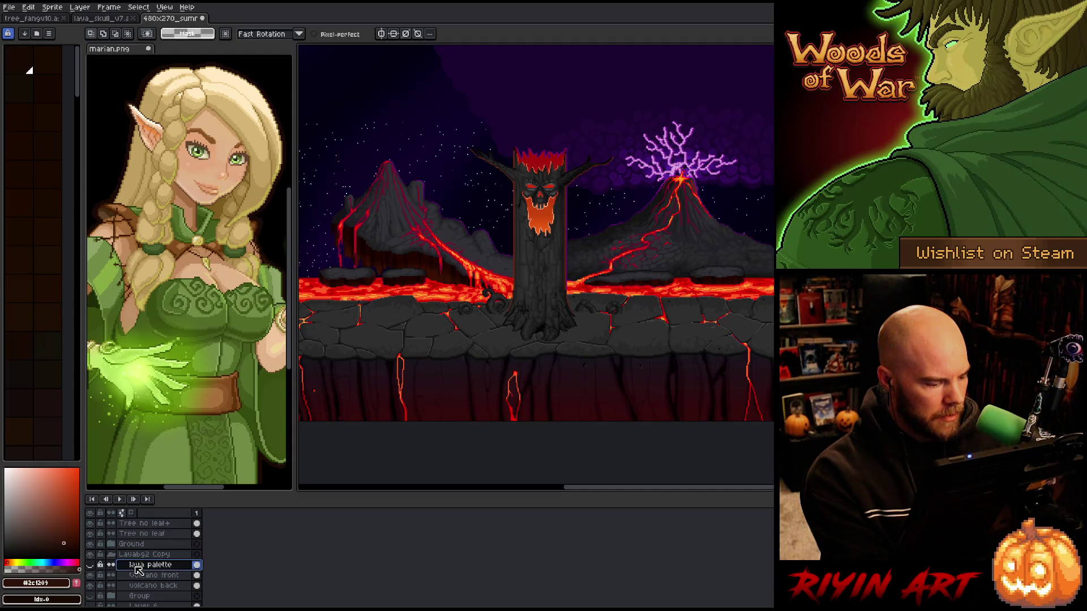
click(92, 565)
click(92, 565)
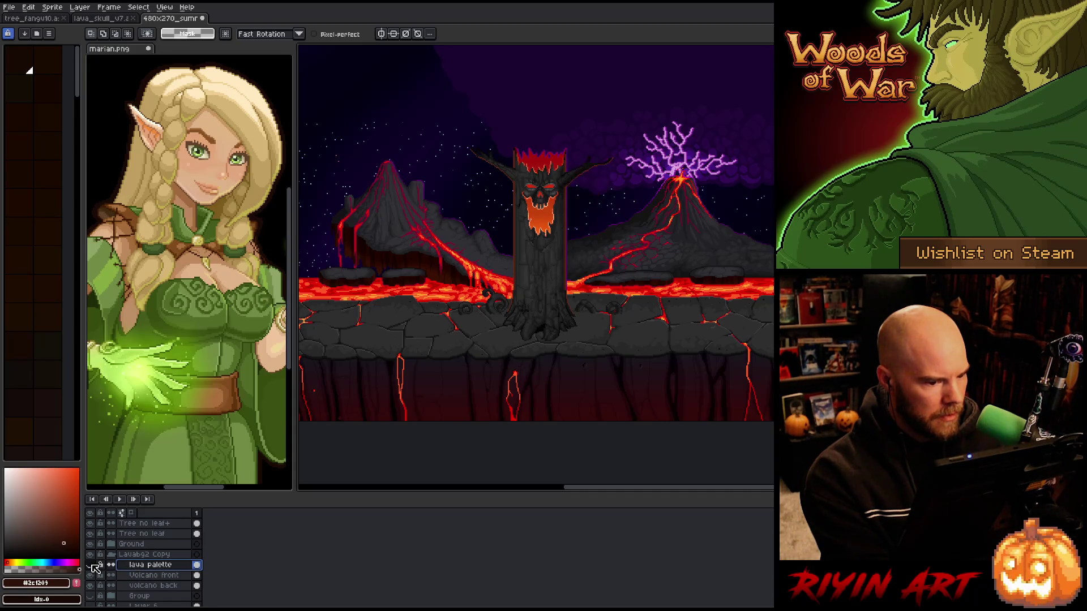
Check the Group's large volcano, keep it hidden, and flatten the Group into Layer 6
scroll(131, 572, down, 3)
click(130, 567)
click(91, 565)
click(91, 565)
click(92, 565)
click(92, 565)
right_click(139, 571)
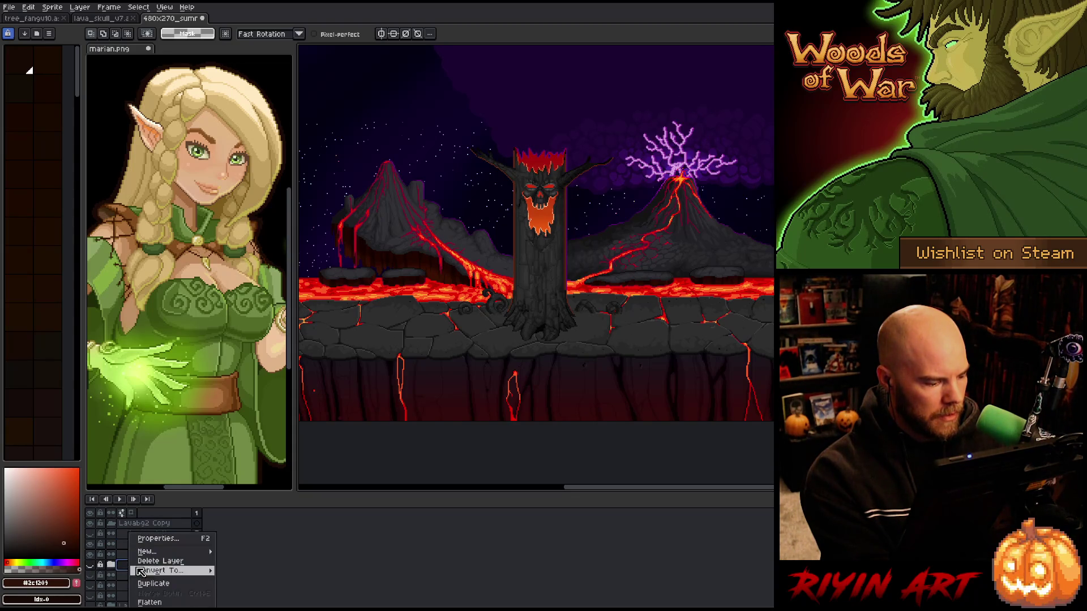
click(150, 603)
Delete Layer 6 together with both moon layers
scroll(129, 549, down, 1)
click(133, 554)
drag(135, 575, 147, 561)
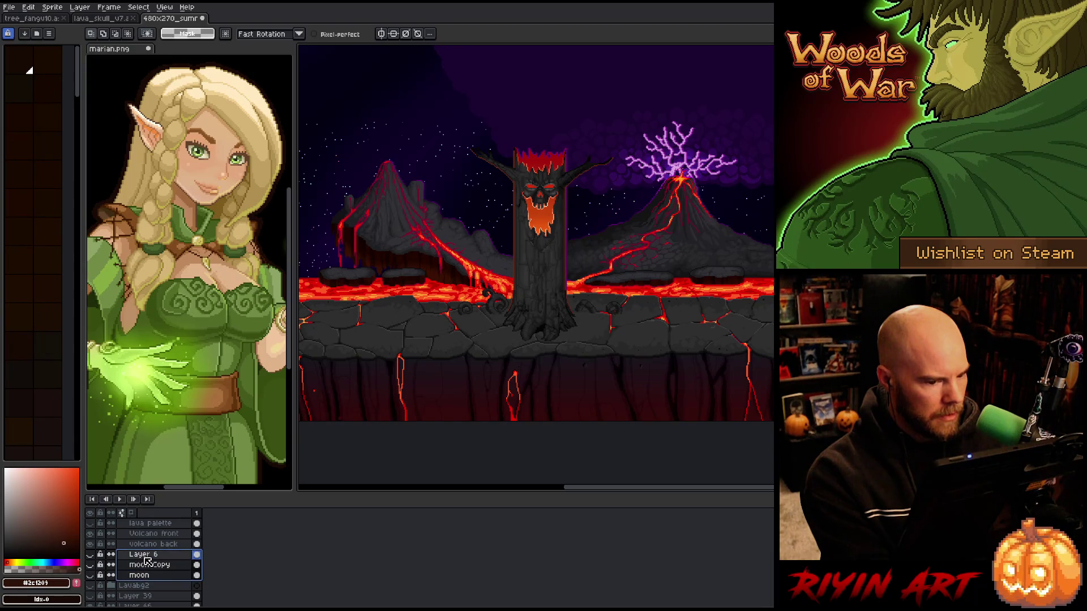
click(92, 575)
click(91, 575)
click(92, 576)
click(92, 575)
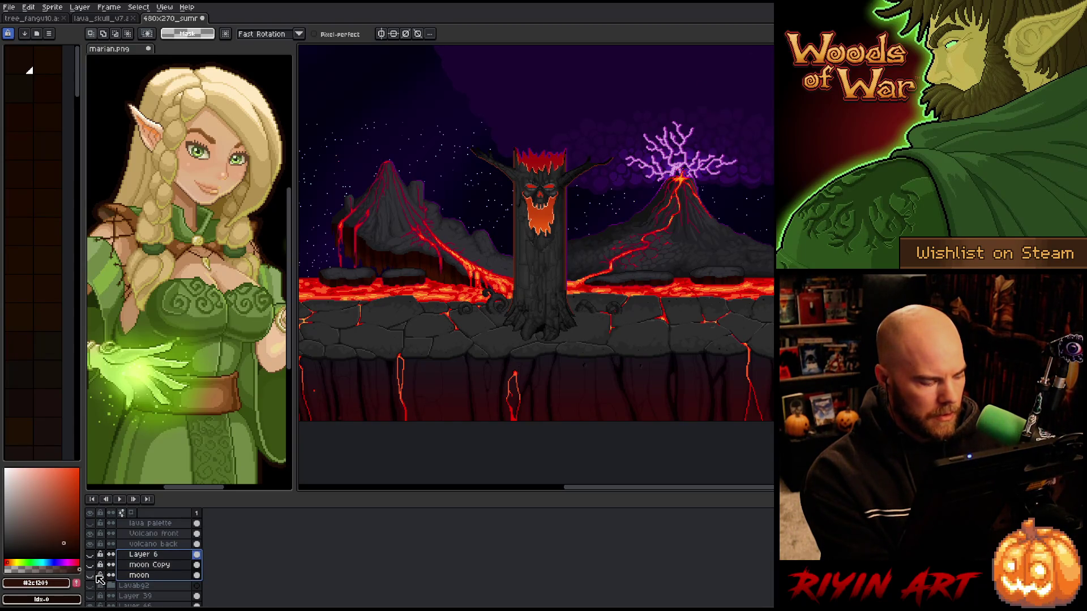
right_click(140, 575)
click(153, 563)
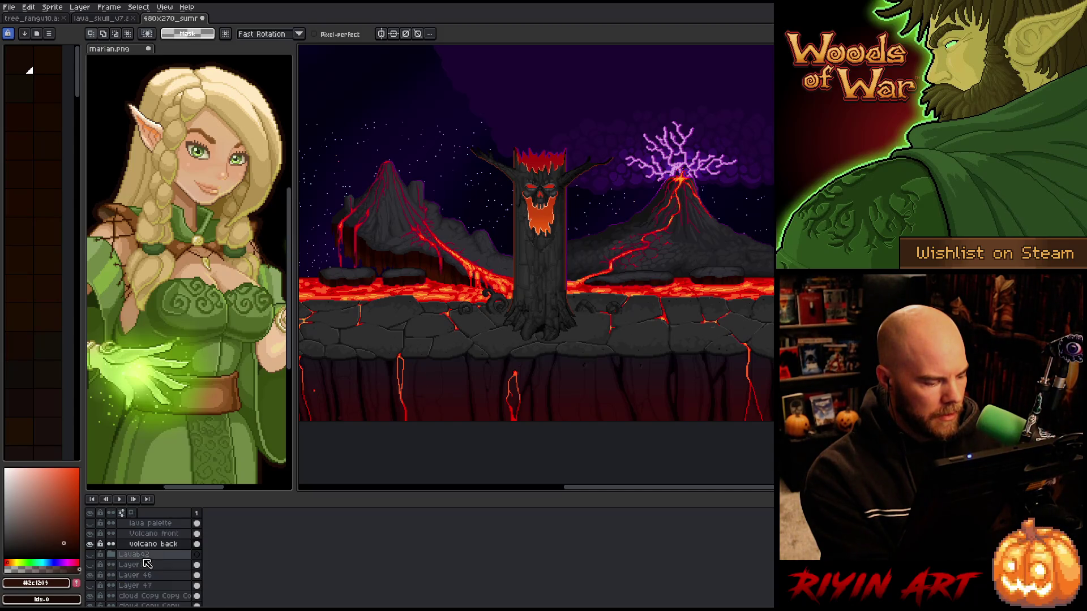
Check the Lavabg2 group's visibility, then delete the group
click(99, 556)
click(91, 556)
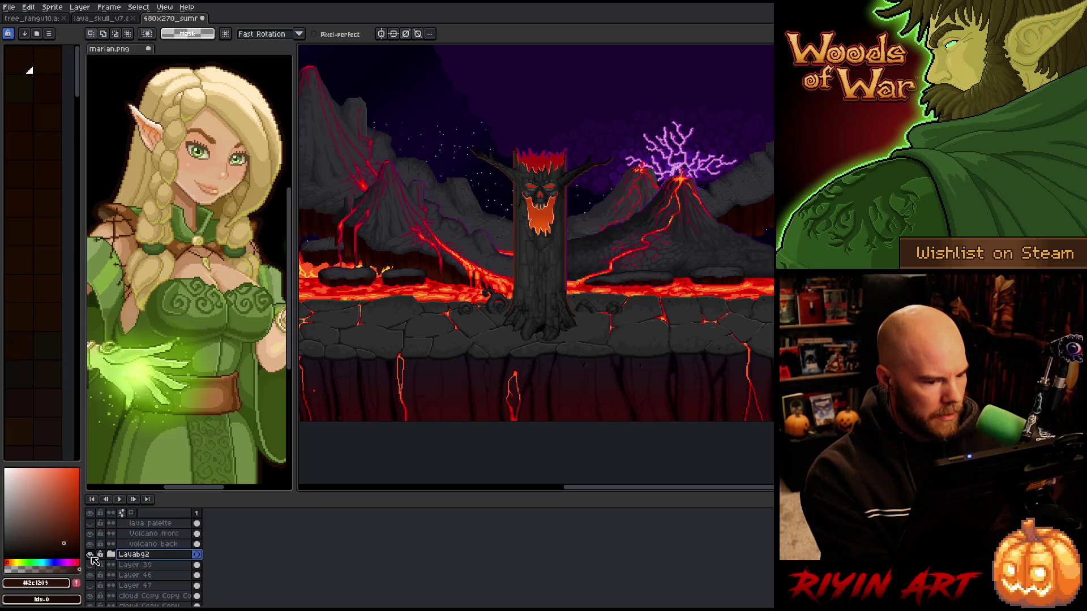
click(92, 555)
click(91, 555)
click(92, 555)
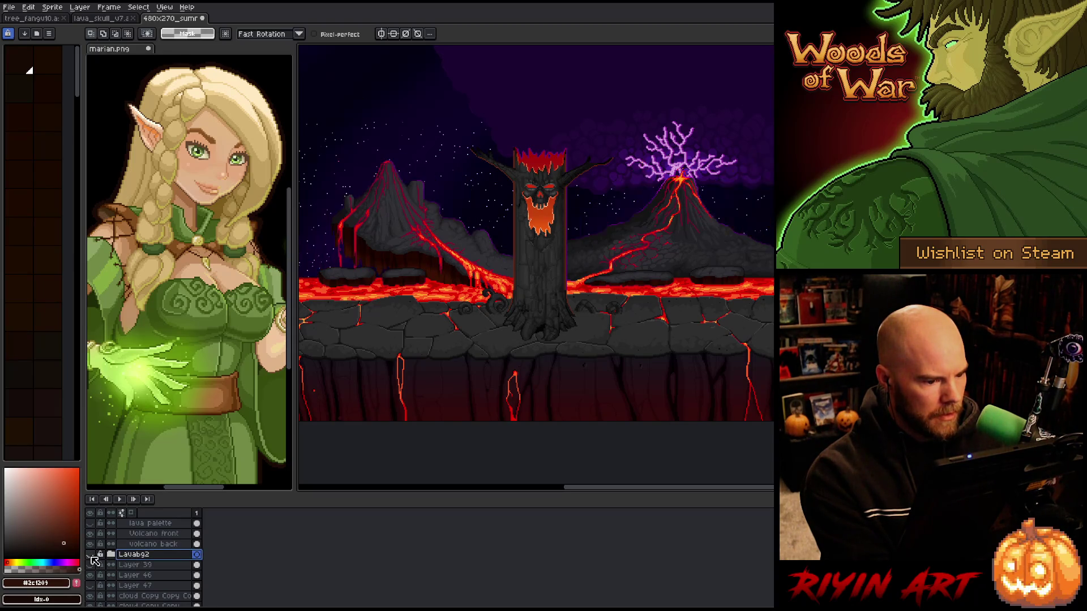
right_click(139, 568)
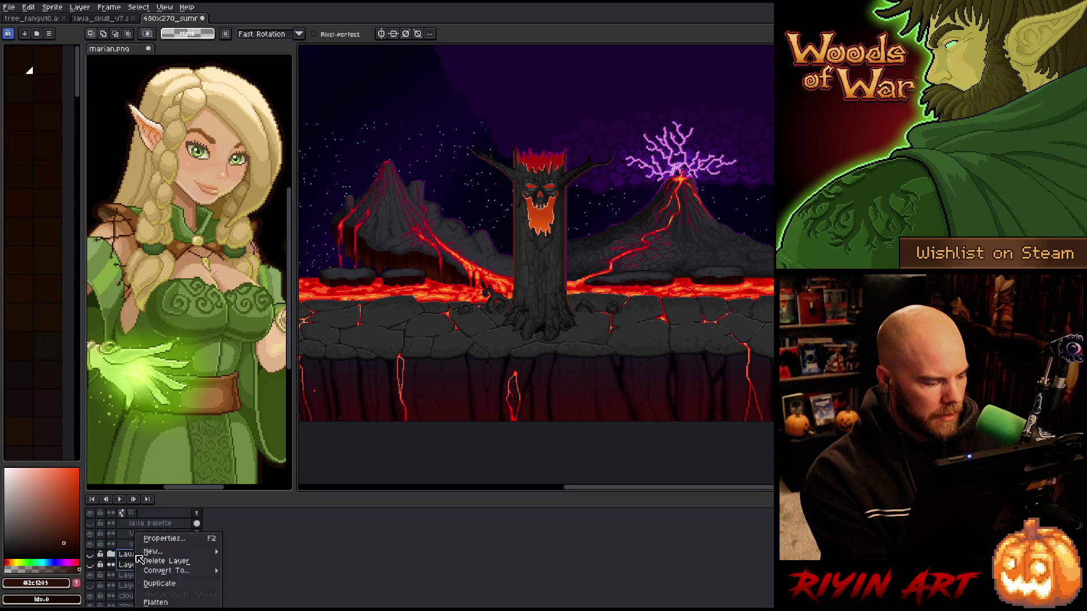
click(146, 567)
Delete the unused layer below Layer 46 and toggle the lightning layer to identify it
right_click(146, 567)
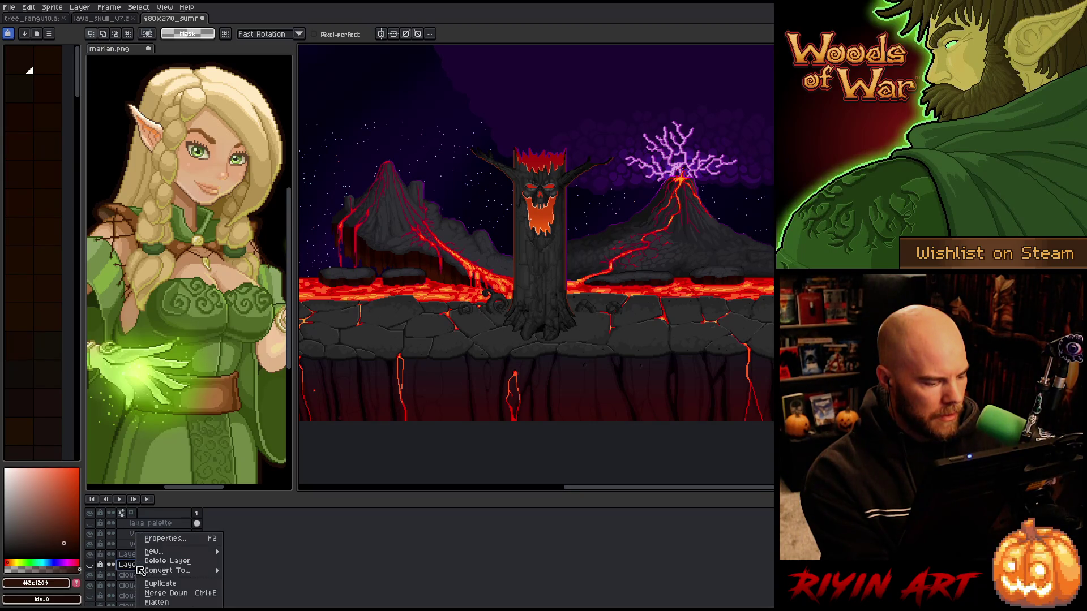
click(148, 566)
click(92, 555)
click(92, 555)
Rename Layer 46 to 'lightning' and delete the top cloud copy layer
double_click(147, 556)
key(BackSpace)
text(lightning)
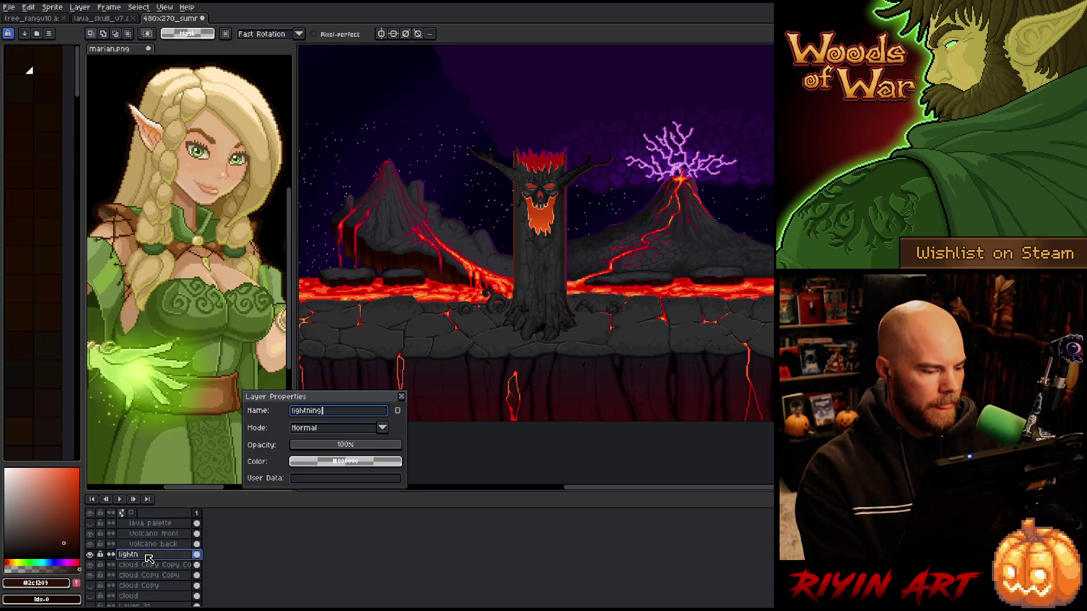
key(Return)
click(142, 565)
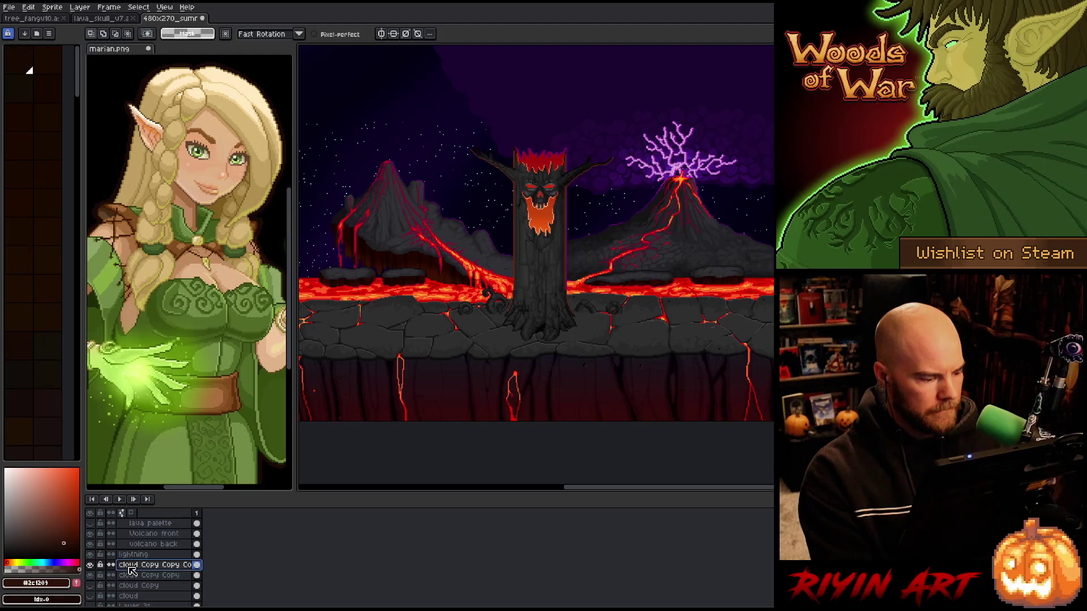
key(Delete)
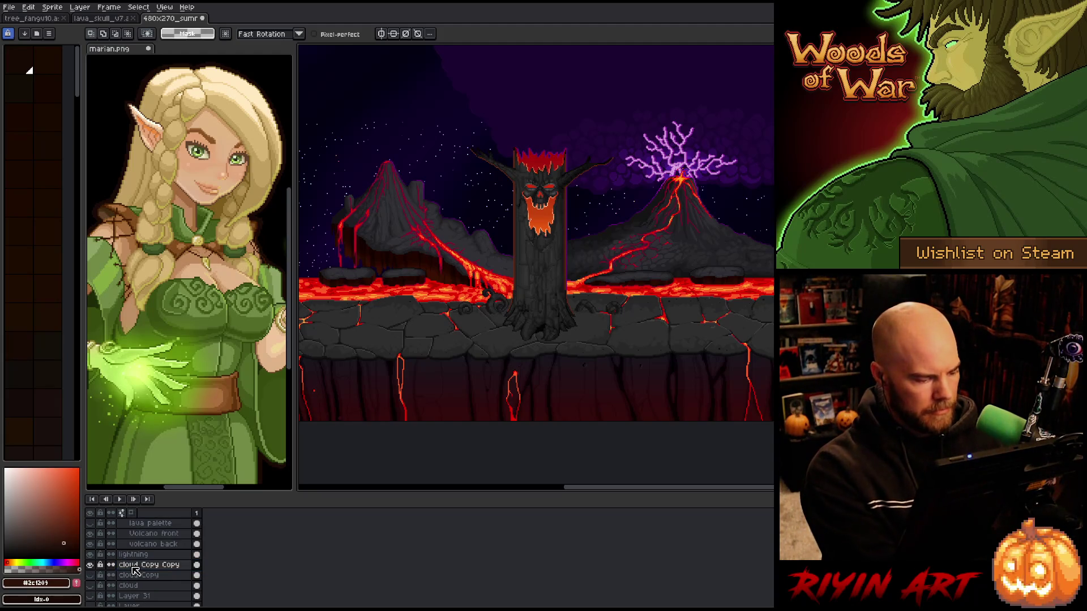
Rename the next cloud layer to 'smoke'
double_click(136, 566)
text(Cl)
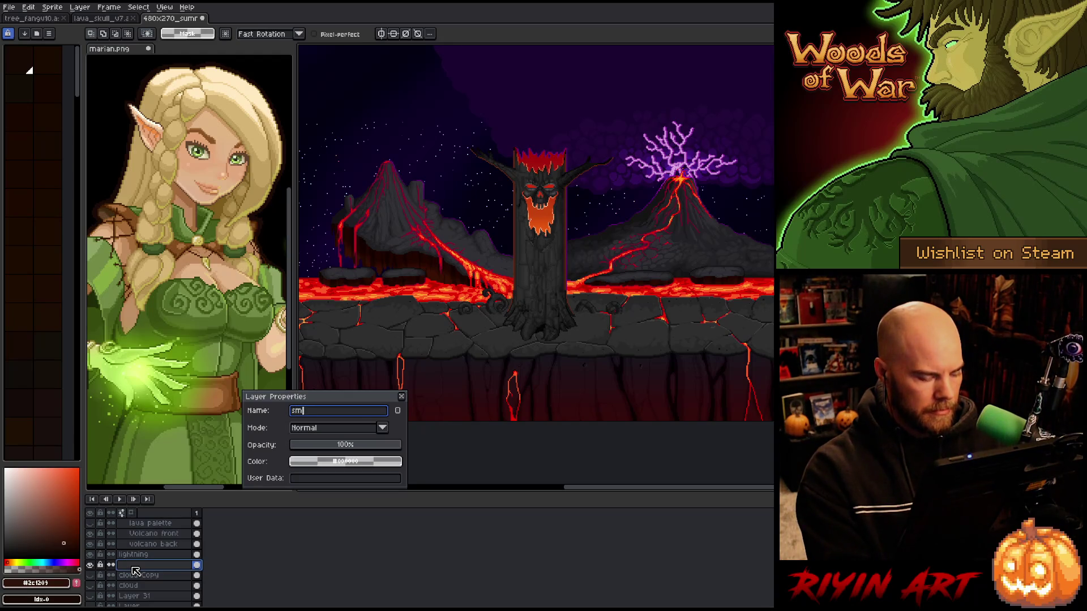
key(Return)
Delete the unused cloud and gui layers and the extra Layer 3 copies
click(136, 576)
scroll(137, 583, down, 1)
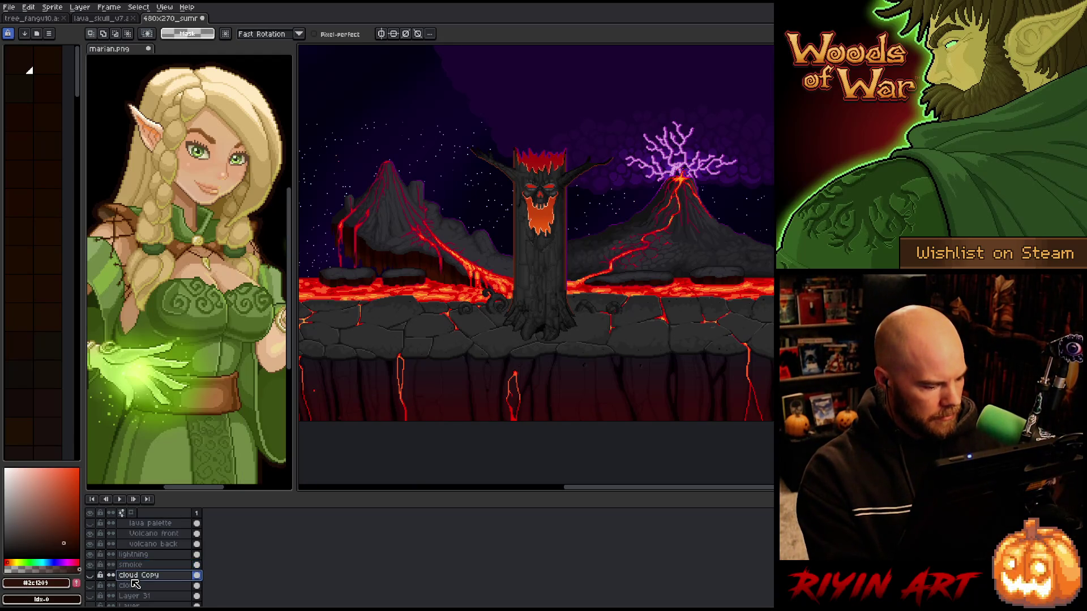
scroll(137, 583, down, 1)
shift+click(148, 587)
right_click(147, 587)
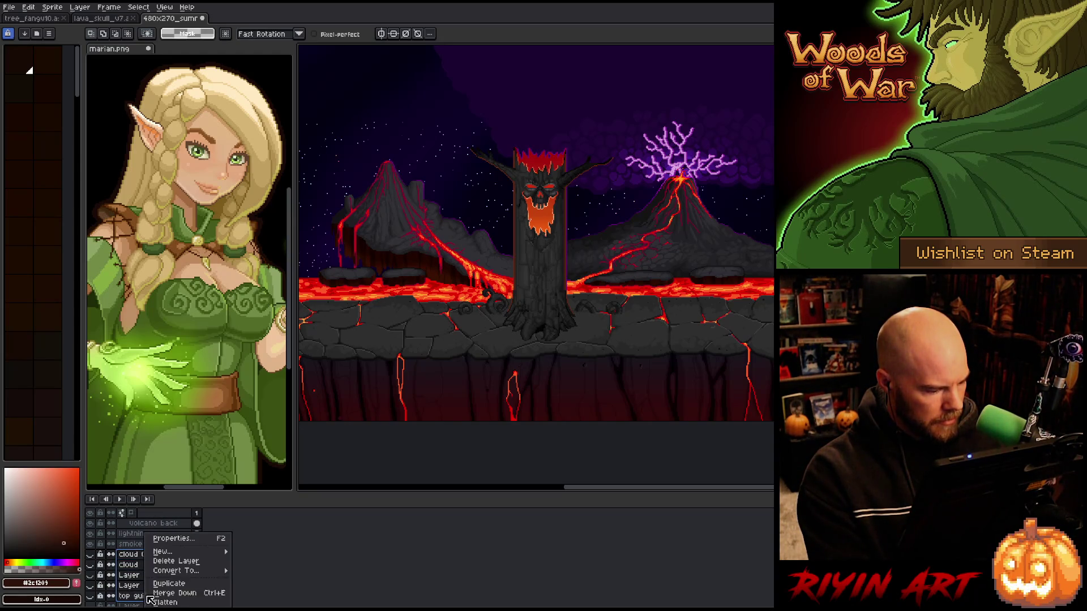
click(168, 565)
shift+click(138, 570)
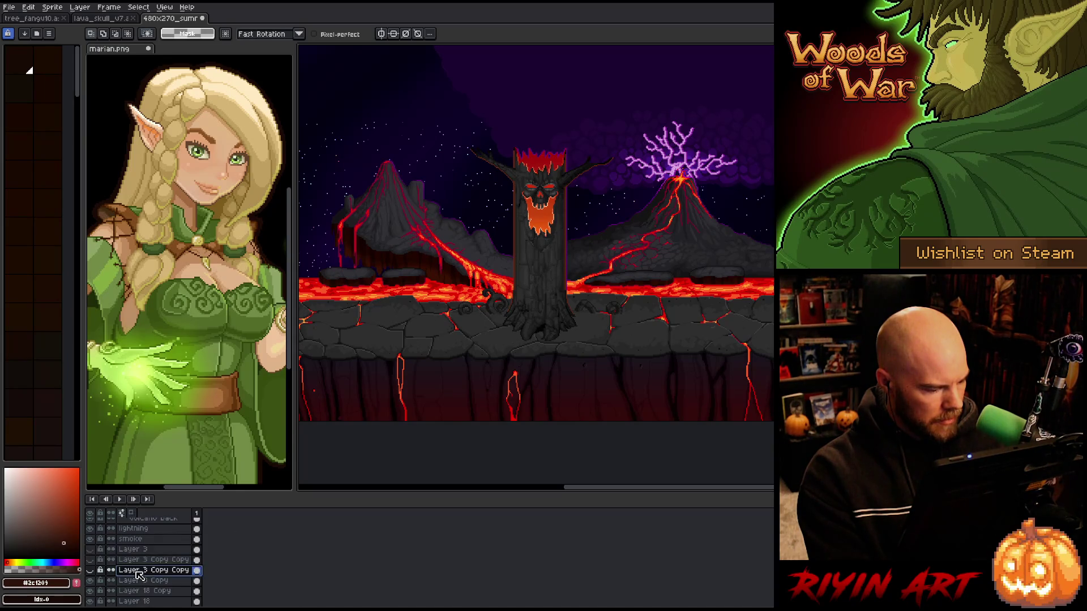
right_click(140, 569)
click(159, 562)
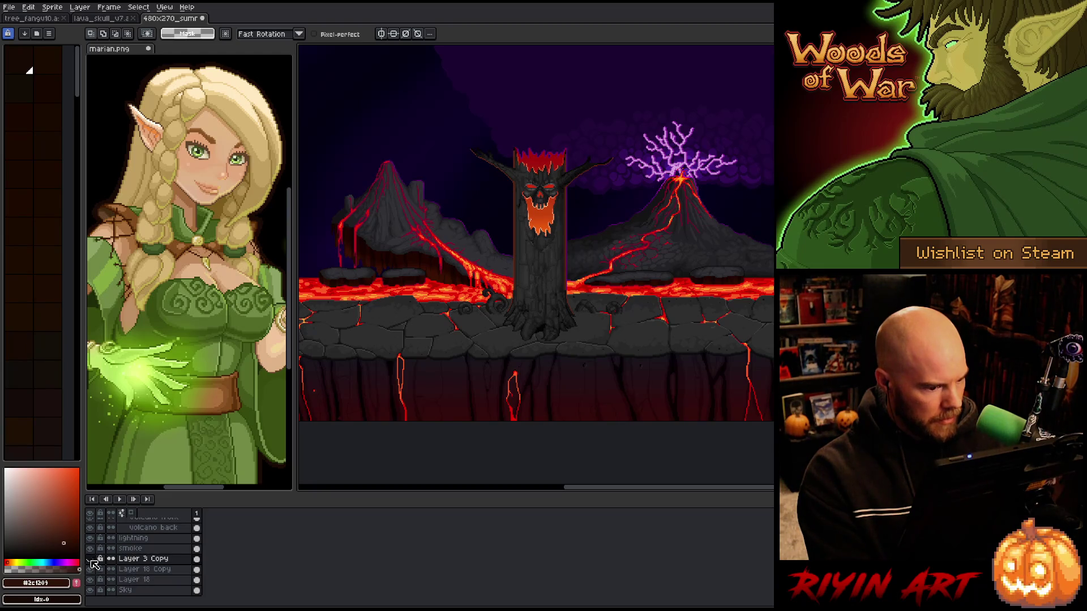
Rename Layer 3 Copy to 'stars' and delete the duplicate Layer 18 Copy
double_click(142, 560)
text(stars)
key(Return)
click(136, 569)
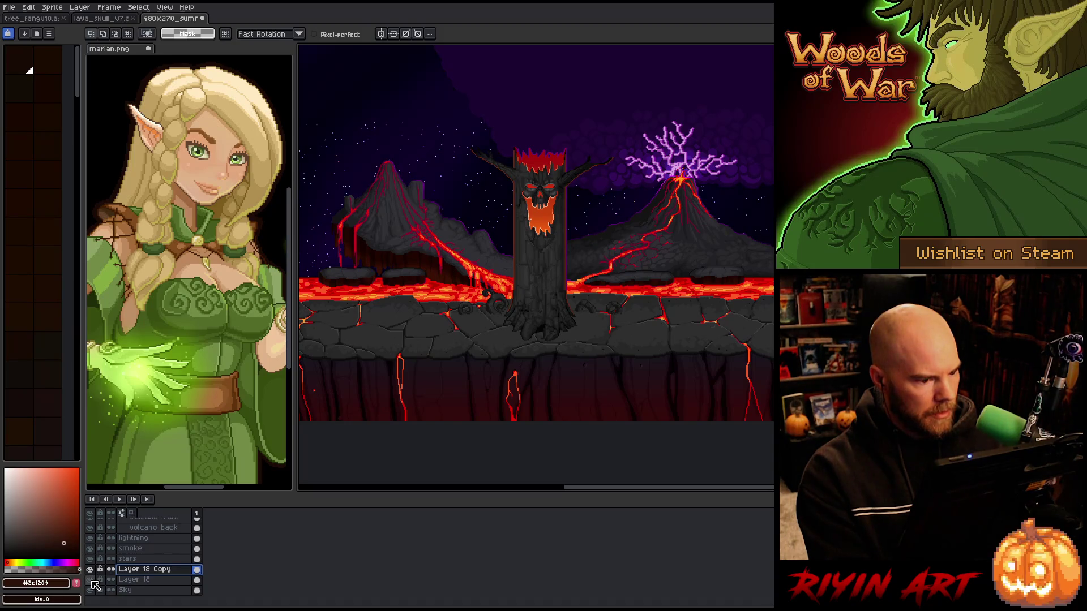
double_click(137, 572)
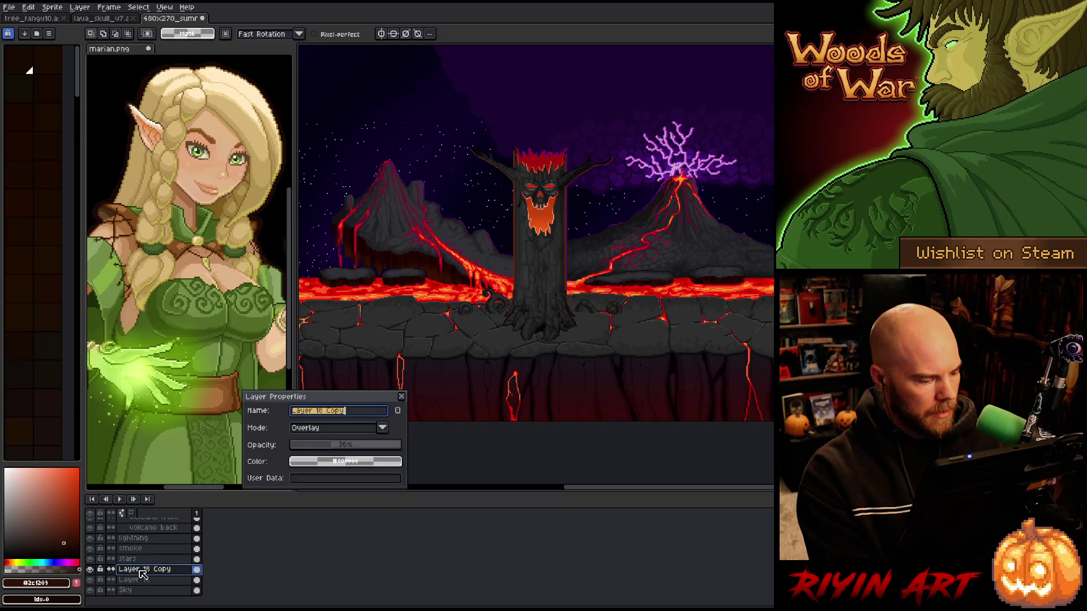
click(141, 582)
click(145, 571)
key(Delete)
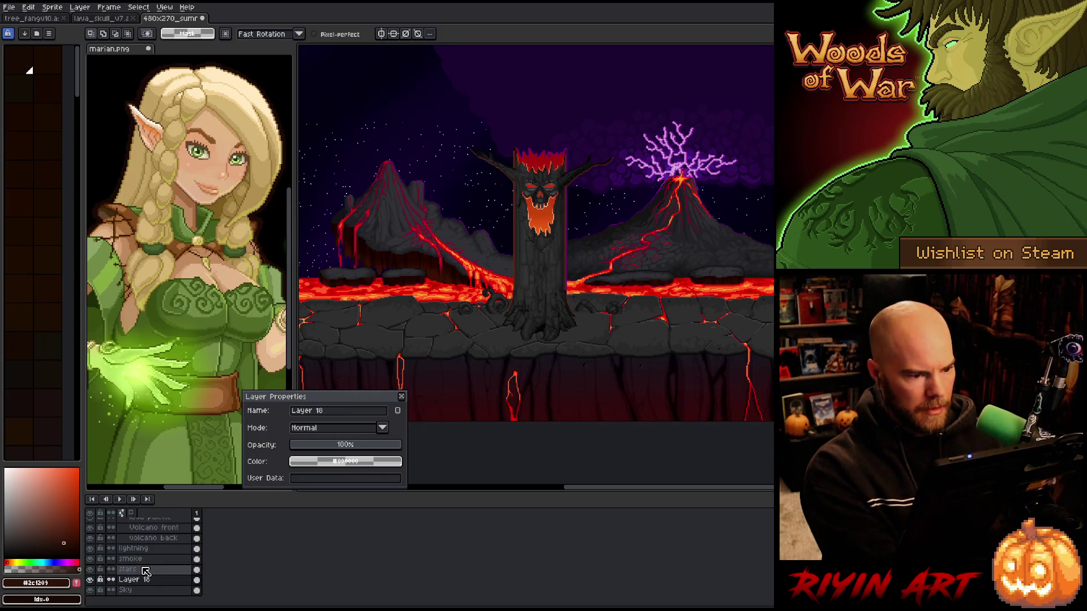
click(402, 397)
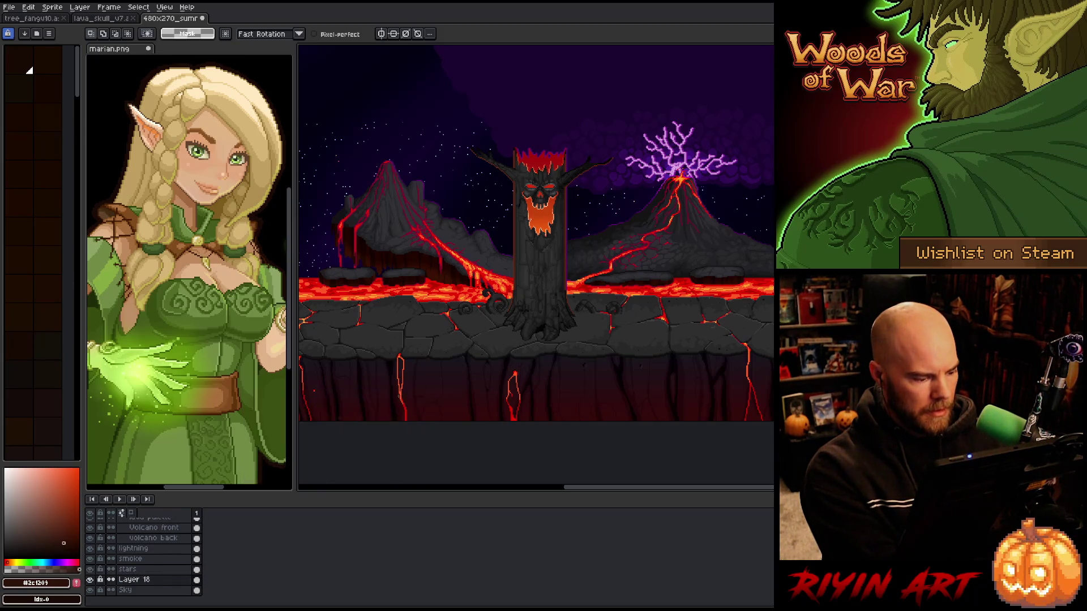
Rename Layer 18 to 'sky light purple'
double_click(136, 582)
text(sky light purple)
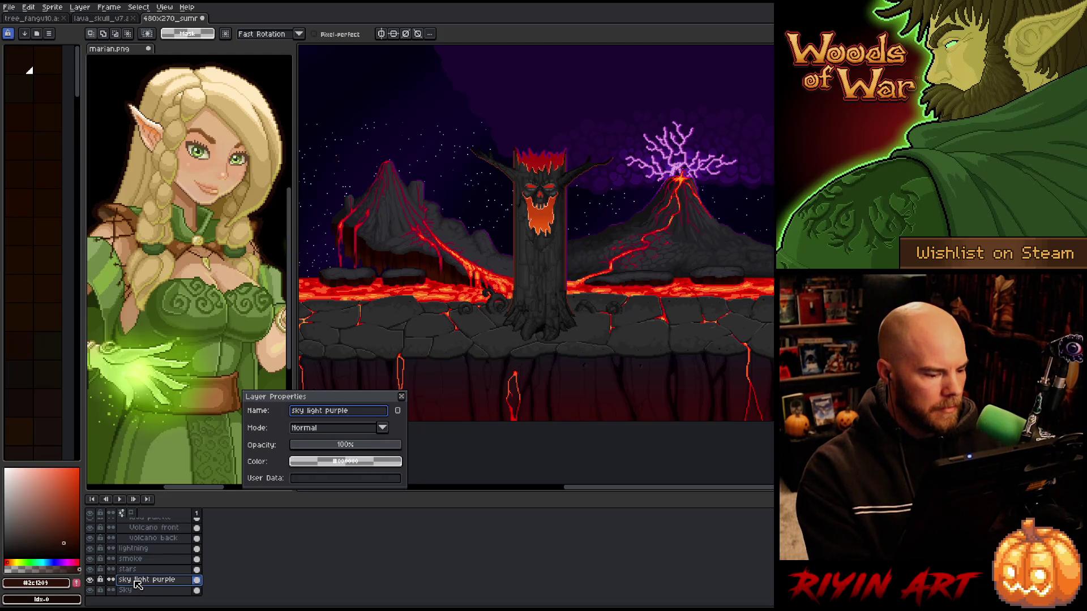
key(Return)
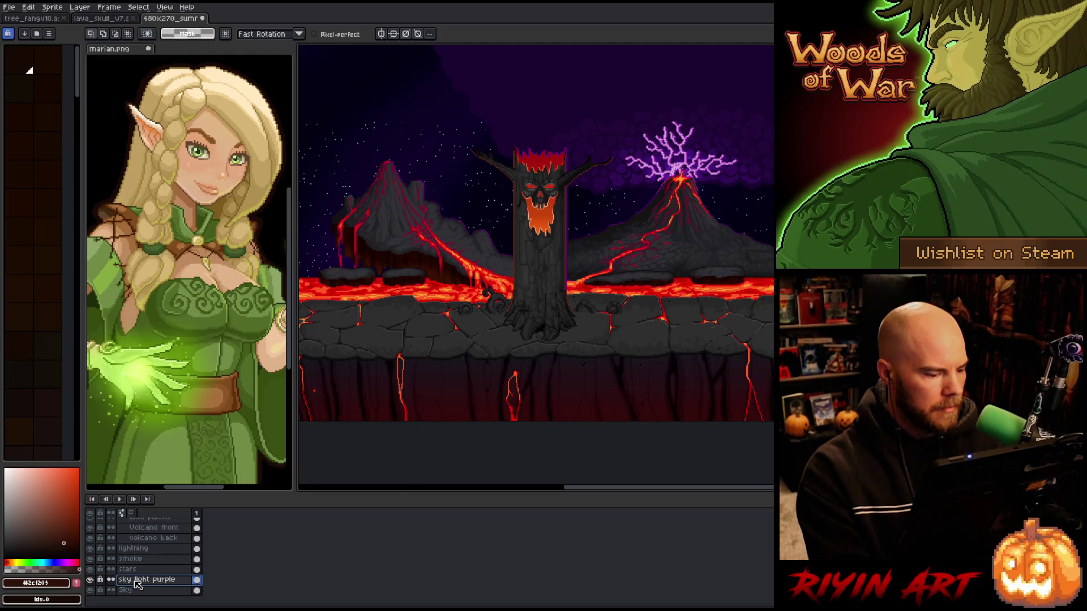
Rename the Lavabg2 Copy group to 'lava bg', then to 'Mtn BG'
scroll(137, 585, up, 3)
scroll(136, 578, up, 2)
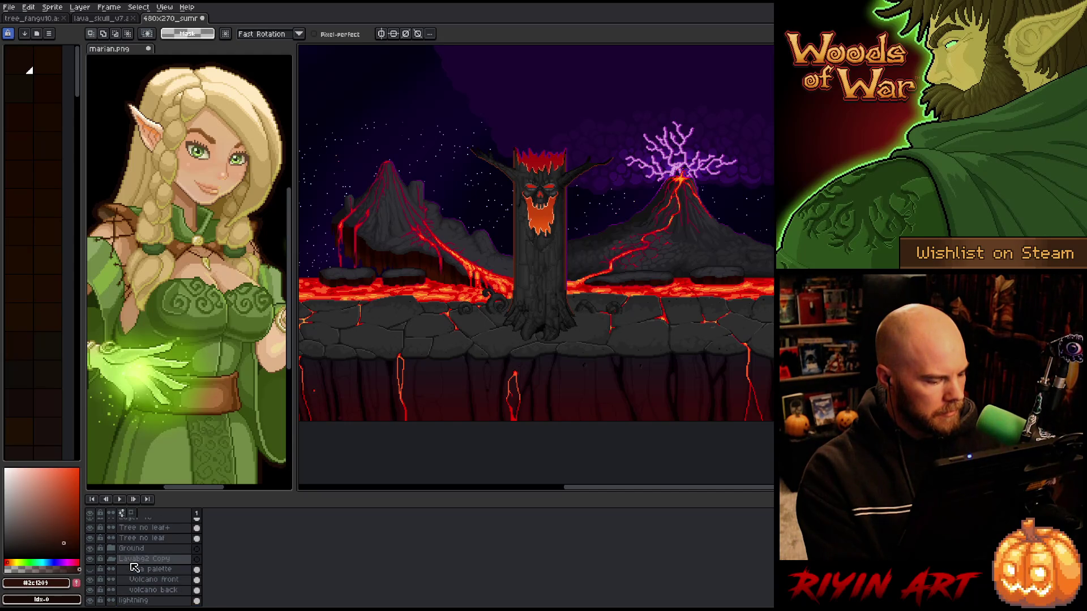
double_click(131, 562)
text(lava)
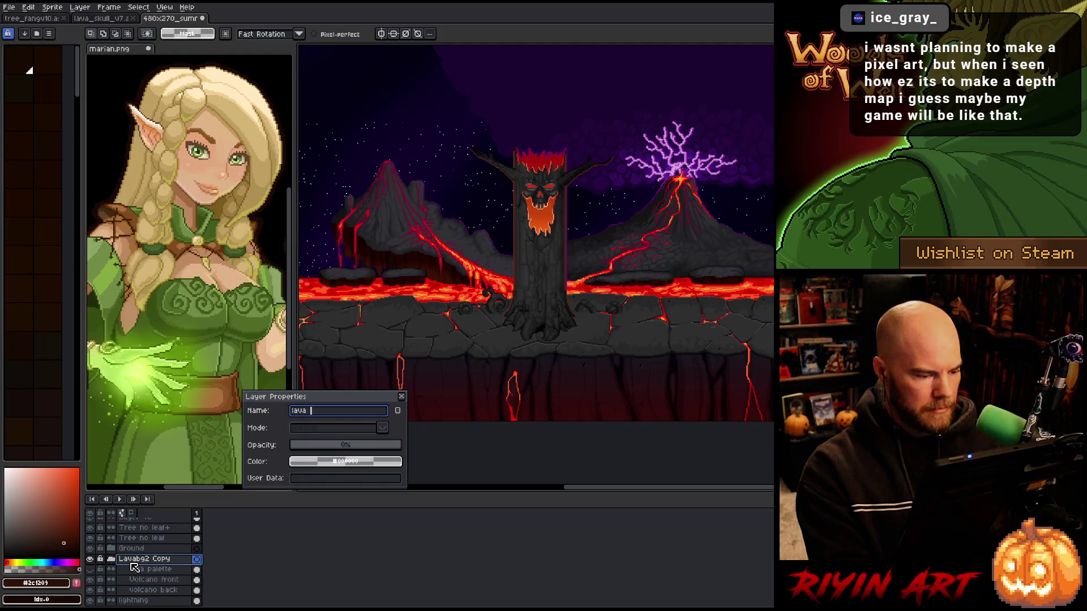
key(Return)
click(91, 560)
click(91, 560)
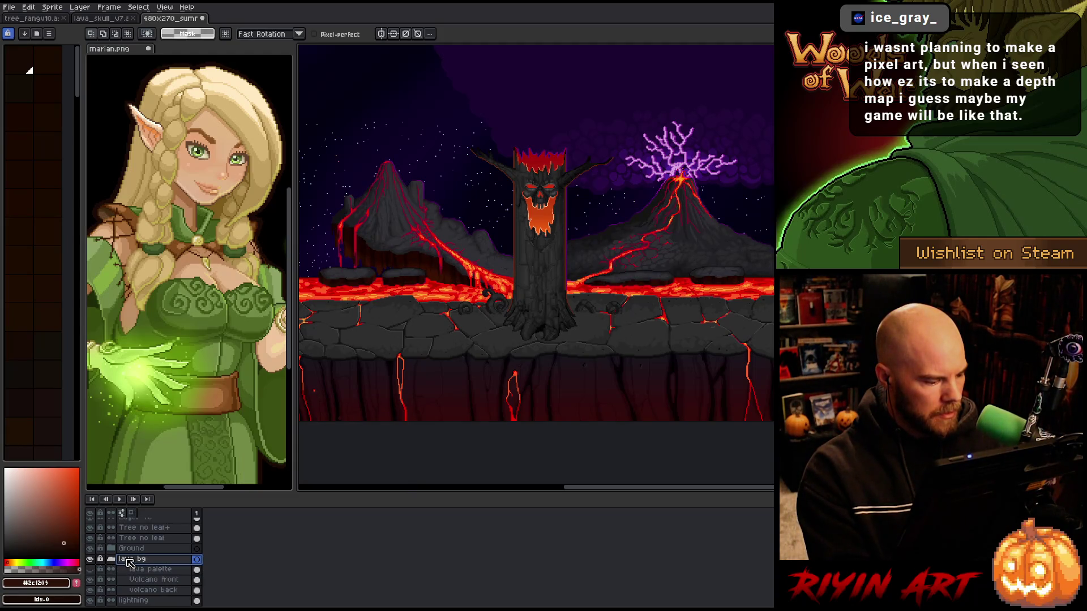
double_click(129, 560)
text(Mtn)
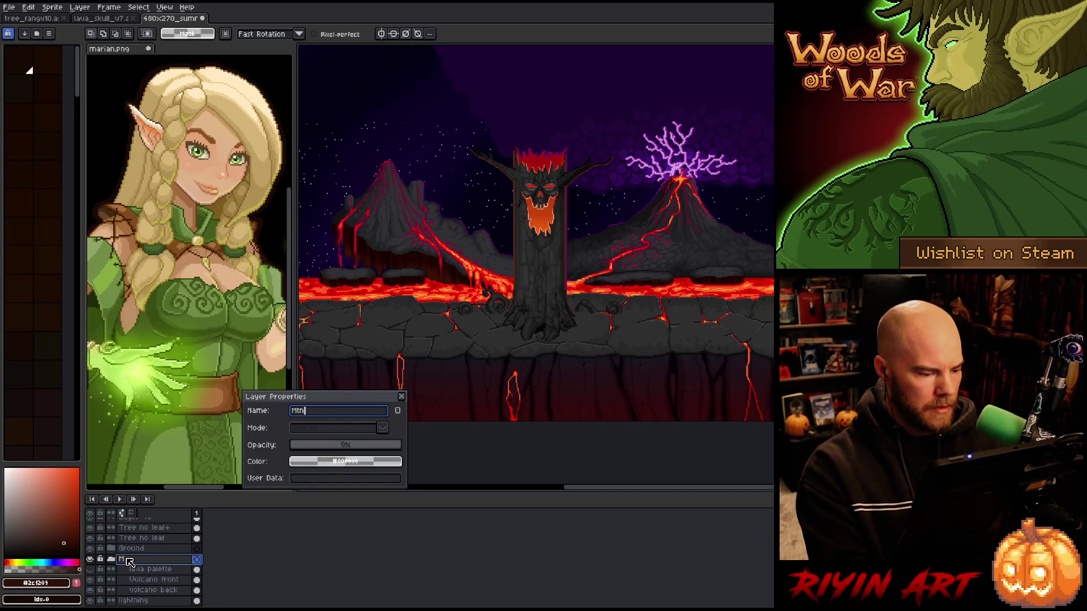
key(Return)
Select the run of layers from the Ground layer upward
click(128, 549)
scroll(127, 552, up, 3)
drag(131, 569, 142, 497)
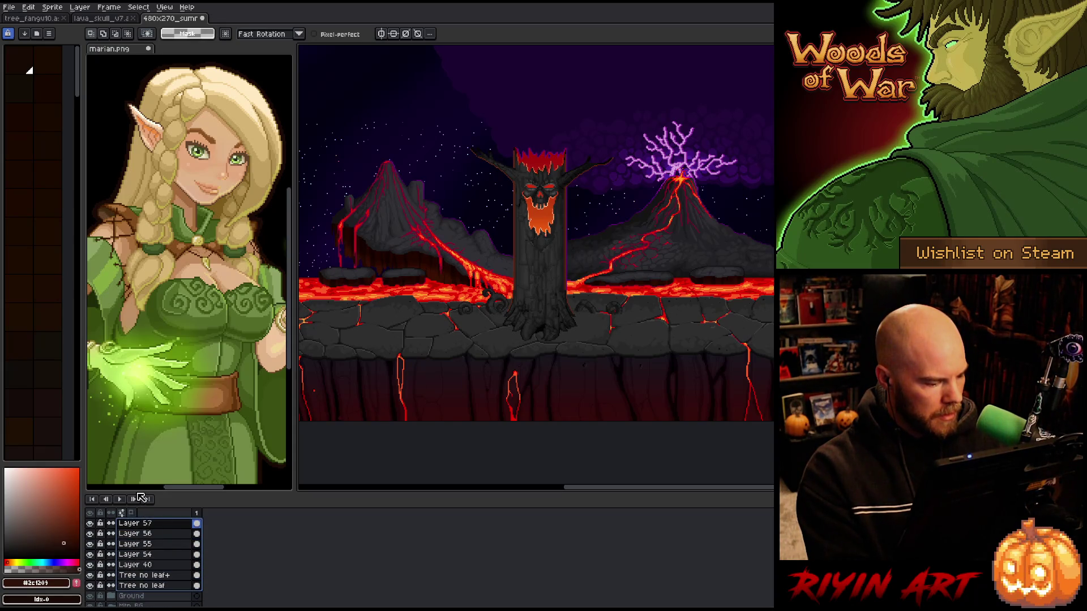
Put the selected tree layers into a new group
right_click(142, 525)
mouse_move(170, 546)
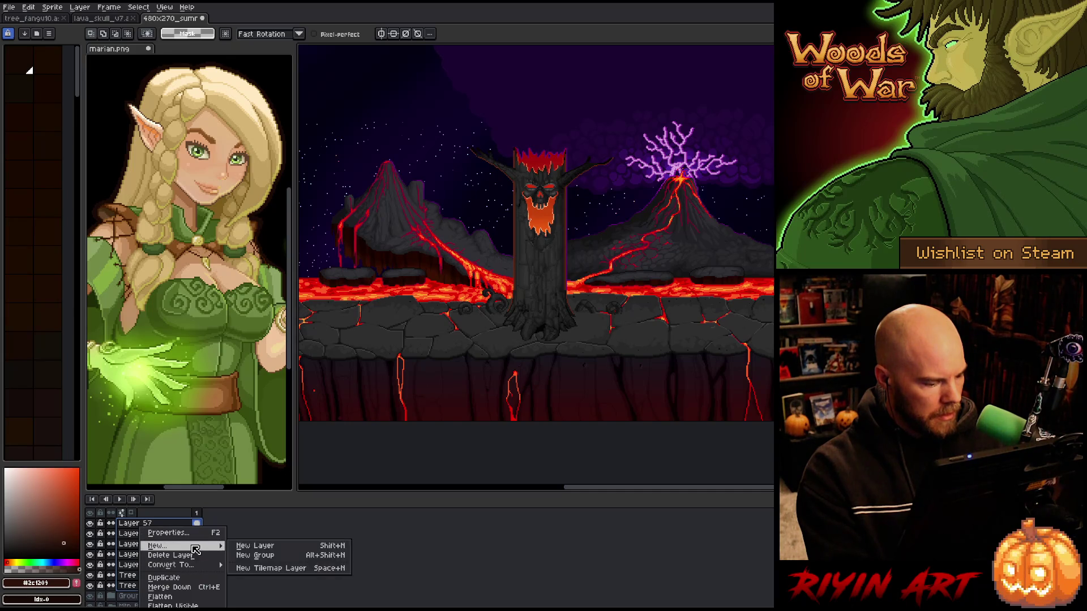
click(255, 552)
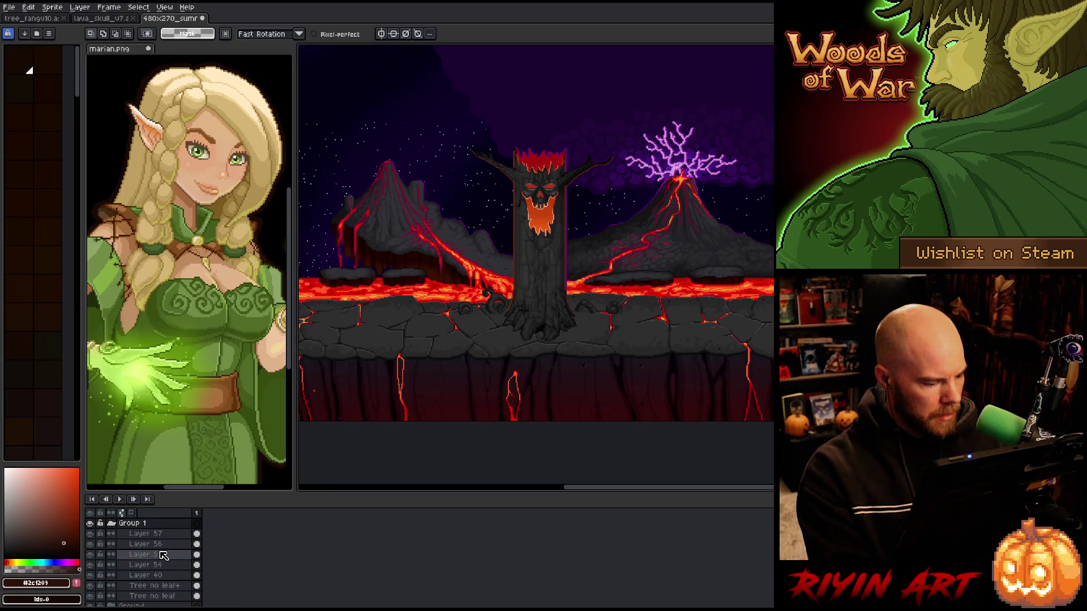
click(90, 525)
click(90, 524)
click(90, 524)
click(90, 524)
Toggle Layers 57, 56 and 54 off and on to identify their contents
click(119, 534)
click(90, 534)
click(90, 534)
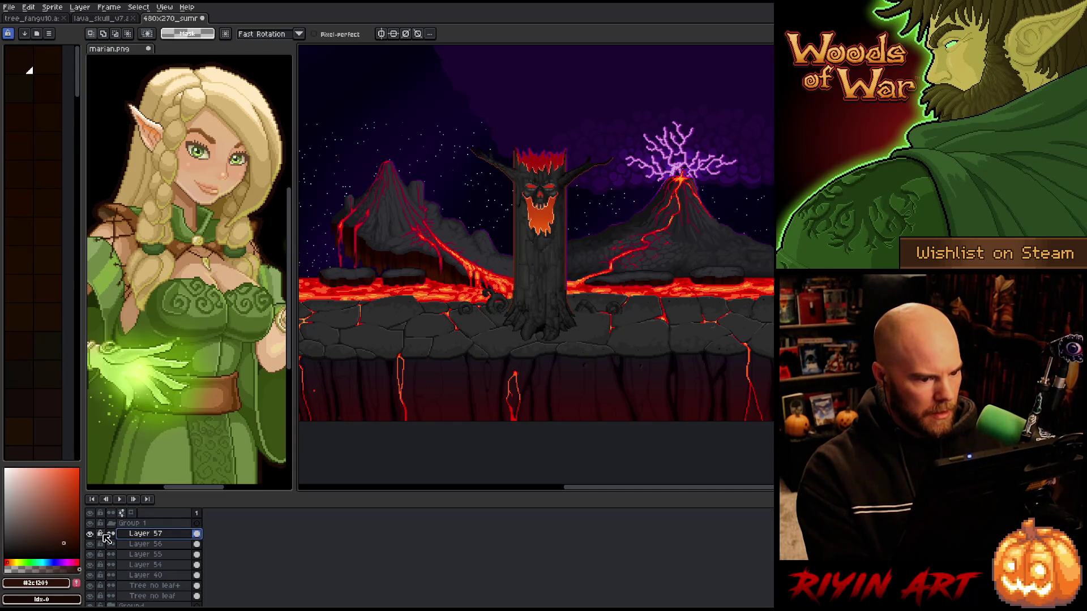
click(99, 544)
click(91, 544)
click(90, 544)
click(94, 567)
click(94, 570)
Move Layer 40 to the top of the stack and rename it 'Lava Fall'
click(98, 576)
drag(148, 526, 121, 531)
double_click(131, 524)
text(Lava Fal)
key(Return)
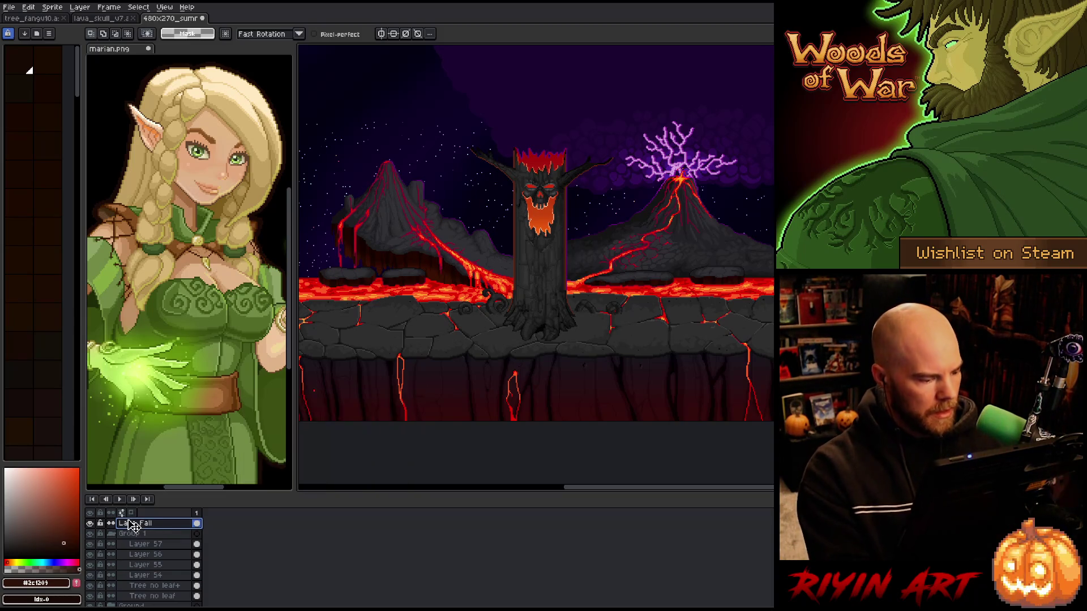
Rename Group 1 to 'Tree' and collapse it, checking it by toggling visibility
double_click(131, 534)
text(Tree)
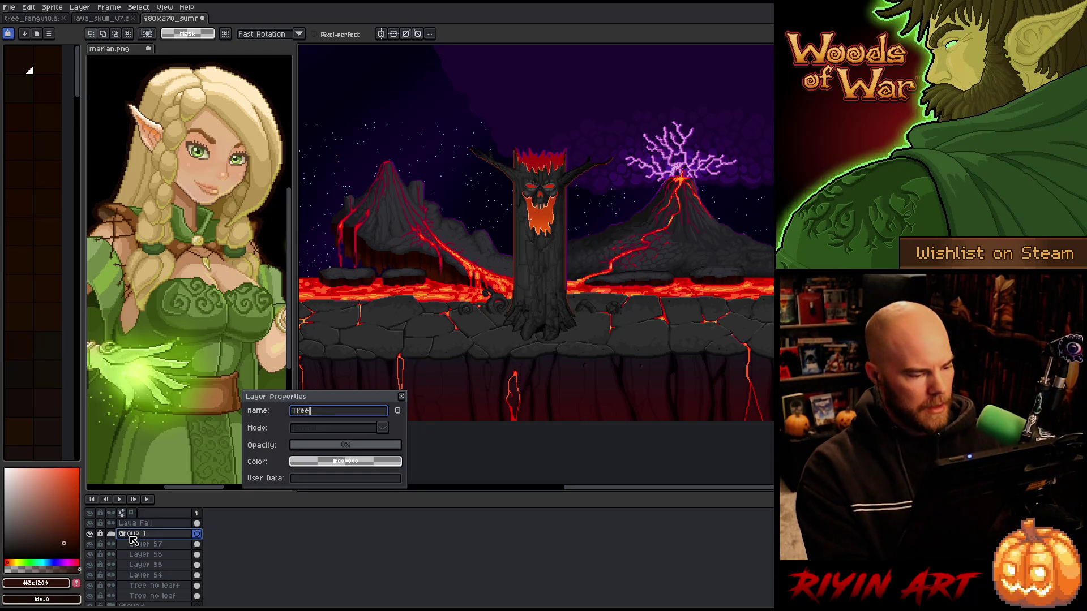
key(Return)
click(111, 534)
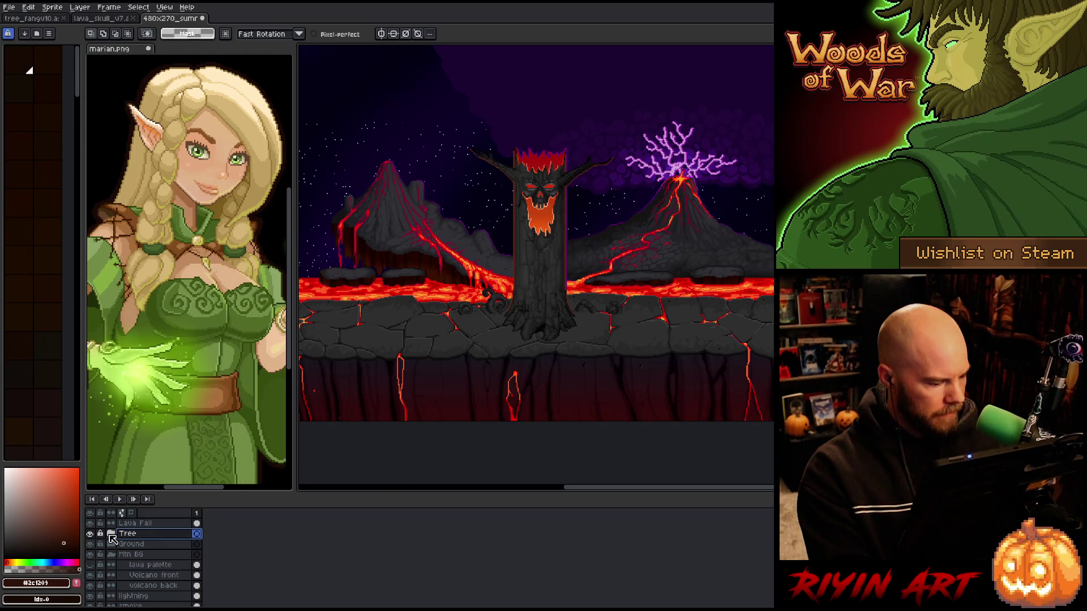
click(93, 535)
click(93, 536)
click(93, 536)
click(94, 535)
click(94, 536)
click(94, 535)
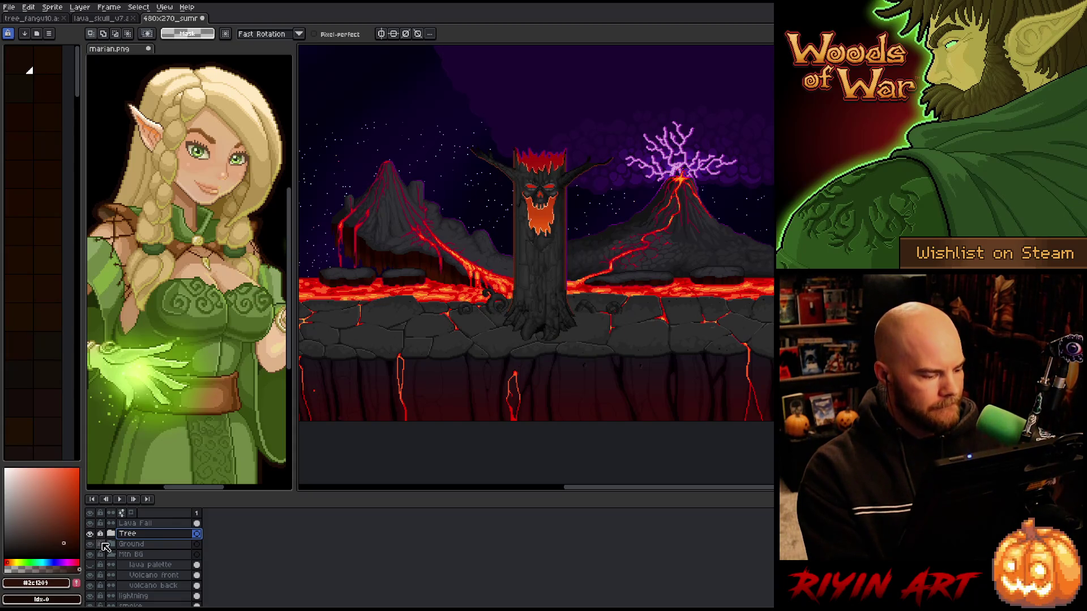
click(90, 535)
click(91, 535)
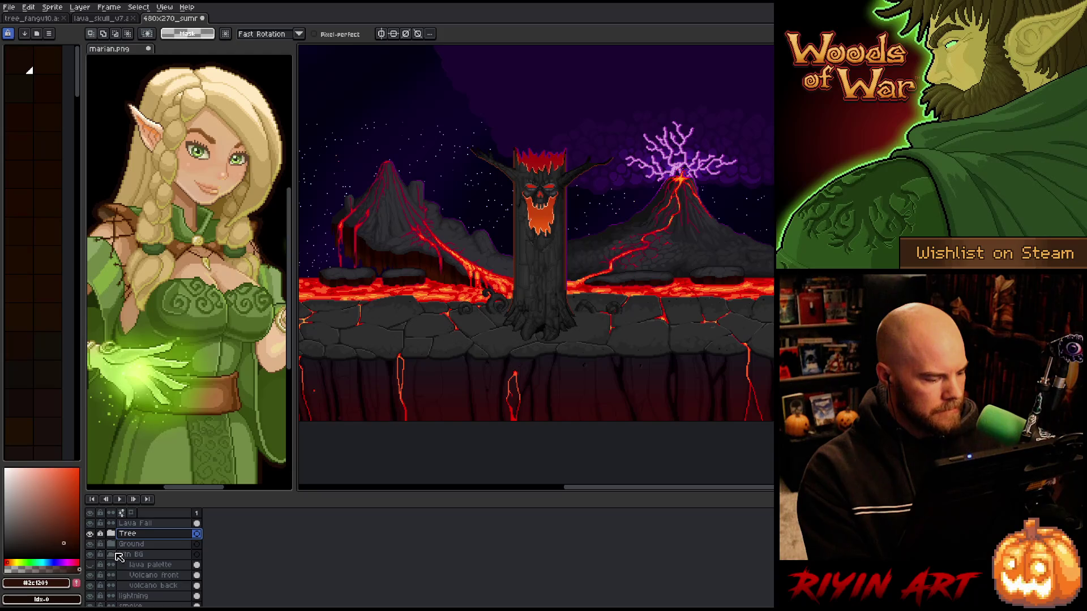
Save the level file and pan around the scene
key(ctrl+s)
scroll(475, 381, down, 2)
scroll(475, 381, up, 1)
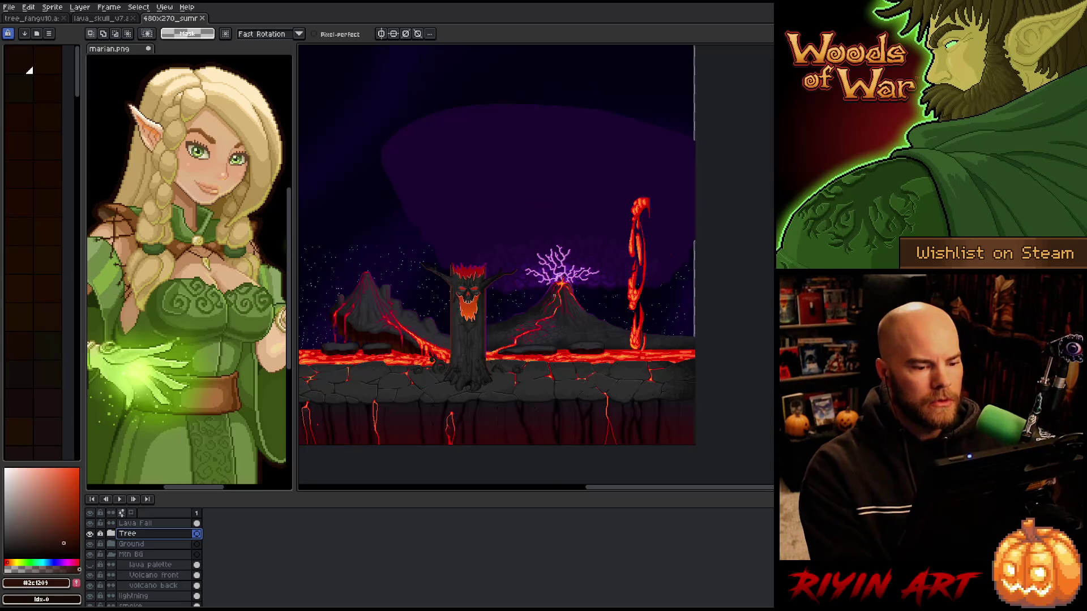
mouse_move(476, 389)
mouse_down()
mouse_move(511, 344)
mouse_move(565, 391)
mouse_up()
scroll(512, 483, up, 3)
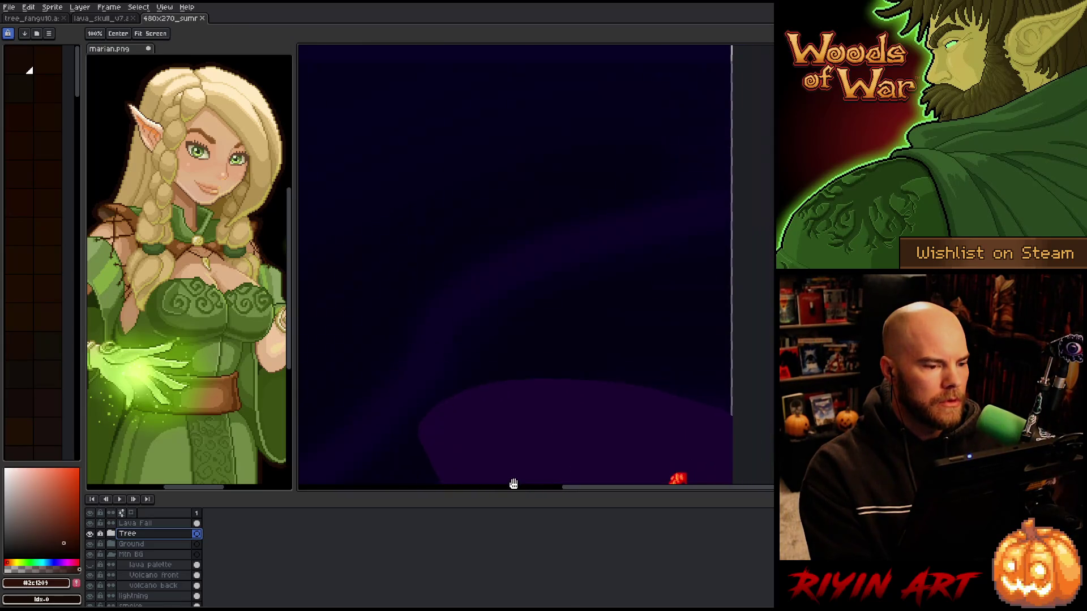
scroll(504, 279, down, 3)
drag(505, 279, 538, 169)
scroll(150, 589, down, 3)
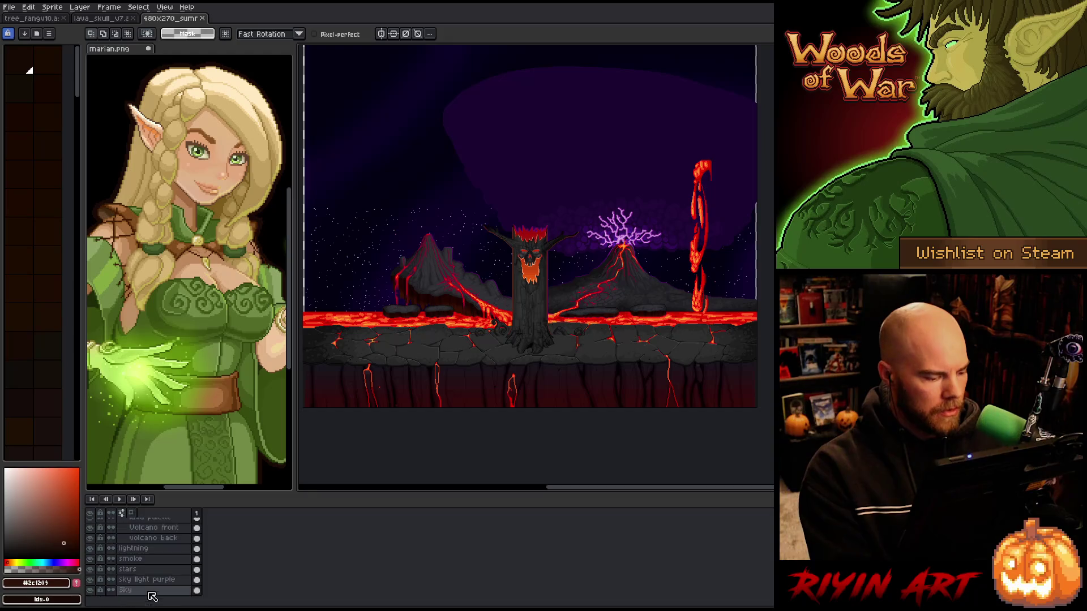
Show only the Sky layer and pick its black as the paint colour for the fill bucket
click(140, 593)
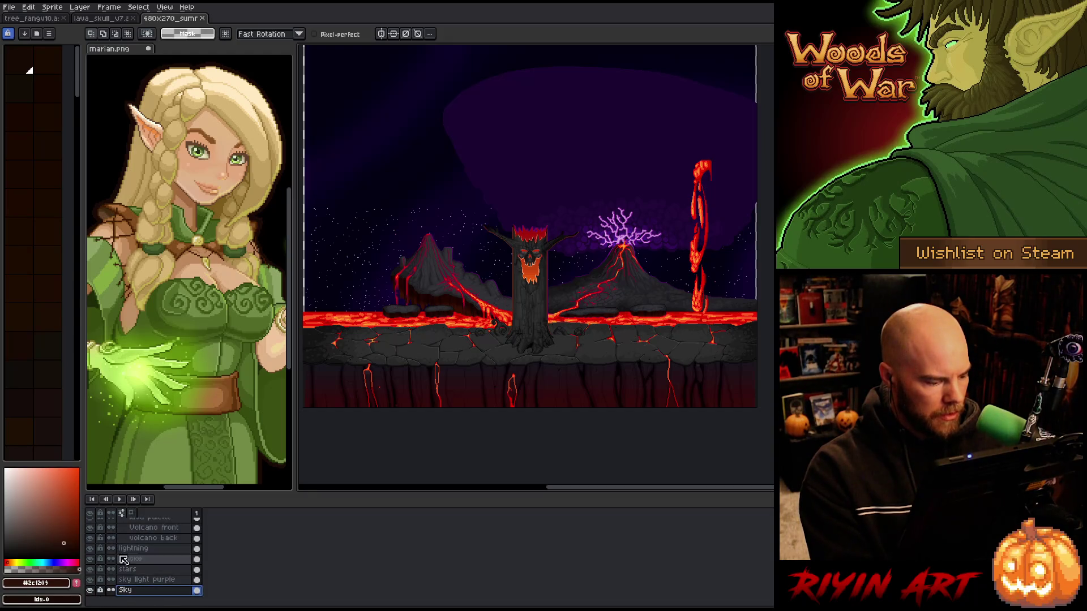
alt+click(91, 591)
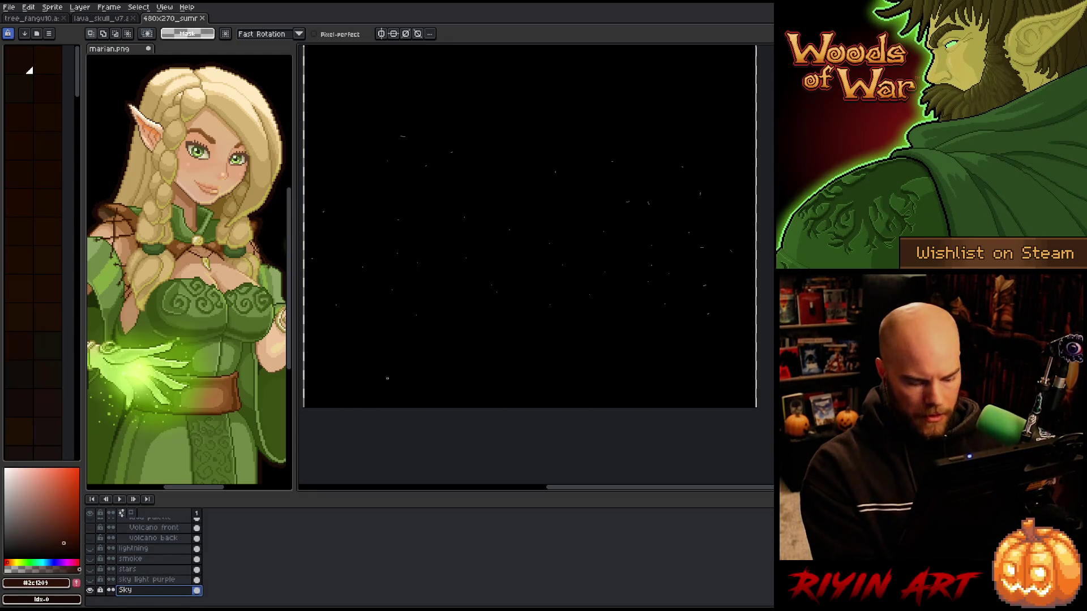
key(i)
click(571, 355)
key(g)
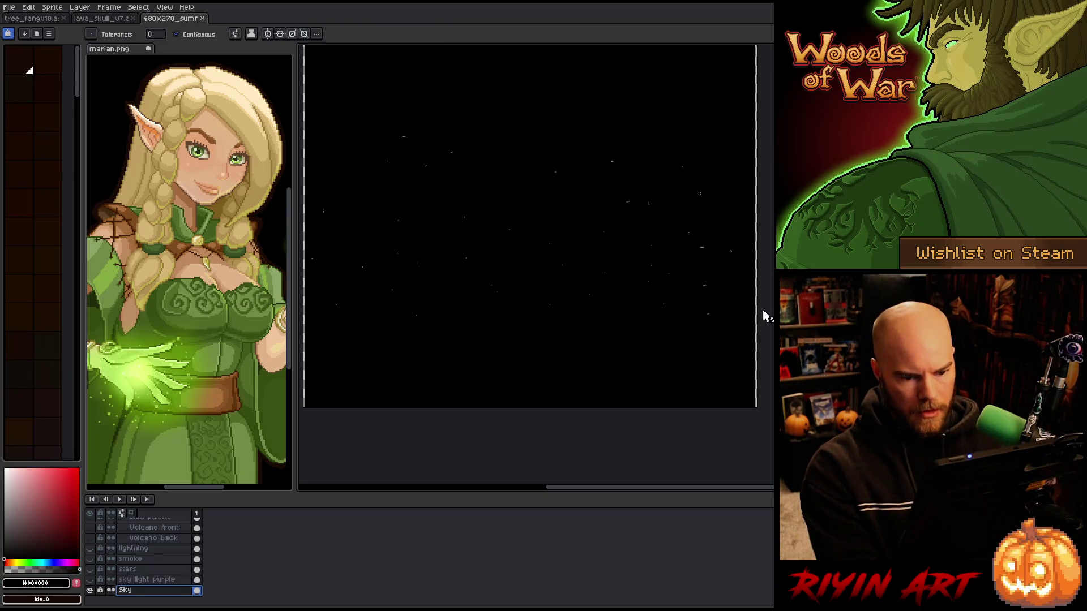
Make all layers visible again
scroll(763, 317, up, 5)
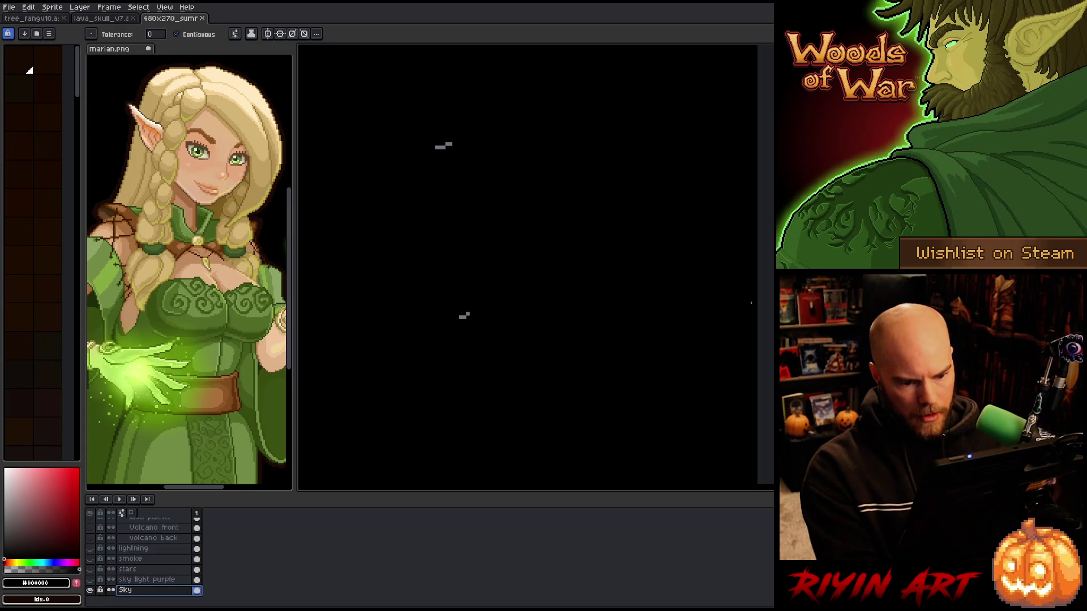
scroll(559, 275, down, 4)
scroll(596, 299, up, 3)
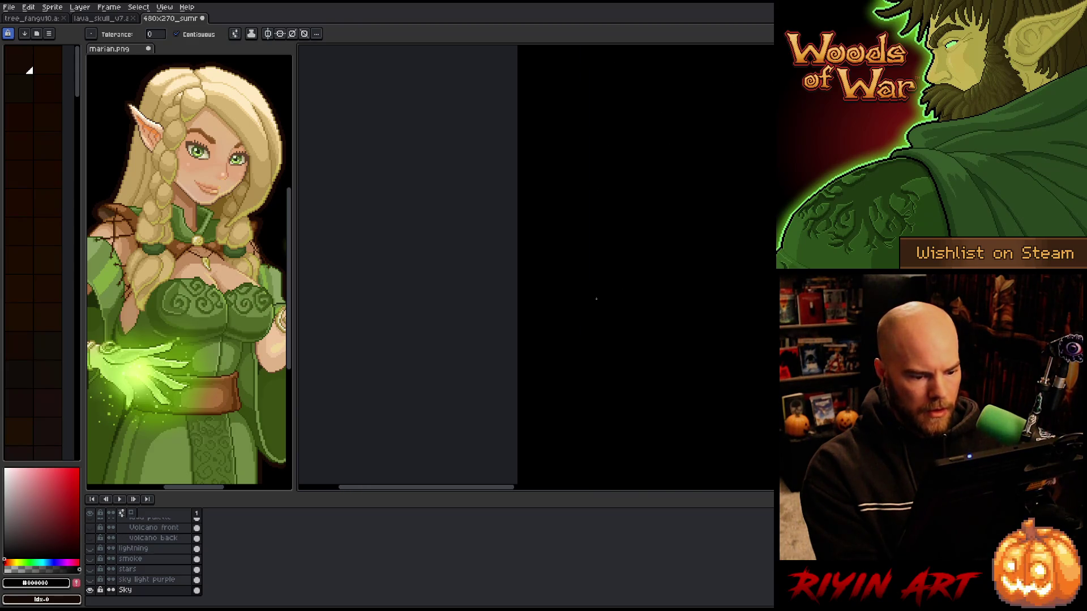
scroll(597, 299, down, 4)
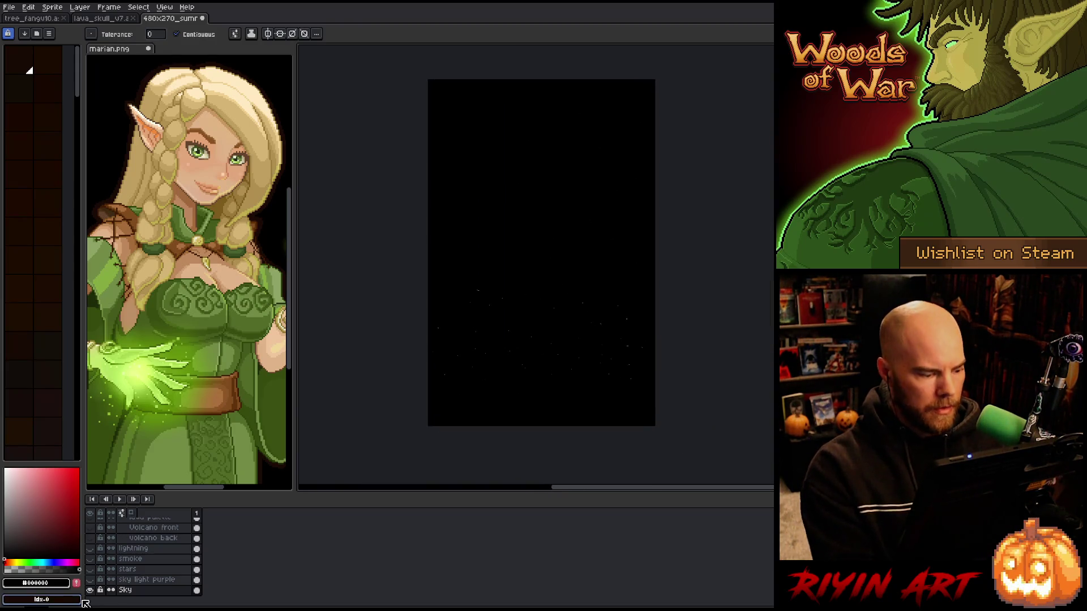
alt+click(91, 590)
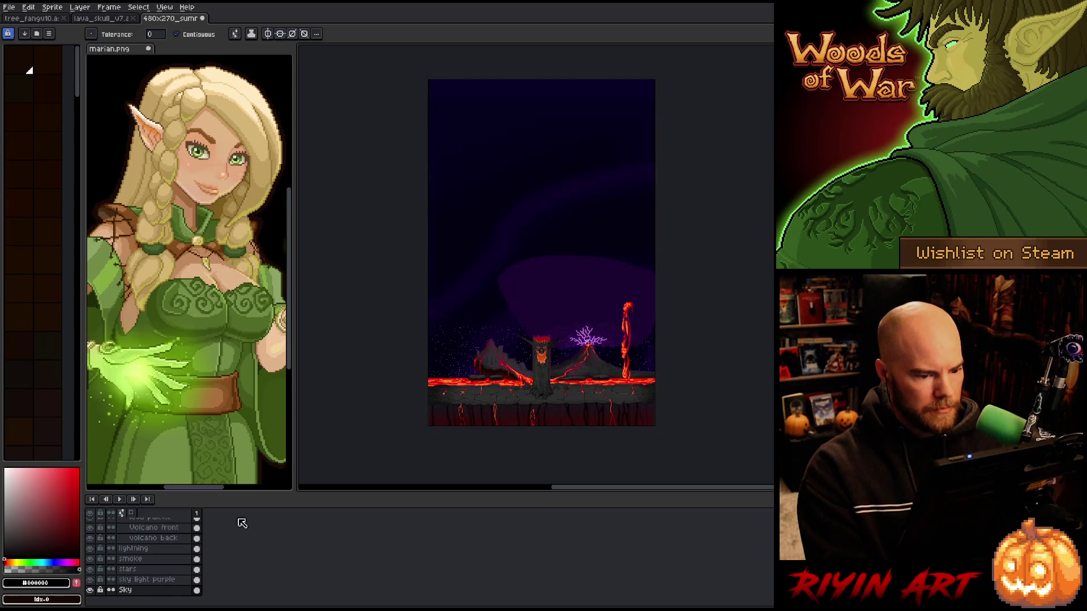
Select the whole canvas with the Move tool, panning the view upward
scroll(543, 339, up, 4)
scroll(543, 340, down, 2)
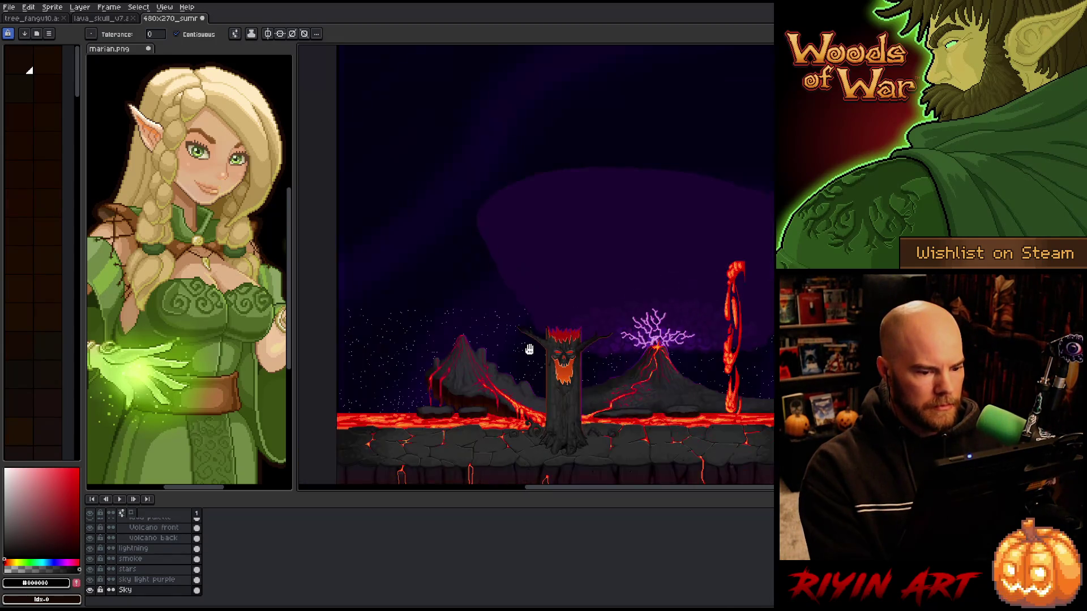
key(h)
drag(552, 332, 551, 315)
key(v)
key(ctrl+a)
key(h)
scroll(614, 337, up, 2)
drag(615, 340, 596, 305)
key(v)
scroll(150, 572, up, 3)
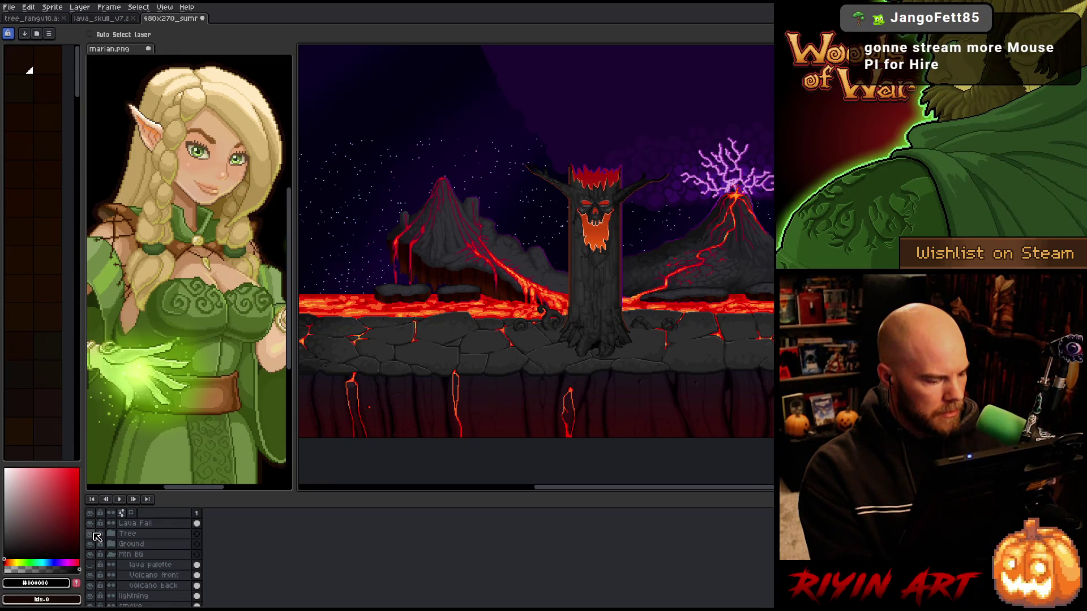
Hide the Tree group and check the Ground group by toggling its visibility
click(92, 534)
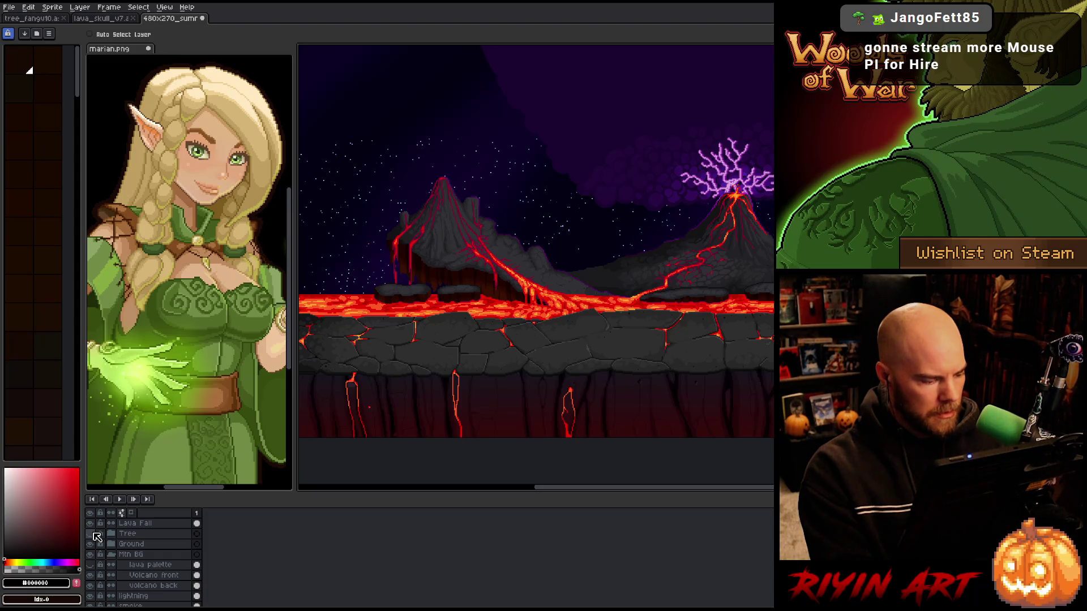
click(92, 545)
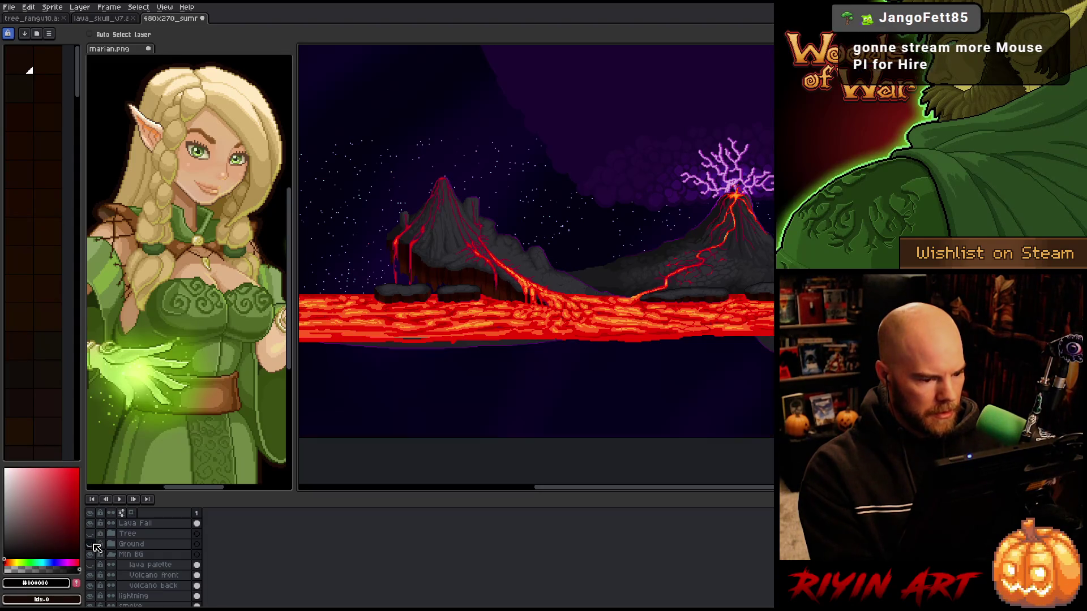
click(92, 545)
click(92, 545)
click(91, 545)
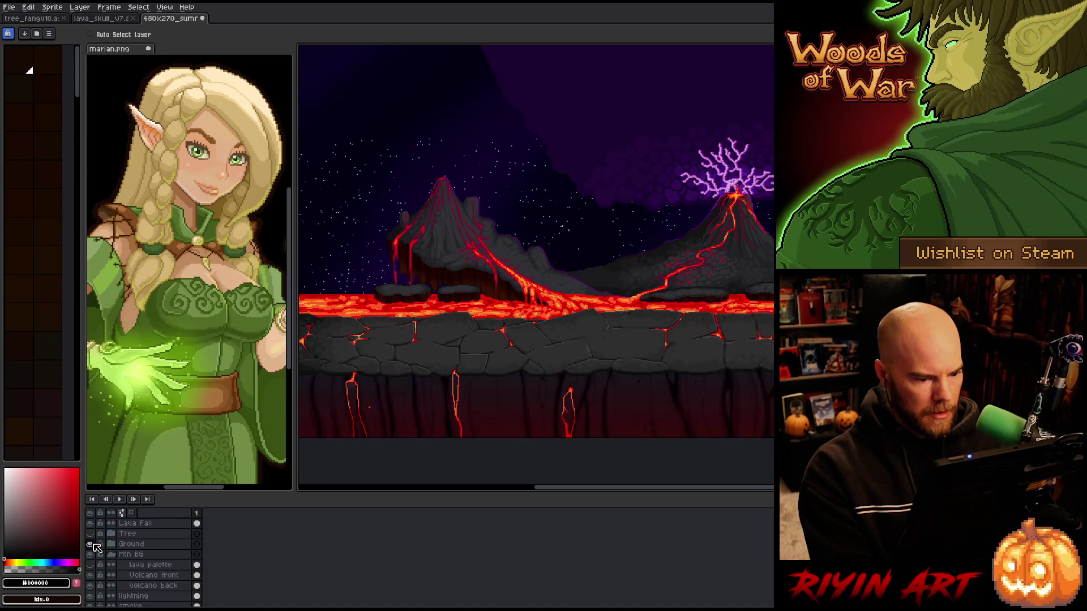
scroll(569, 364, down, 1)
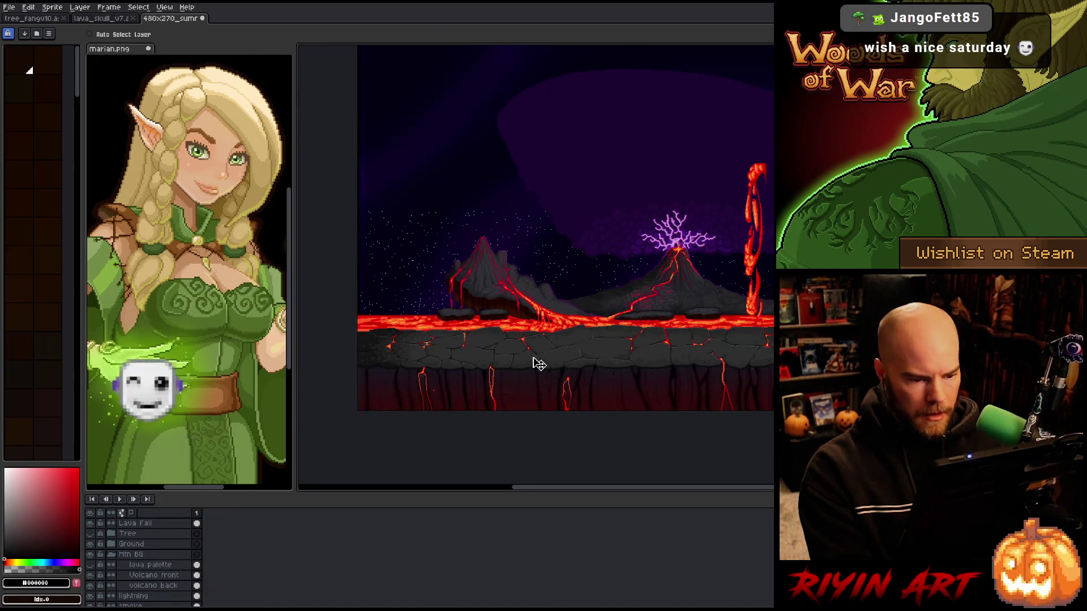
scroll(374, 342, up, 1)
key(m)
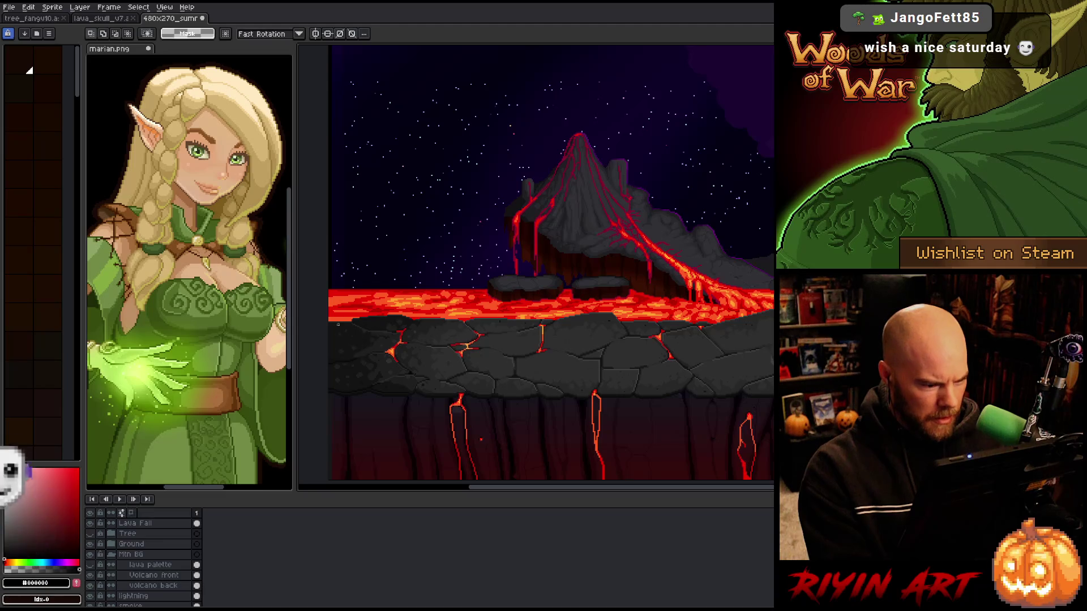
scroll(329, 322, up, 1)
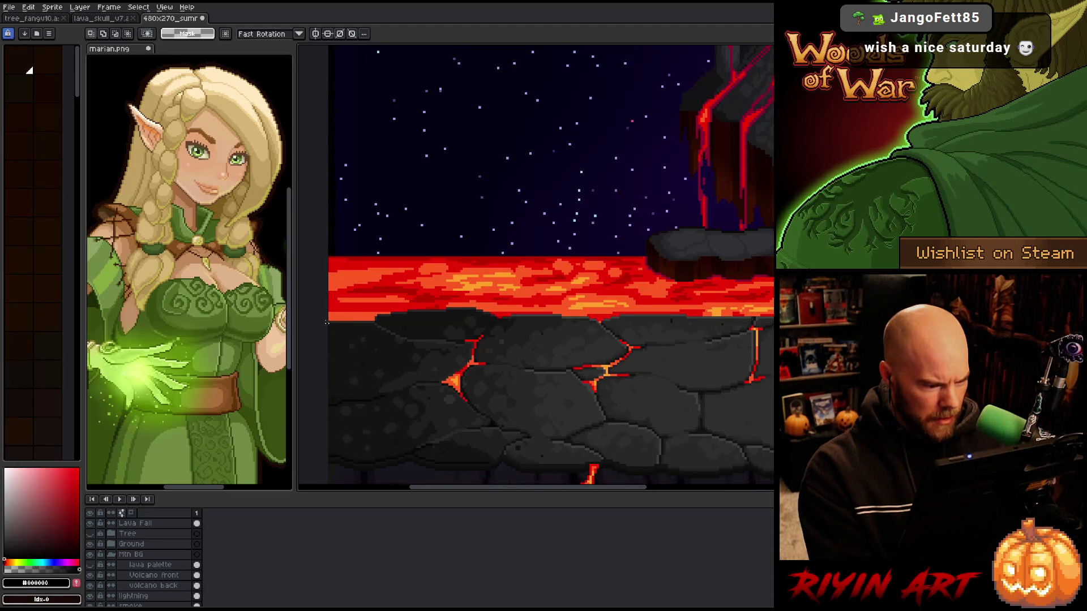
Check the Mtn BG group, then expand the Ground group and select the Ground+ cel
click(90, 554)
click(89, 555)
click(112, 545)
click(198, 577)
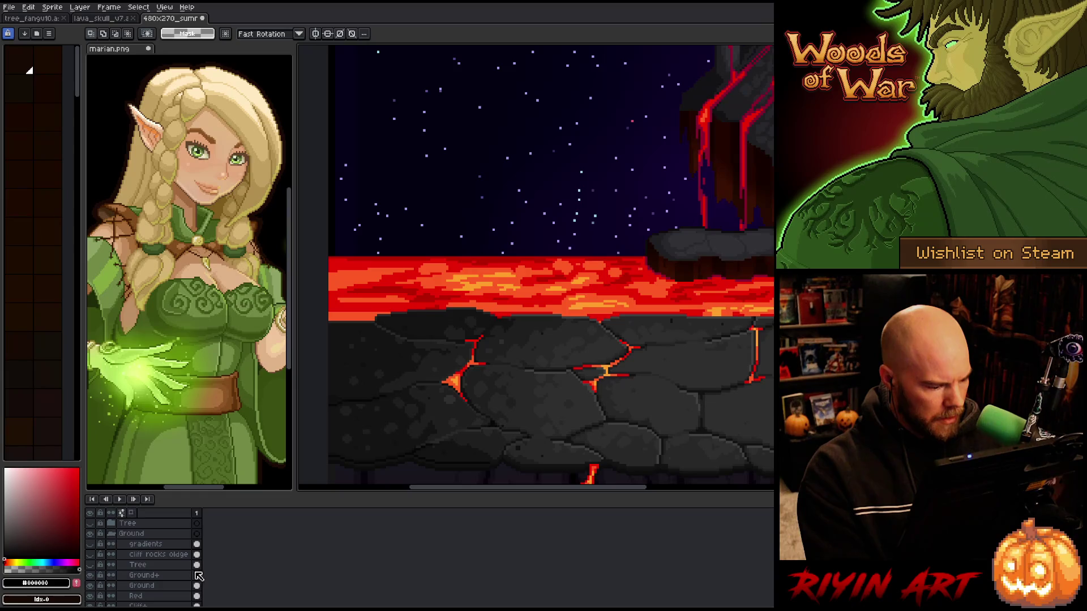
scroll(631, 342, down, 3)
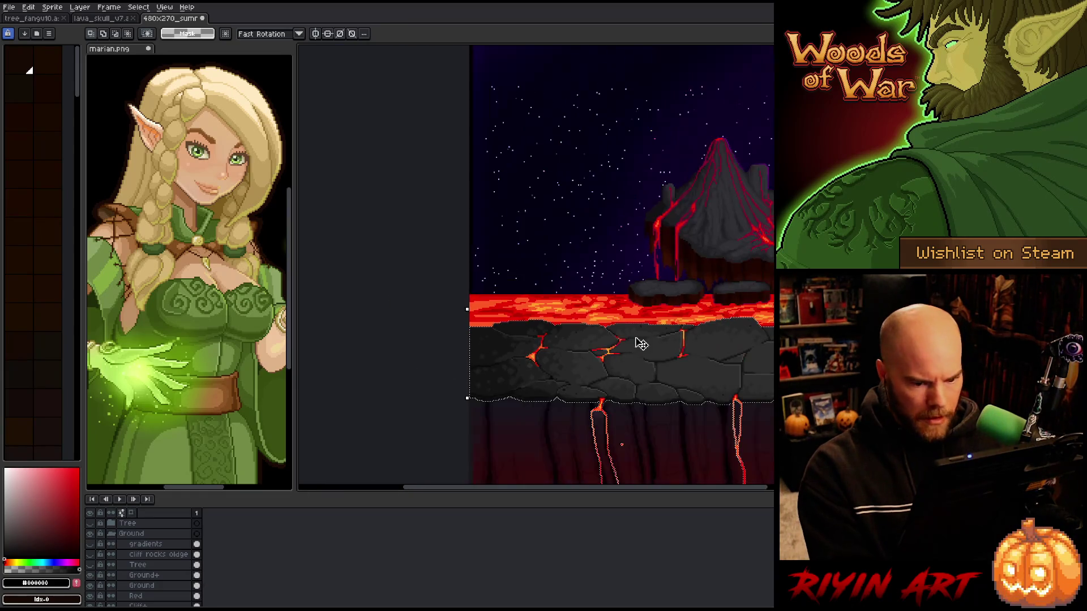
scroll(679, 391, up, 2)
scroll(614, 416, down, 2)
scroll(522, 424, up, 2)
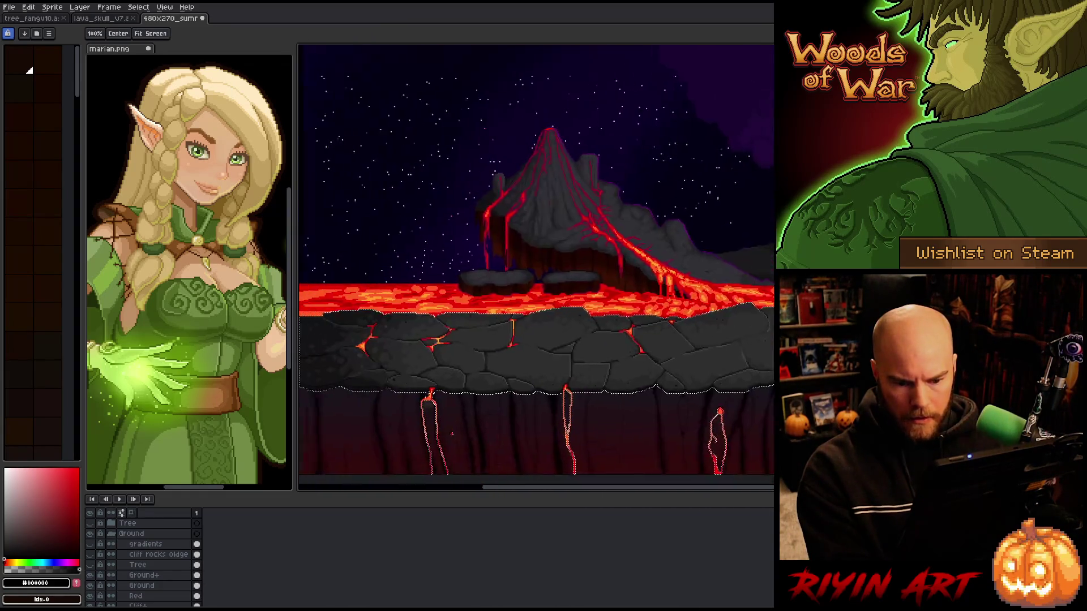
Collapse and hide the Ground group, then switch to the Move tool
click(111, 534)
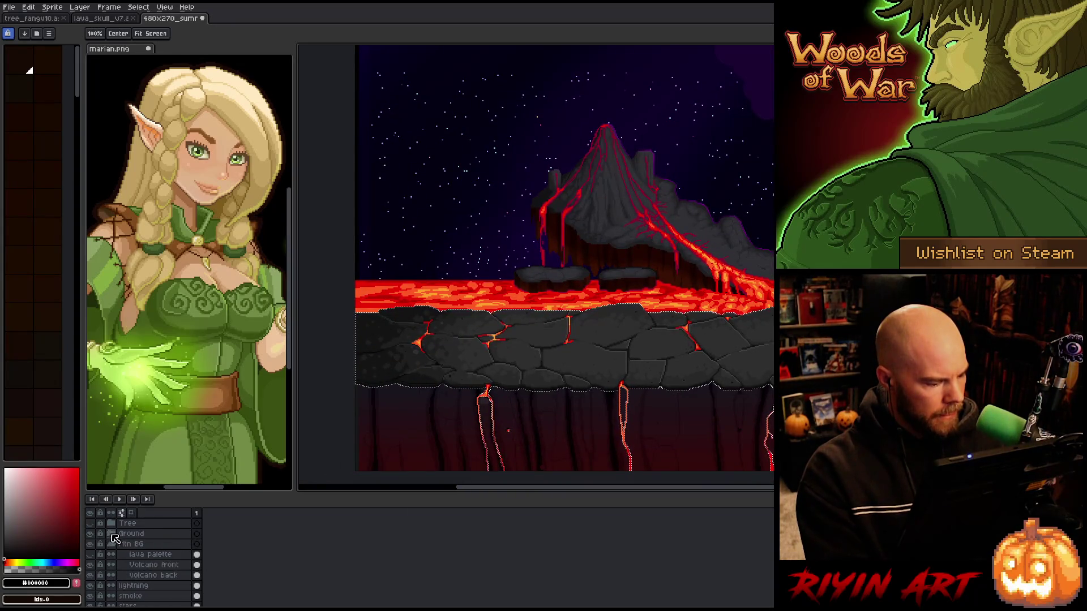
click(91, 534)
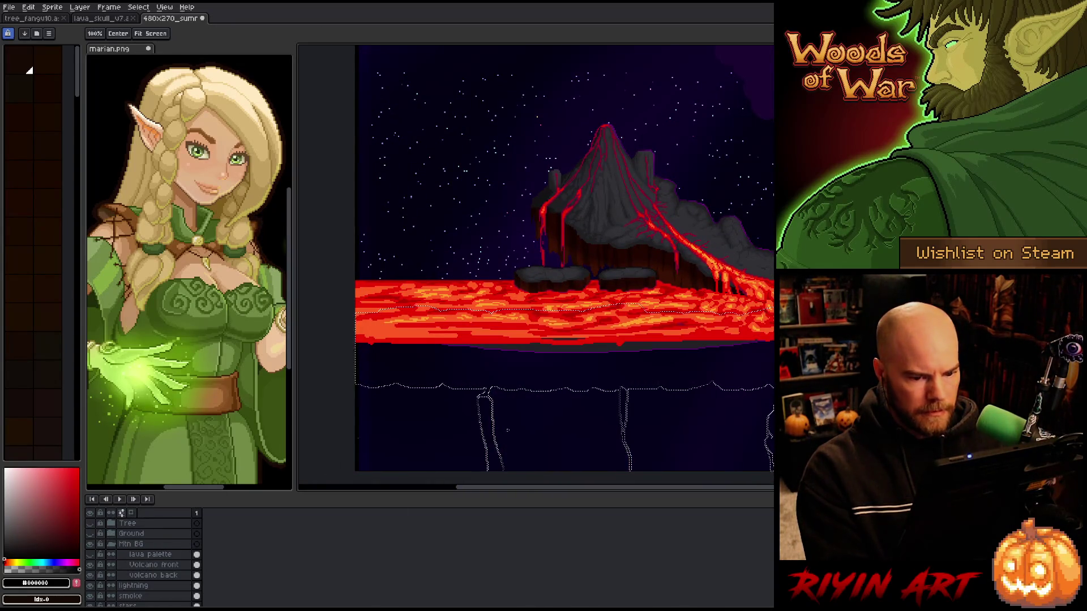
key(v)
scroll(745, 376, down, 2)
scroll(745, 376, up, 1)
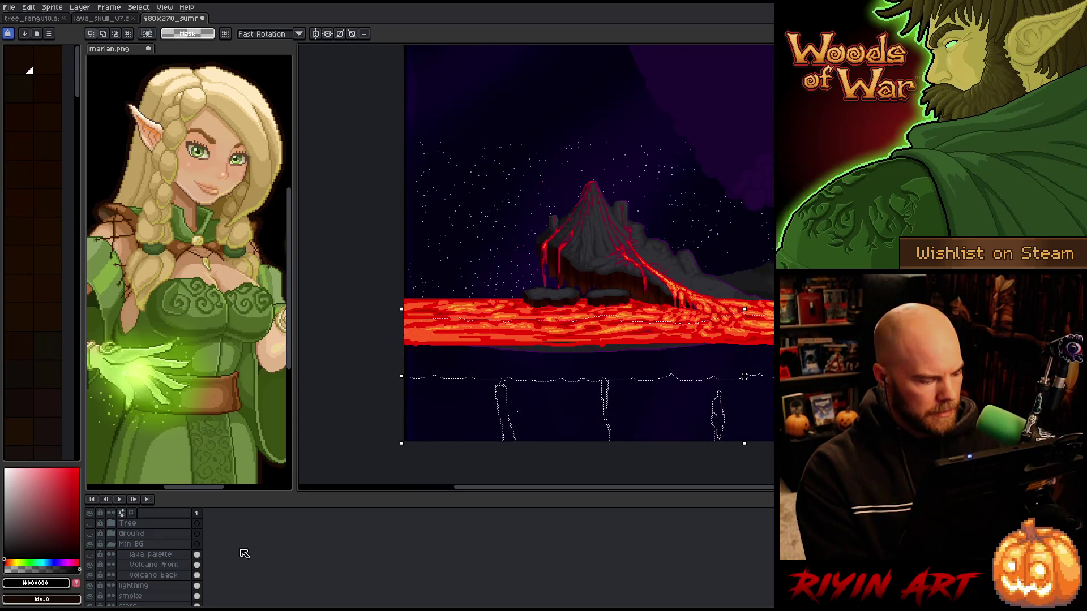
Add a new layer above the lava palette, pick the dark red from the canvas, then deselect
click(135, 557)
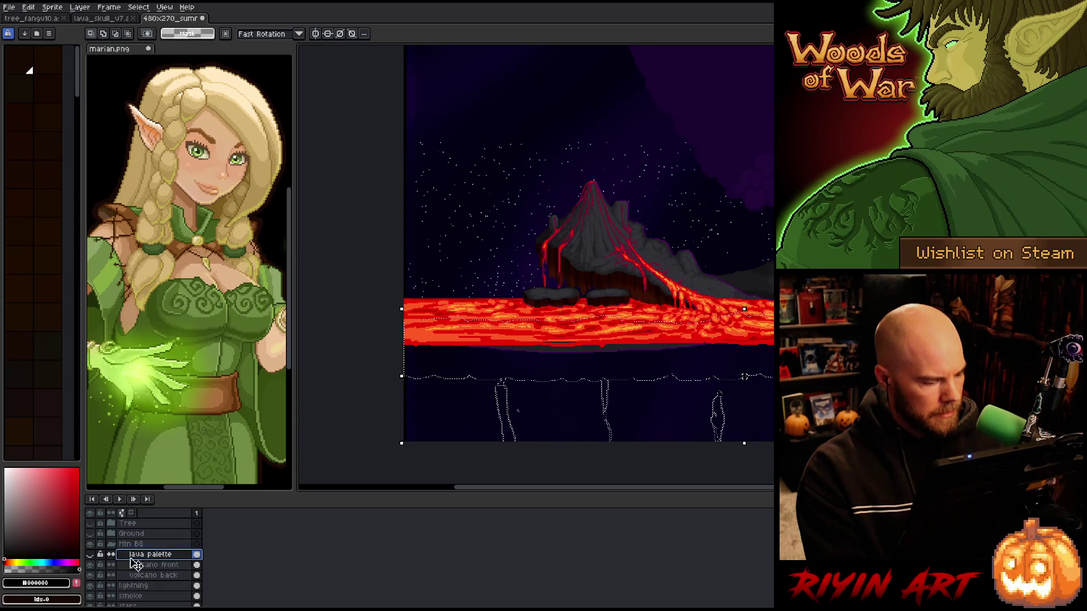
key(shift+n)
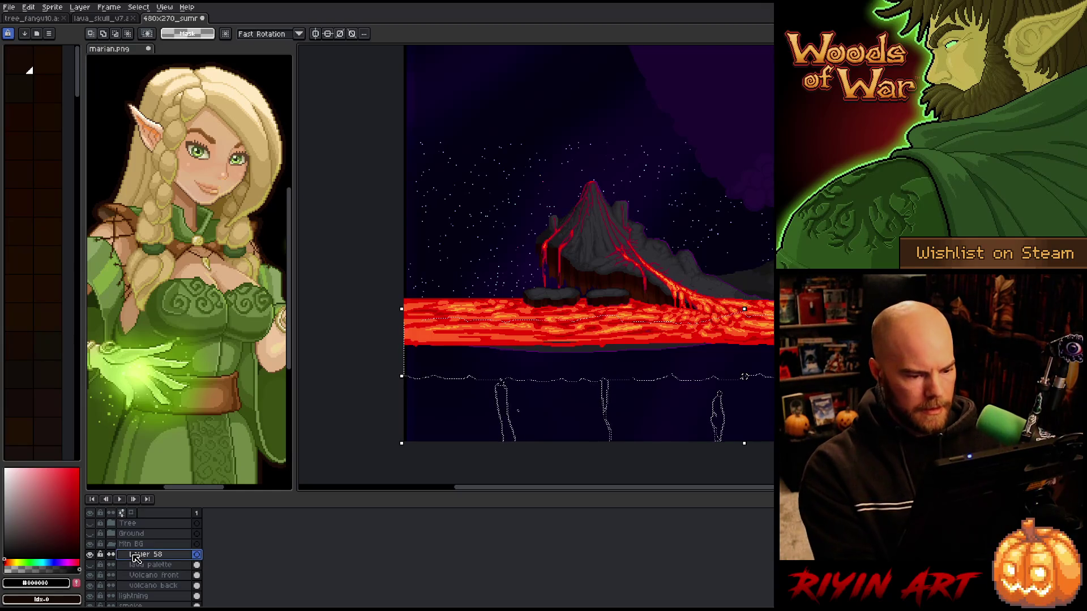
key(i)
scroll(623, 272, up, 4)
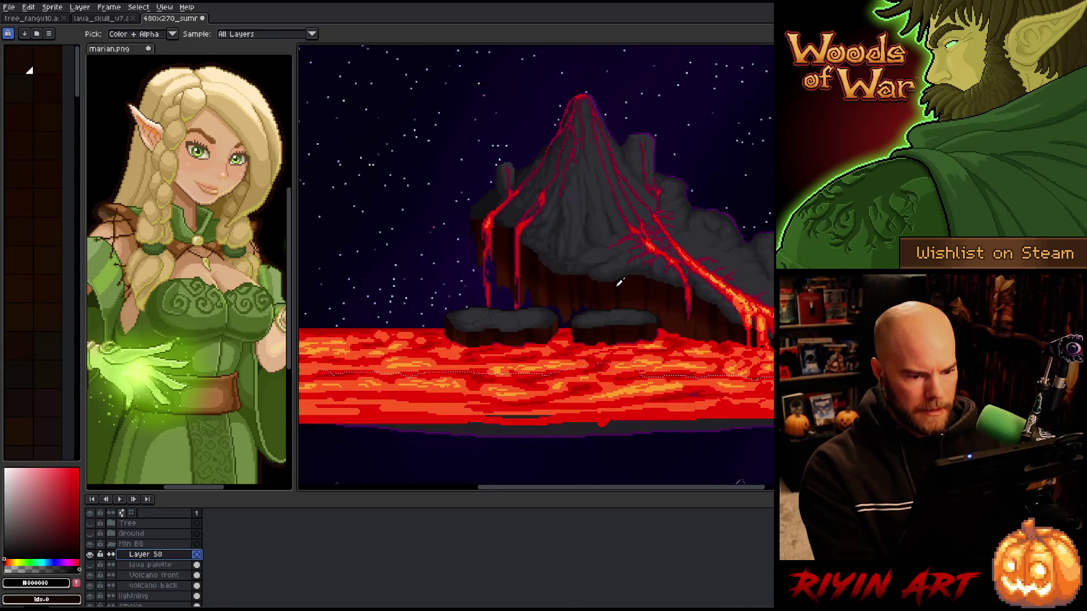
click(650, 291)
scroll(646, 324, down, 4)
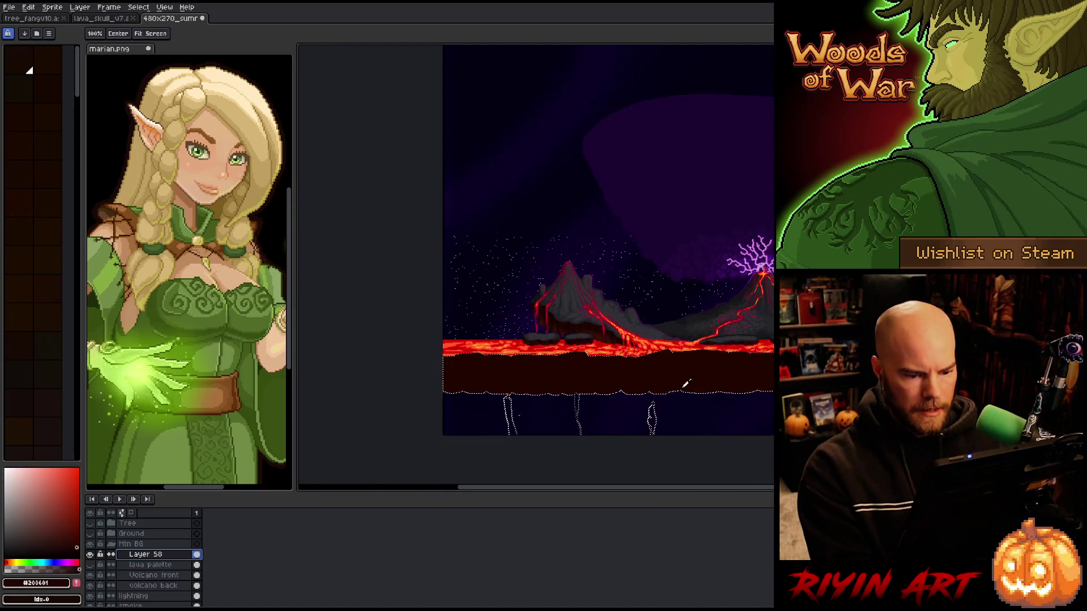
scroll(656, 361, up, 2)
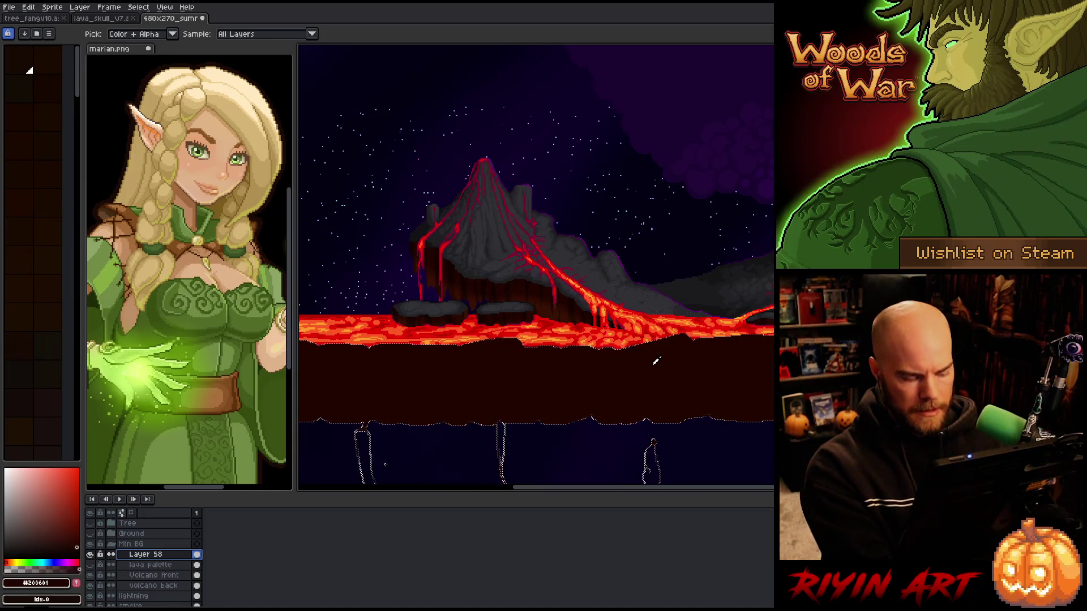
key(ctrl+d)
Hide the lightning layer so no purple bolts show above the right volcano
scroll(645, 362, up, 1)
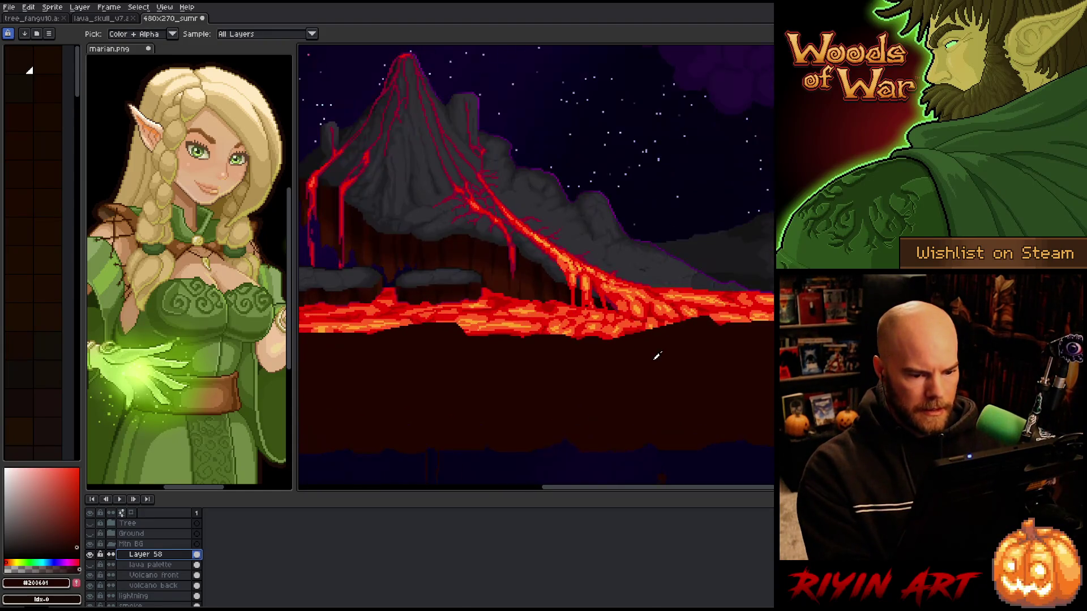
scroll(657, 357, down, 1)
drag(659, 357, 537, 394)
scroll(730, 383, right, 5)
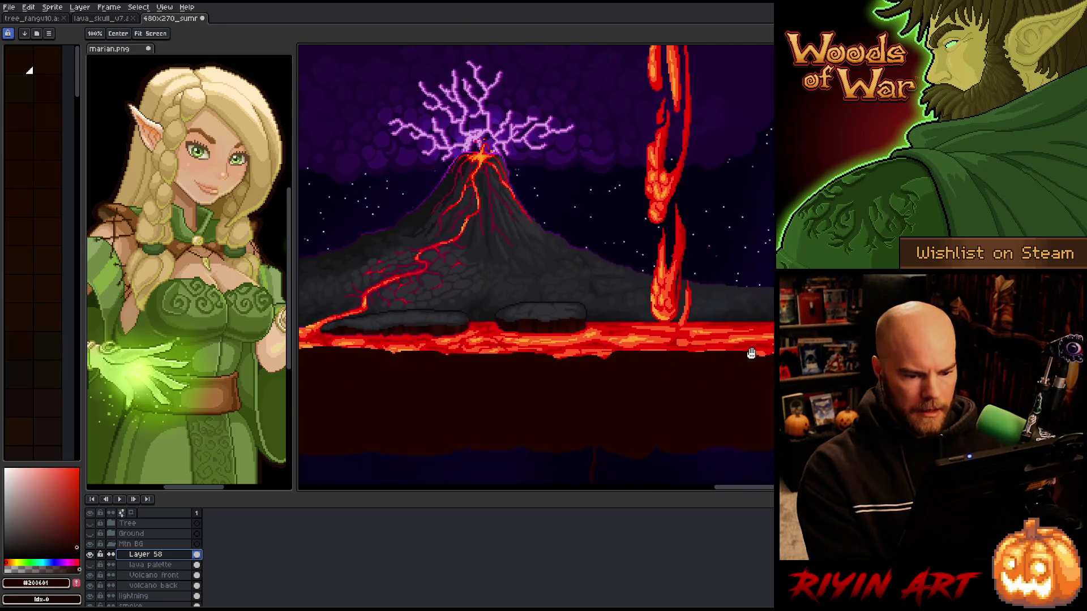
key(alt)
scroll(745, 354, up, 3)
scroll(721, 343, down, 2)
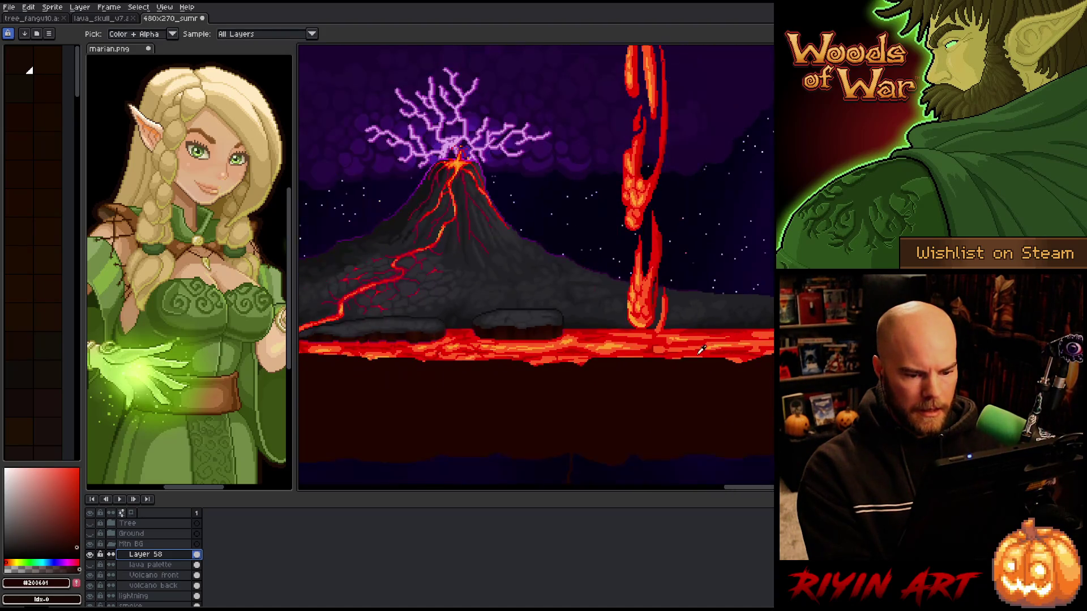
drag(453, 388, 752, 340)
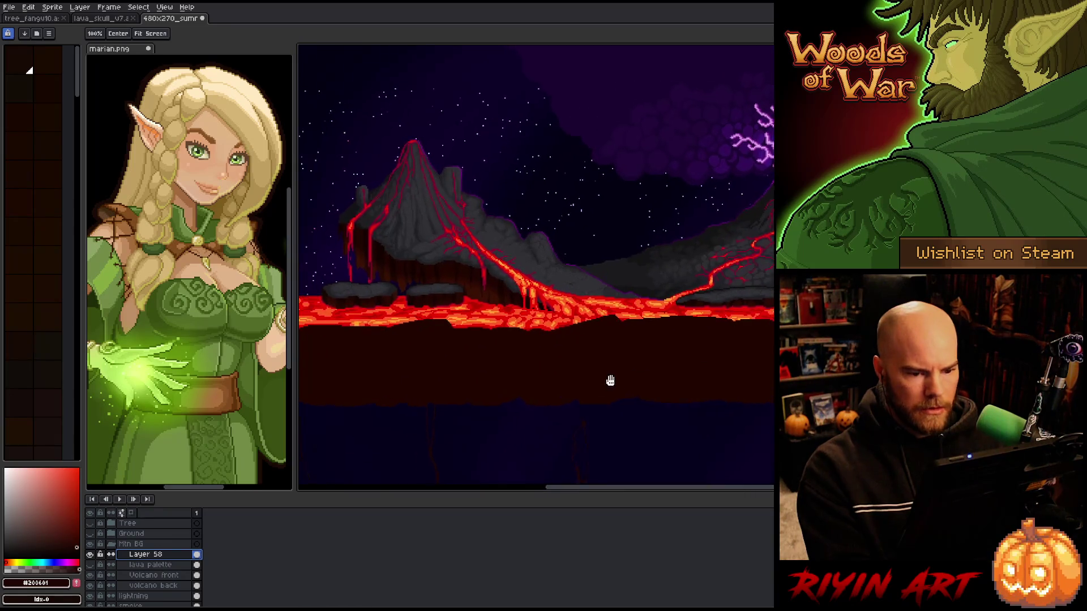
key(alt)
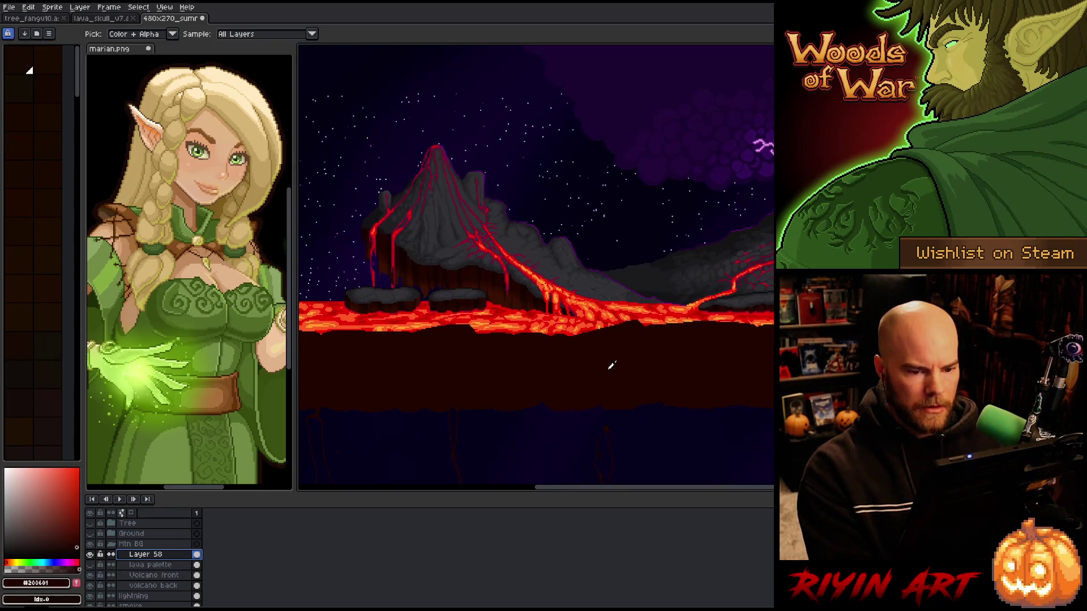
scroll(142, 560, down, 2)
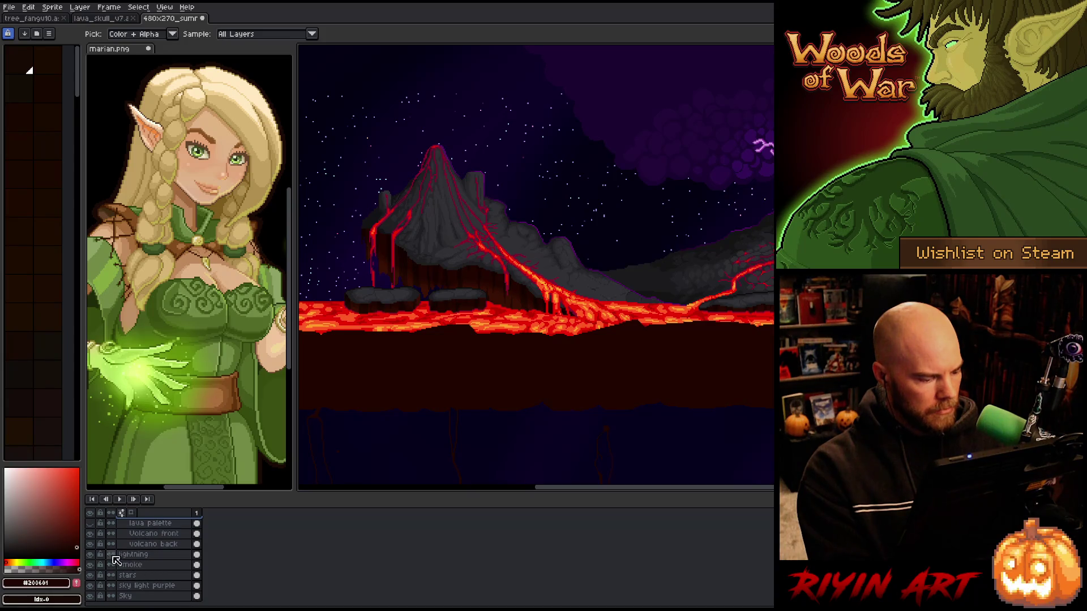
click(91, 554)
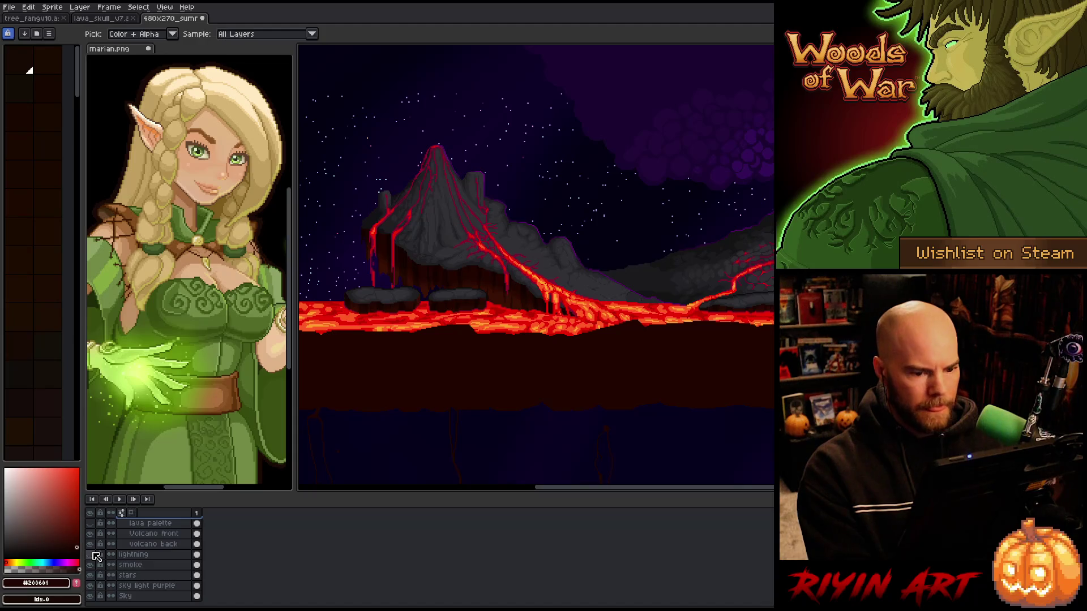
scroll(405, 419, down, 2)
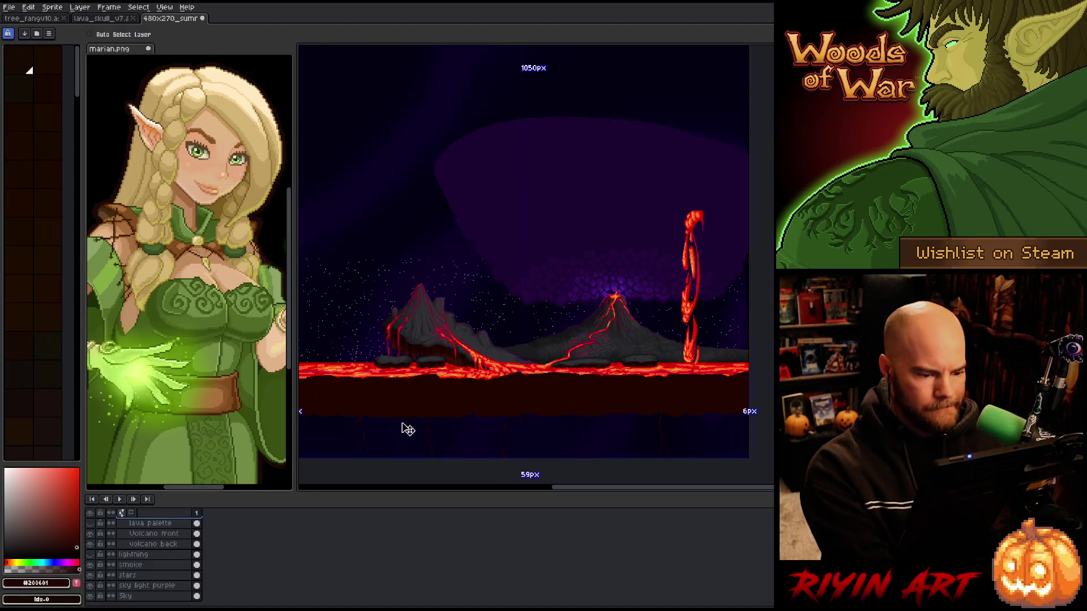
key(space)
mouse_move(407, 396)
mouse_down()
mouse_move(461, 379)
mouse_move(436, 391)
mouse_up()
key(alt)
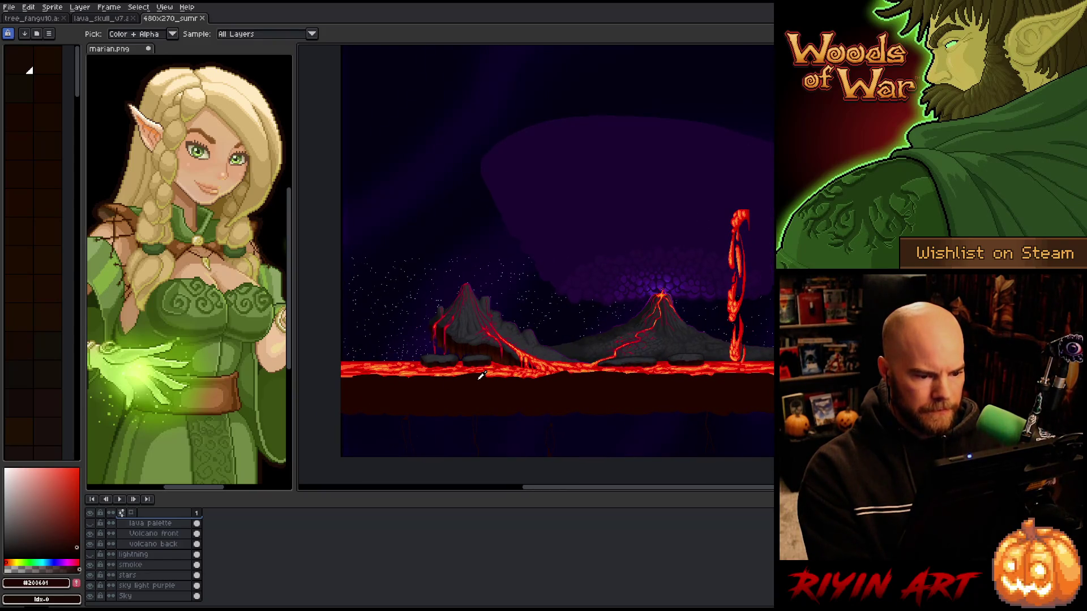
scroll(466, 387, up, 3)
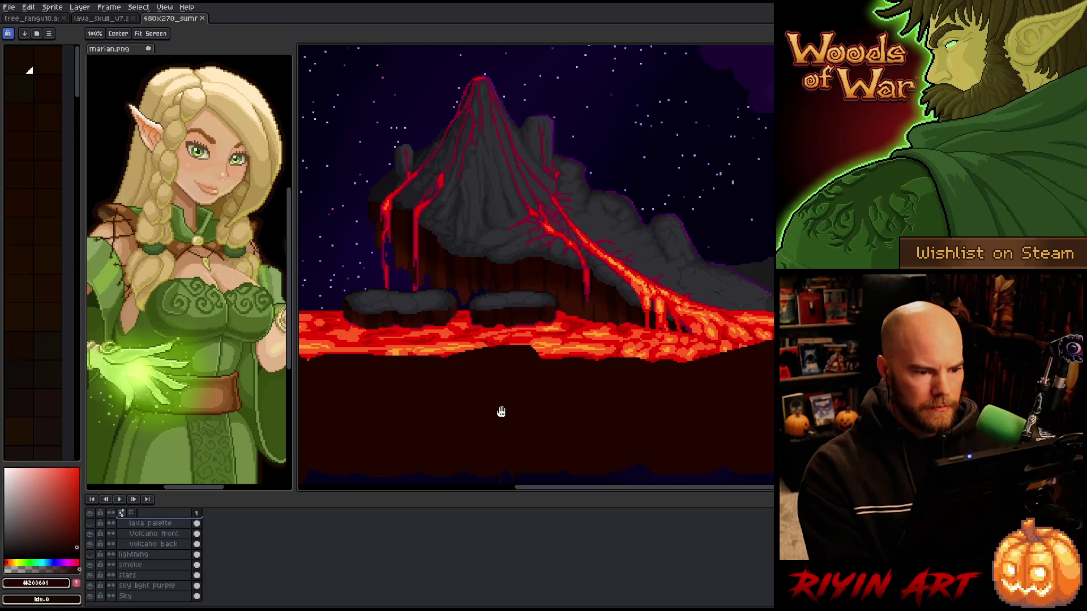
scroll(502, 413, down, 2)
scroll(454, 407, down, 1)
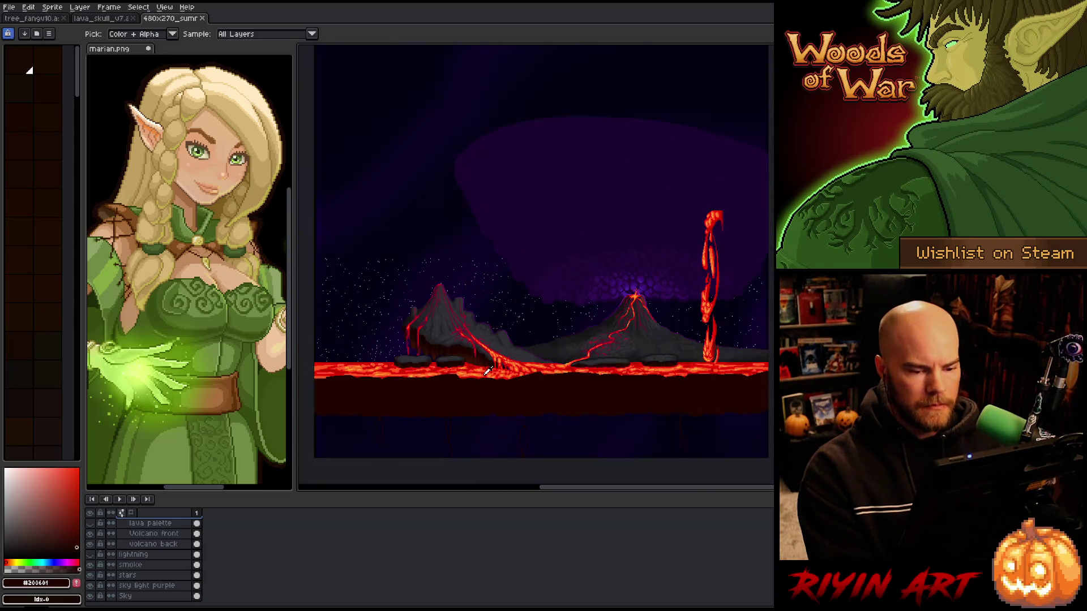
scroll(562, 380, up, 2)
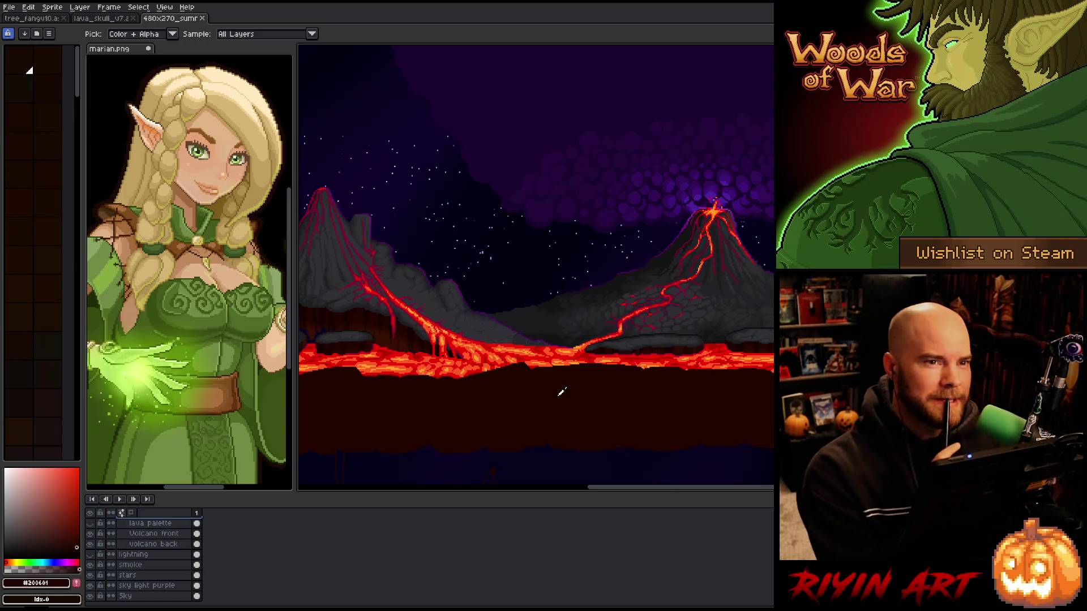
scroll(562, 392, down, 1)
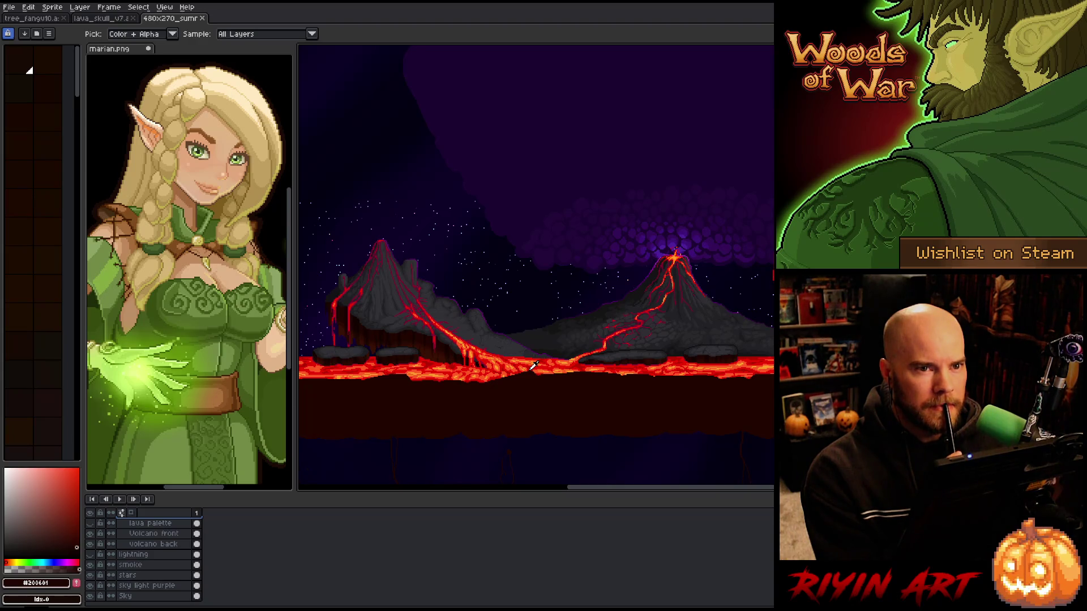
scroll(533, 365, down, 1)
scroll(586, 390, up, 2)
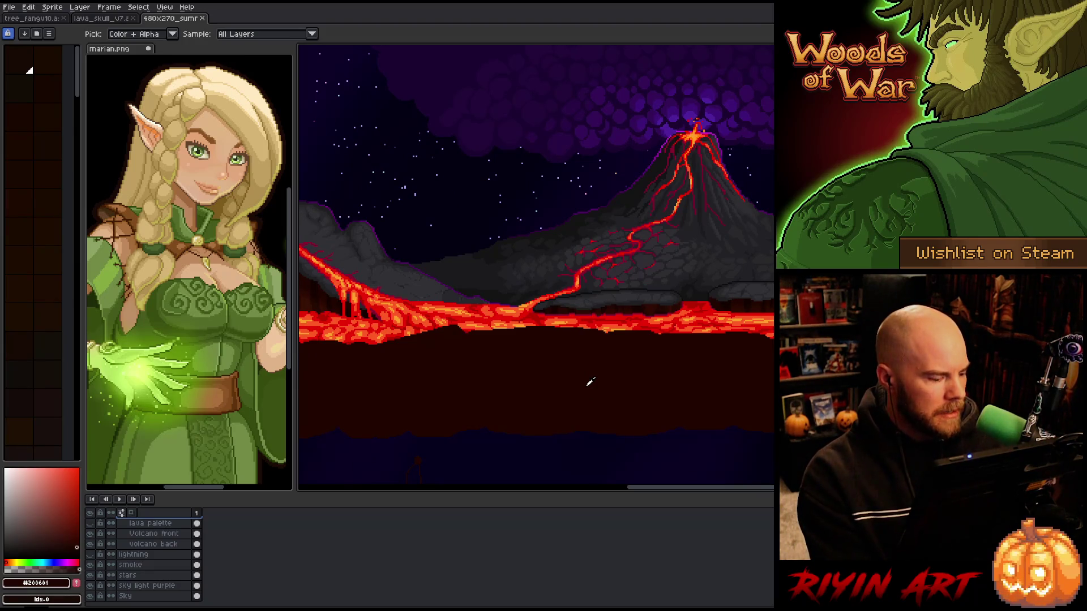
scroll(593, 389, down, 1)
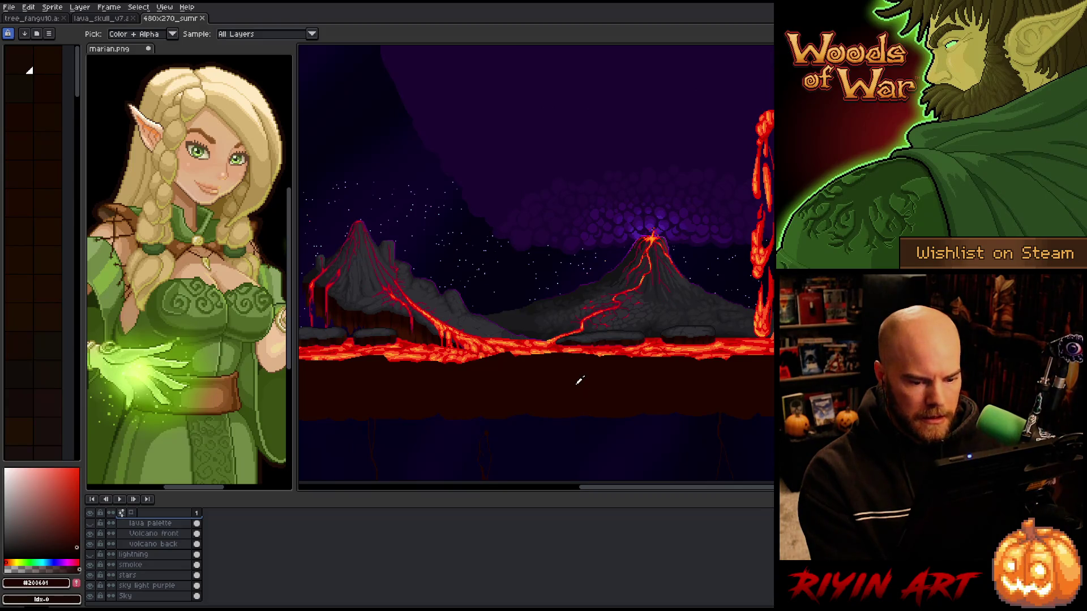
scroll(580, 381, down, 2)
scroll(585, 383, up, 3)
key(space)
scroll(483, 316, down, 2)
scroll(616, 347, up, 2)
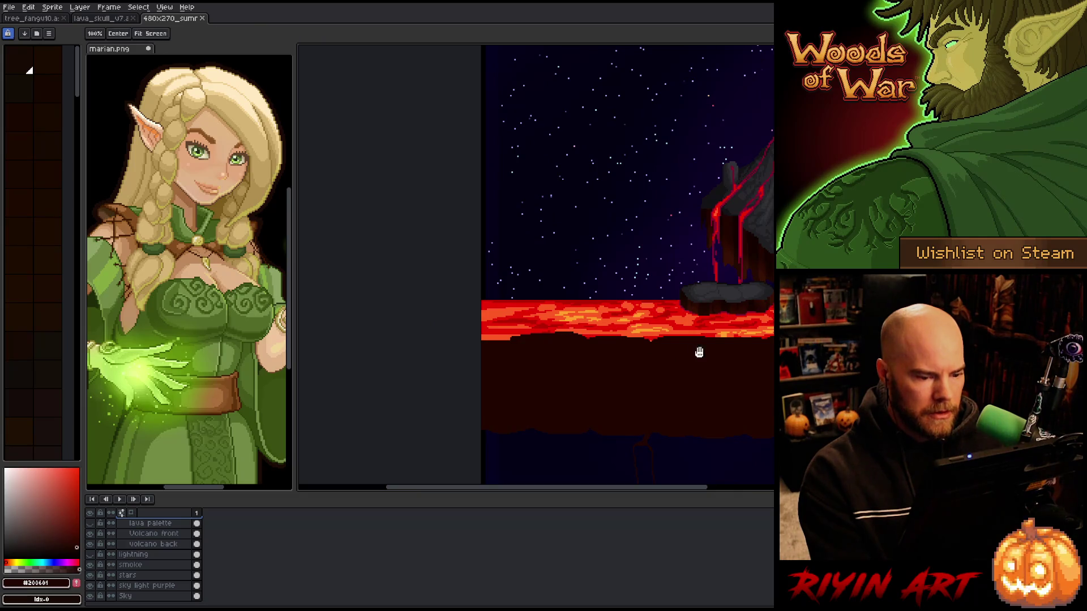
scroll(483, 388, down, 2)
scroll(415, 381, up, 2)
mouse_move(757, 376)
mouse_down()
mouse_move(566, 381)
mouse_move(713, 355)
mouse_up()
drag(519, 381, 626, 381)
drag(518, 381, 572, 396)
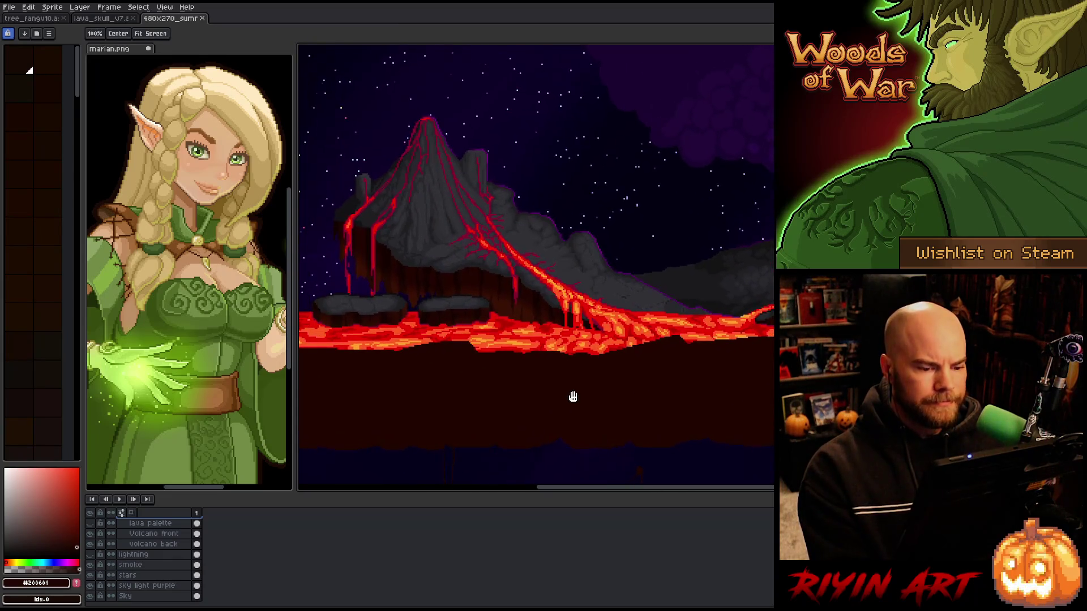
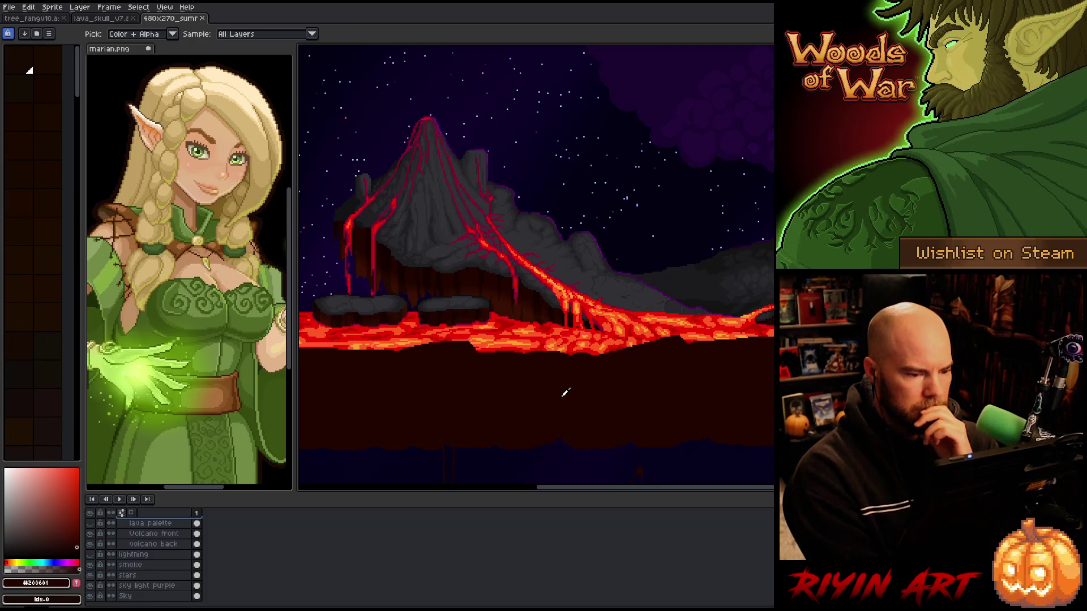
Save the open 480x270_summer_lava_v15 lava landscape file
scroll(565, 392, down, 1)
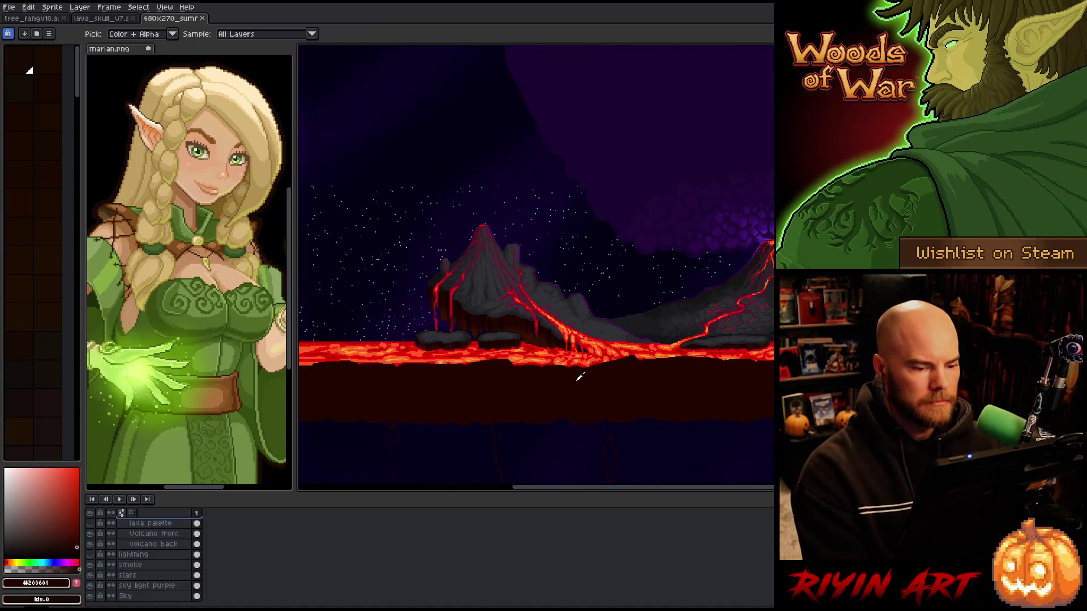
scroll(582, 375, down, 1)
scroll(598, 368, up, 1)
scroll(598, 368, down, 1)
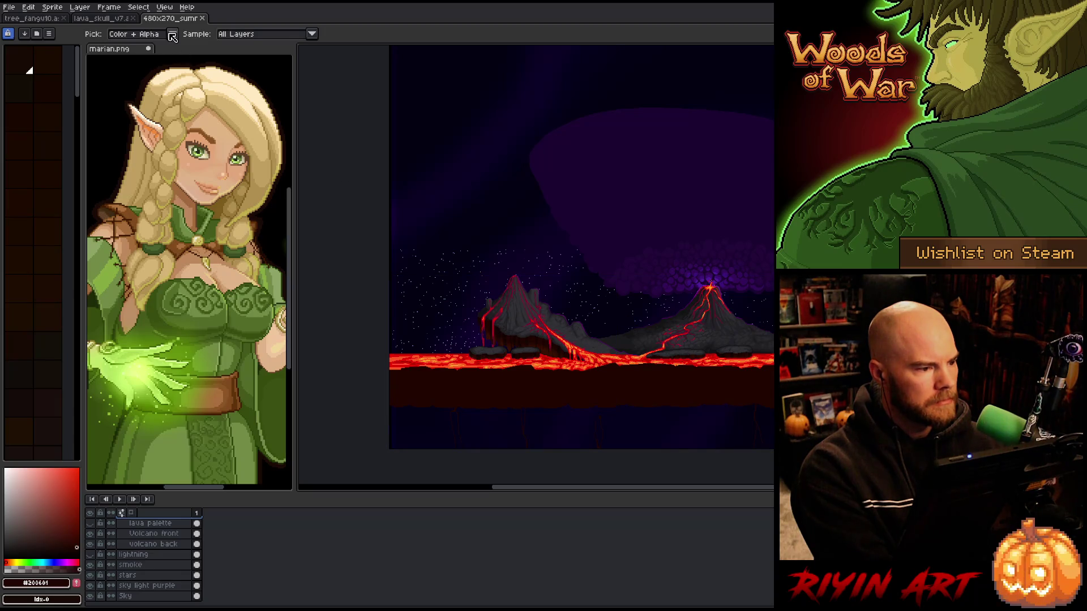
key(ctrl+s)
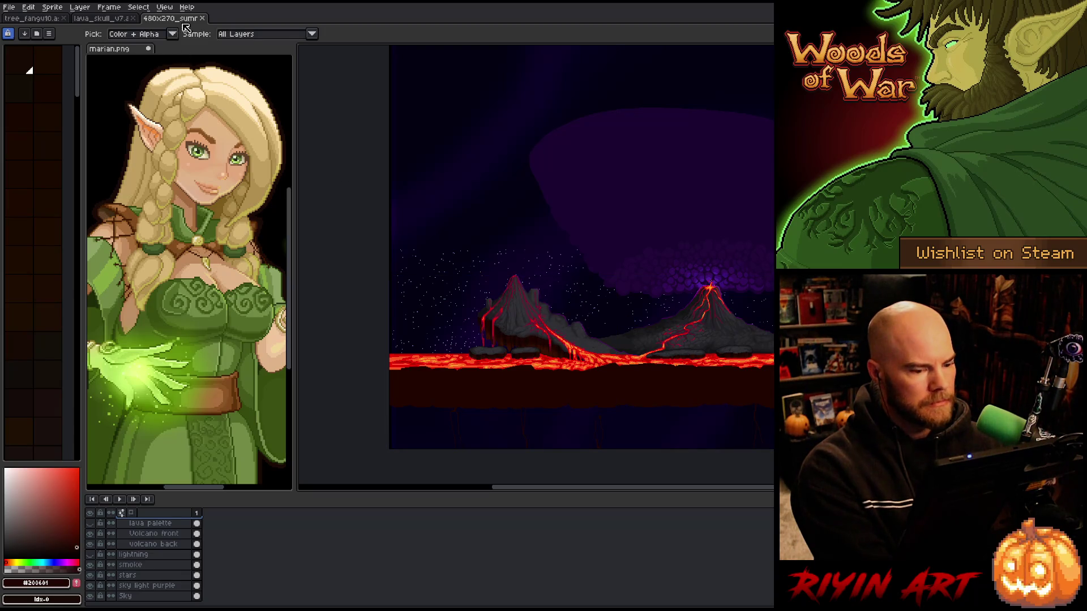
Pan and zoom around the lava river strip to inspect it
scroll(573, 350, up, 1)
drag(514, 405, 542, 400)
mouse_move(637, 395)
mouse_down()
mouse_move(563, 400)
mouse_move(600, 407)
mouse_up()
key(i)
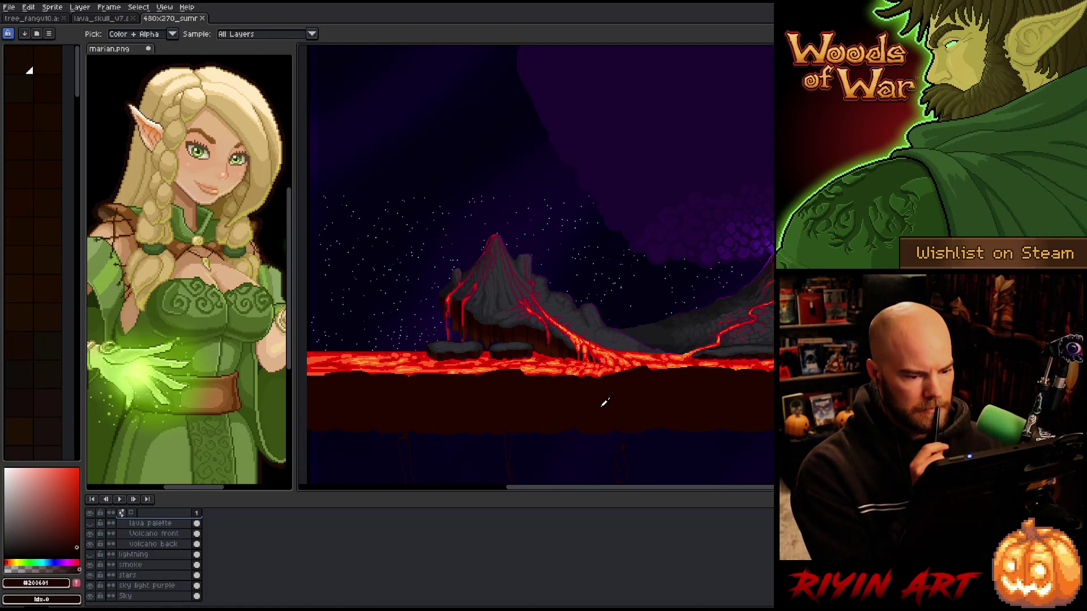
scroll(605, 399, down, 1)
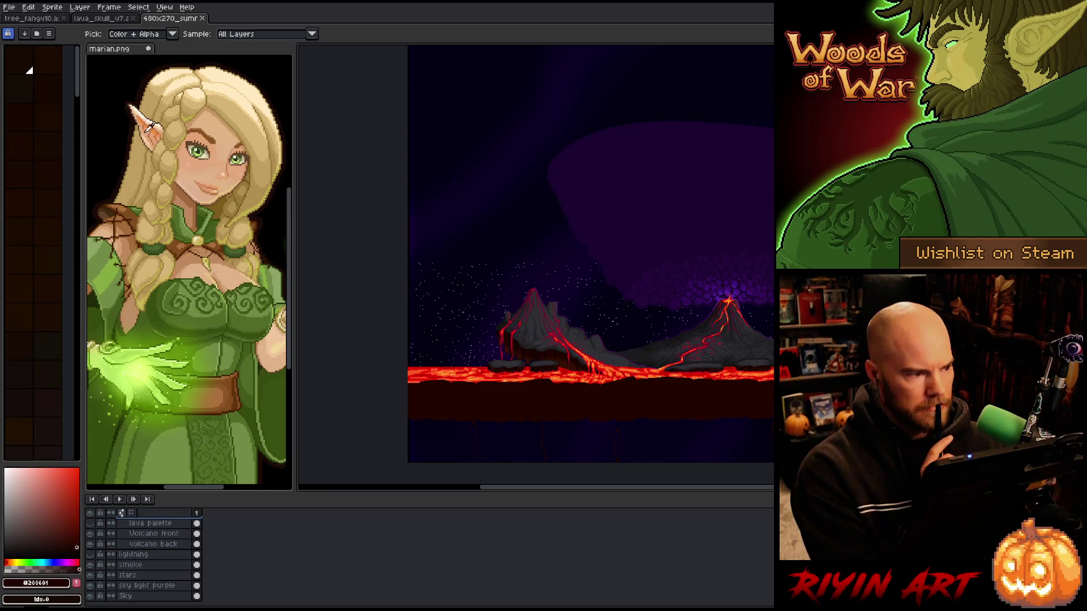
click(9, 7)
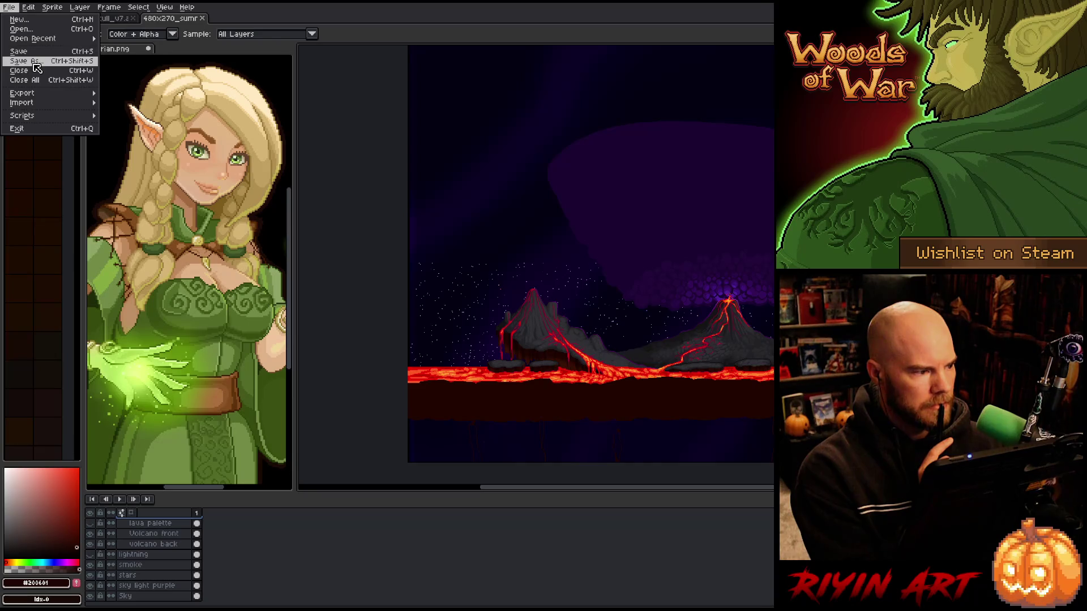
Save the scene as a new file named lava_flow_v1.aseprite, then add a new layer
click(26, 61)
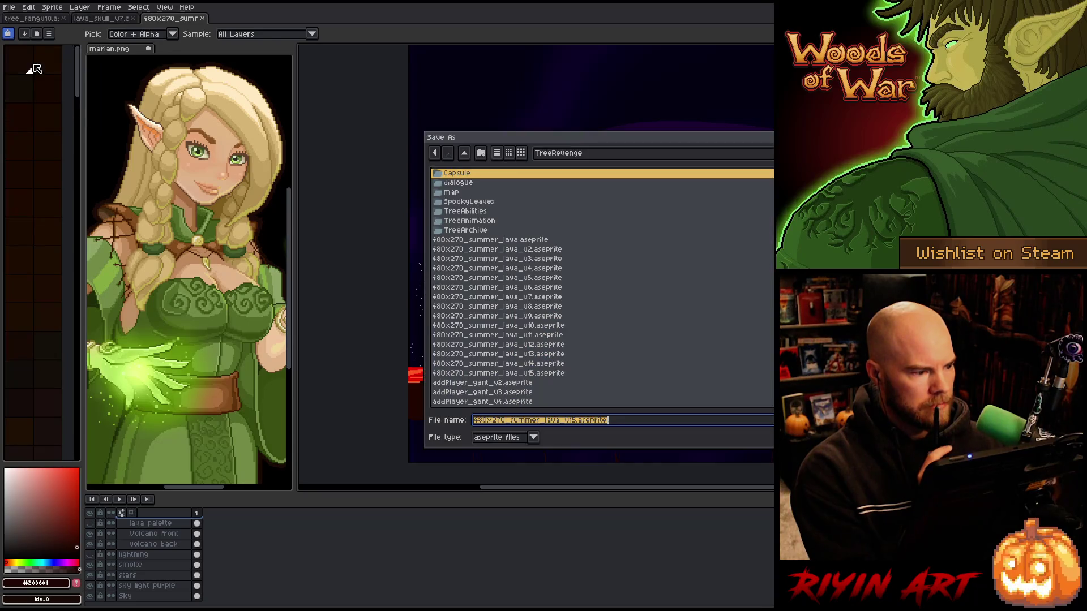
click(576, 420)
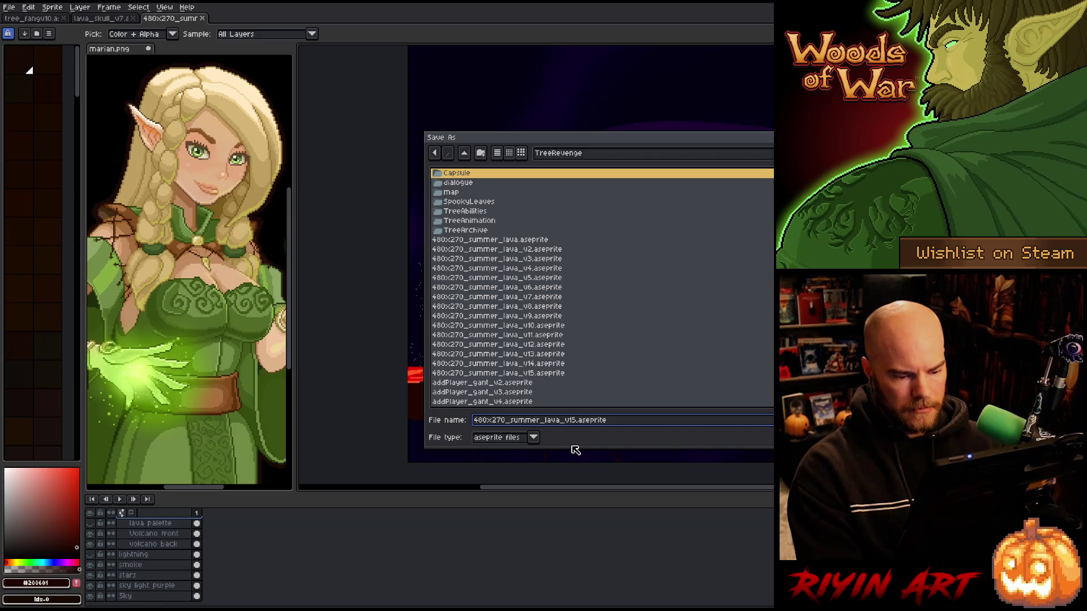
text(_)
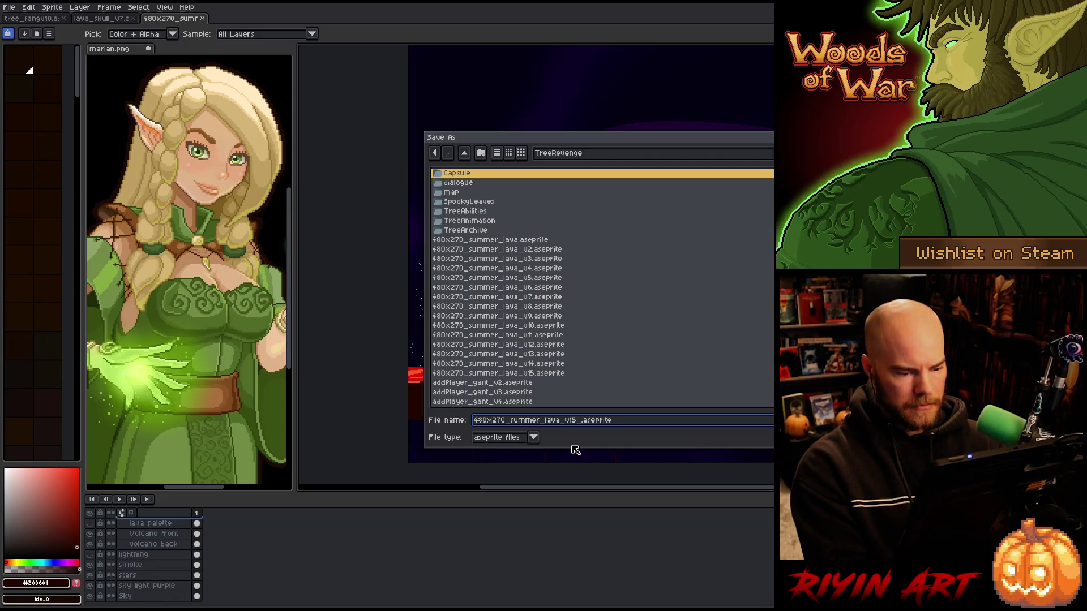
text(lava)
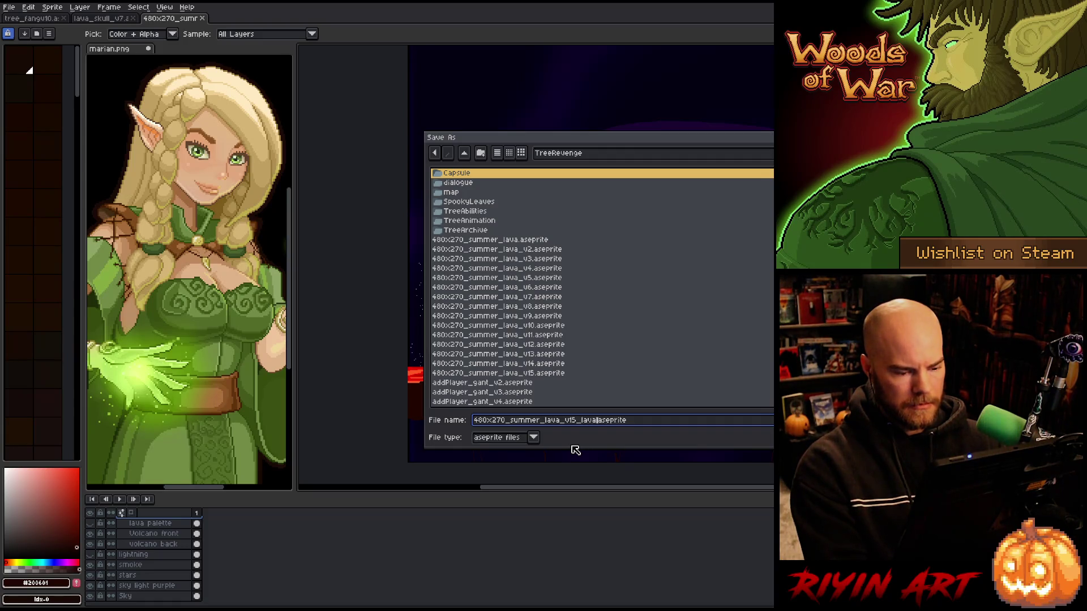
text(_flow_v1)
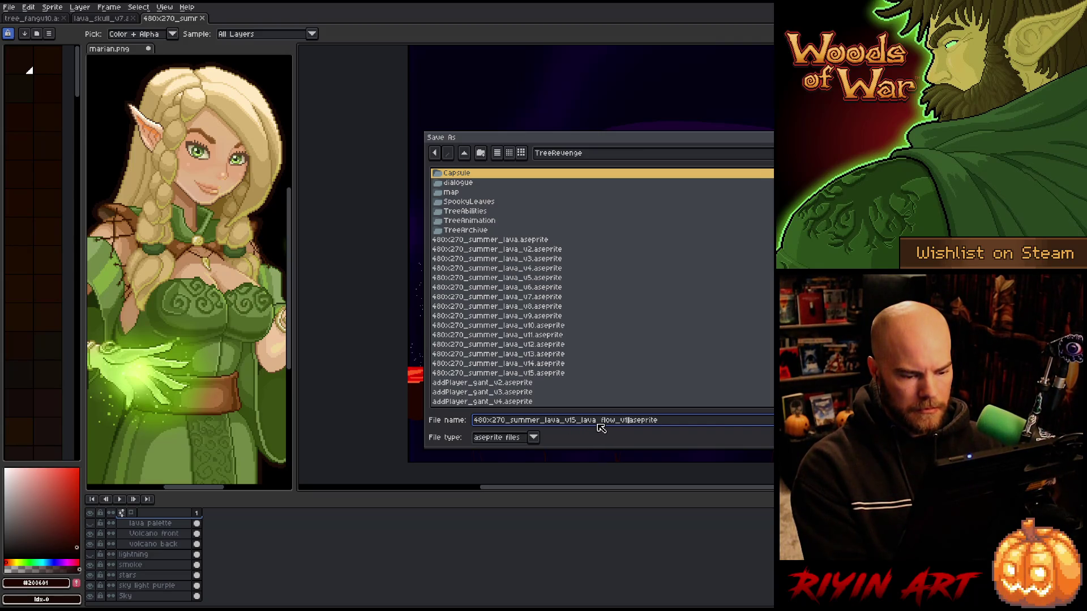
drag(582, 422, 396, 423)
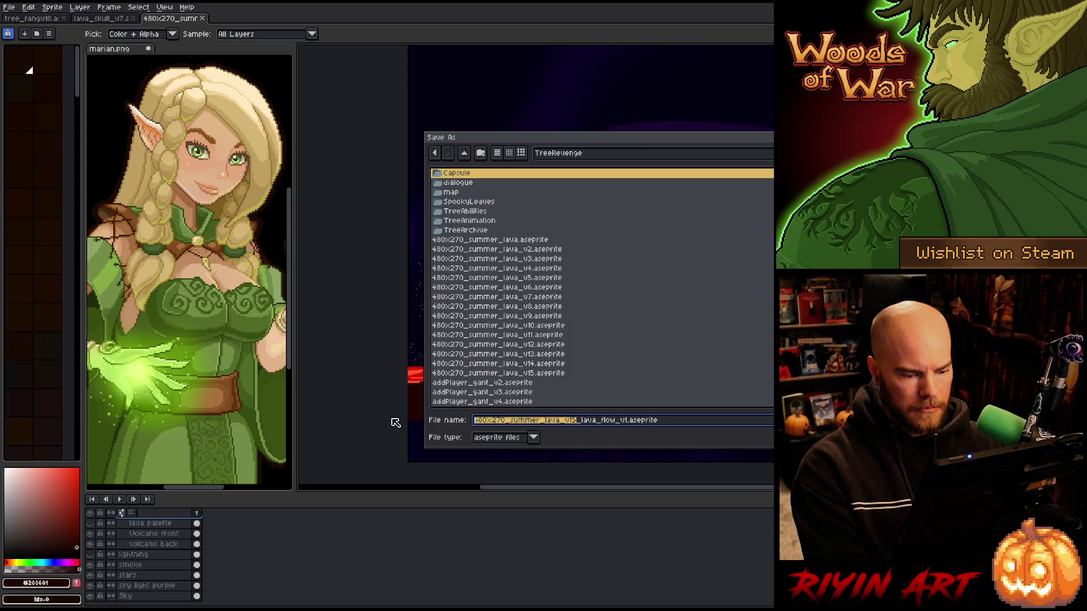
key(BackSpace)
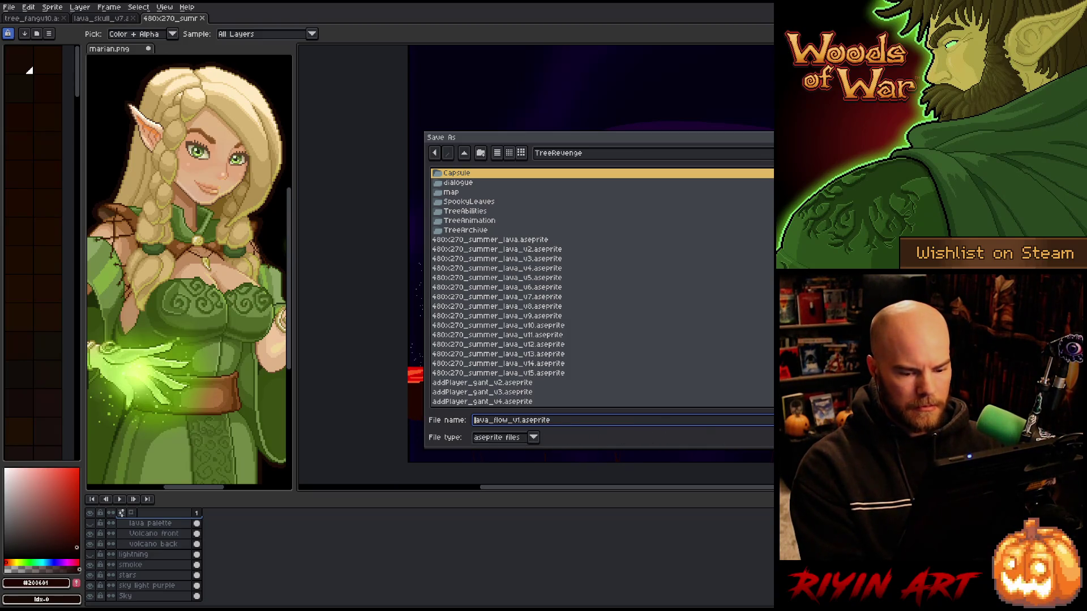
key(Return)
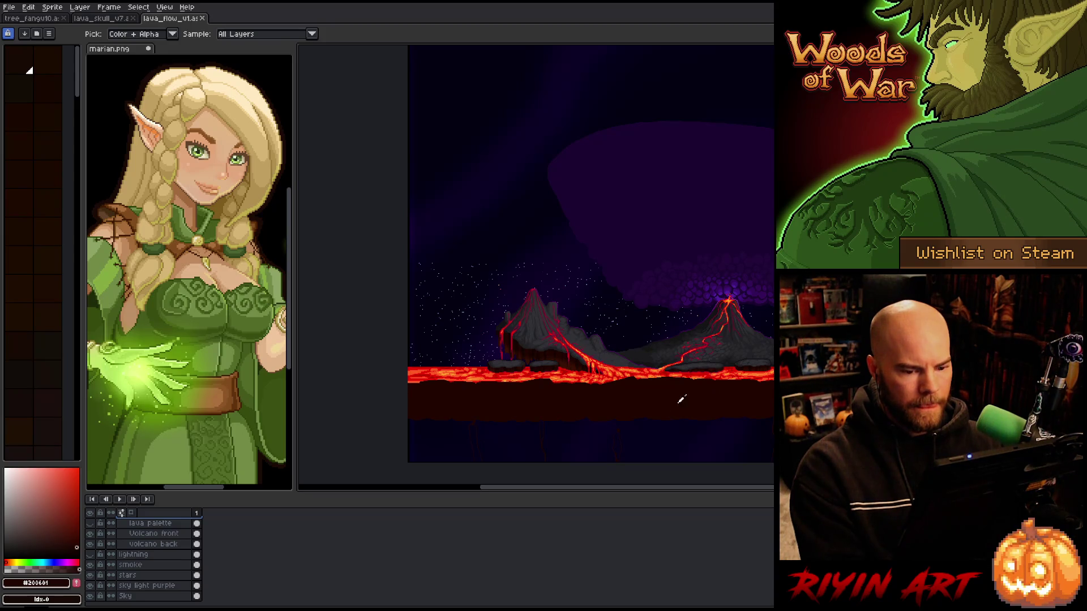
key(shift+n)
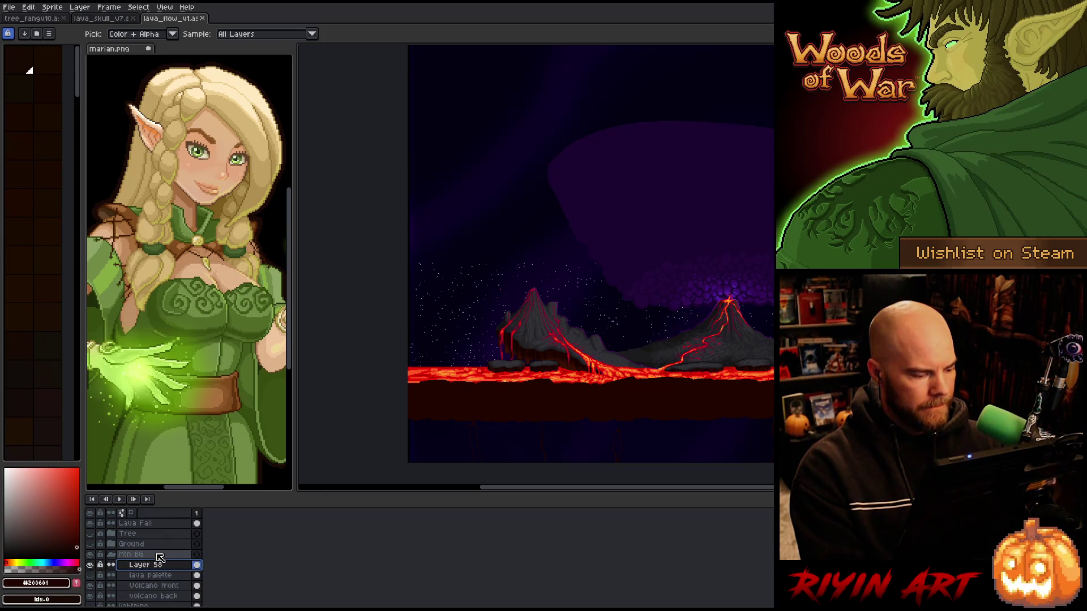
Select the Ground group and make the Ground and Tree layers visible again
click(135, 546)
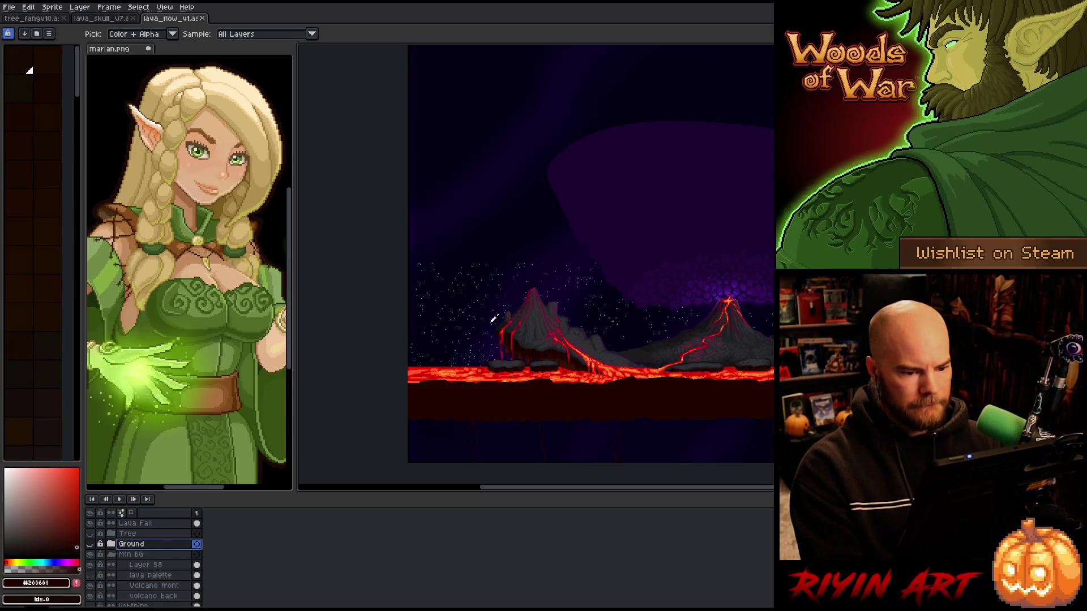
scroll(493, 319, down, 1)
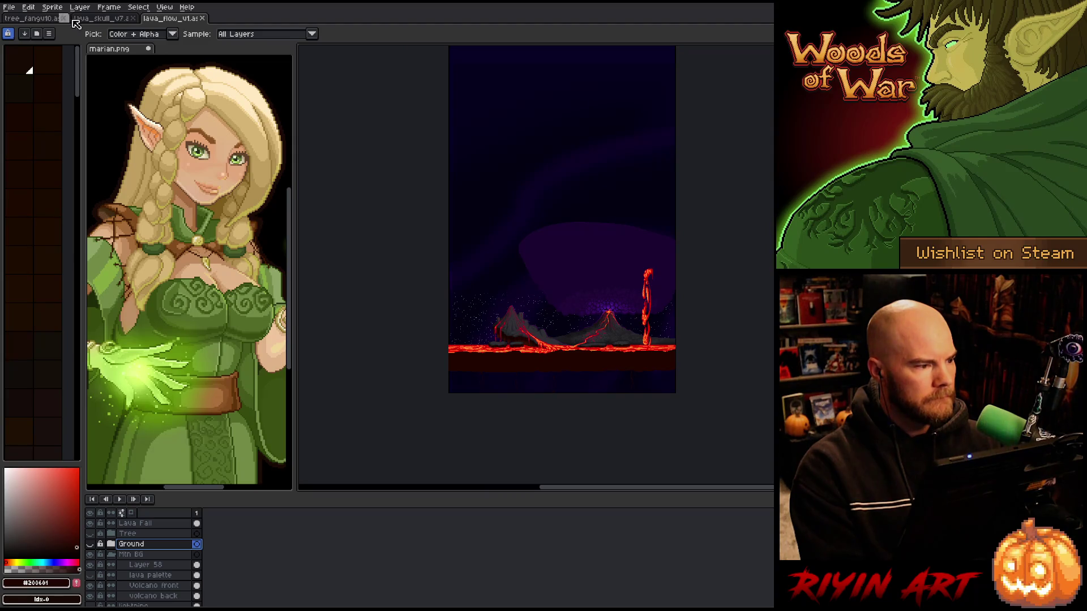
scroll(578, 382, up, 2)
scroll(555, 365, down, 1)
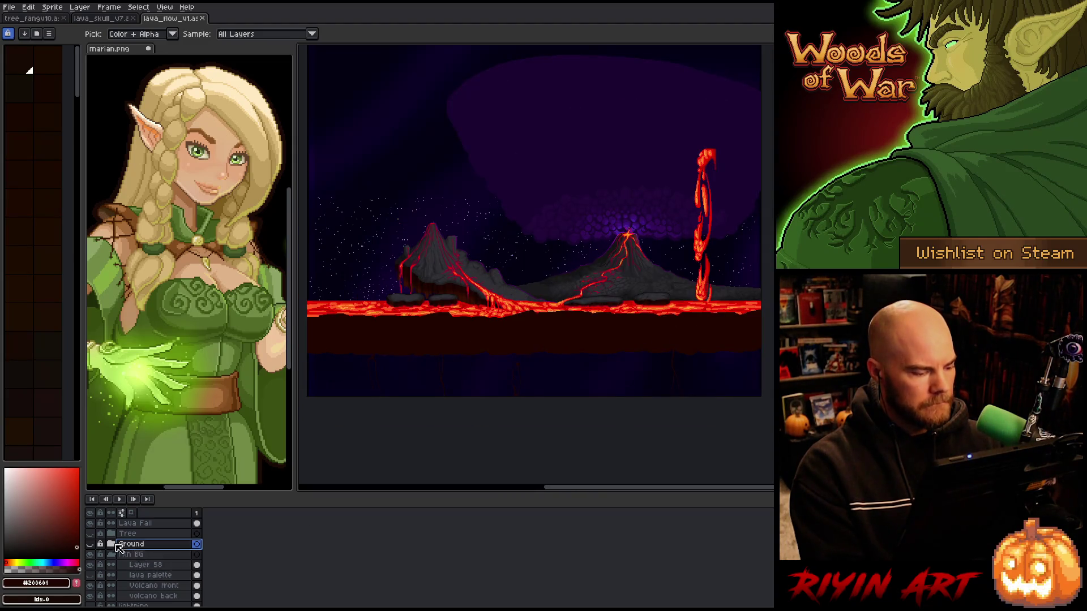
click(90, 544)
click(90, 534)
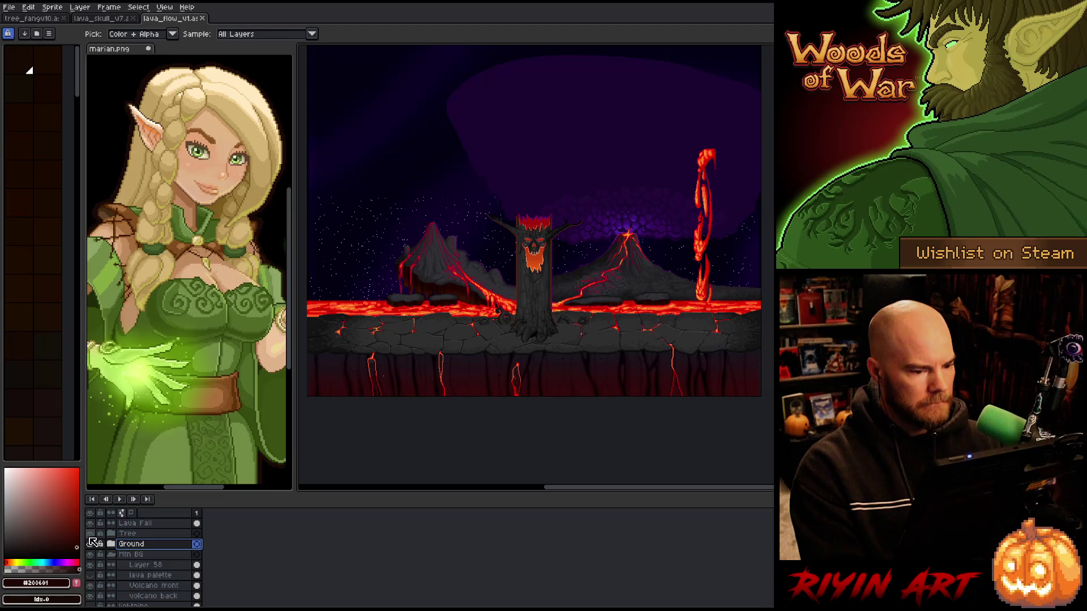
drag(484, 314, 570, 314)
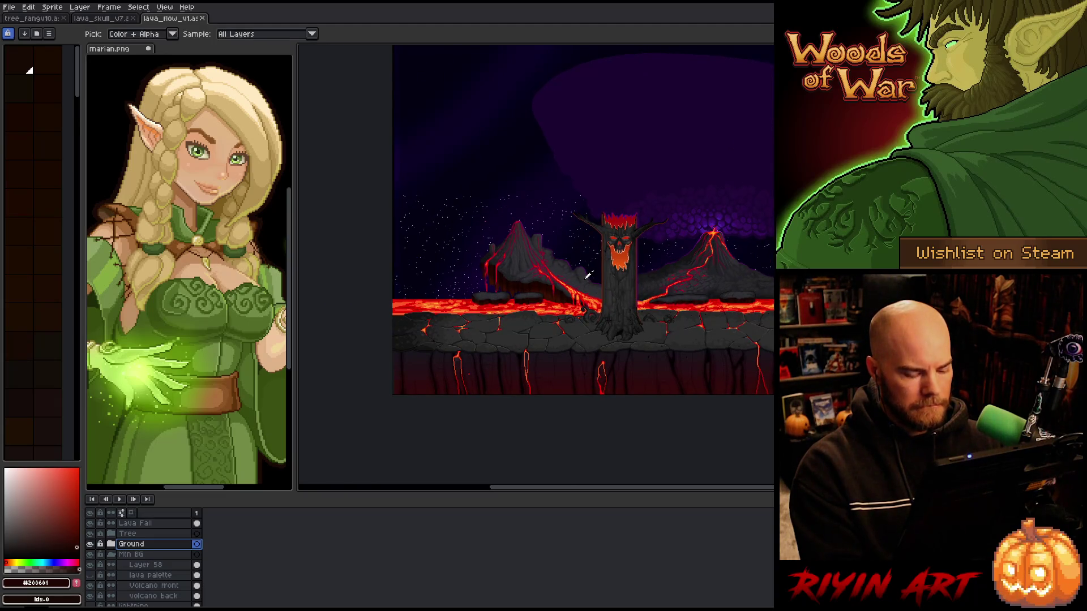
key(m)
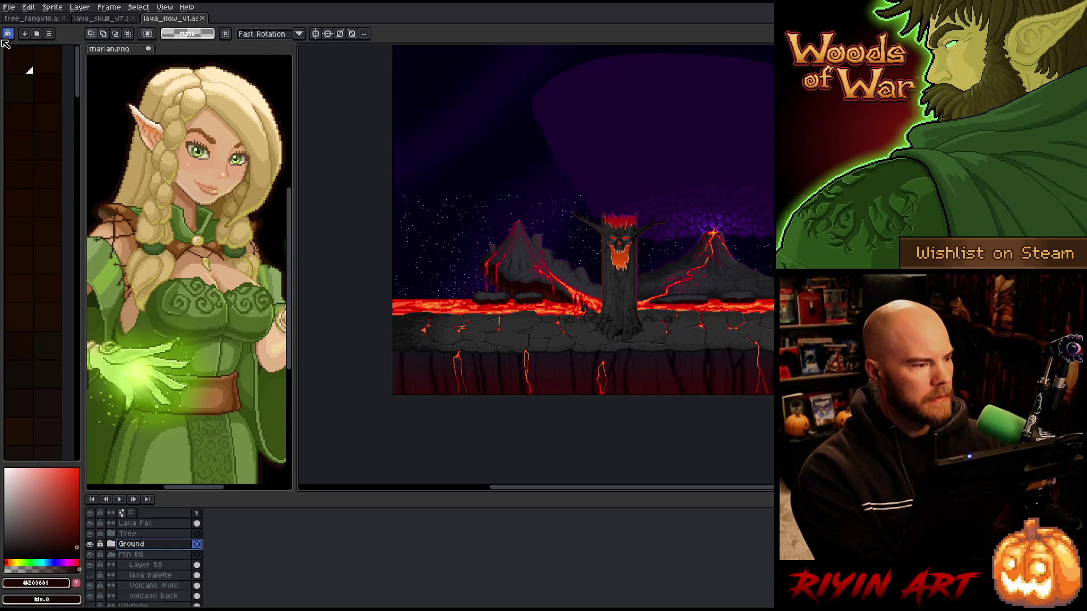
In the Open dialog, browse to the pinned images folder's spring/786x400 subfolder
click(9, 8)
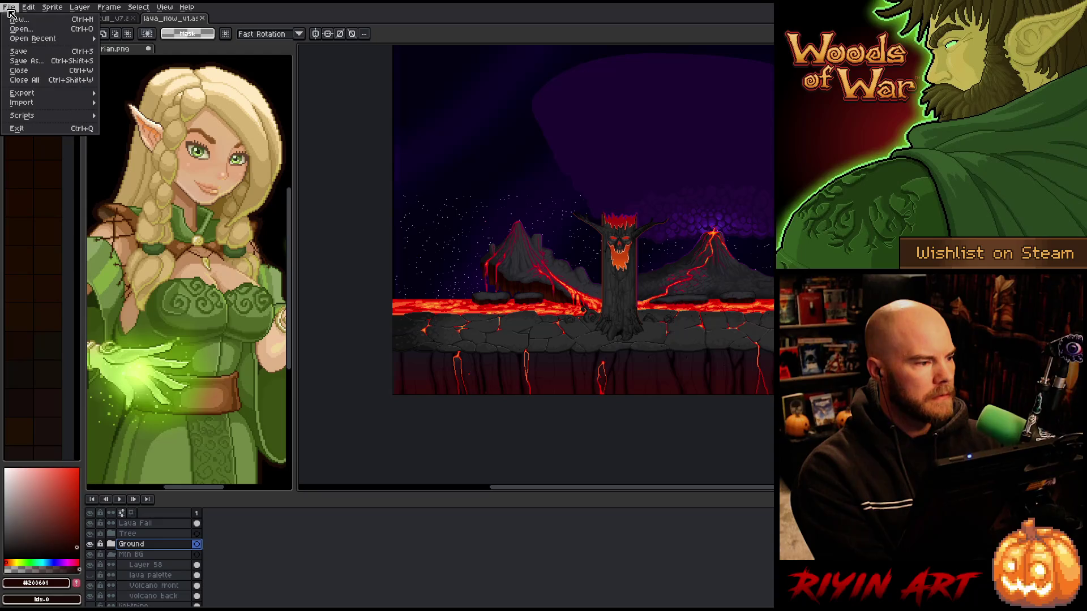
click(10, 9)
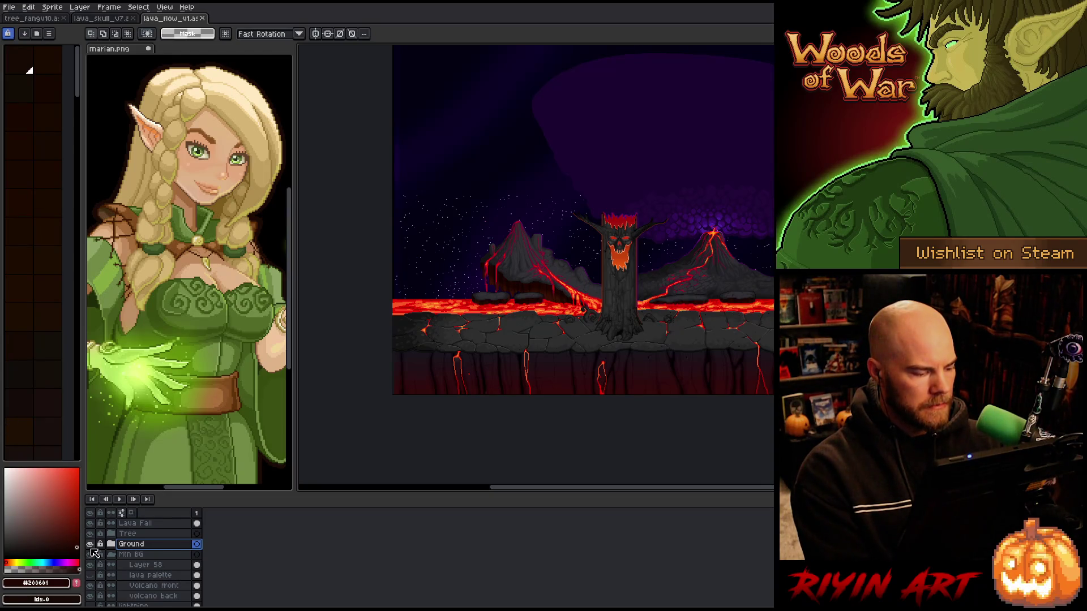
click(41, 12)
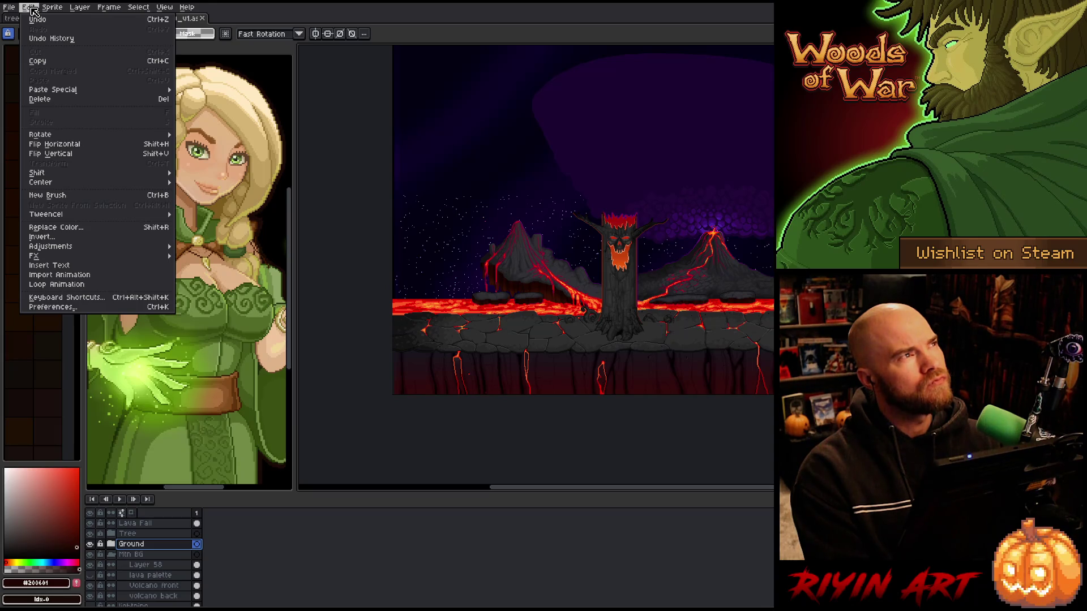
click(23, 29)
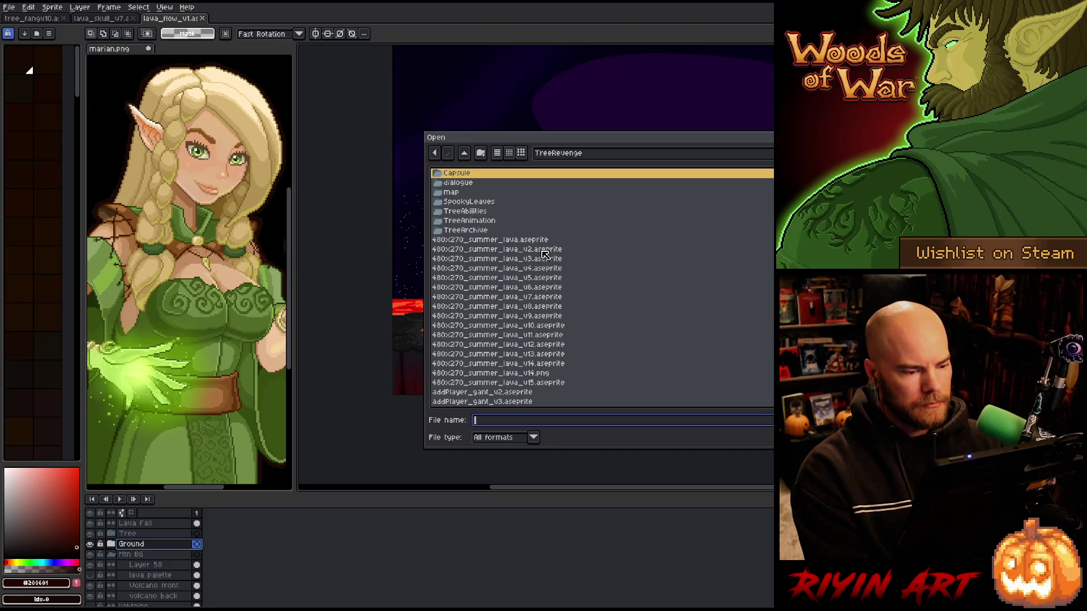
click(565, 155)
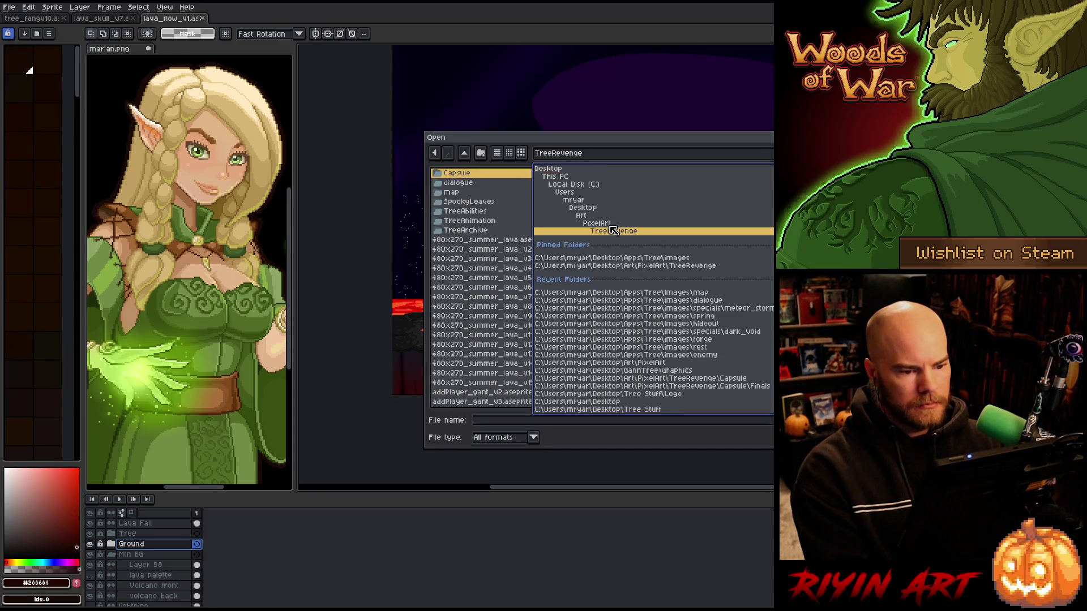
click(601, 259)
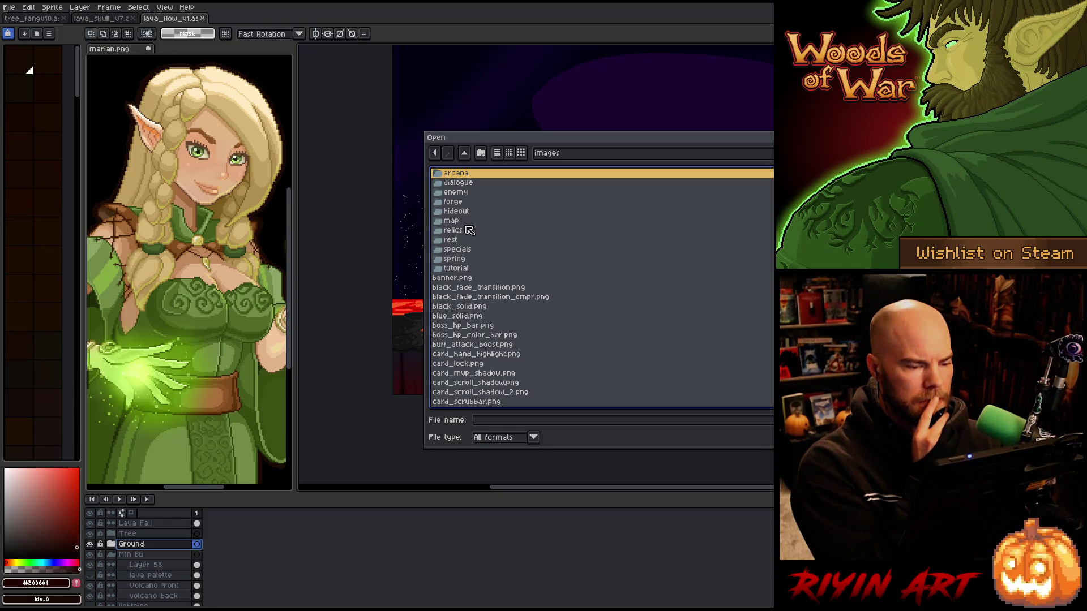
double_click(463, 258)
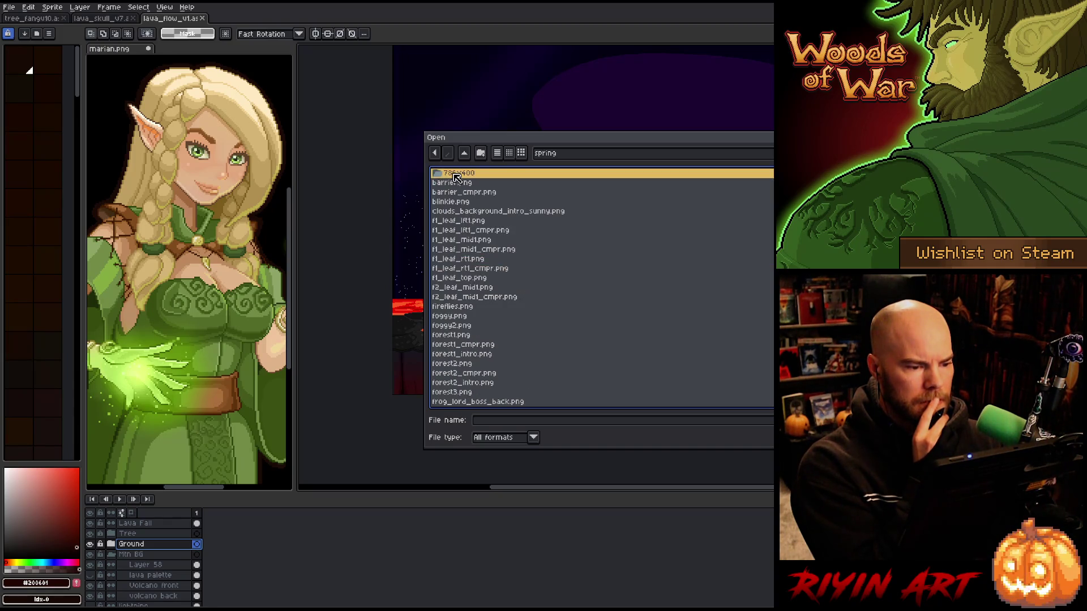
double_click(456, 174)
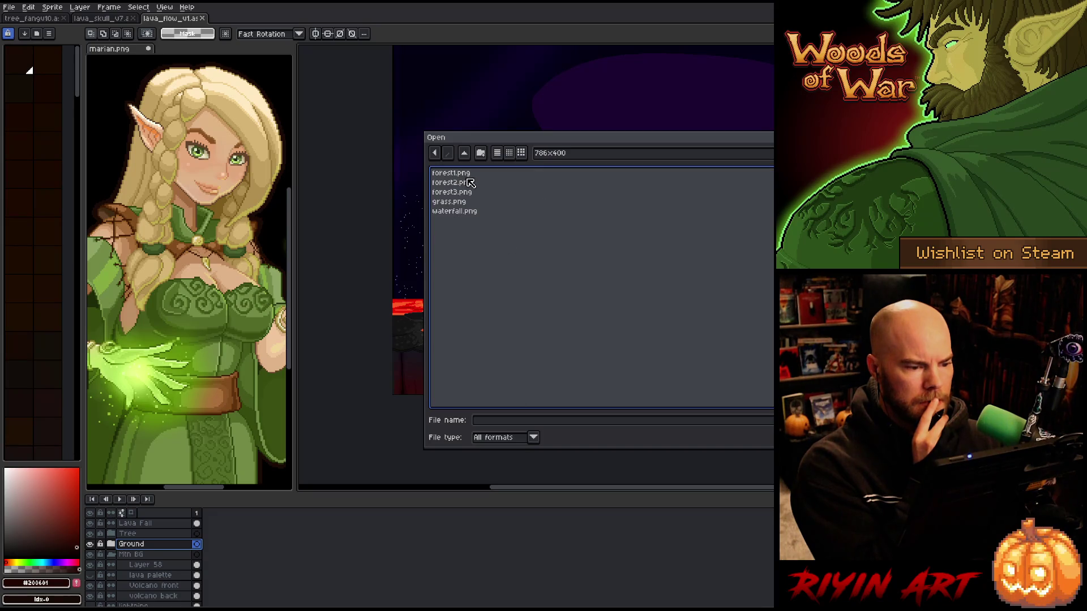
Pick grass.png from the file list and open it in its own tab
click(468, 174)
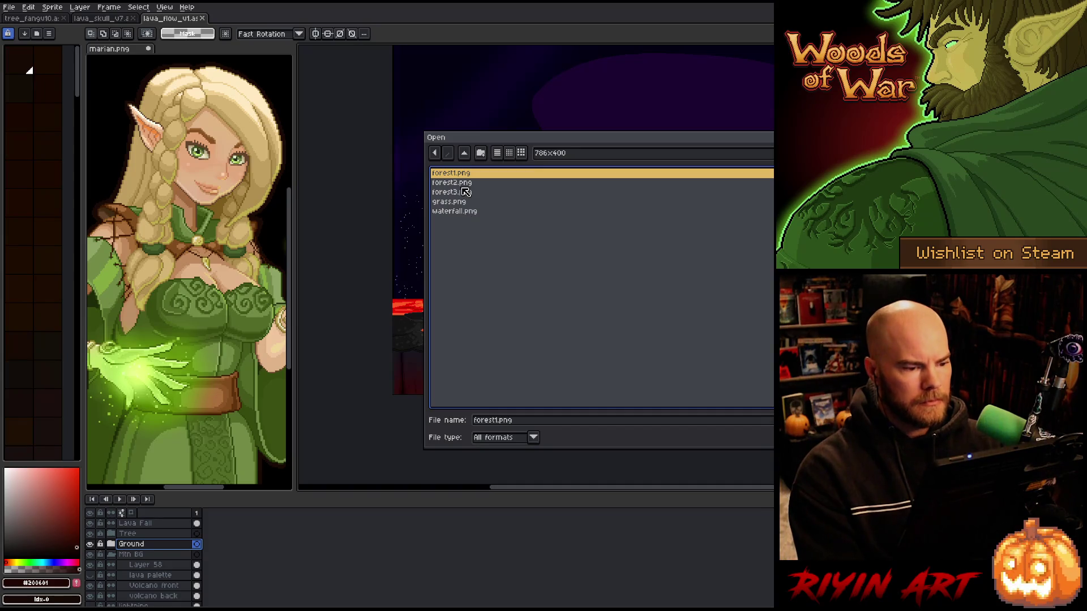
click(463, 183)
click(463, 190)
key(Down)
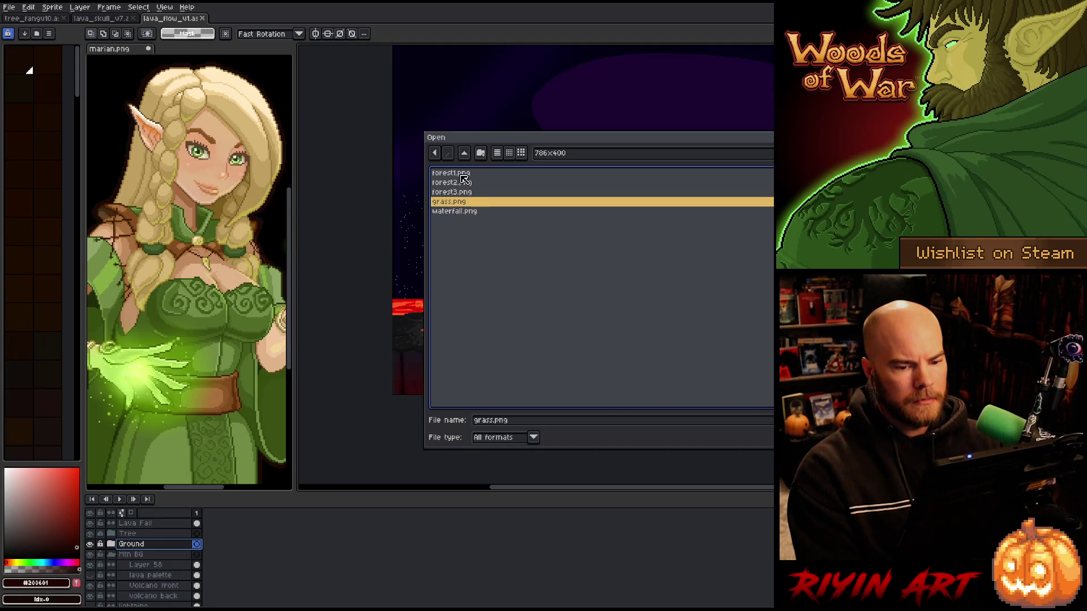
key(Return)
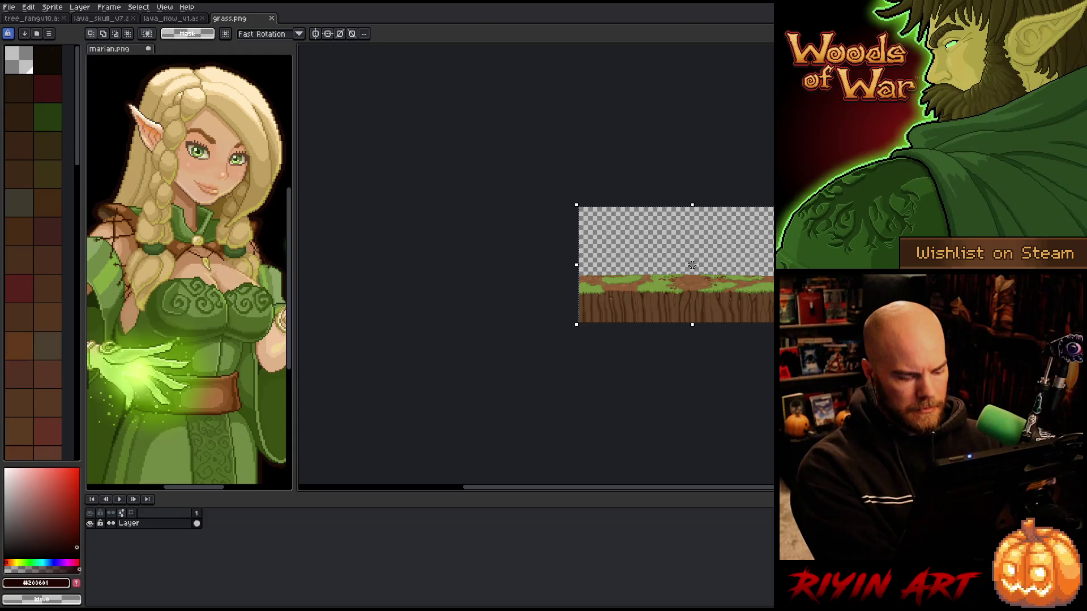
In lava_flow_v1, select the Lava Fall layer and paste the grass ground as a new layer
click(185, 19)
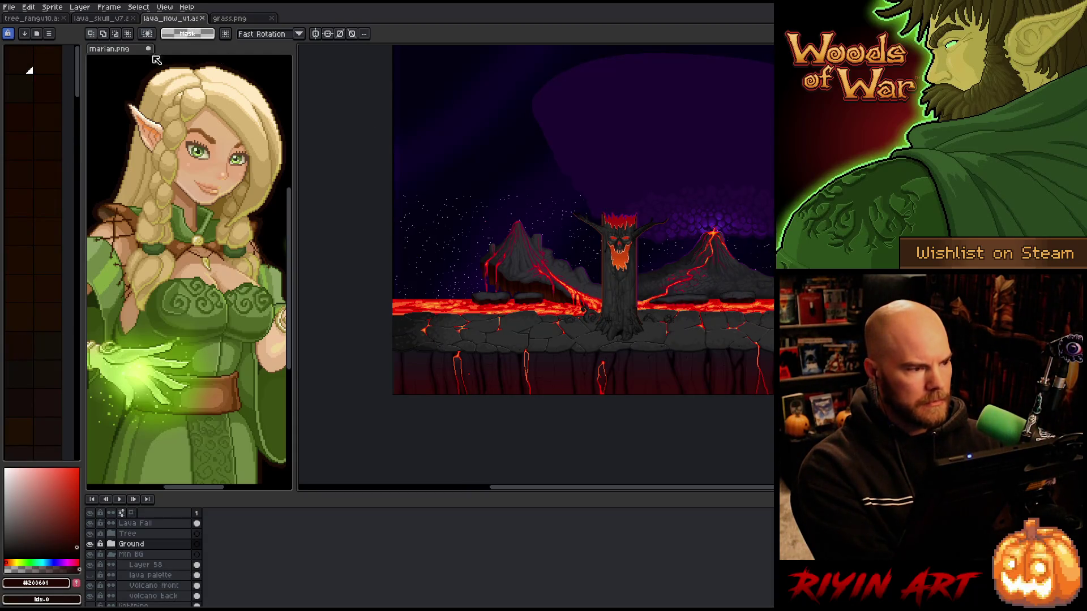
click(60, 7)
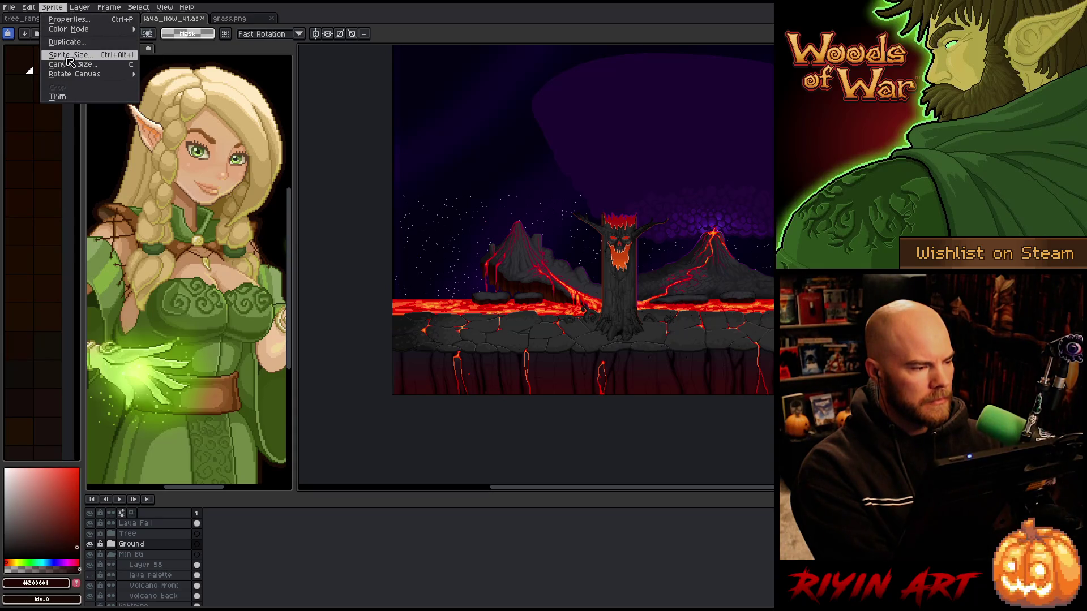
click(58, 8)
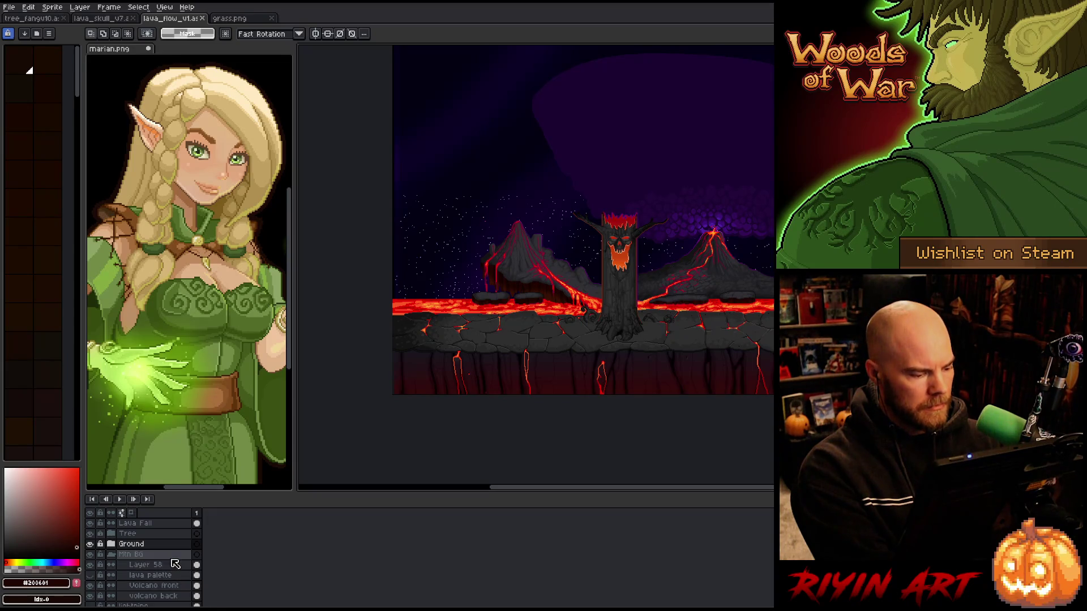
click(153, 525)
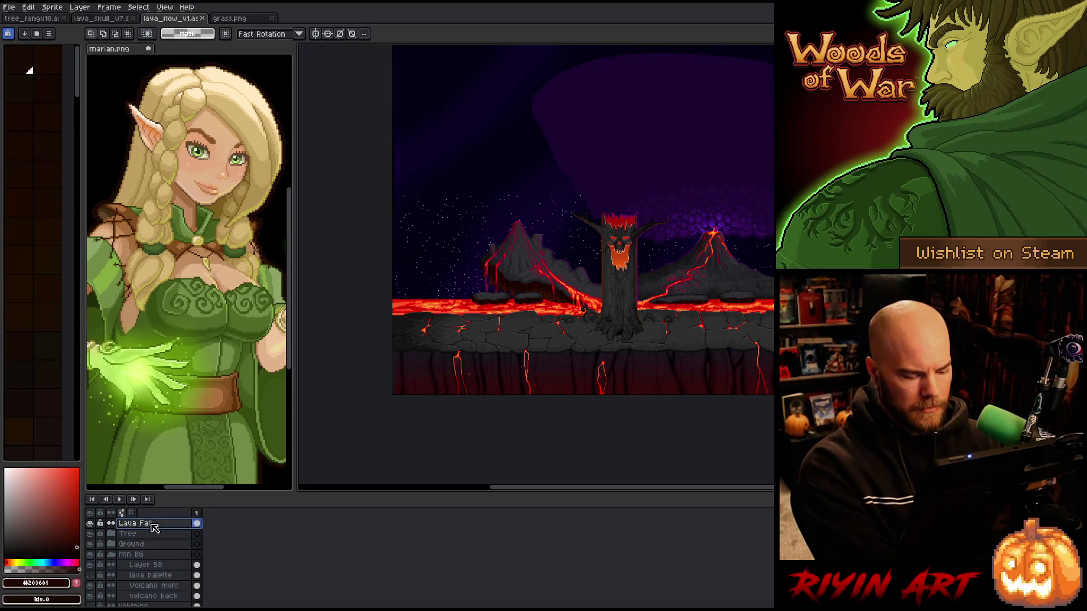
key(shift+n)
key(ctrl+v)
mouse_move(550, 285)
mouse_down()
mouse_move(648, 308)
mouse_move(650, 362)
mouse_move(641, 331)
mouse_up()
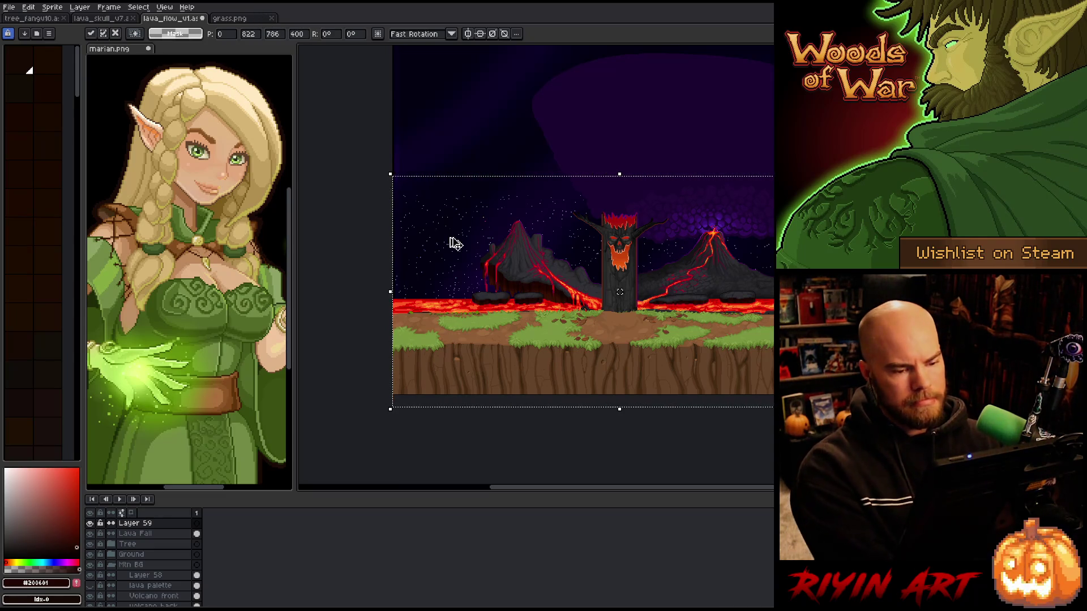
key(Escape)
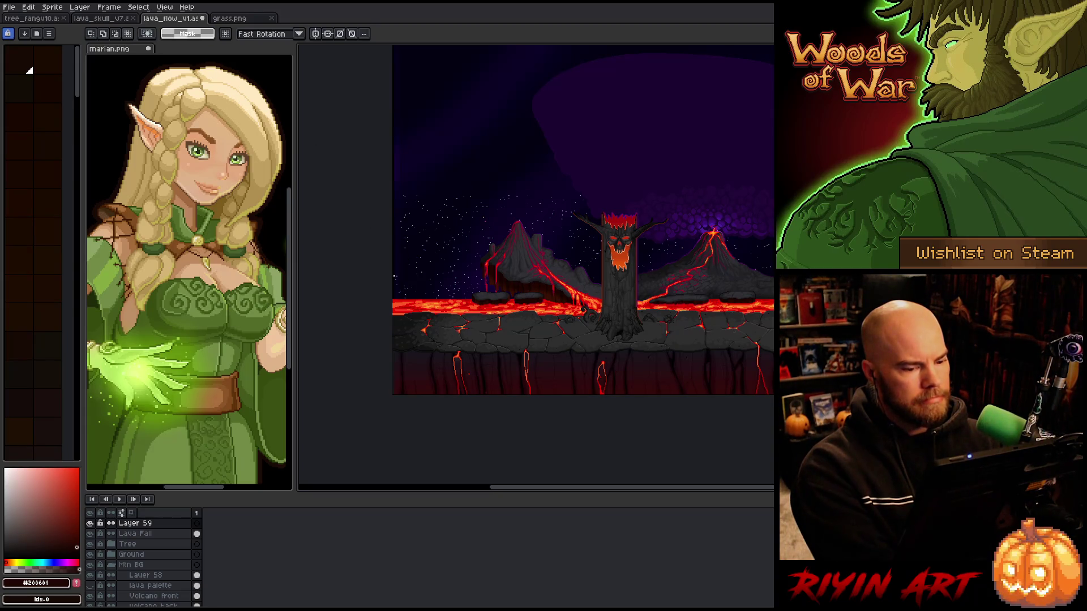
Undo that paste and paste the grass ground again as a new layer
key(ctrl+z)
key(shift+n)
key(ctrl+v)
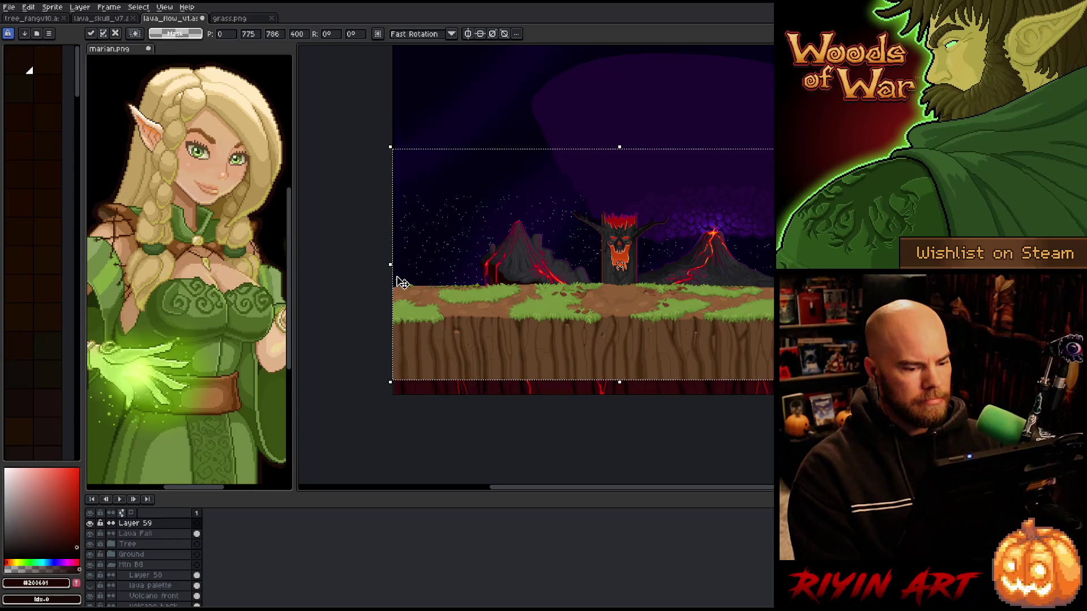
click(53, 8)
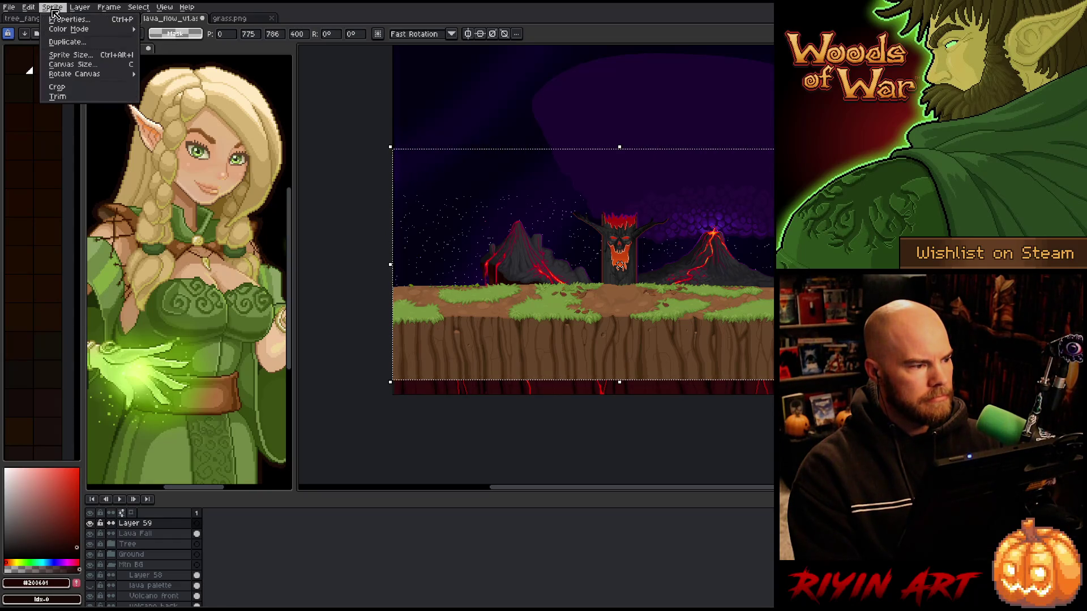
click(67, 65)
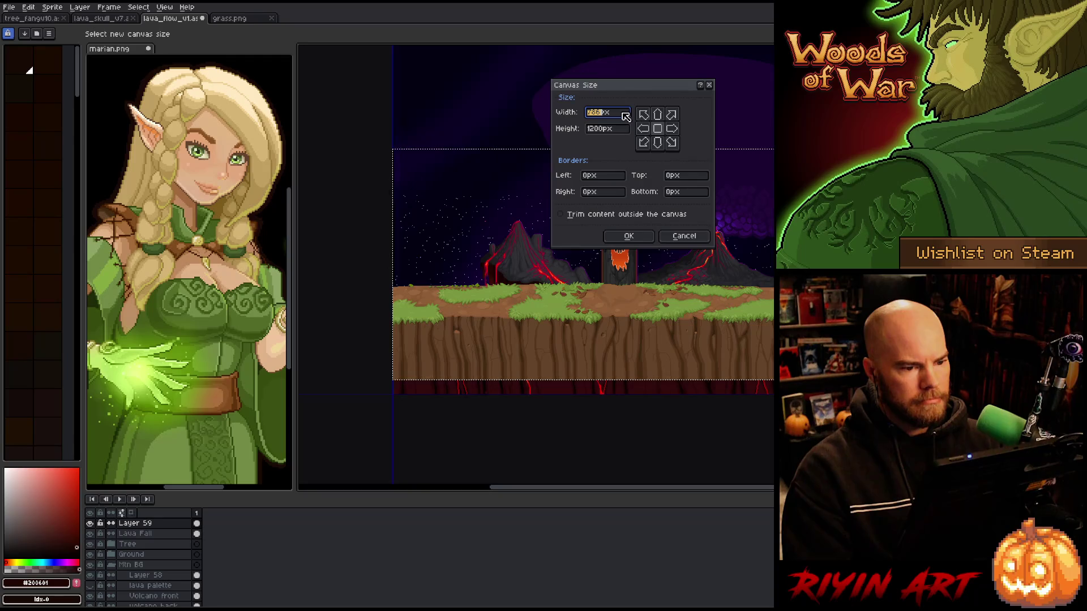
click(605, 129)
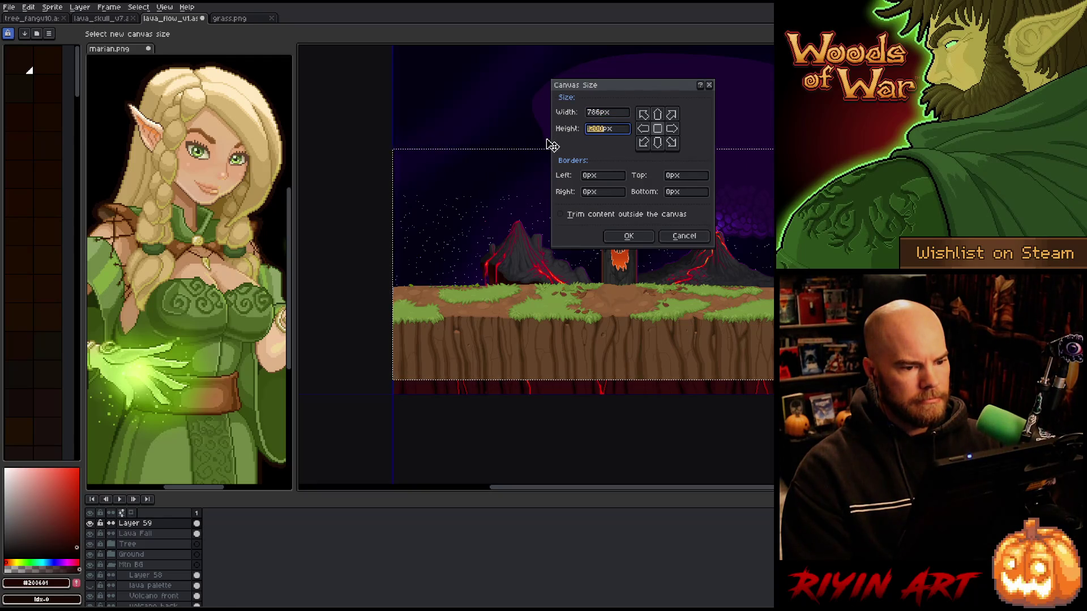
click(683, 236)
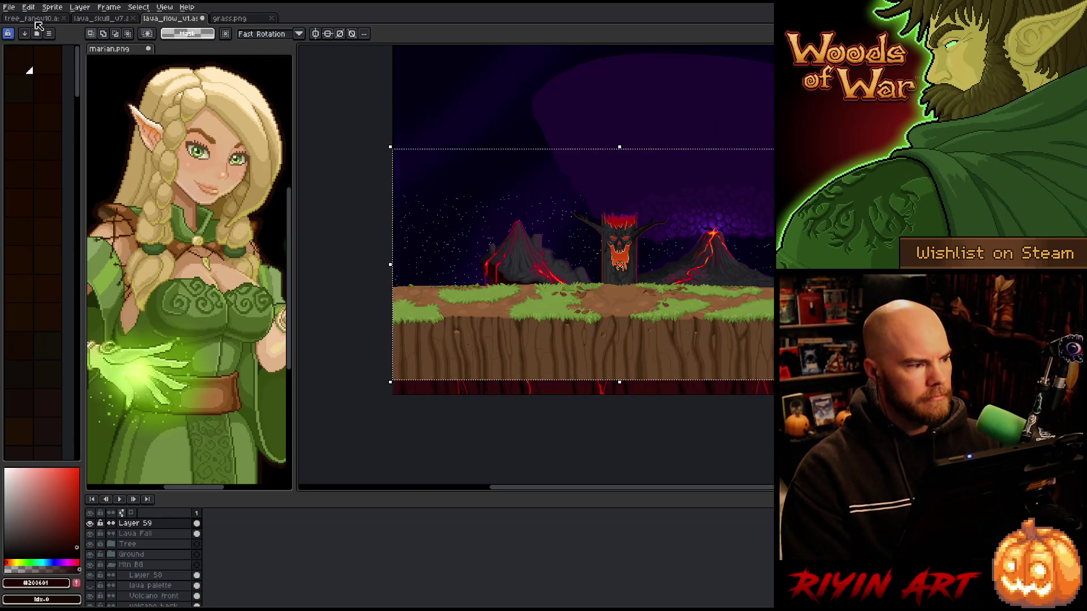
click(9, 6)
click(31, 28)
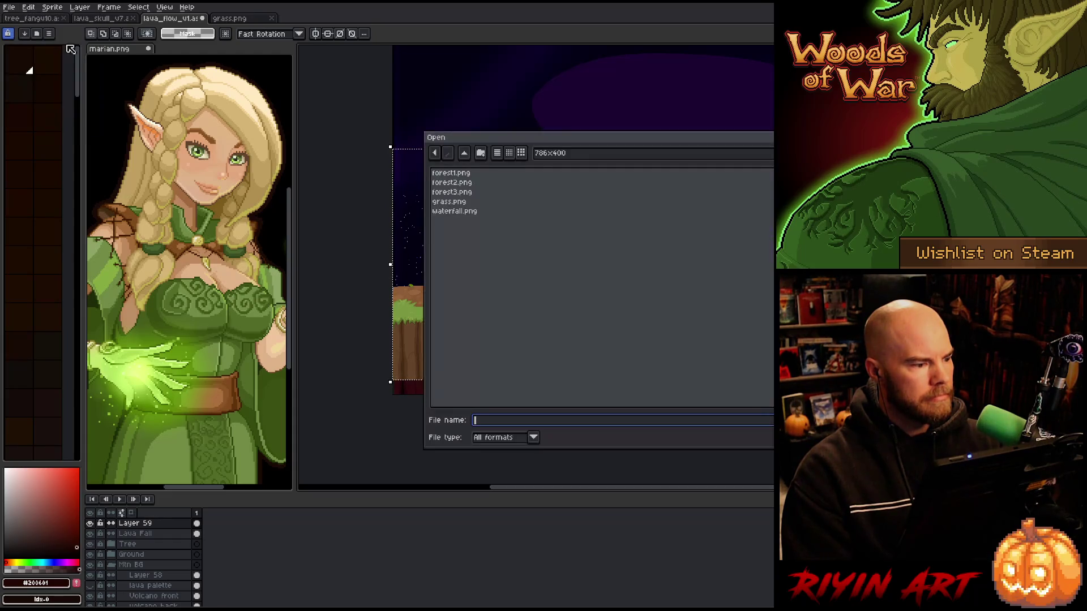
click(586, 159)
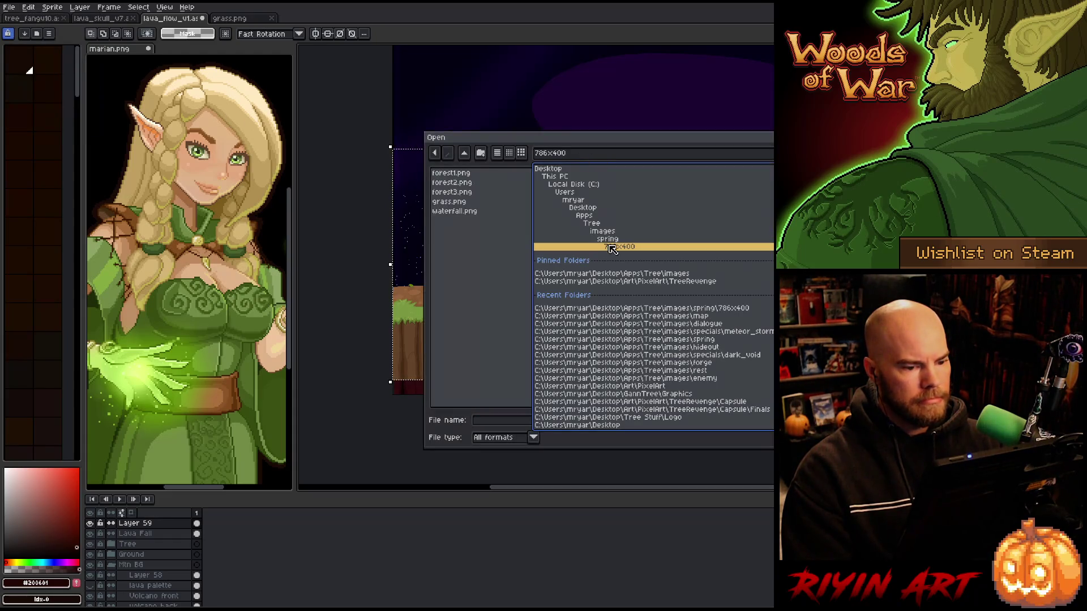
click(646, 287)
scroll(491, 338, down, 10)
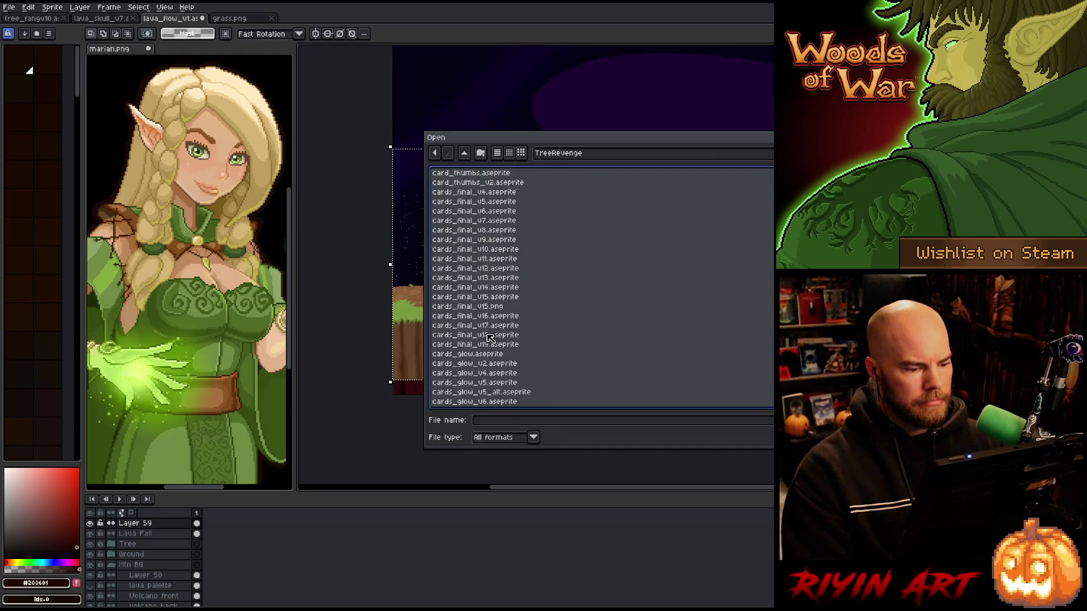
scroll(491, 338, down, 3)
click(492, 335)
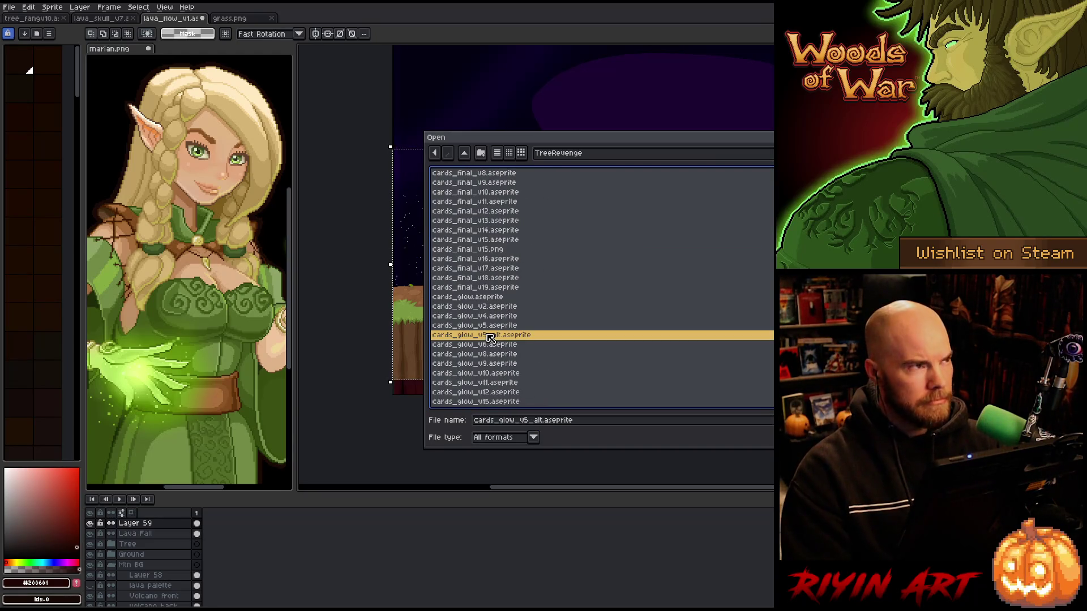
text(hit)
scroll(490, 339, down, 15)
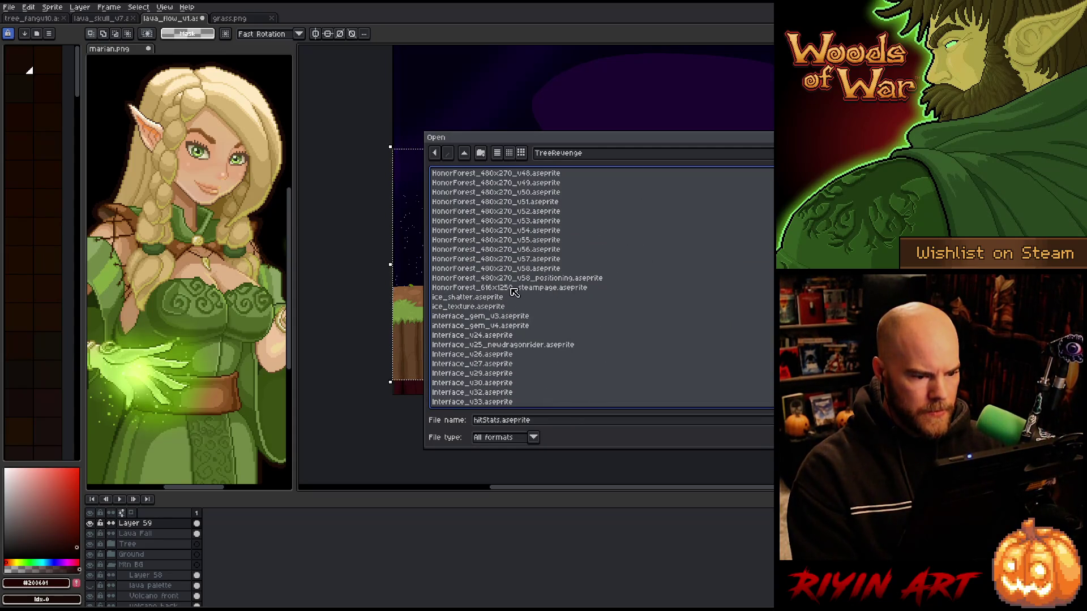
click(512, 289)
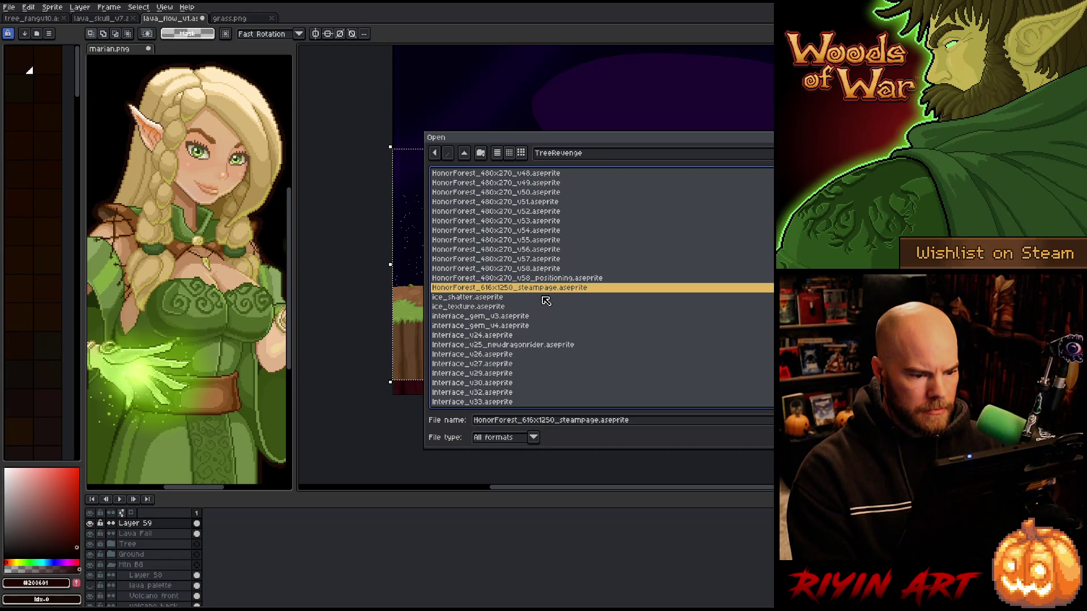
click(539, 278)
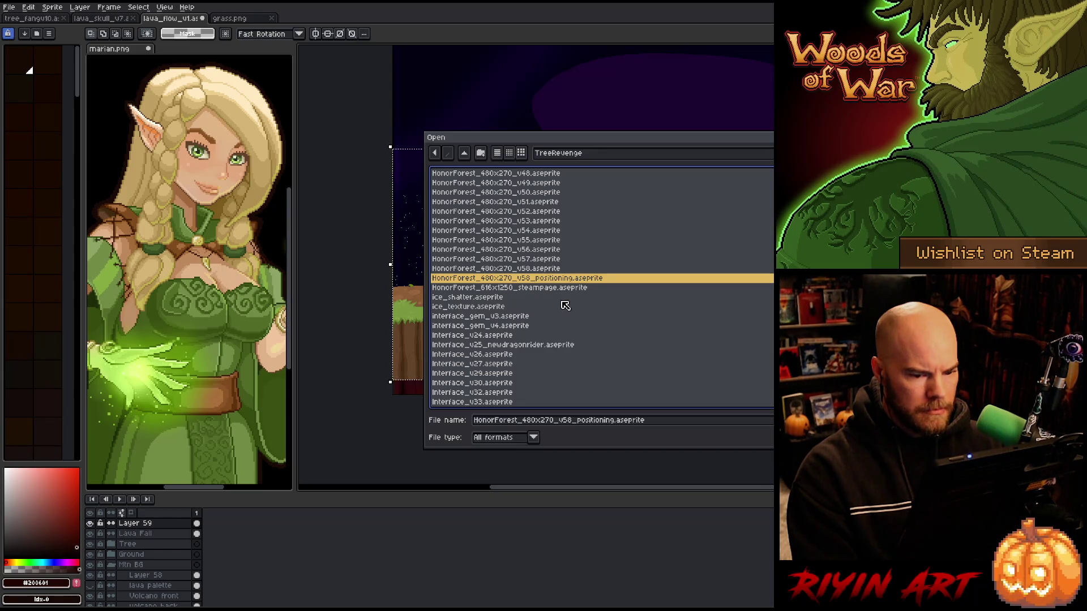
key(Up)
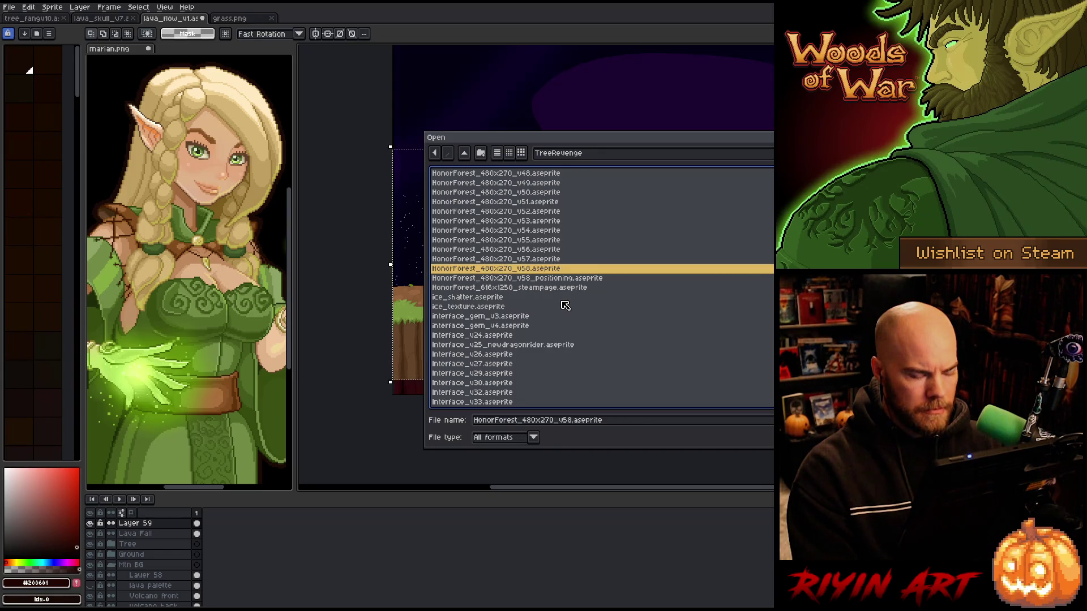
scroll(565, 305, up, 4)
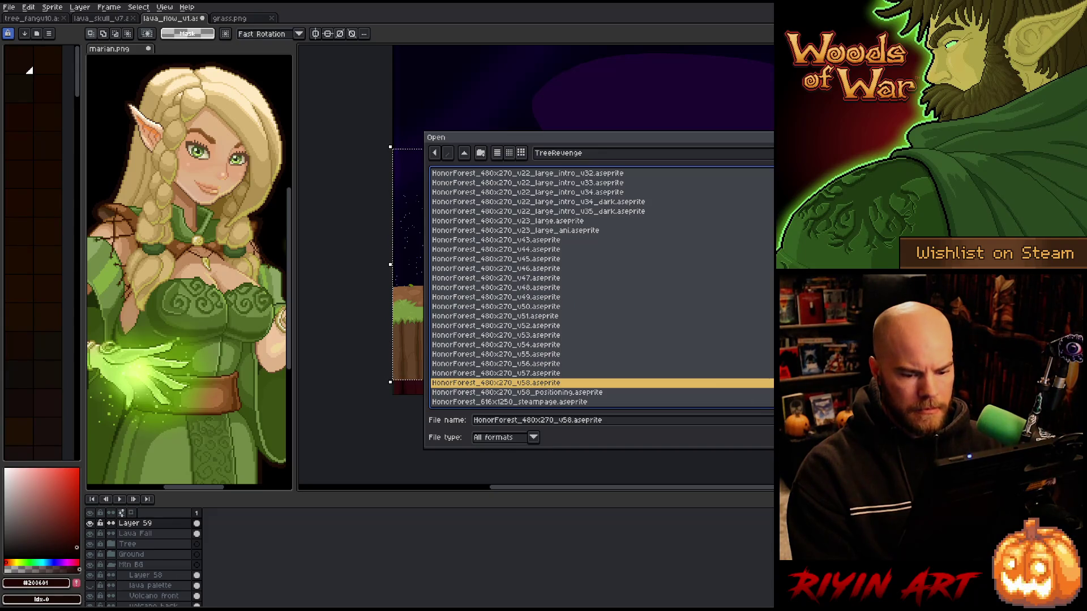
key(Return)
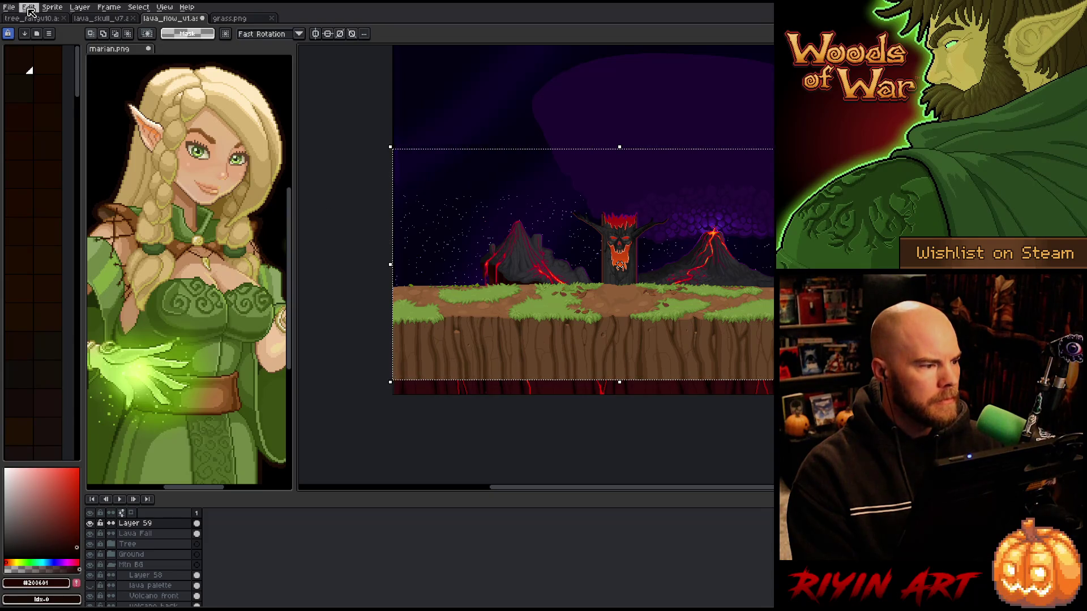
Close grass.png and enlarge the lava scene's canvas height to 1250 px
click(242, 21)
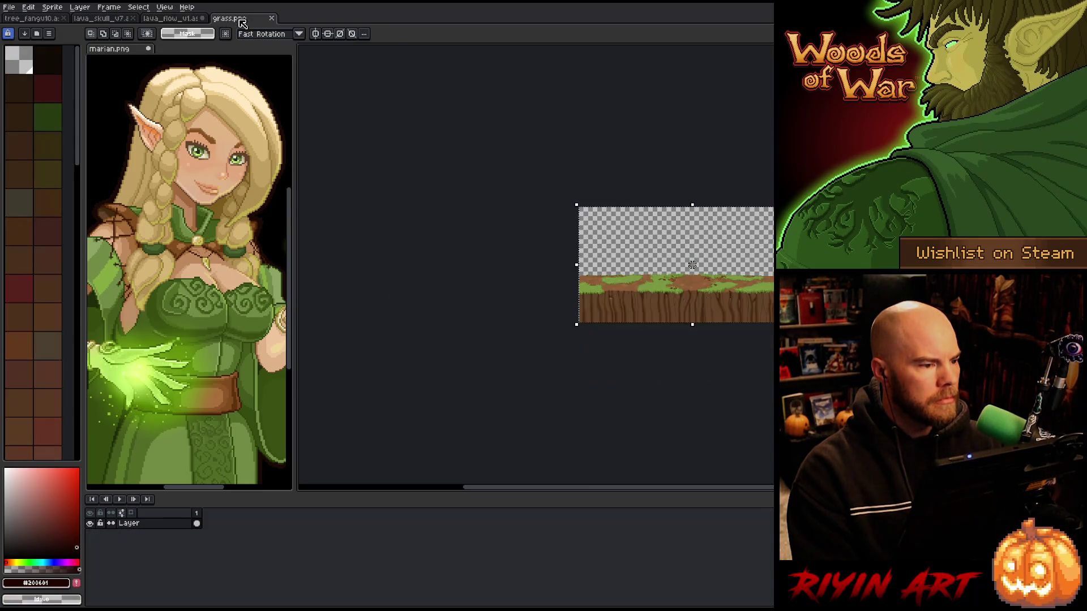
click(272, 18)
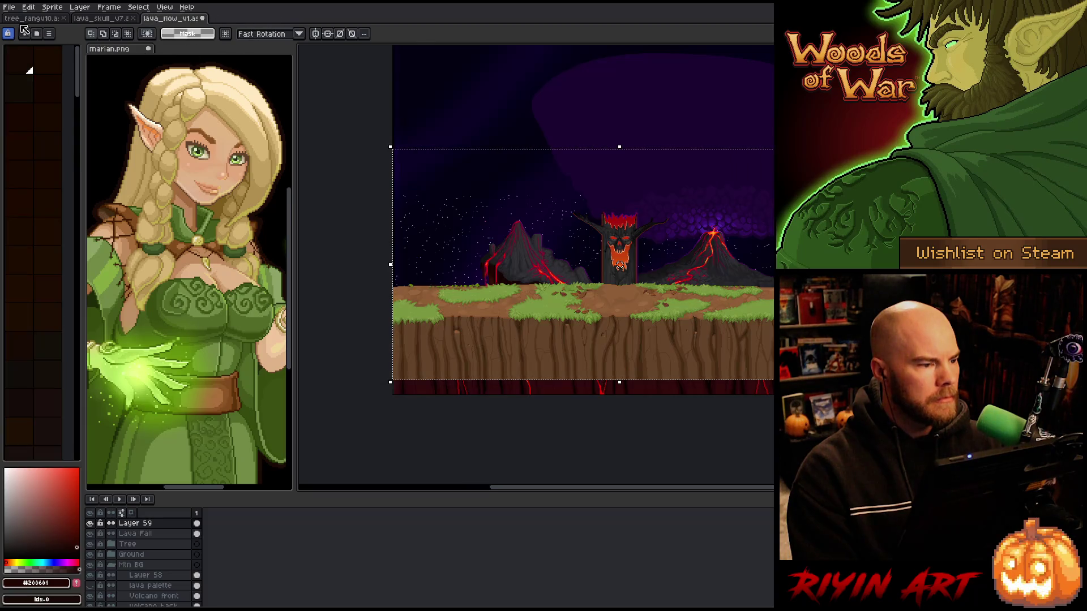
click(52, 7)
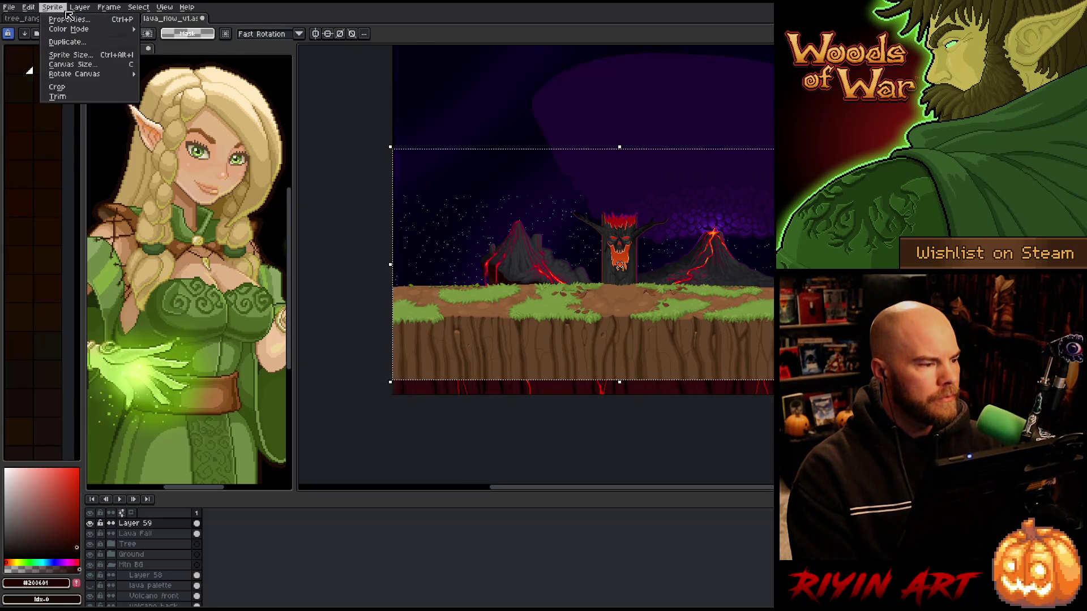
click(79, 67)
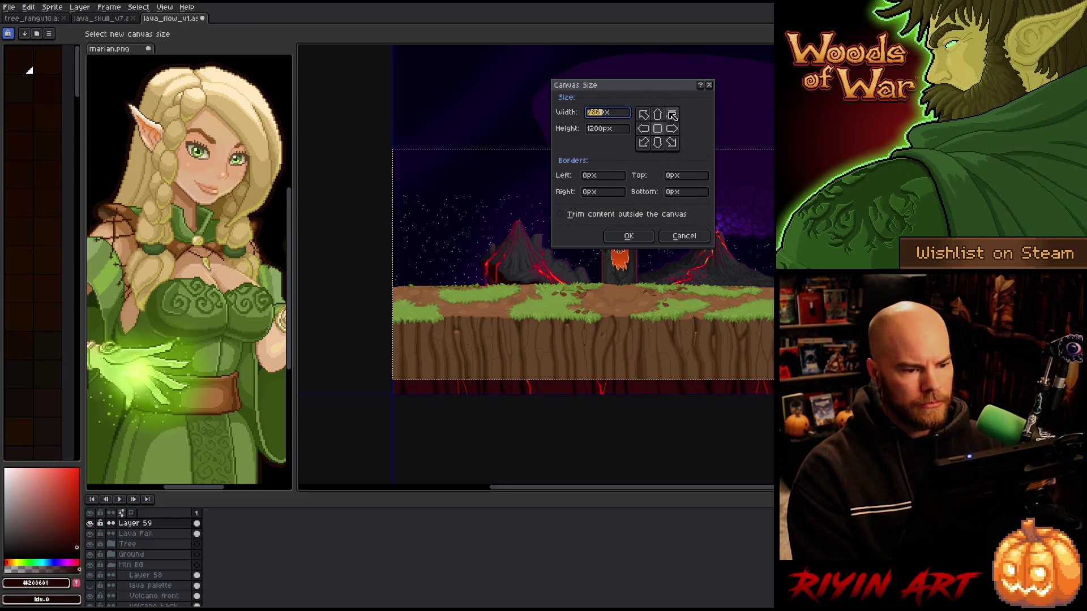
double_click(603, 129)
text(1250)
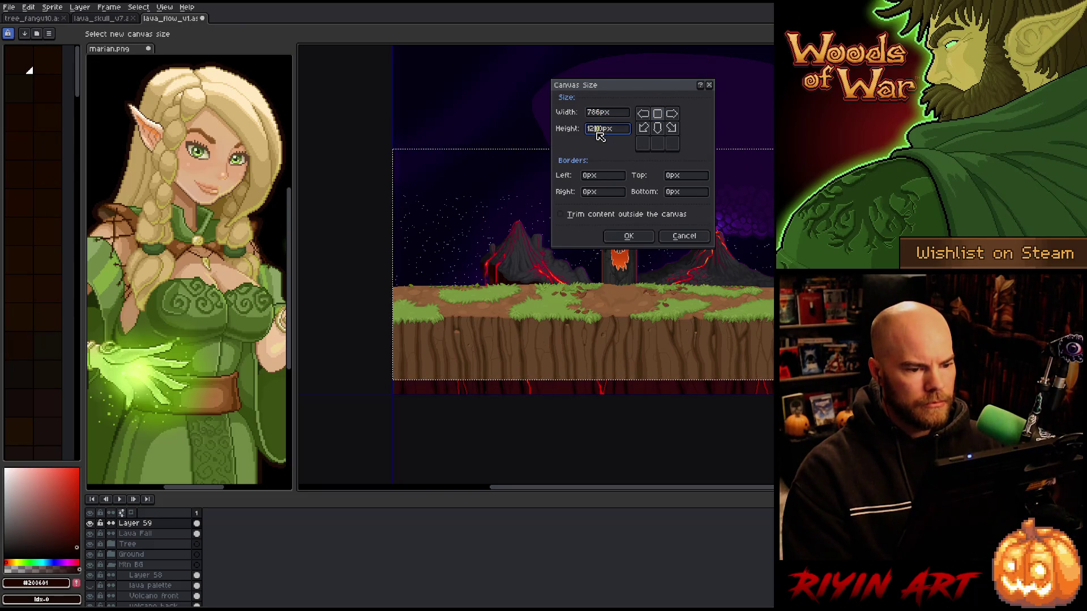
click(629, 237)
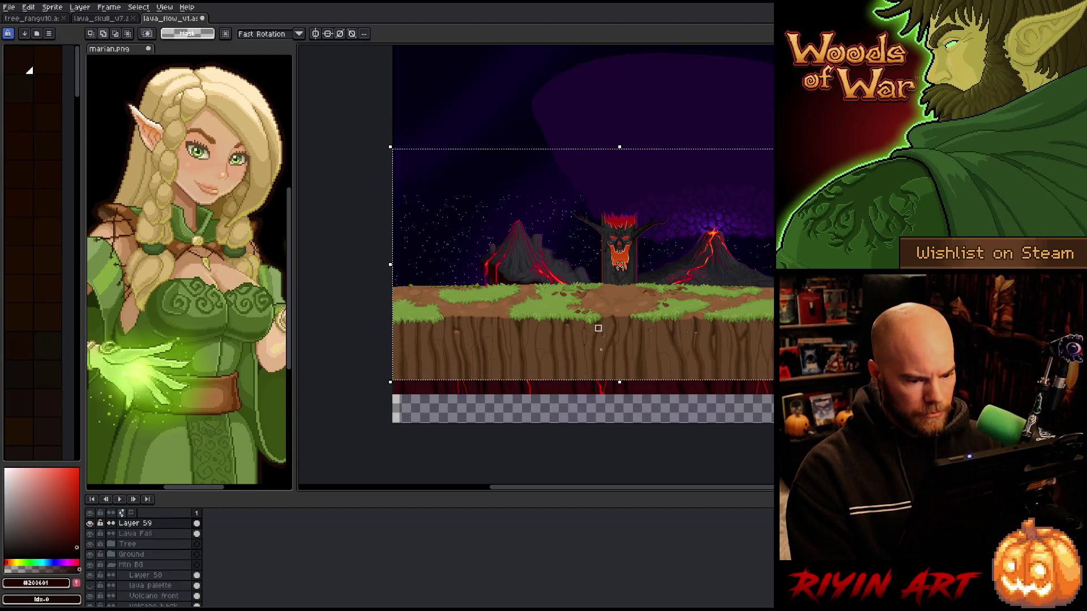
Move the grass ground down about 75 px and nudge it pixel by pixel under the lava river
mouse_move(630, 355)
mouse_down()
mouse_move(638, 398)
mouse_move(636, 382)
mouse_up()
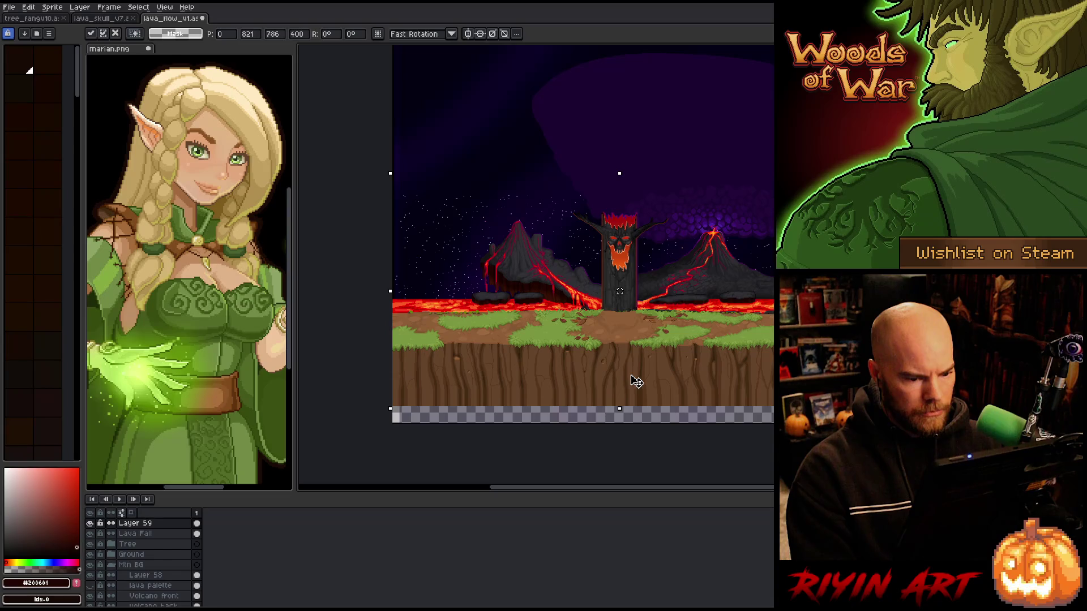
scroll(662, 323, up, 3)
key(Down)
key(Down)
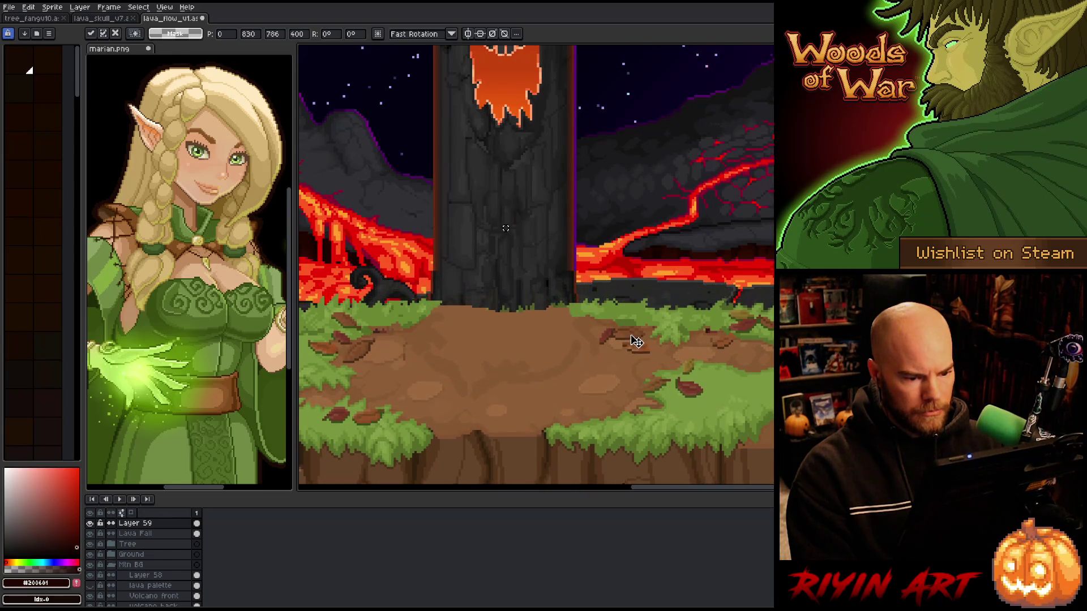
key(Up)
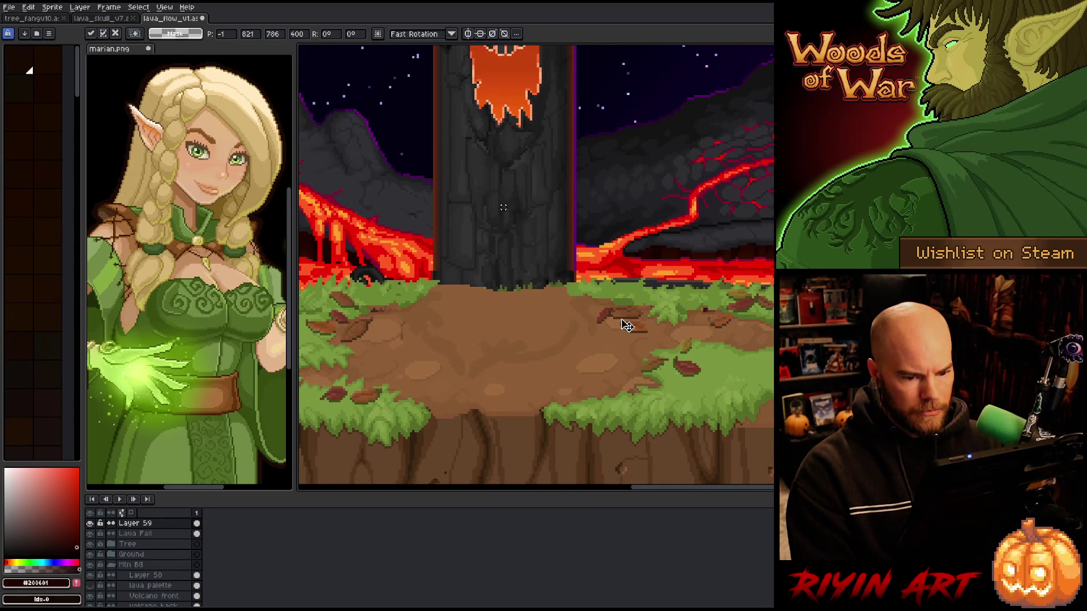
scroll(630, 325, down, 3)
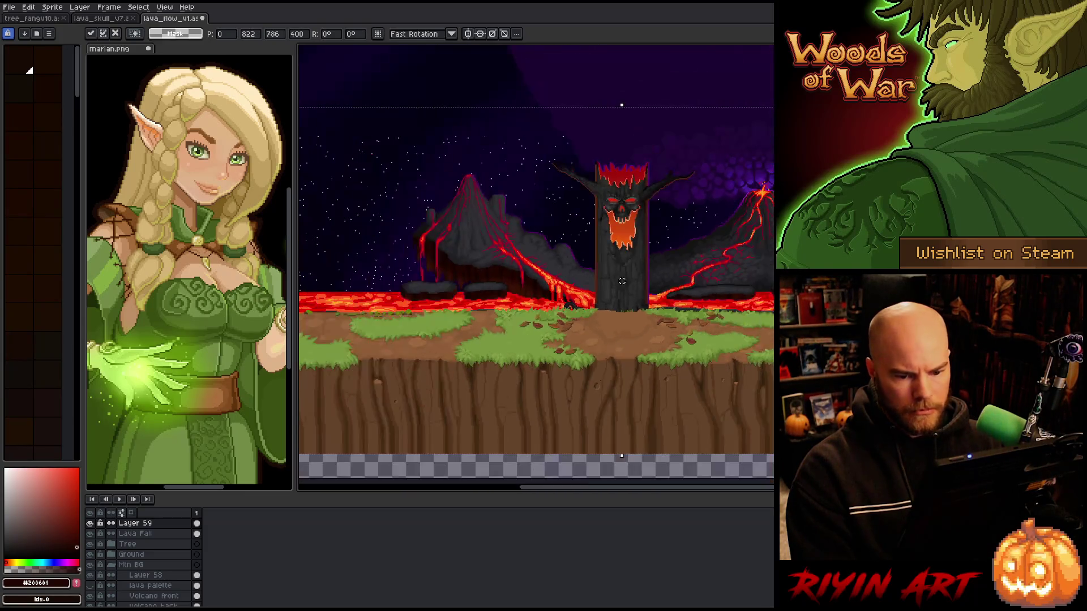
scroll(510, 283, up, 3)
key(Up)
key(Up)
key(Up)
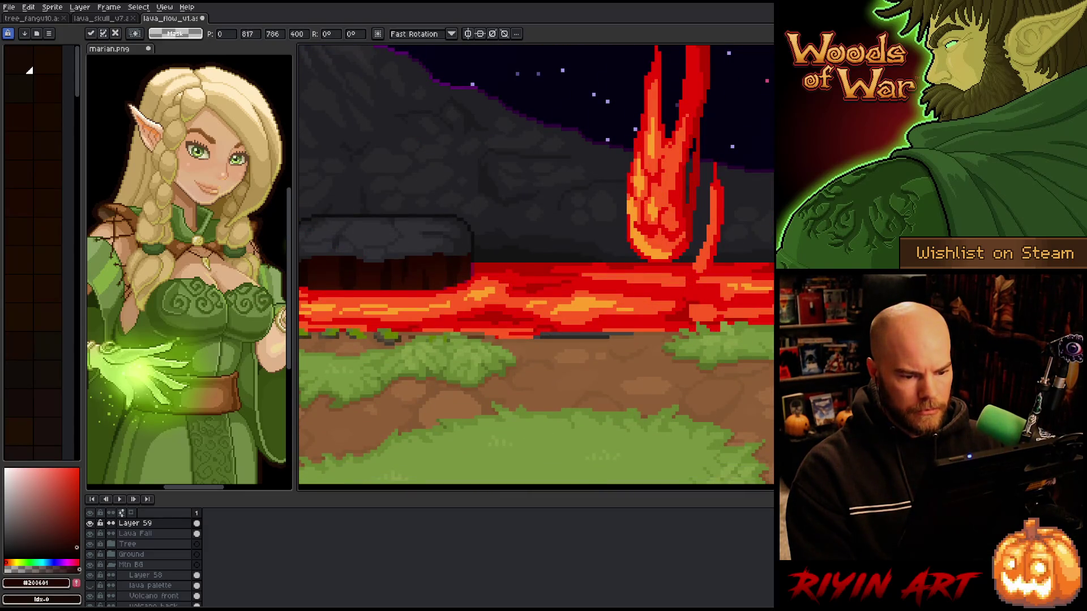
scroll(433, 355, down, 3)
scroll(433, 355, up, 2)
scroll(433, 355, up, 1)
key(Down)
key(Down)
key(Down)
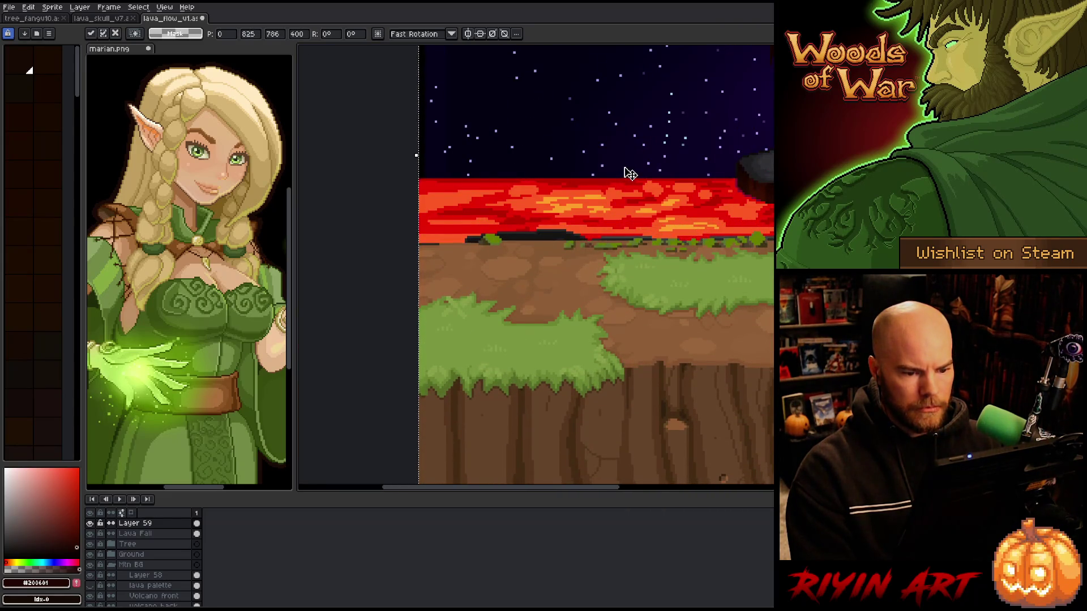
scroll(630, 174, down, 3)
scroll(680, 170, up, 2)
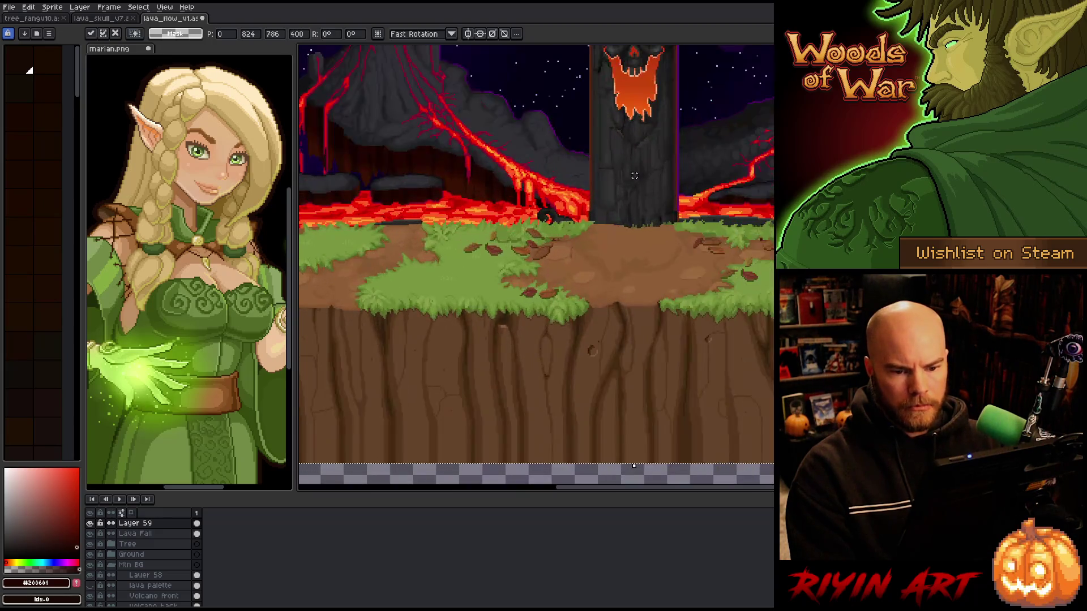
scroll(747, 170, down, 1)
scroll(747, 170, down, 1)
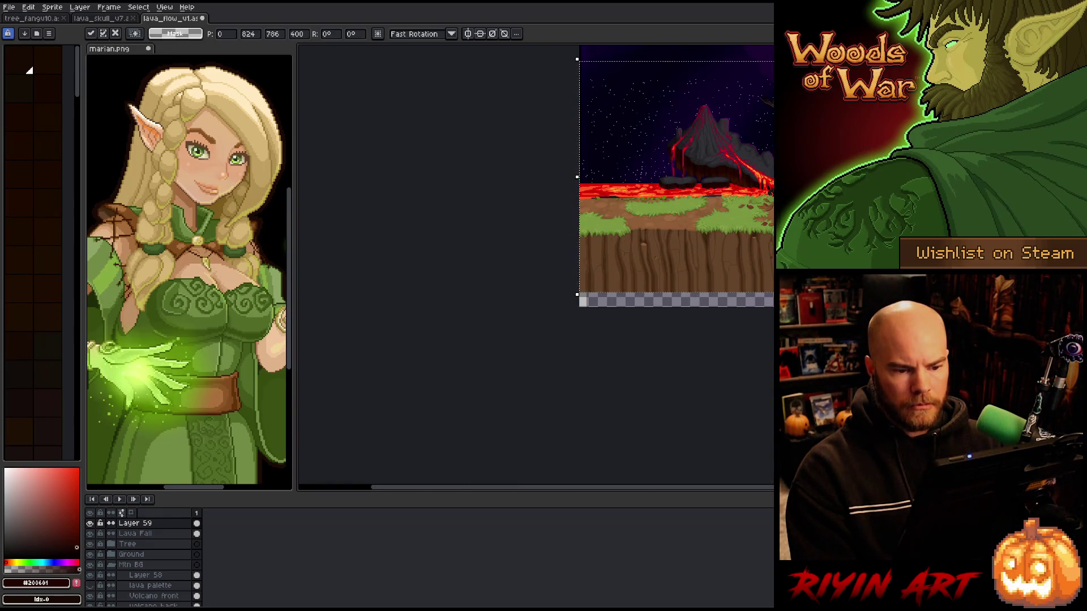
mouse_move(757, 211)
mouse_down()
mouse_move(677, 297)
mouse_move(622, 329)
mouse_up()
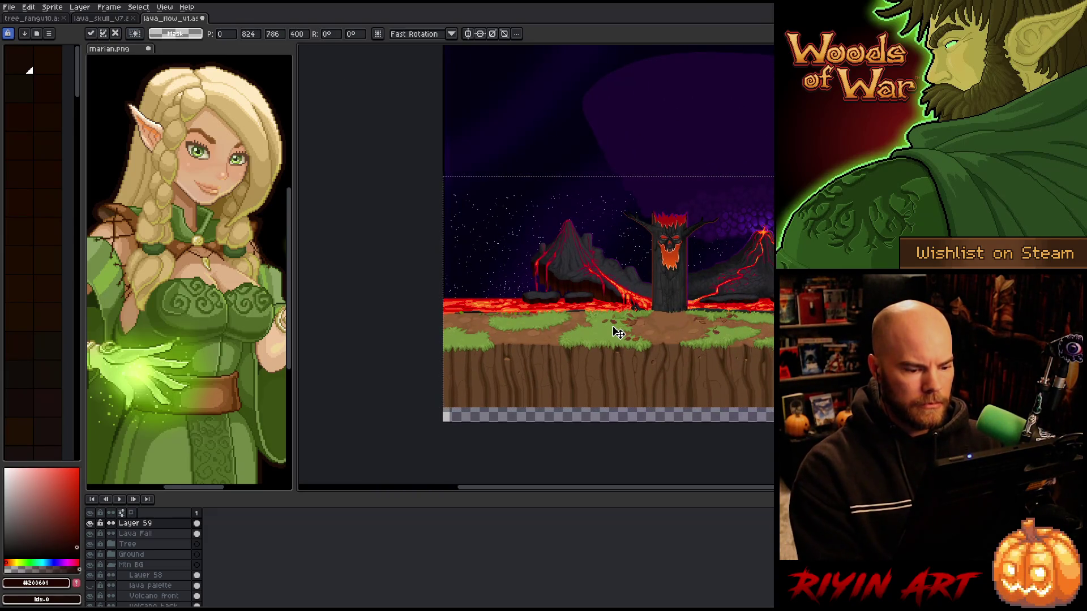
scroll(619, 334, down, 4)
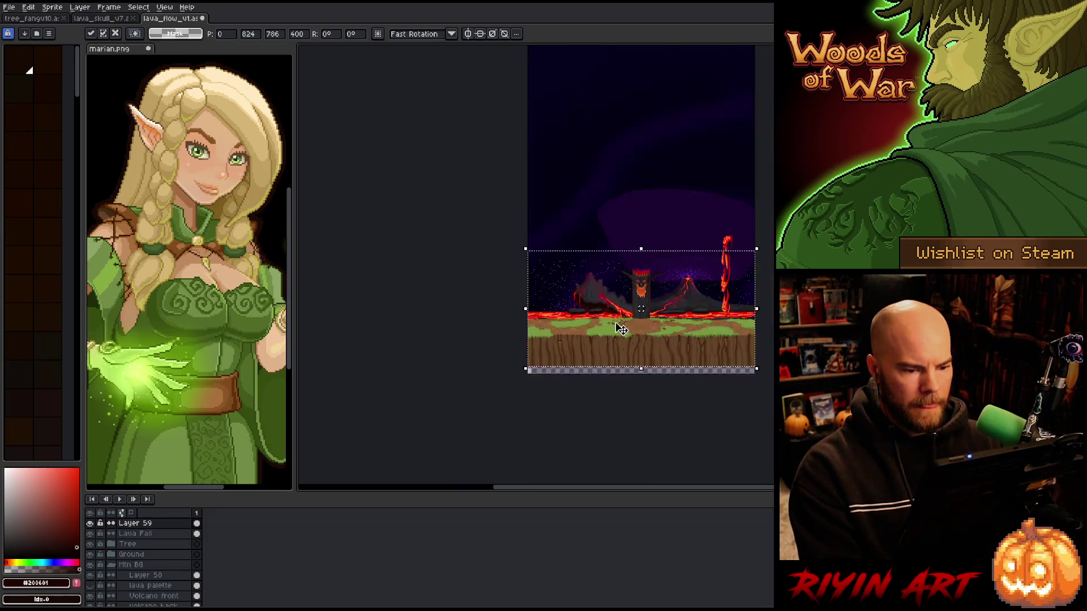
Select all, crop the sprite to the selection, and deselect
key(ctrl+a)
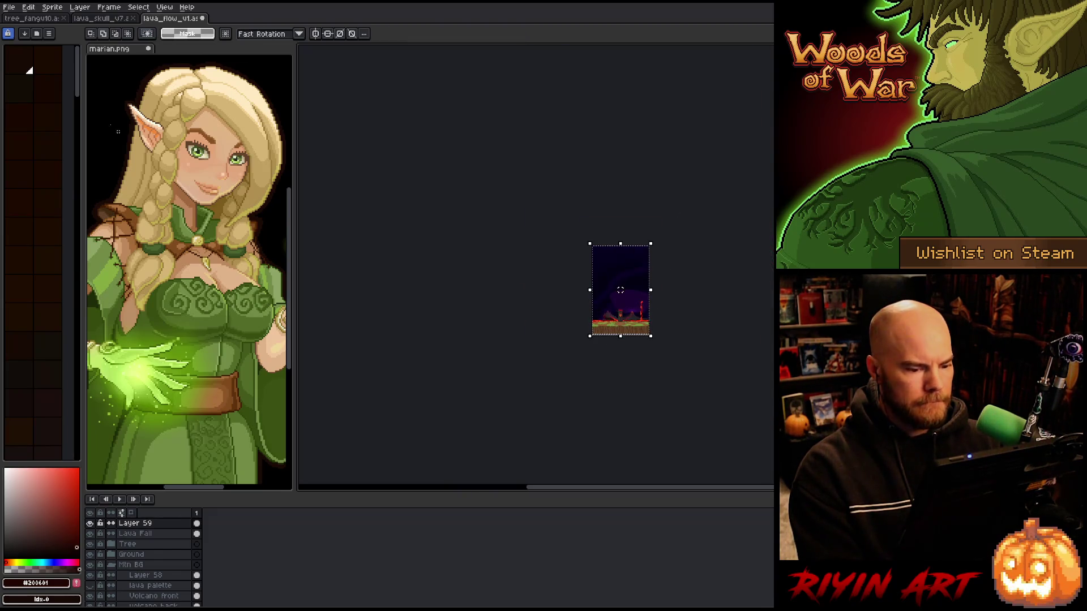
click(52, 7)
click(56, 87)
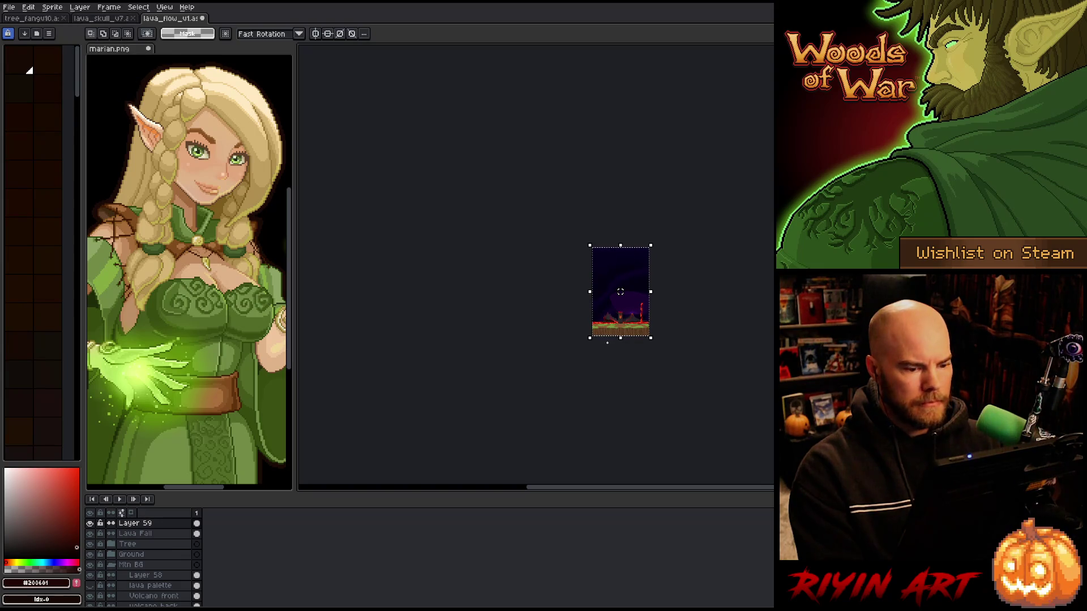
key(ctrl+d)
scroll(638, 332, up, 4)
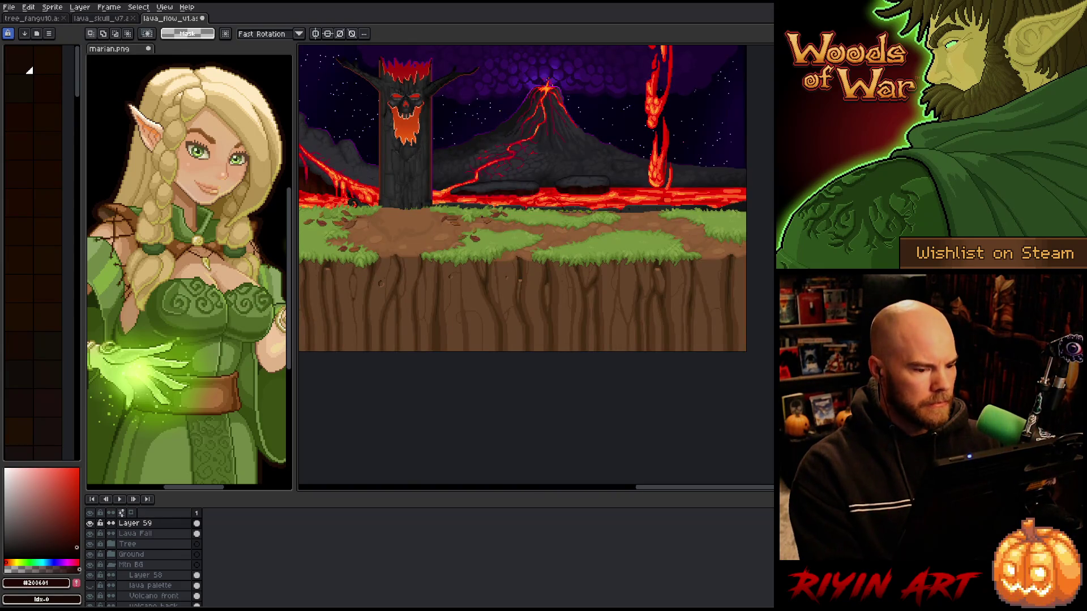
key(shift+h)
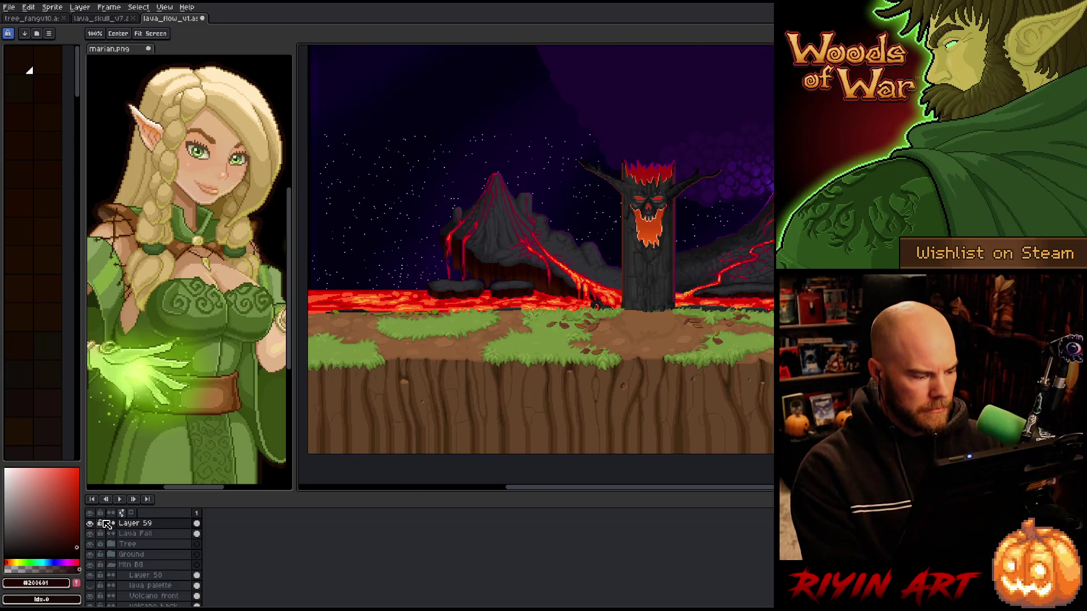
Hide Layer 59 to reveal the rocky ground and return to the lava_flow_v1 tab
click(90, 523)
mouse_move(463, 367)
mouse_down()
mouse_move(556, 359)
mouse_move(451, 404)
mouse_up()
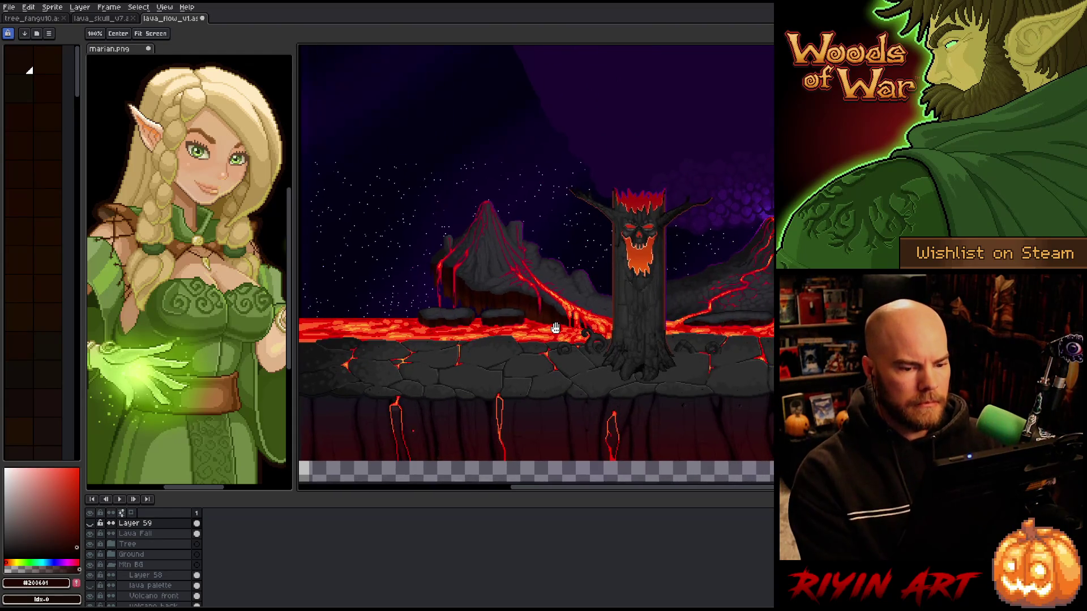
scroll(555, 328, down, 2)
scroll(555, 328, up, 1)
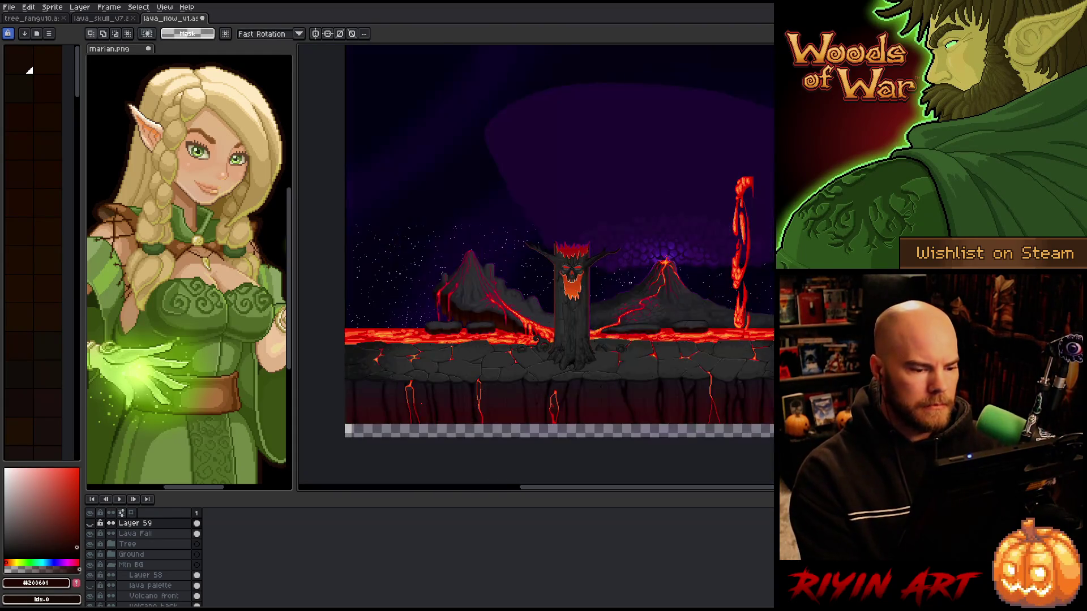
key(ctrl+shift+Tab)
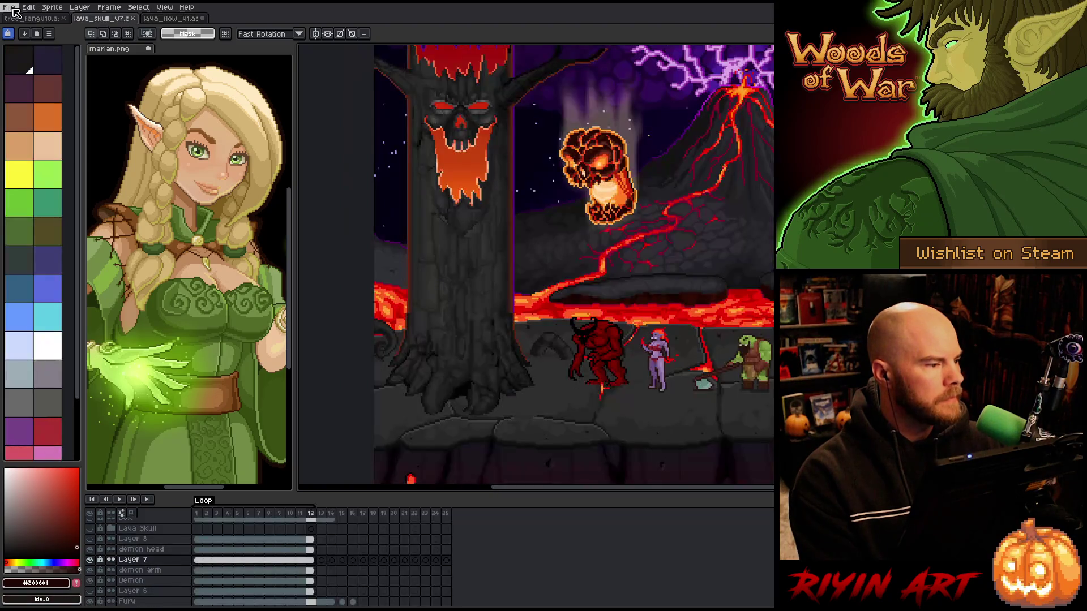
click(168, 20)
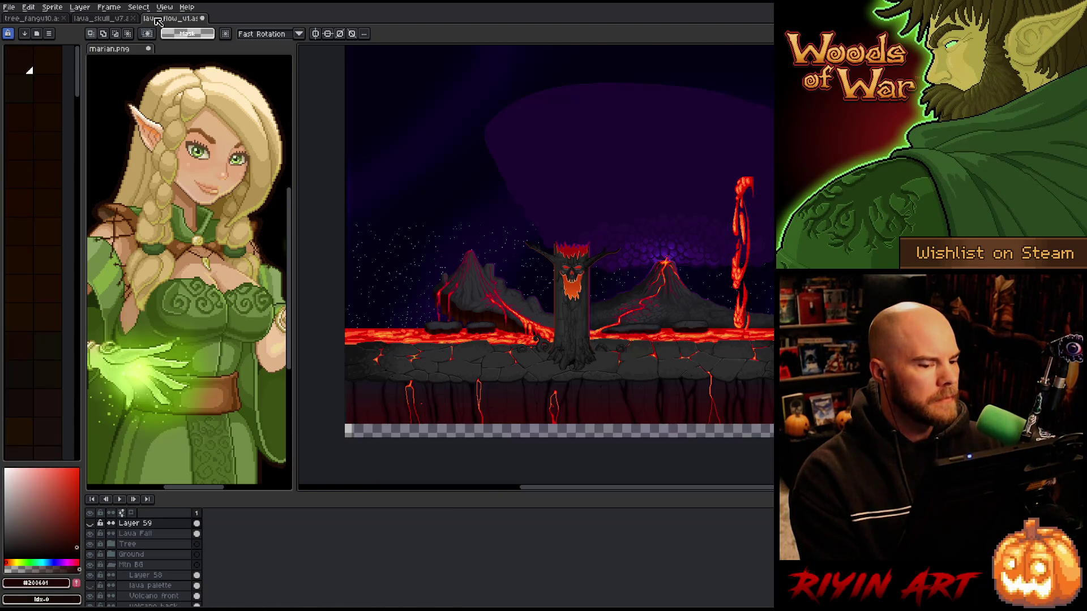
Save the scene as 480x270_summer_lava_v16_ext.aseprite
click(9, 7)
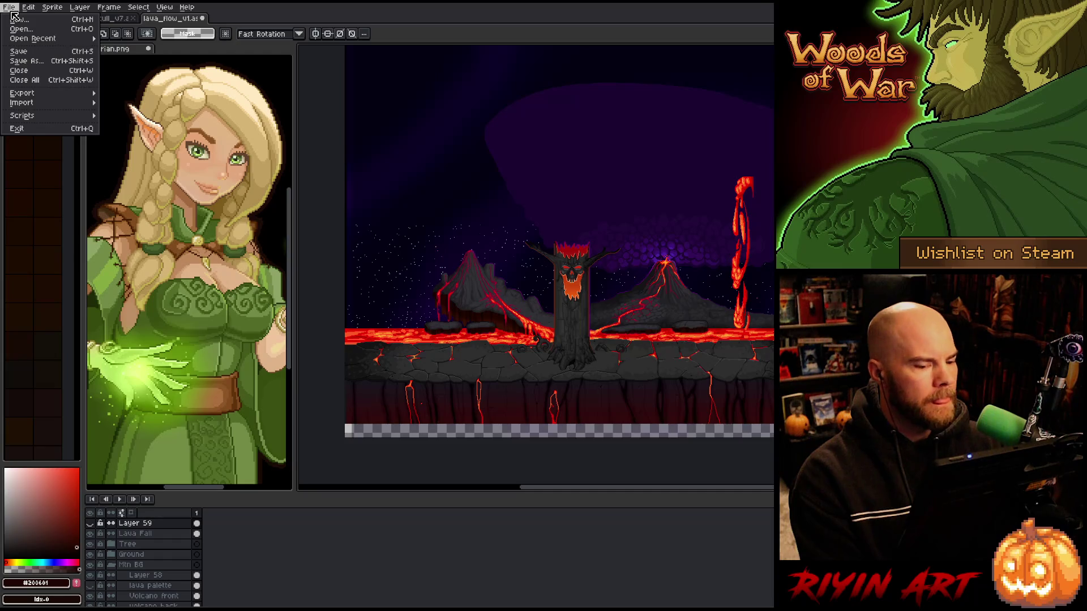
click(27, 61)
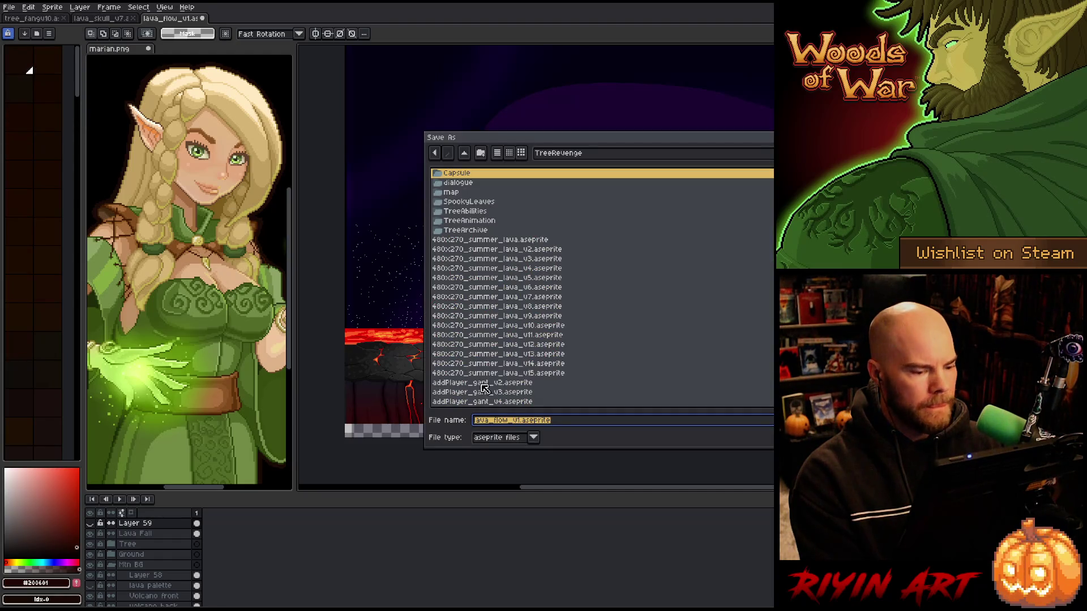
click(515, 373)
click(575, 421)
key(BackSpace)
text(6)
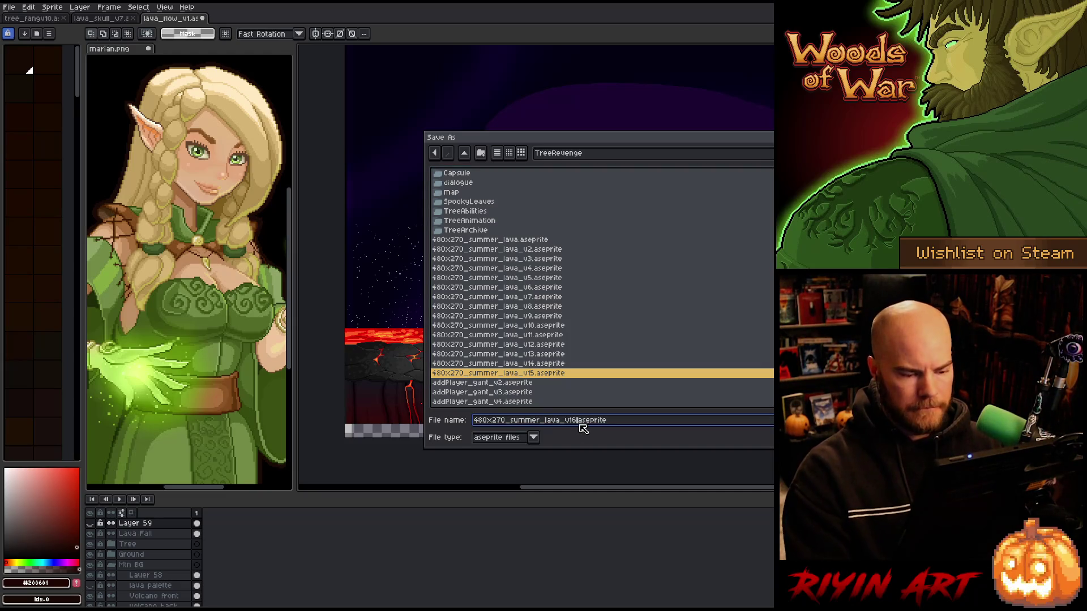
text(_ext)
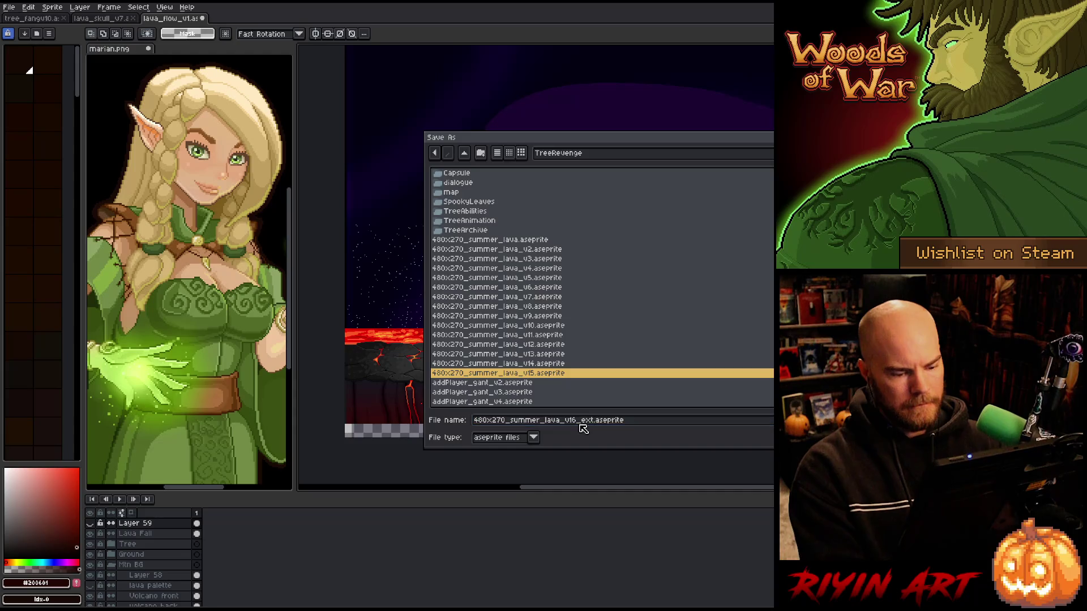
key(Return)
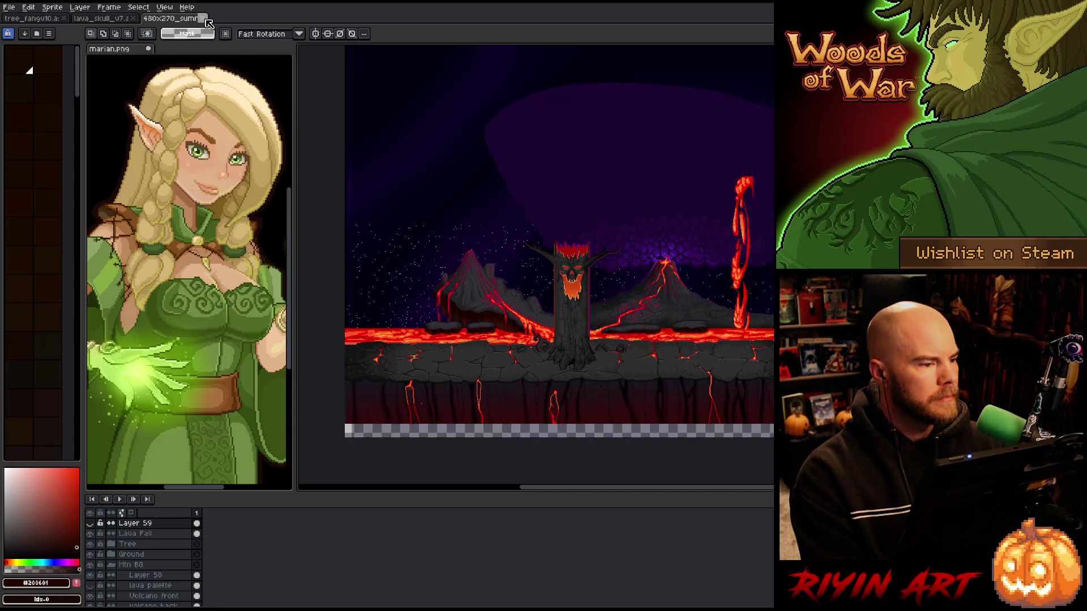
Reopen lava_flow_v1 from the recent files, then close that document
click(9, 6)
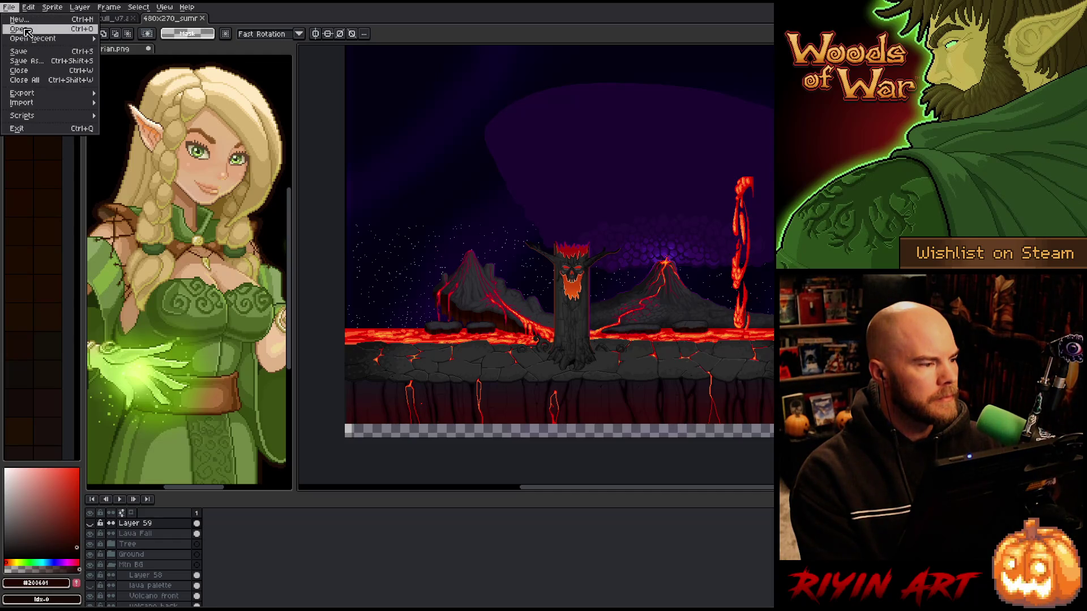
mouse_move(33, 40)
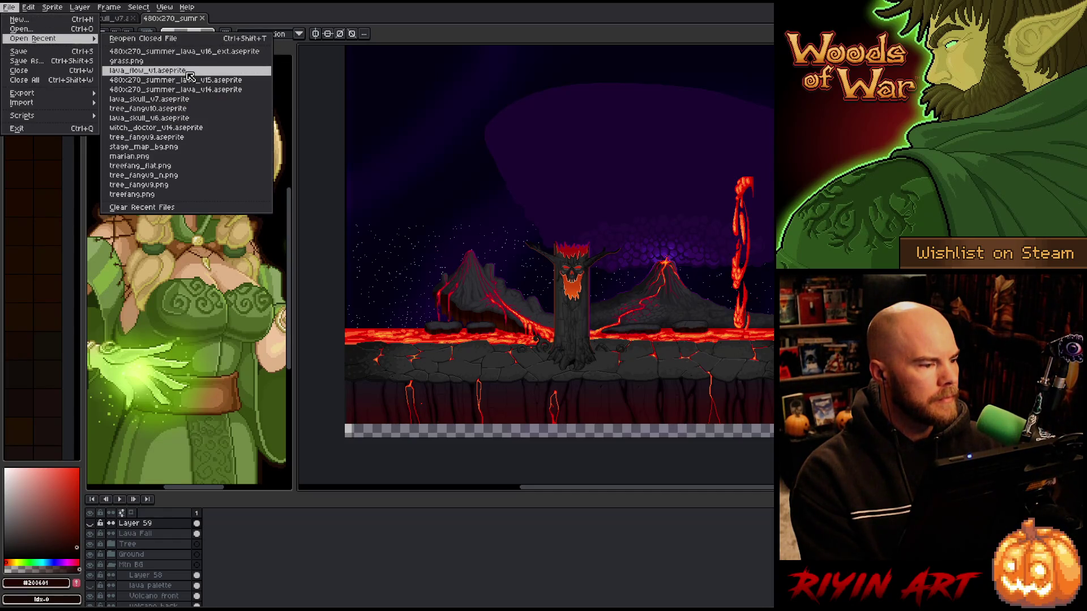
click(190, 77)
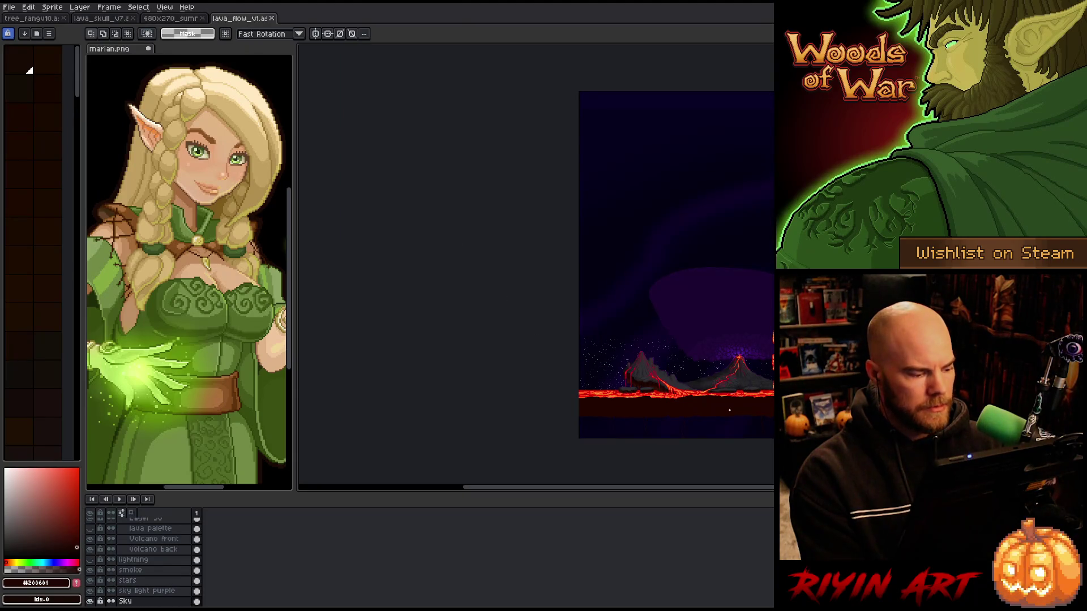
click(272, 18)
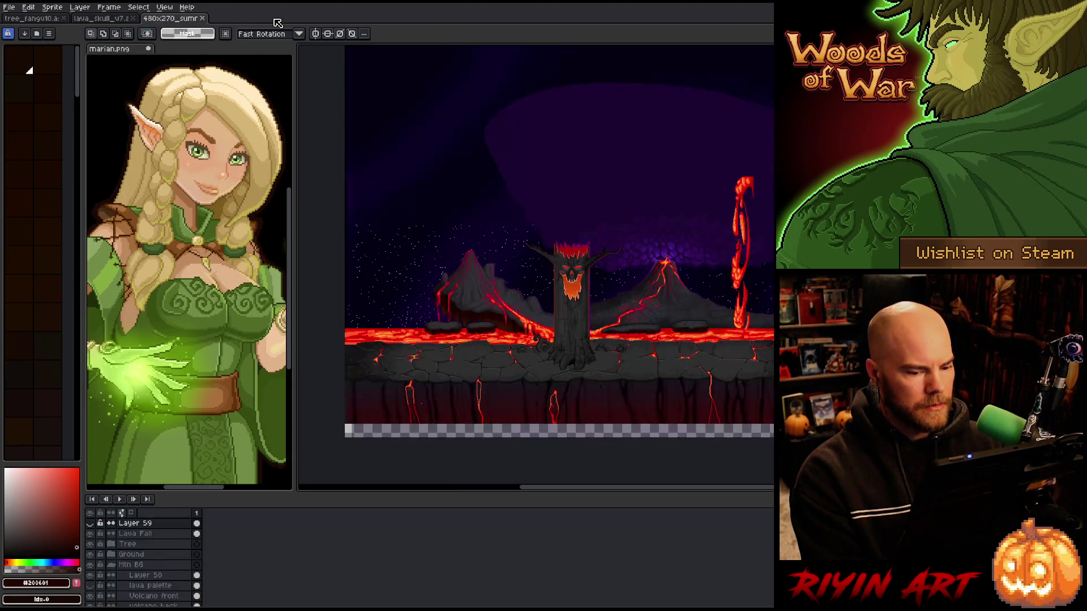
Save the scene over lava_flow_v1.aseprite, confirming the overwrite
click(9, 7)
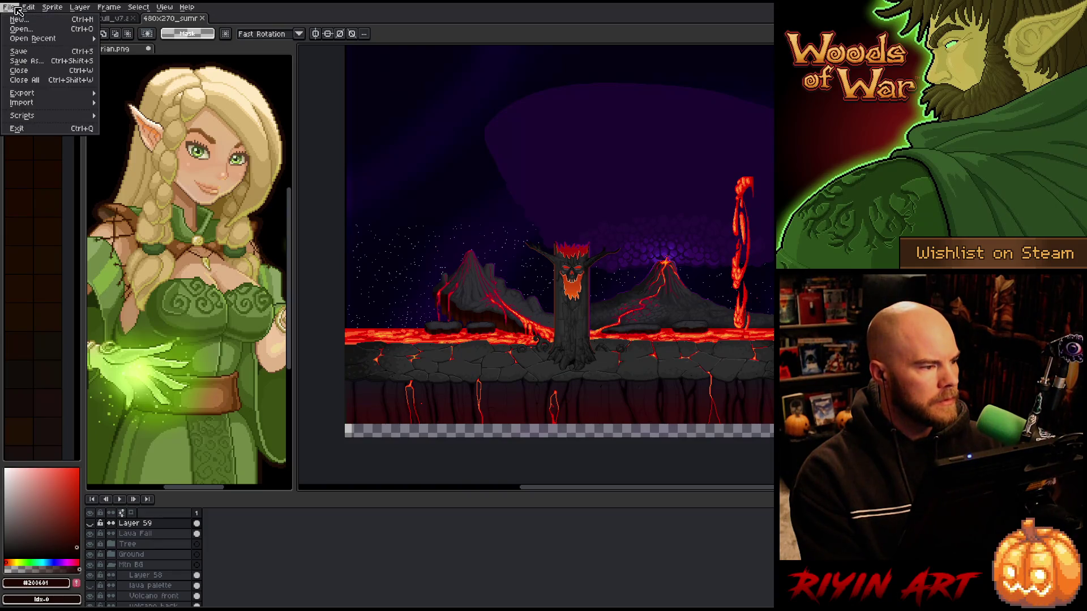
click(47, 62)
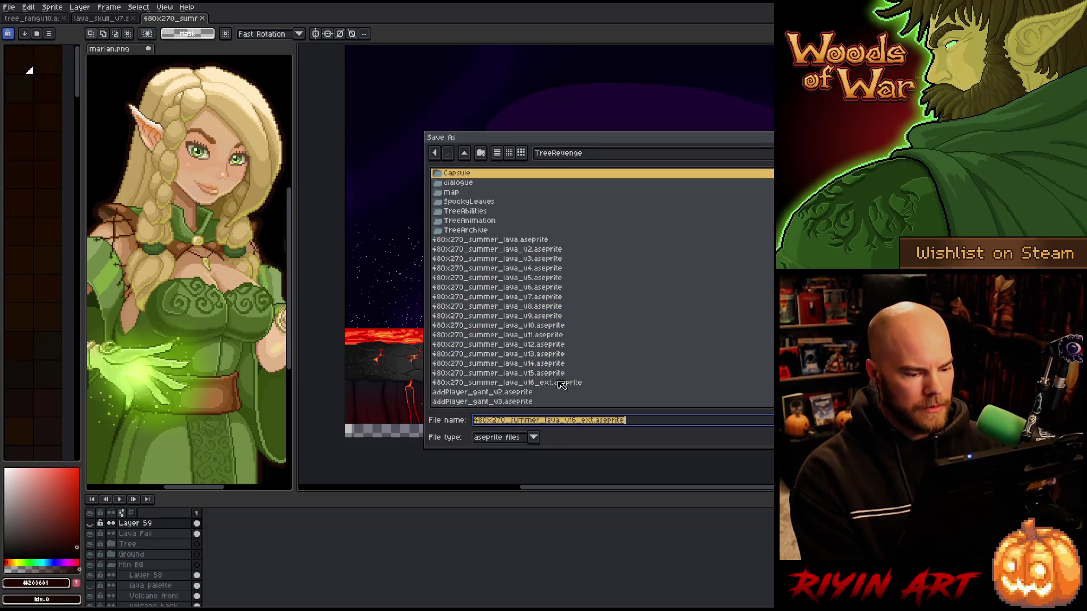
scroll(559, 383, down, 15)
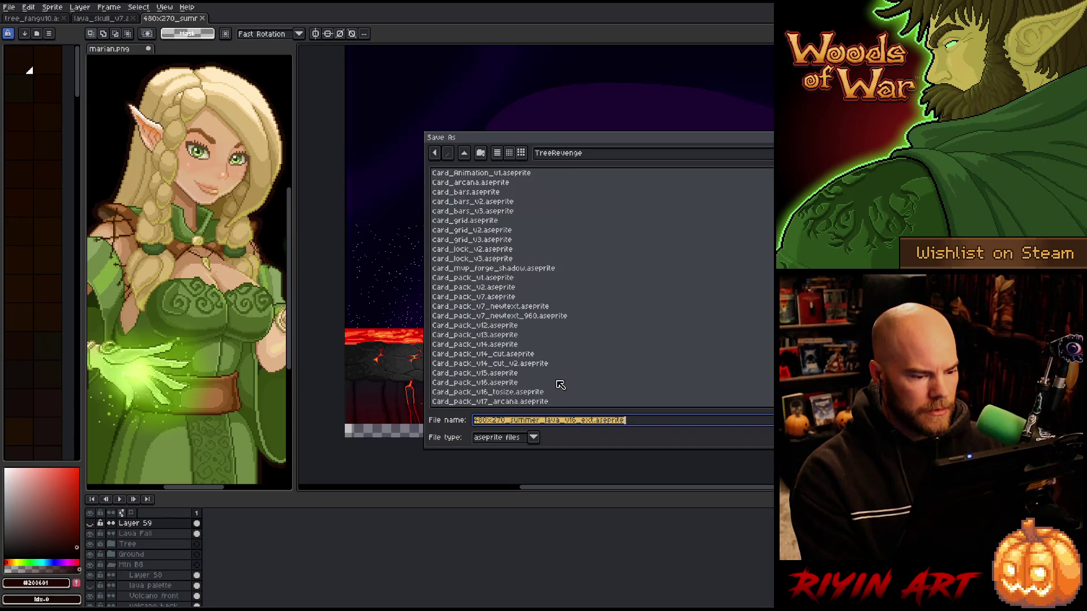
click(521, 364)
text(Lane_Alignment_v2)
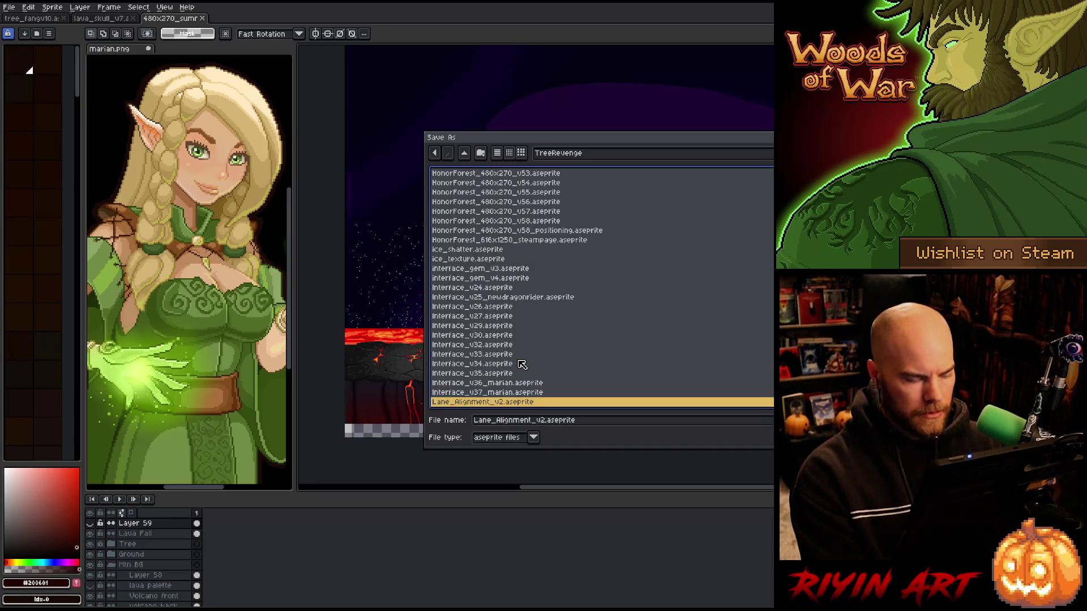
key(l)
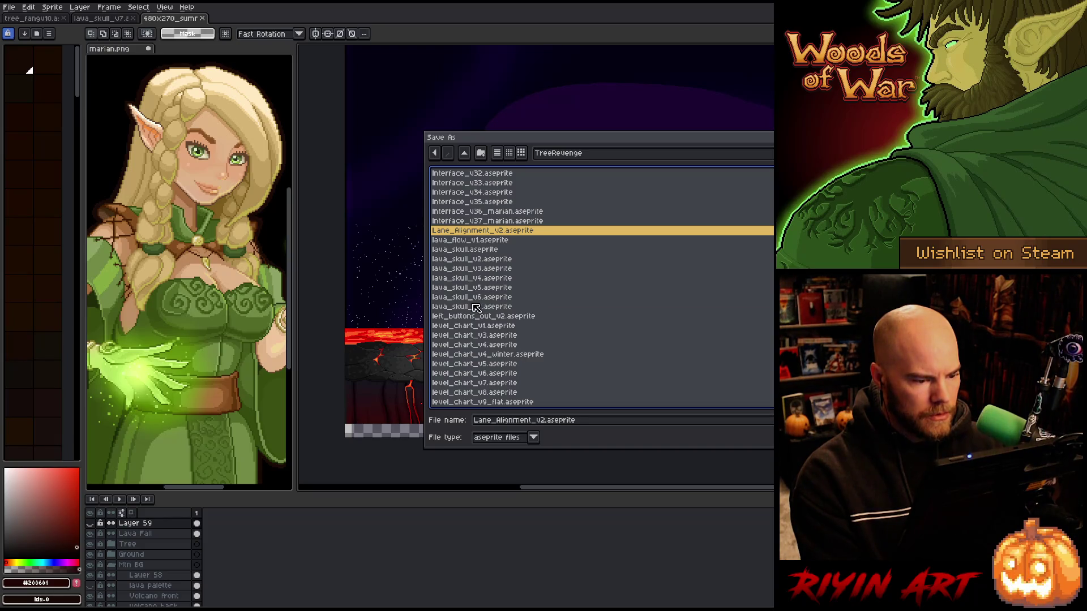
scroll(506, 310, down, 1)
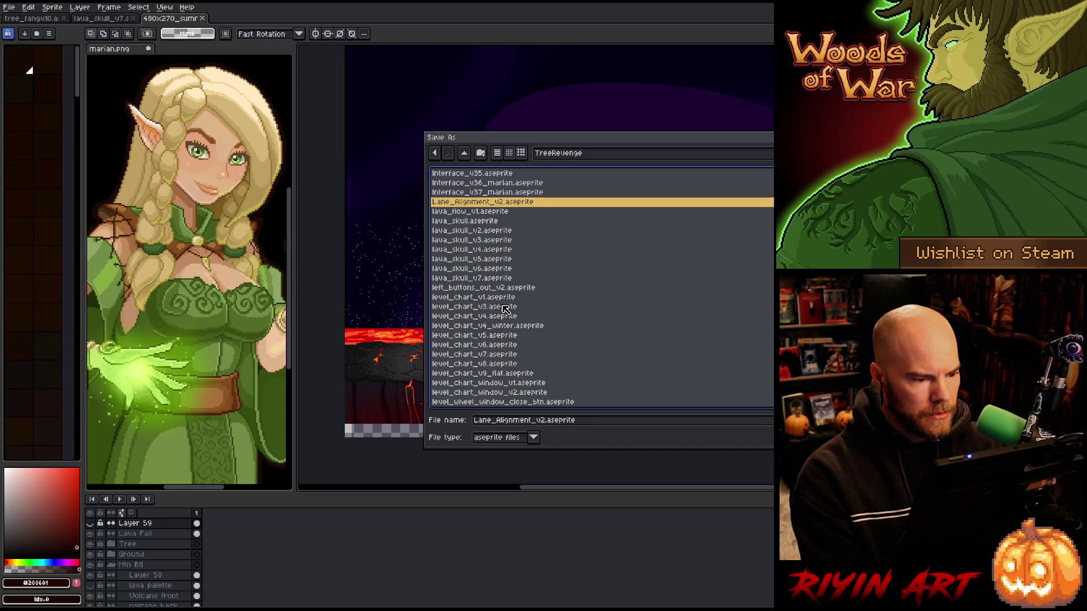
click(498, 212)
key(Return)
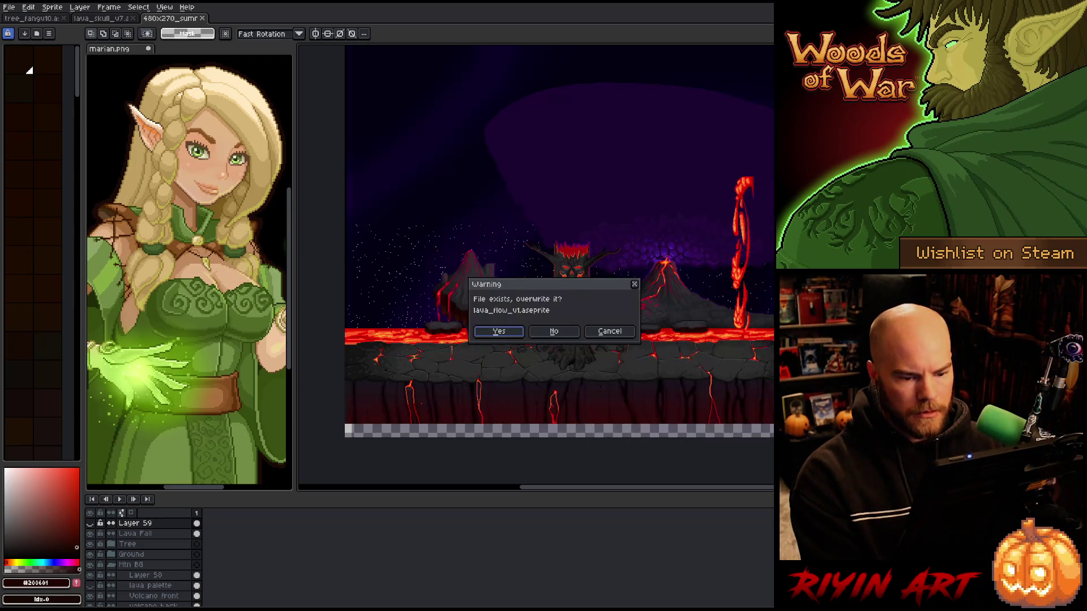
click(498, 334)
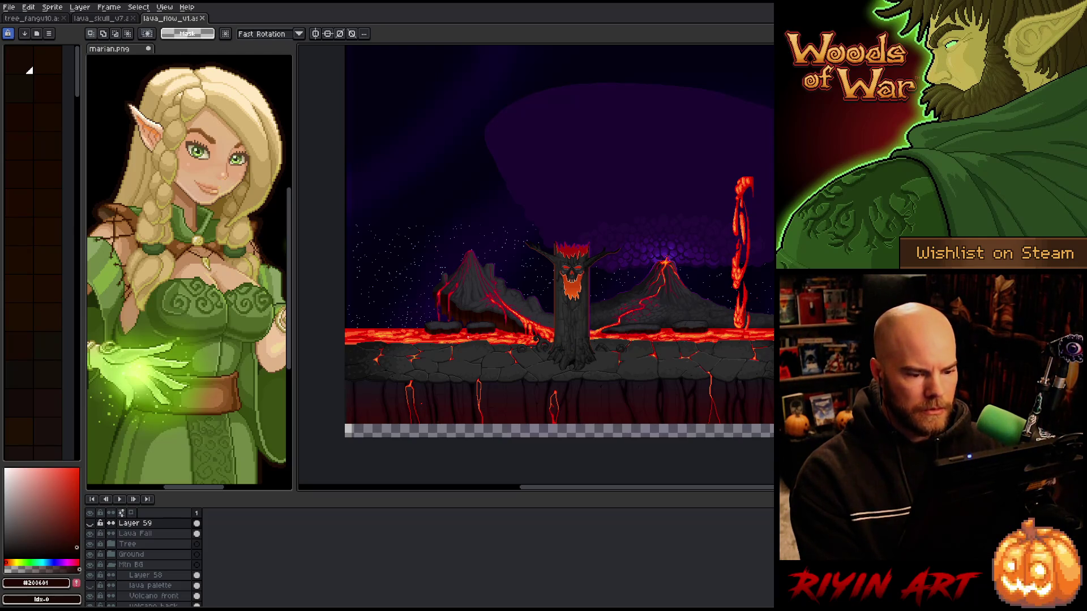
Set the canvas height to 400 px with a bottom-center anchor, trimming the top of the scene
click(52, 7)
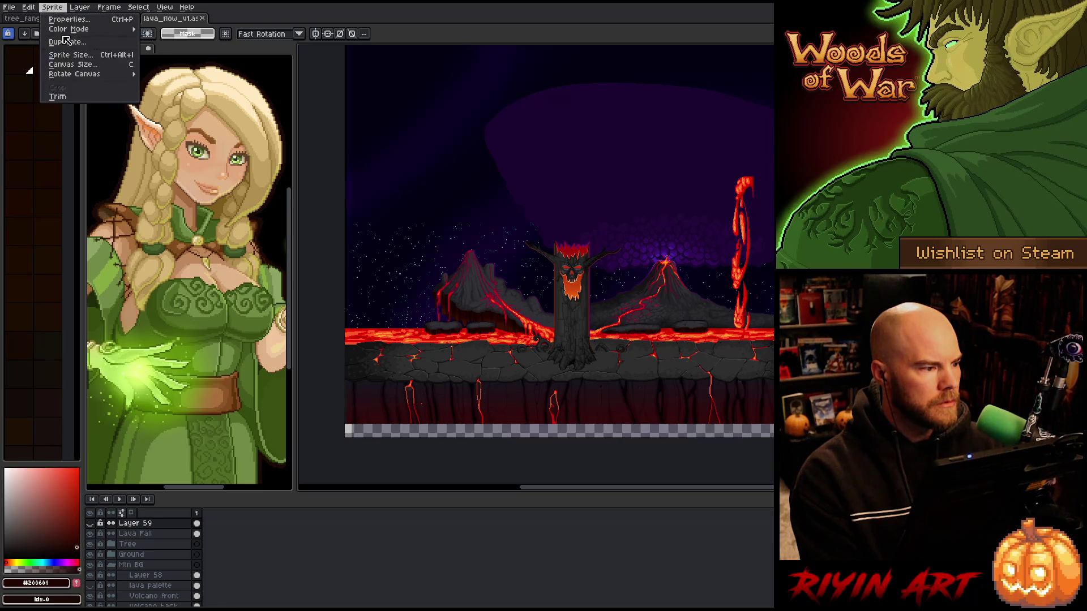
click(79, 68)
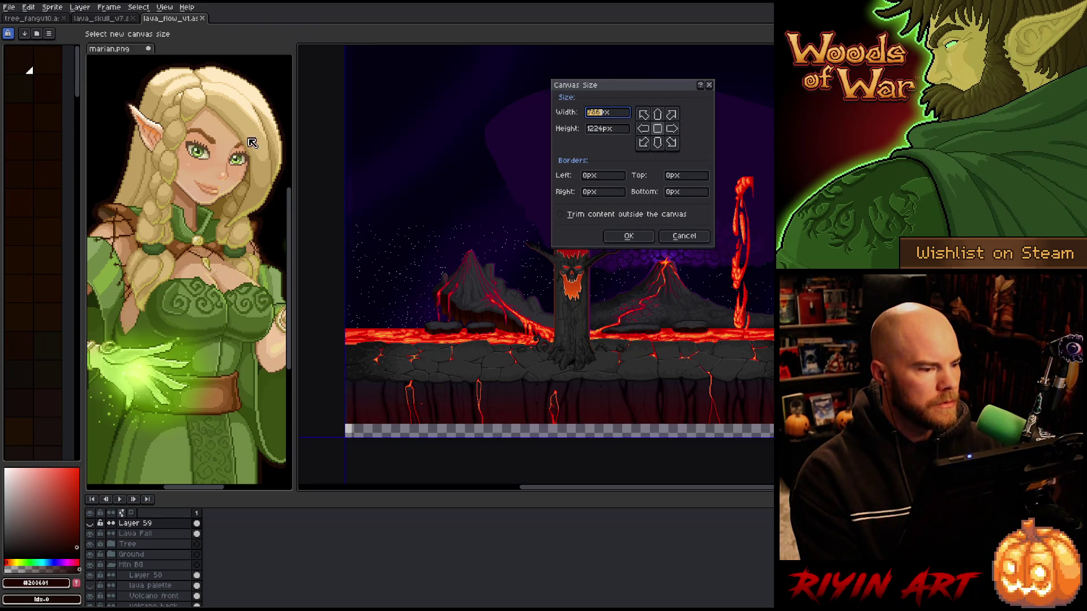
click(657, 142)
double_click(601, 129)
text(40)
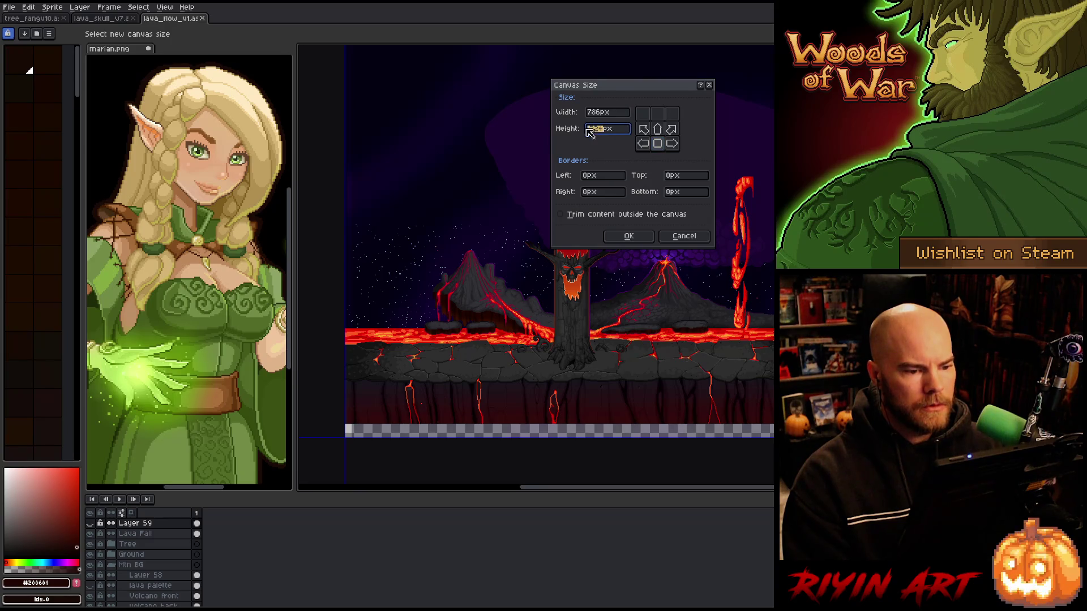
text(0)
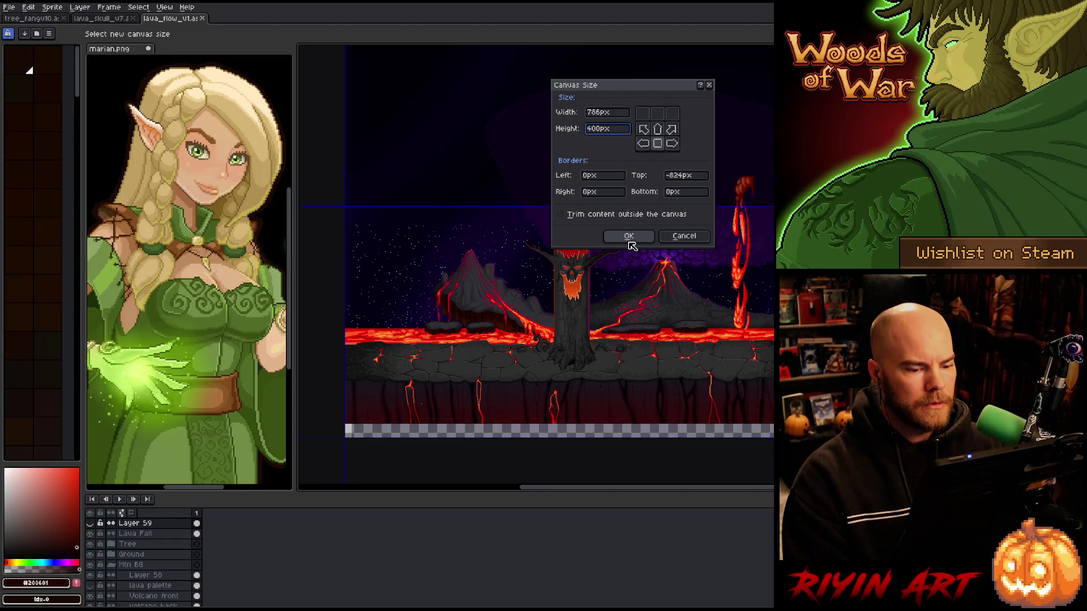
click(628, 236)
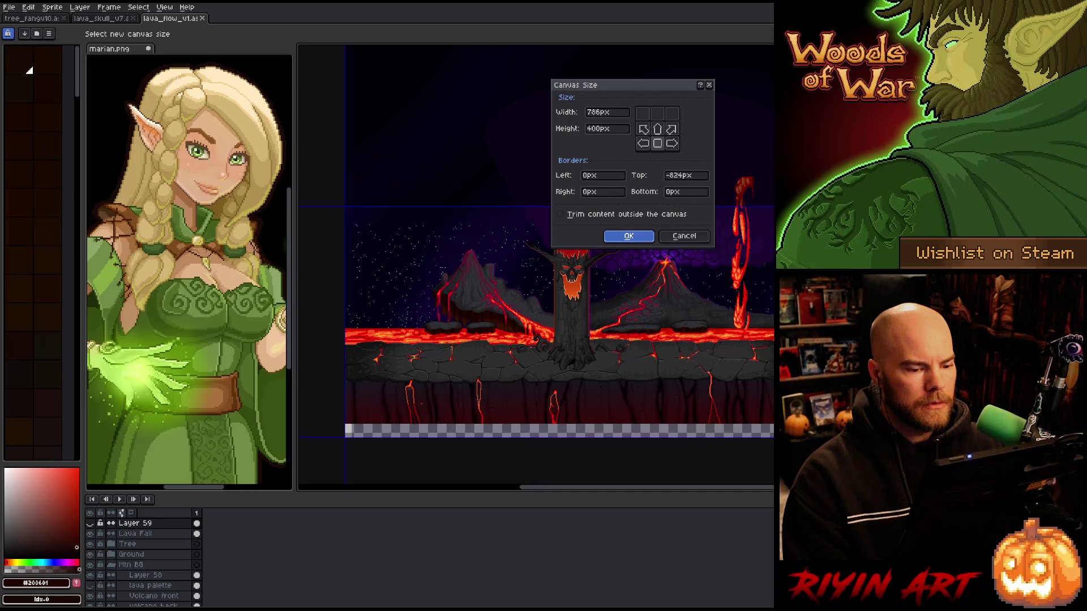
mouse_move(566, 149)
mouse_down()
mouse_move(600, 303)
mouse_move(634, 256)
mouse_move(608, 266)
mouse_up()
scroll(601, 303, up, 1)
scroll(581, 368, down, 1)
scroll(581, 368, up, 1)
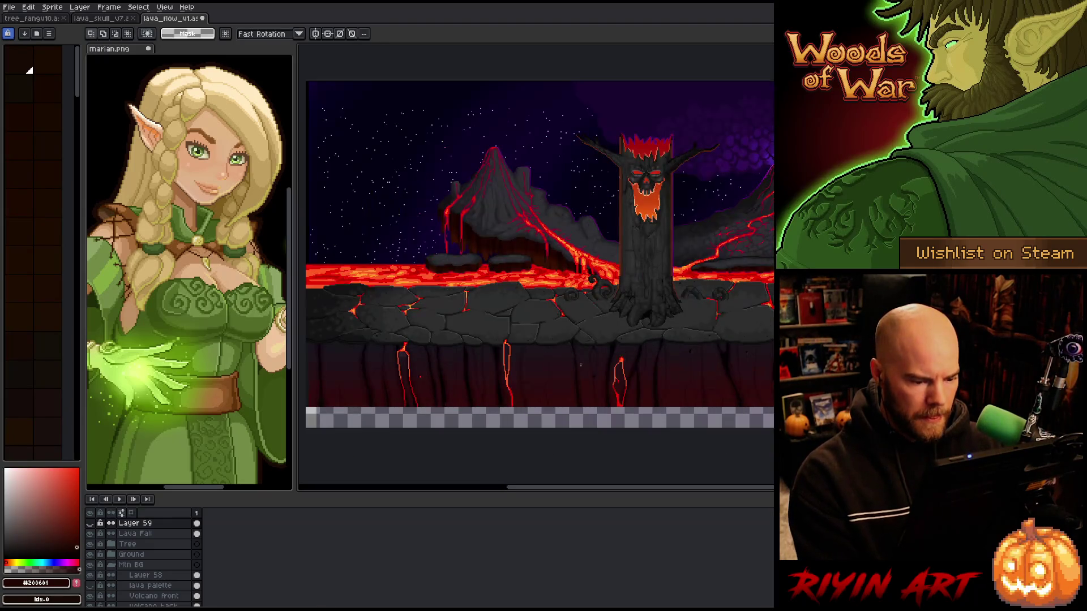
Solo the Sky layer, bucket-fill its transparent bottom strip with black, then unhide everything
key(v)
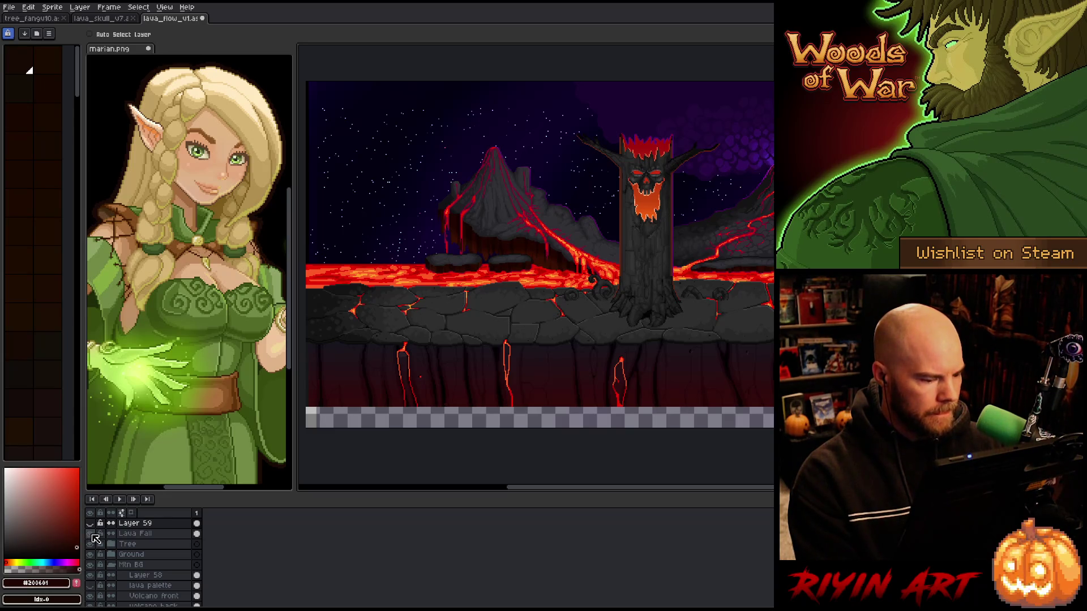
scroll(95, 561, down, 3)
click(150, 590)
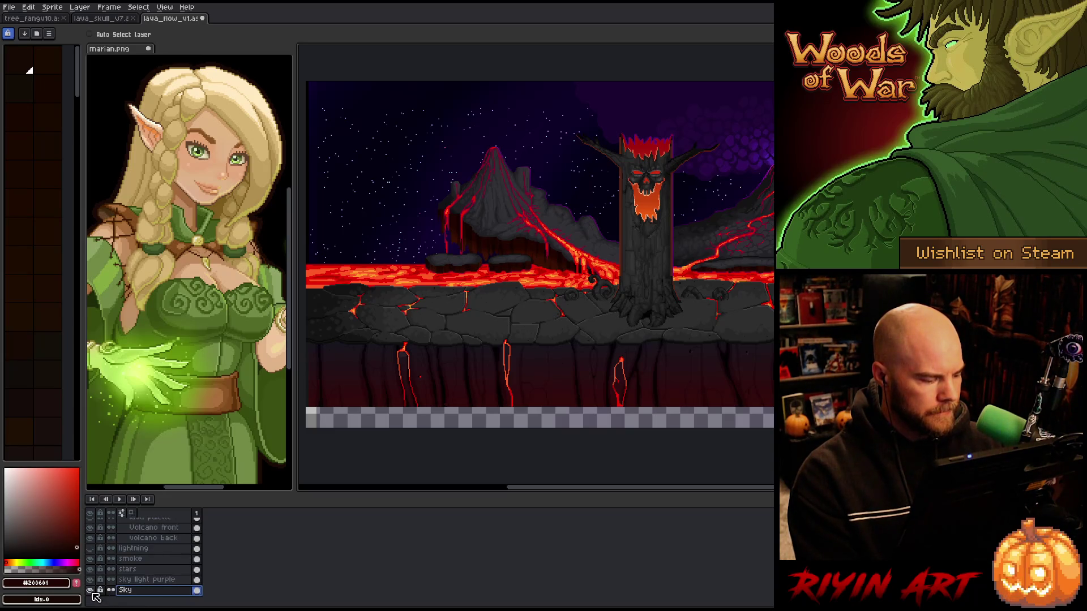
alt+click(90, 591)
key(i)
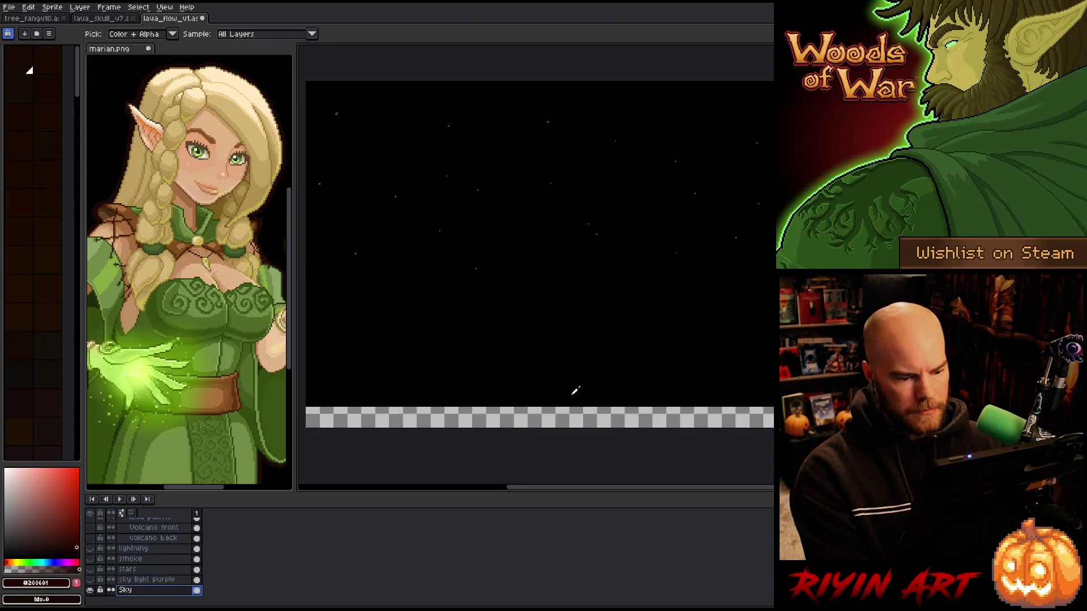
click(572, 400)
key(g)
click(572, 416)
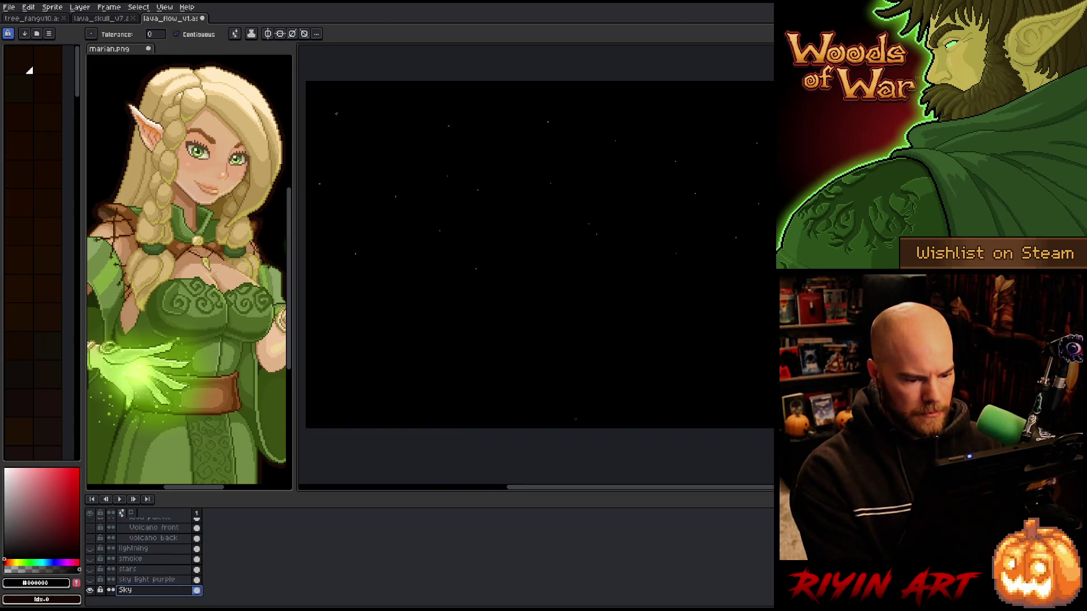
alt+click(90, 590)
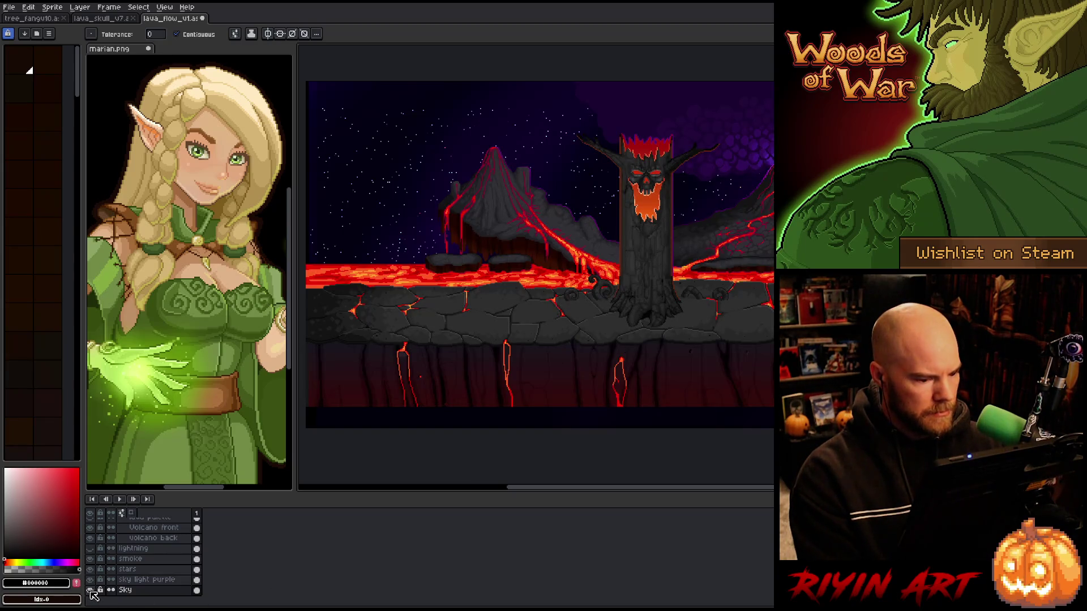
Hide the Ground and Tree layers and look over the resulting lava river scene
scroll(508, 295, down, 1)
scroll(508, 295, up, 1)
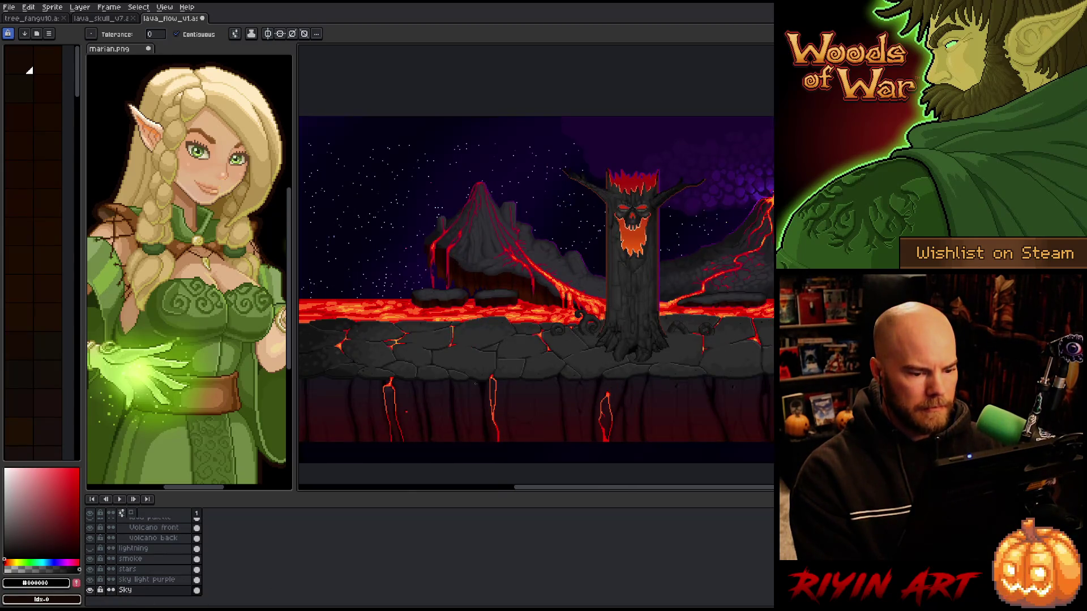
scroll(139, 565, up, 3)
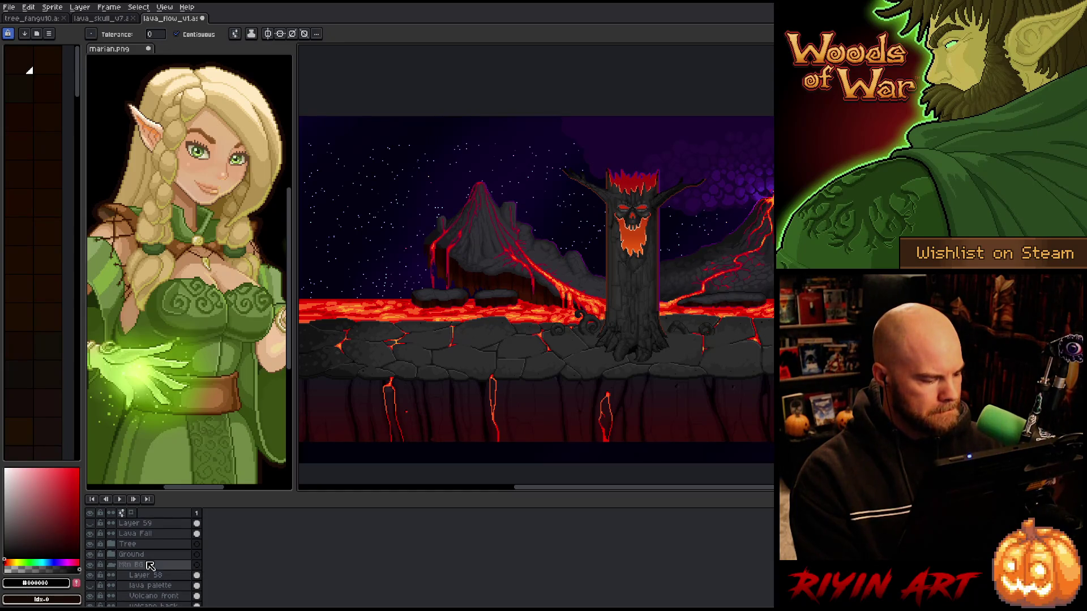
click(91, 554)
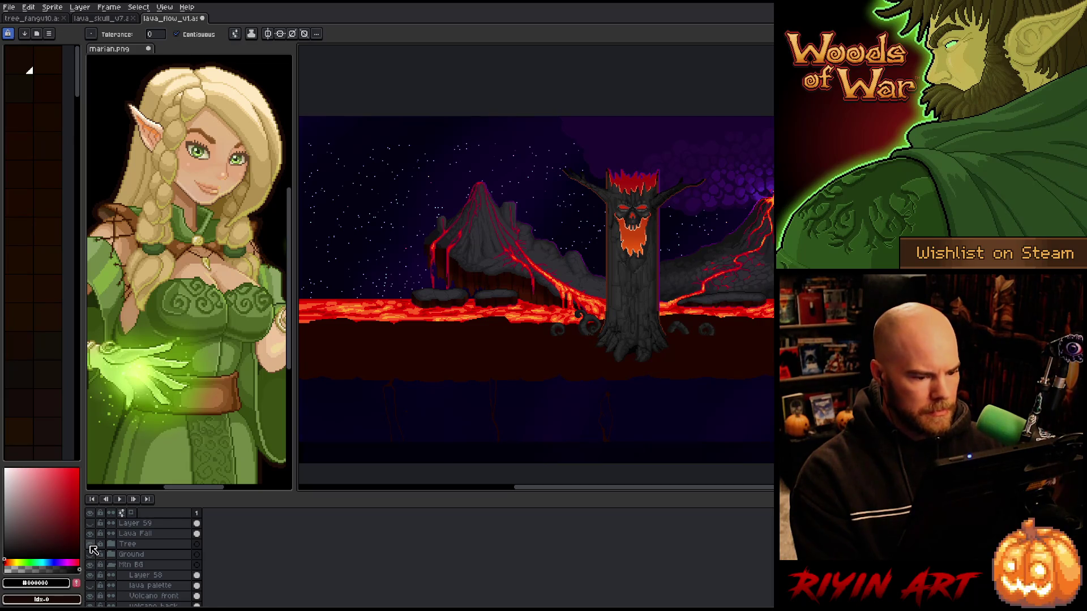
click(90, 544)
click(90, 545)
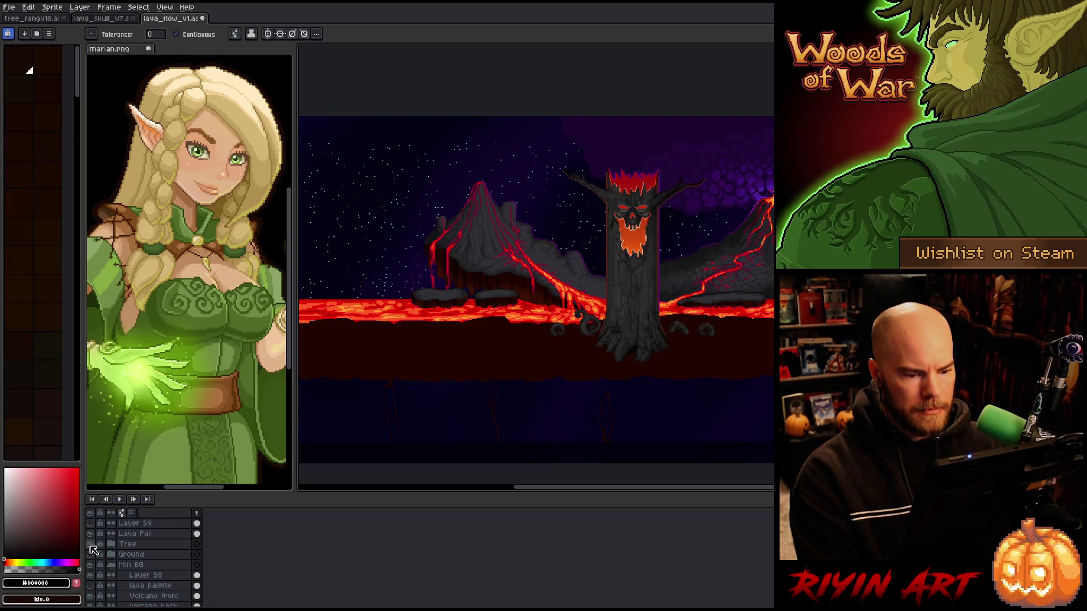
click(90, 545)
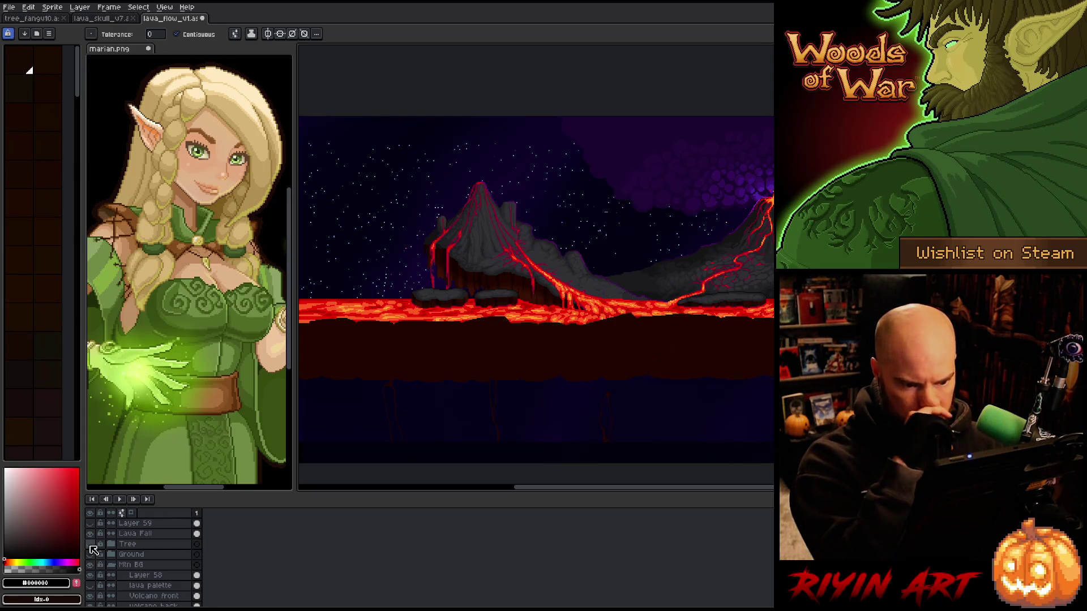
key(space)
mouse_move(642, 342)
mouse_down()
mouse_move(696, 333)
mouse_move(616, 337)
mouse_move(690, 310)
mouse_up()
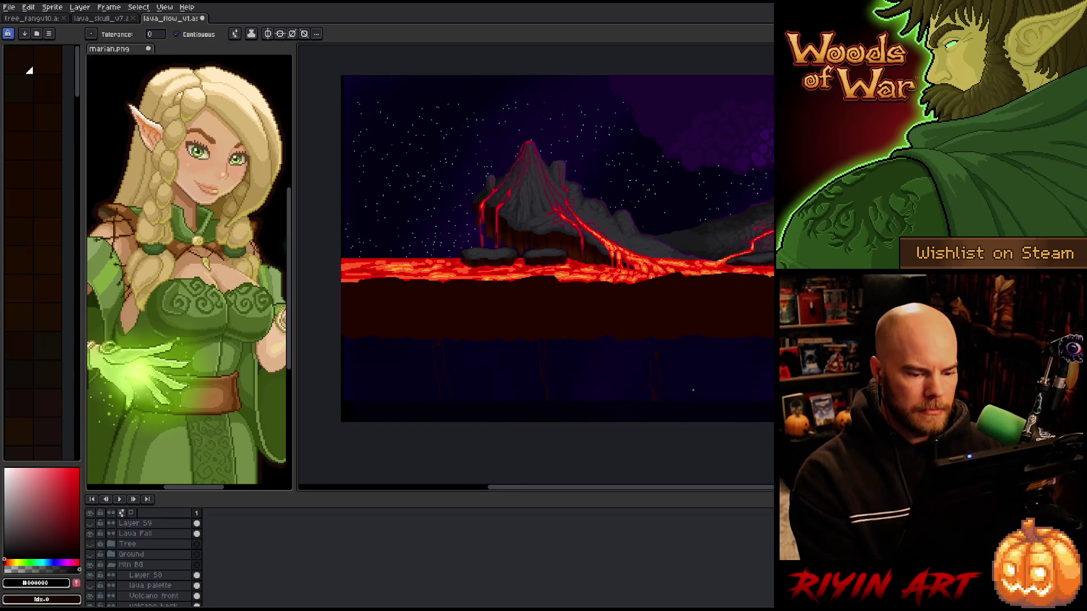
key(v)
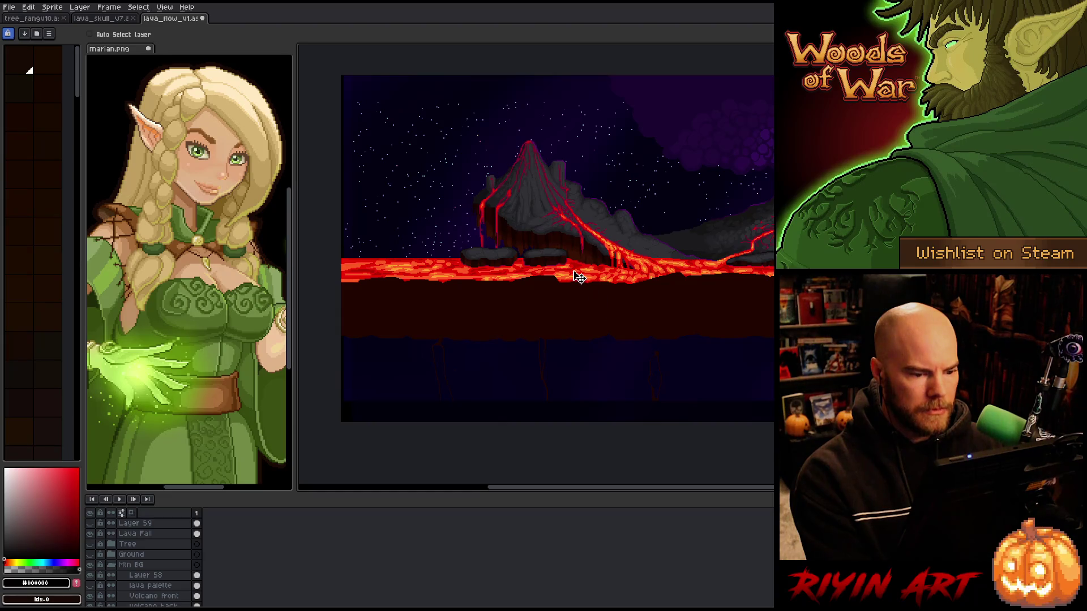
key(ctrl)
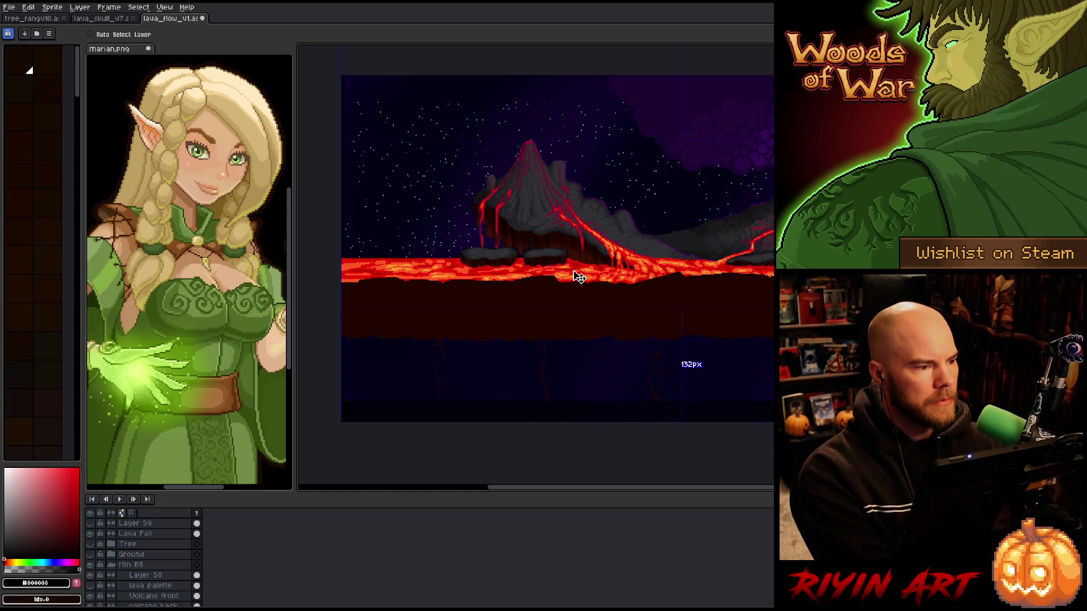
key(space)
mouse_move(662, 243)
mouse_down()
mouse_move(626, 260)
mouse_move(631, 271)
mouse_up()
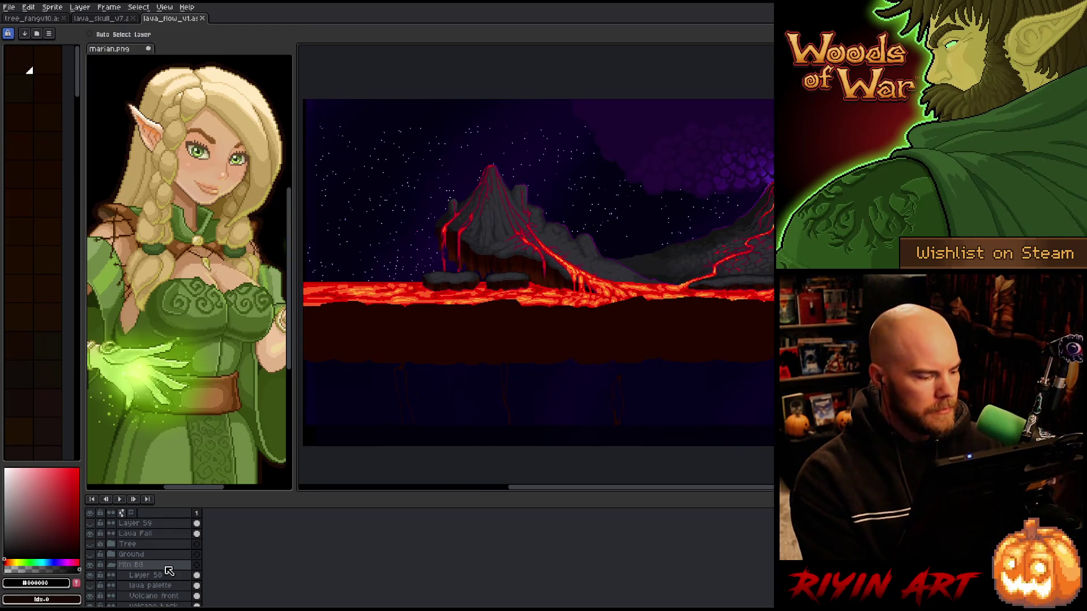
Delete Layer 59 after briefly toggling its visibility to check it
click(93, 524)
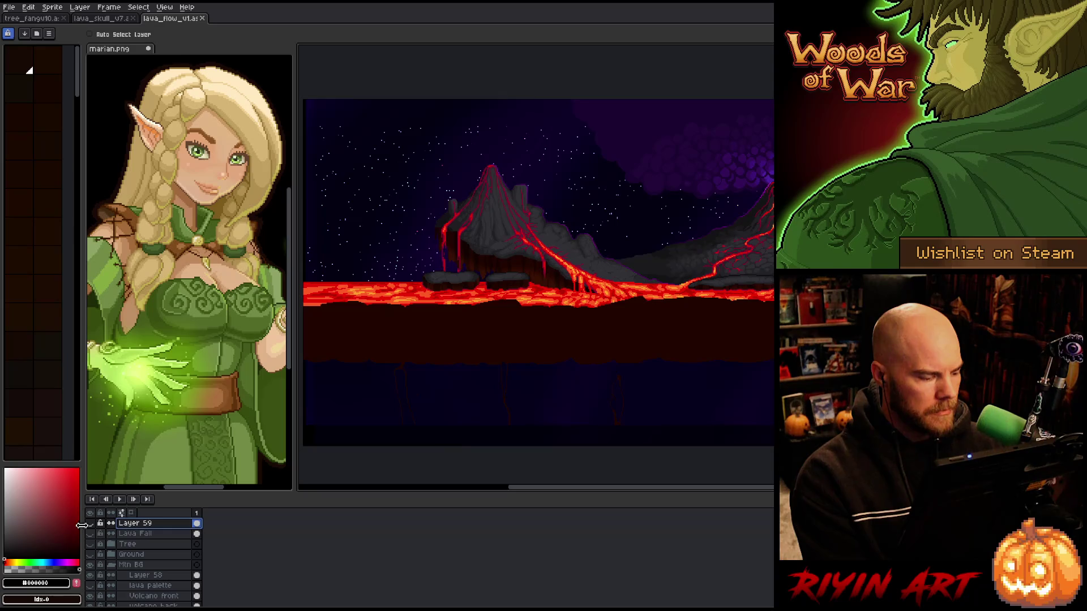
click(91, 524)
click(91, 523)
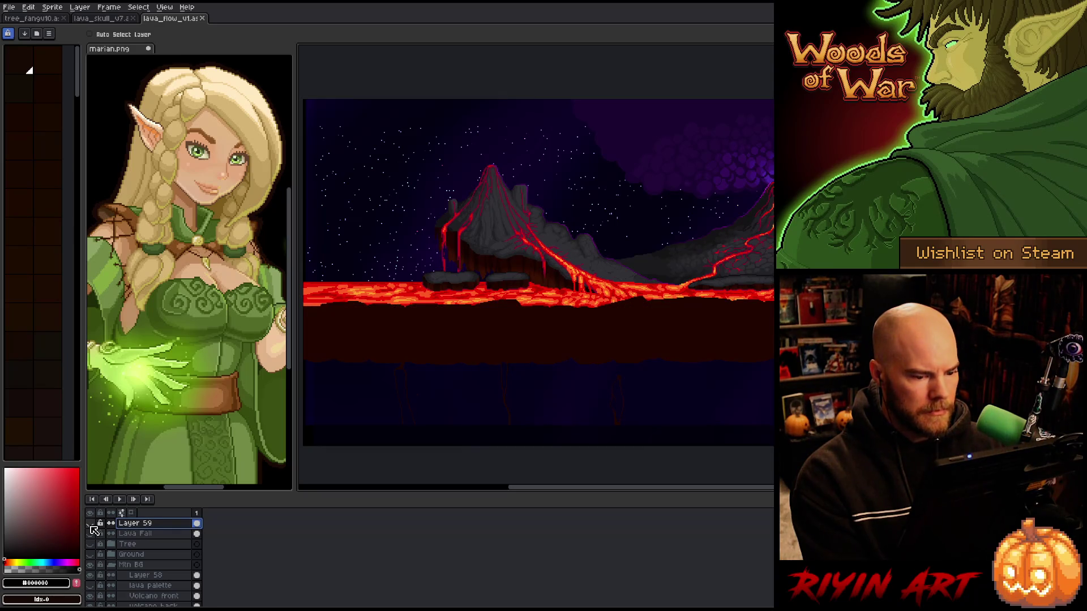
right_click(130, 524)
click(158, 551)
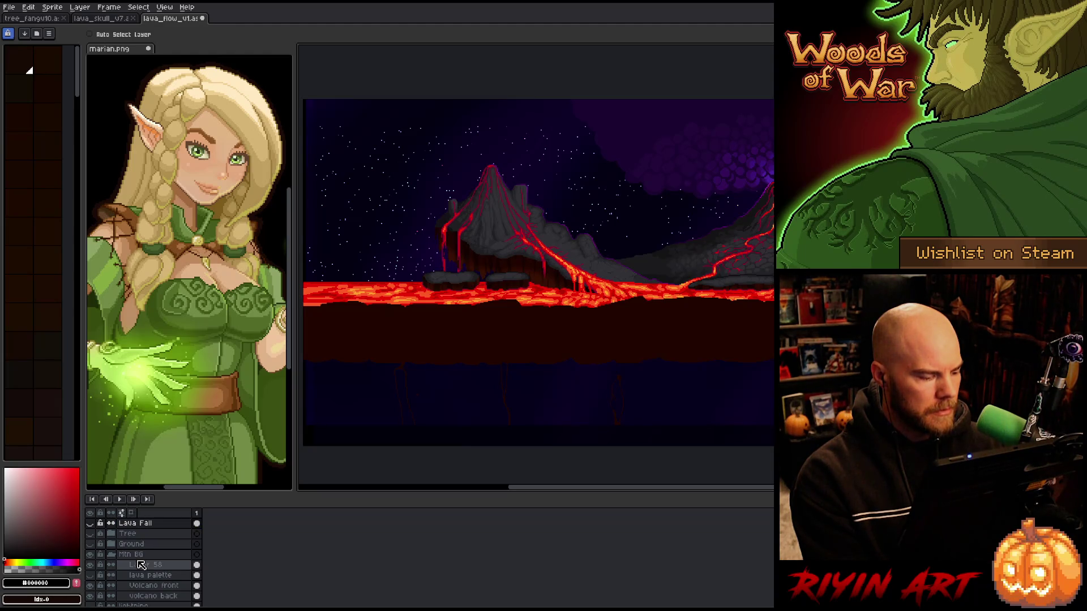
Toggle the Volcano front and volcano back layers on and off to compare them
scroll(93, 558, down, 1)
click(92, 564)
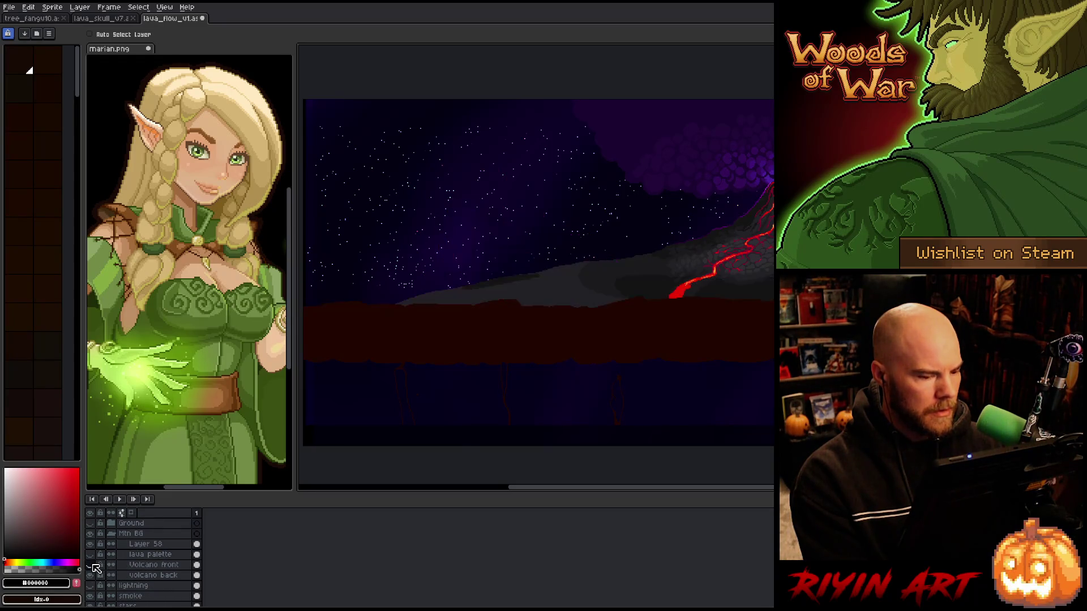
click(93, 566)
click(93, 566)
click(93, 566)
click(93, 566)
click(91, 565)
click(93, 566)
click(92, 566)
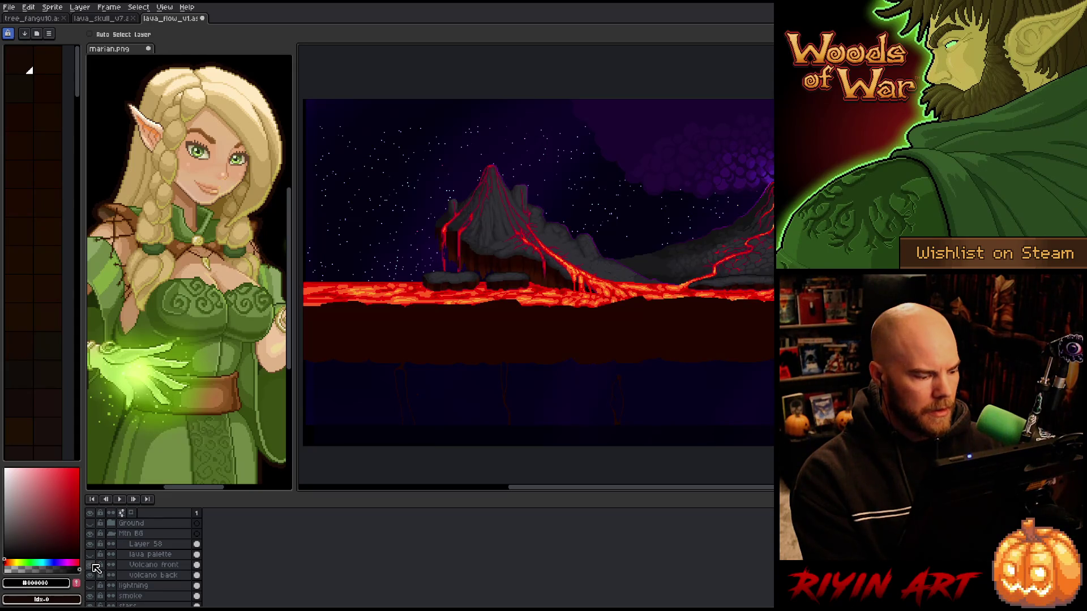
click(92, 576)
click(92, 575)
click(92, 575)
click(92, 575)
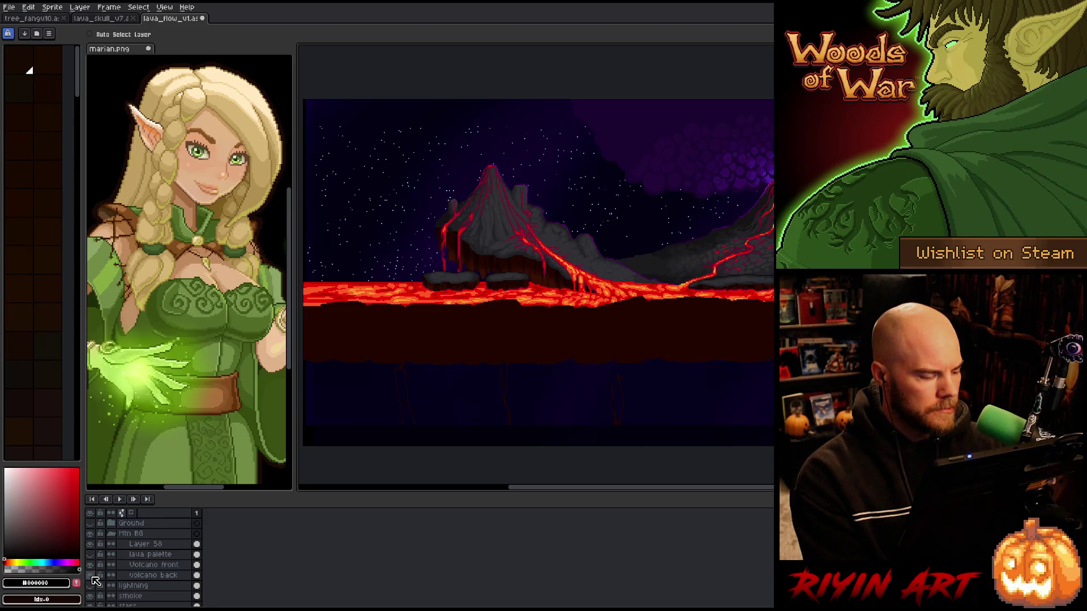
Hide the sky, stars and foreground layers, leaving the volcano and lava river
drag(500, 354, 517, 340)
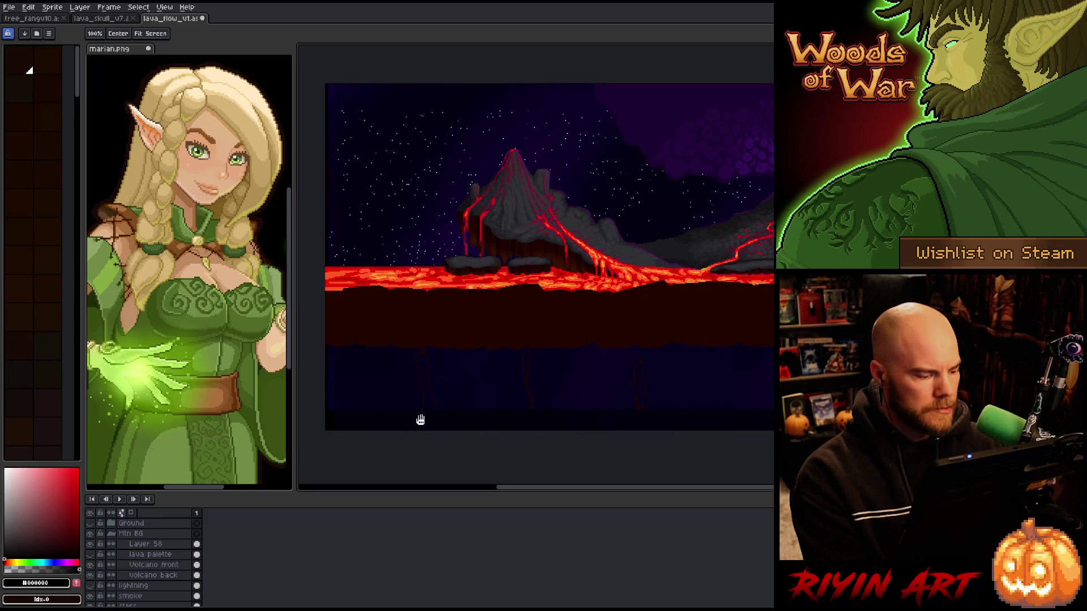
click(91, 564)
click(90, 565)
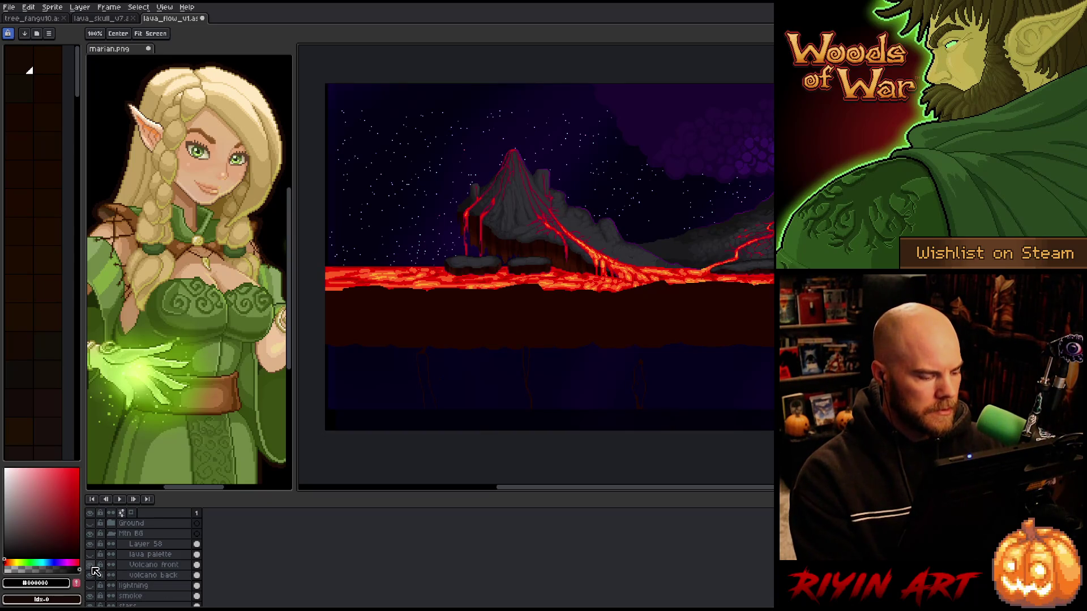
alt+click(96, 572)
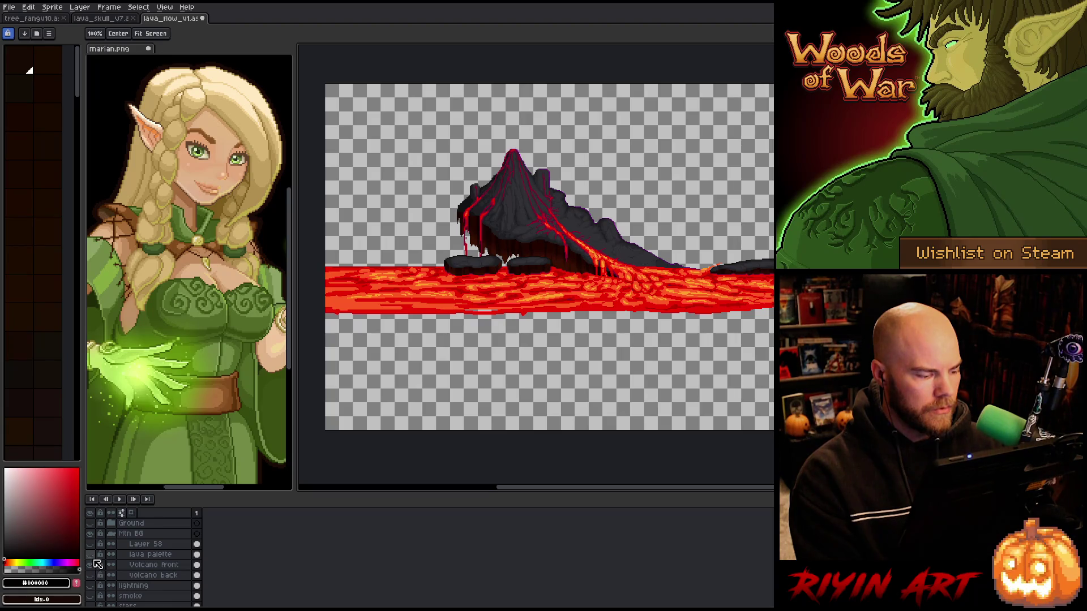
Turn the Sky, smoke, stars and sky light purple layers back on and hide the volcano back layer
scroll(99, 596, down, 2)
click(90, 591)
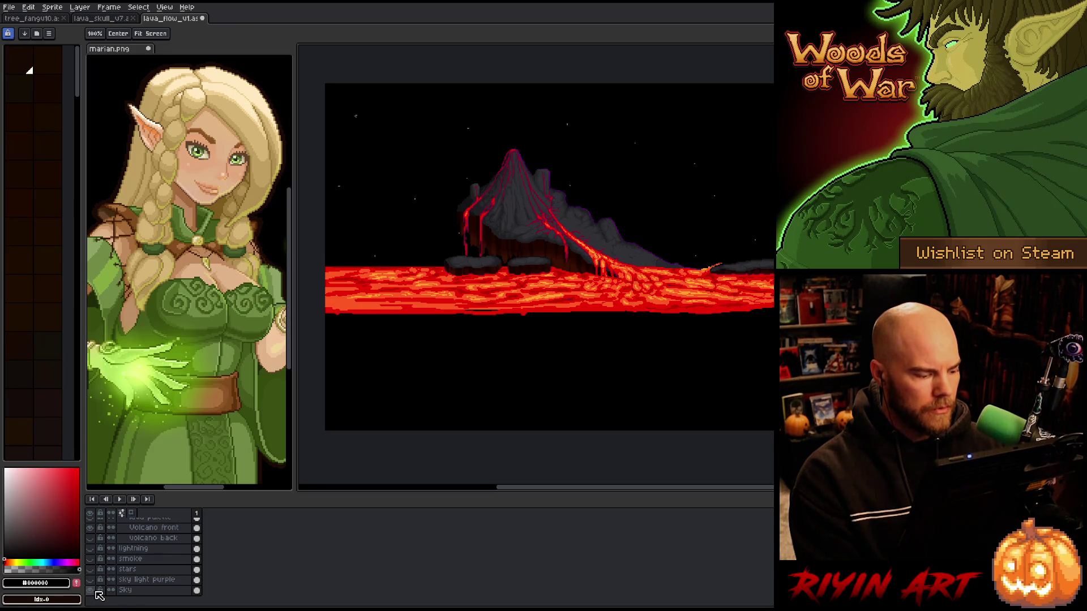
drag(90, 580, 92, 560)
scroll(97, 563, up, 1)
scroll(97, 562, up, 2)
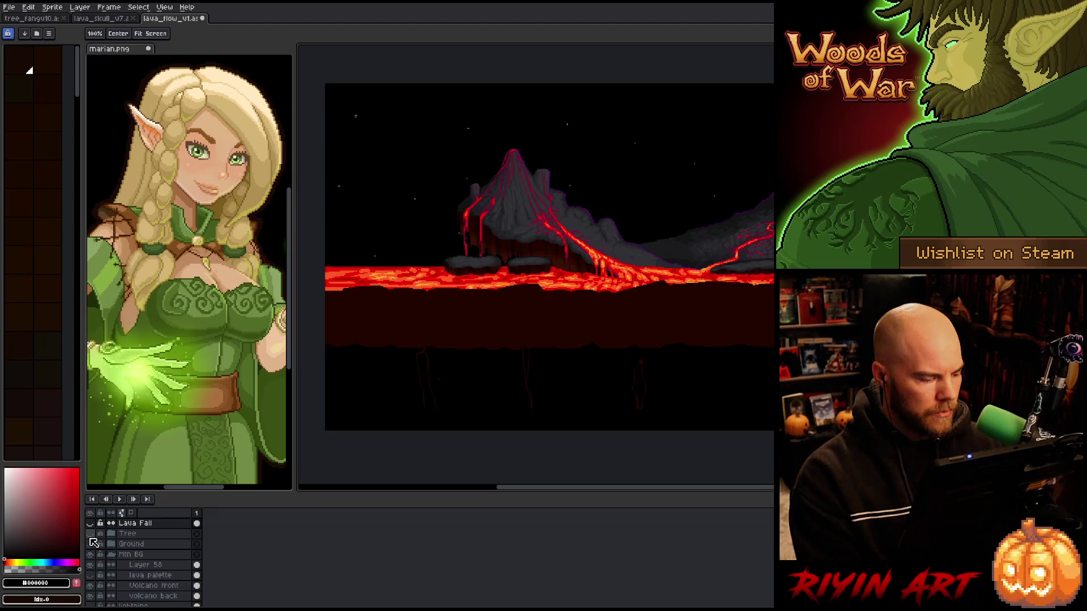
scroll(95, 561, down, 2)
click(90, 566)
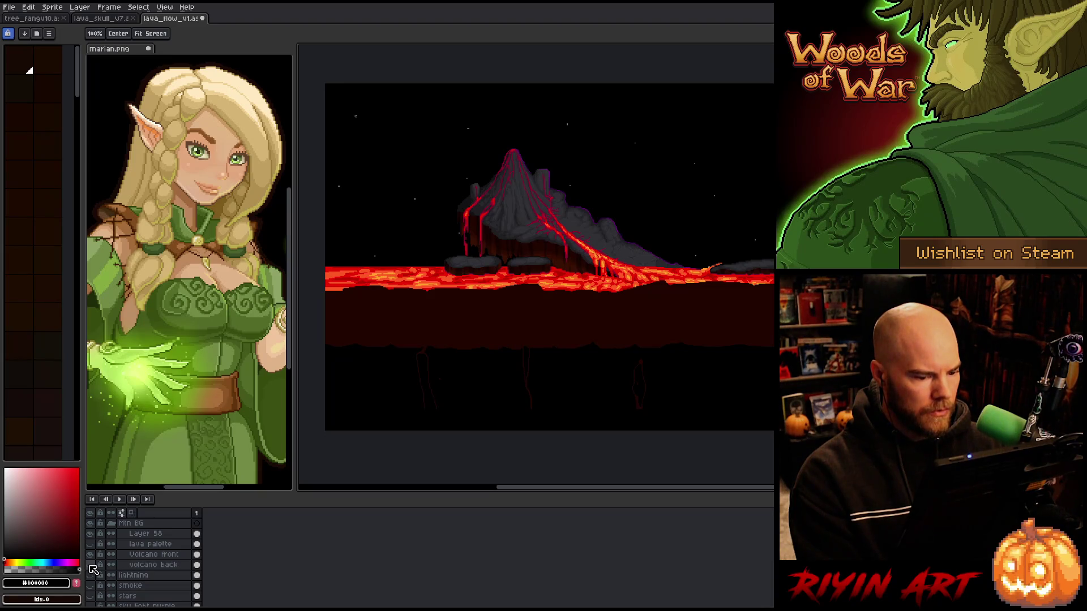
key(v)
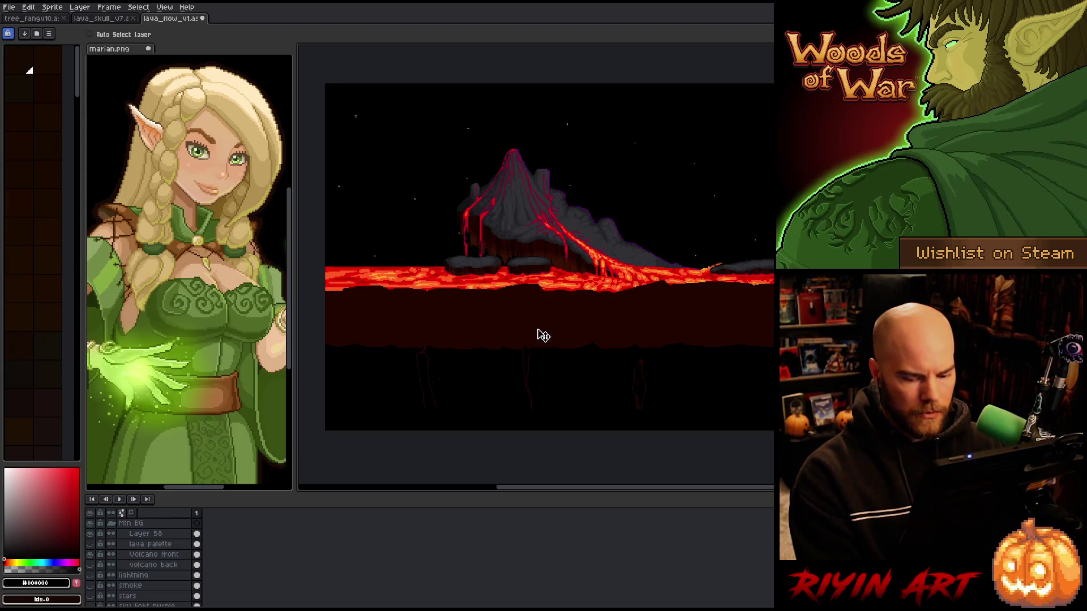
On Layer 58, marquee the lower band and bucket-fill it with the sampled dark red
click(143, 534)
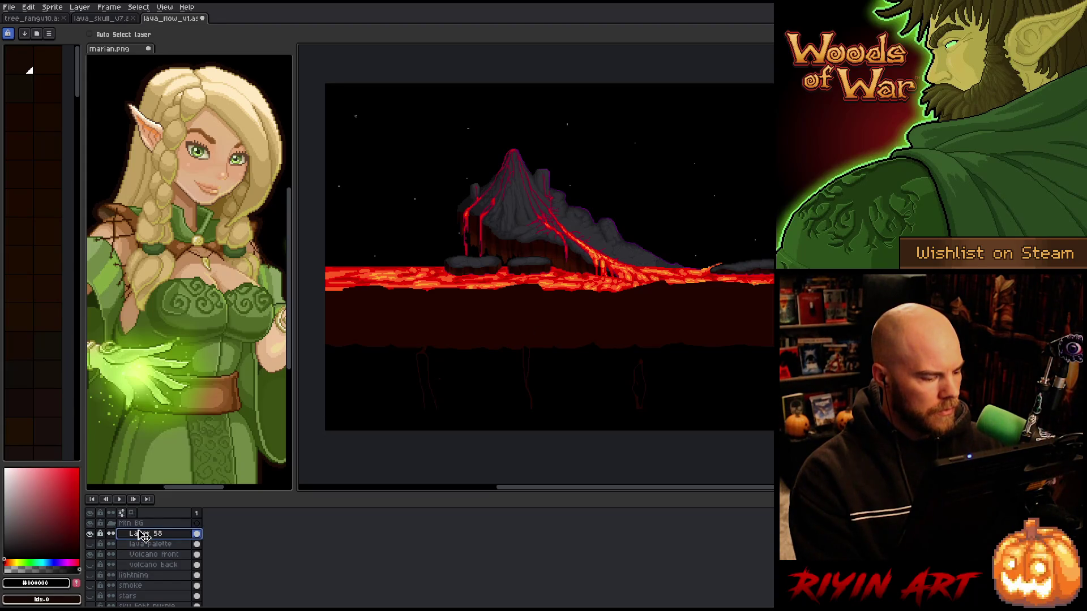
click(90, 534)
click(90, 534)
key(m)
mouse_move(313, 325)
mouse_down()
mouse_move(708, 448)
mouse_move(776, 481)
mouse_up()
key(i)
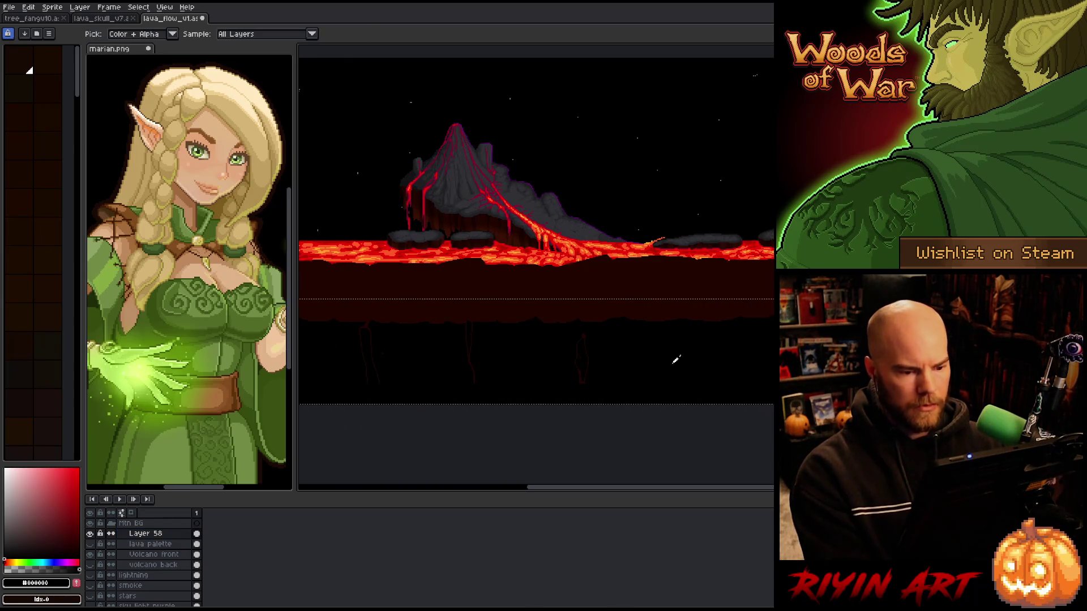
click(665, 280)
key(g)
click(642, 353)
key(ctrl+d)
Eyedrop black from the sky, bucket-fill the dark-red lower region black, and save
key(h)
drag(545, 319, 638, 364)
key(w)
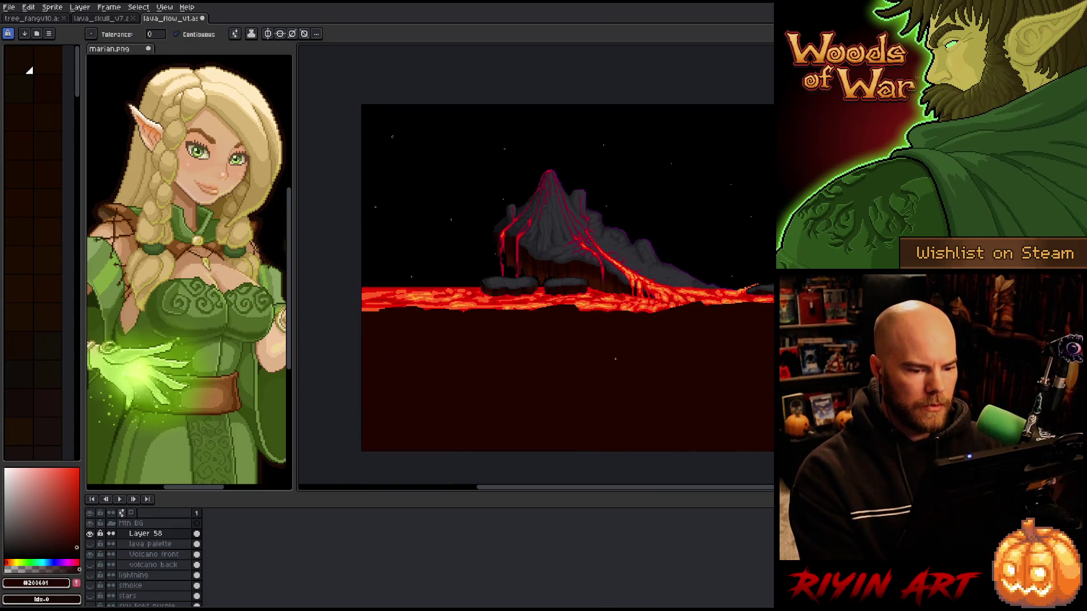
key(i)
click(723, 146)
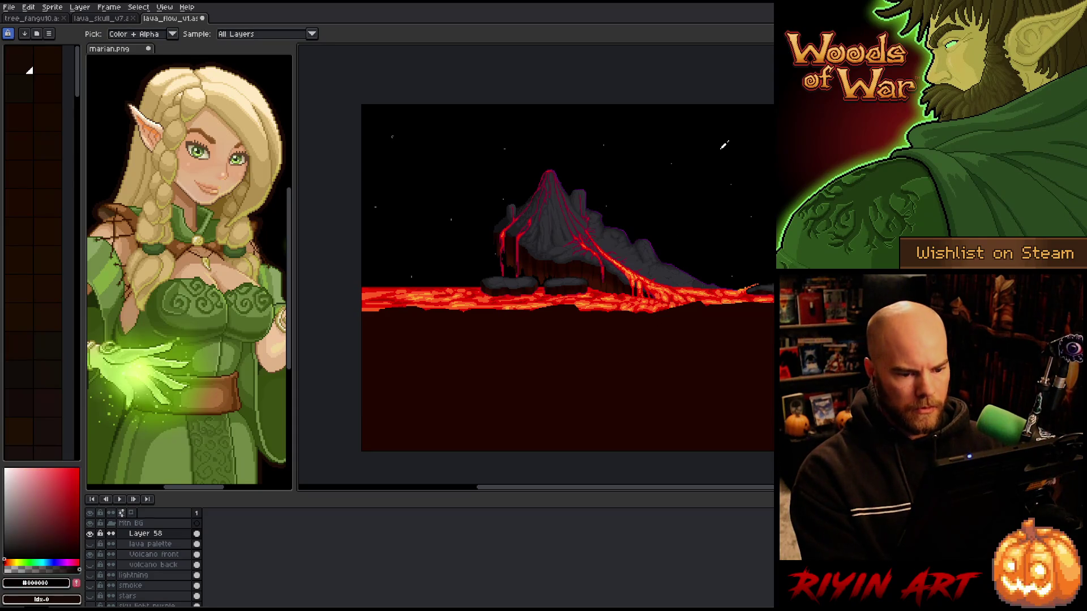
key(g)
click(563, 398)
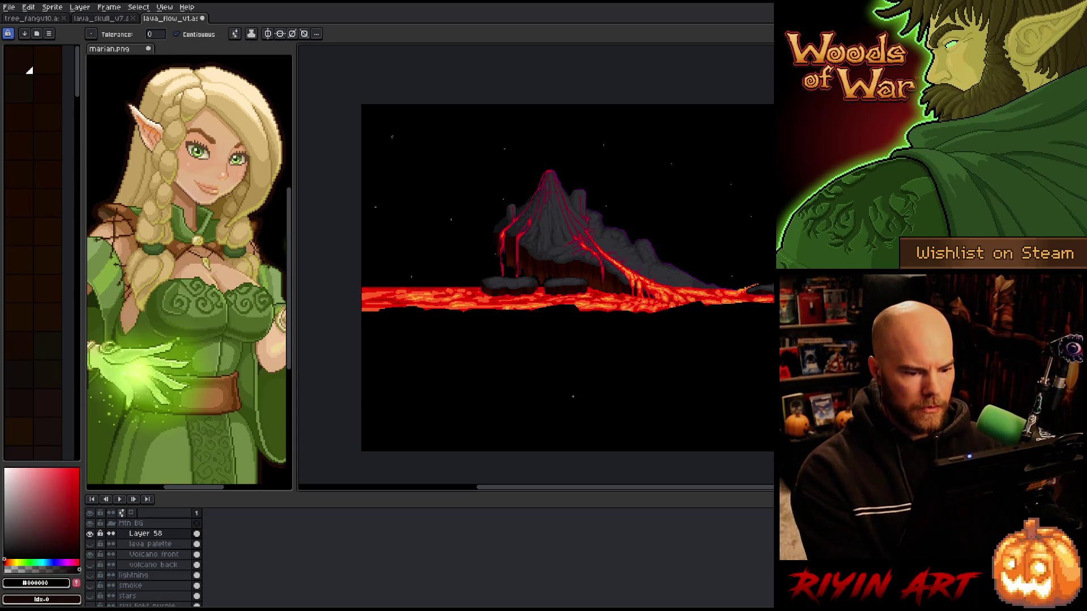
key(h)
mouse_move(546, 358)
mouse_down()
mouse_move(448, 360)
mouse_move(488, 376)
mouse_move(512, 364)
mouse_move(495, 371)
mouse_up()
key(g)
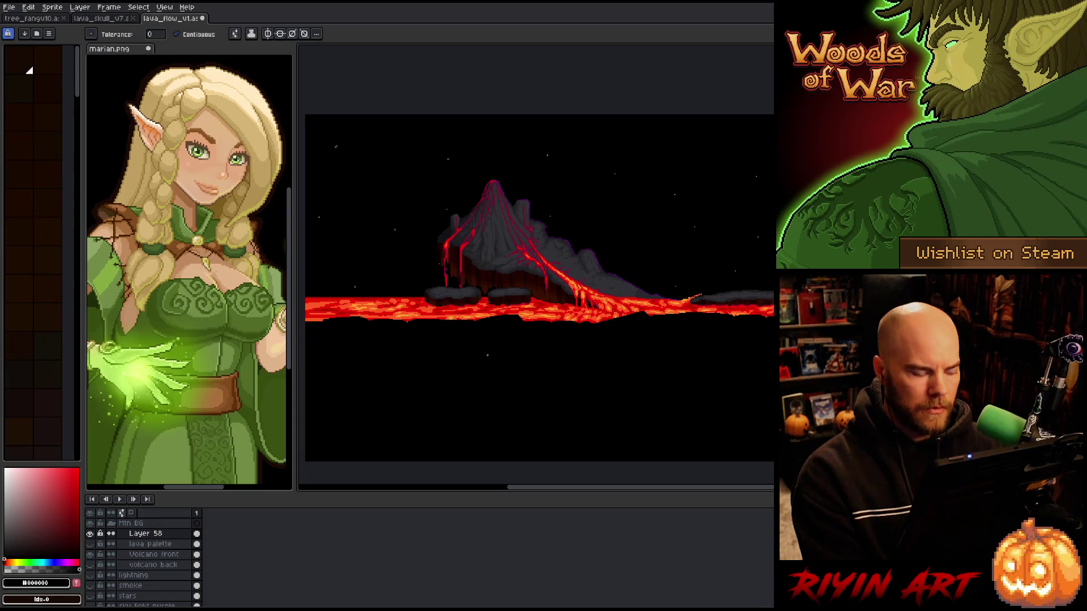
right_click(492, 359)
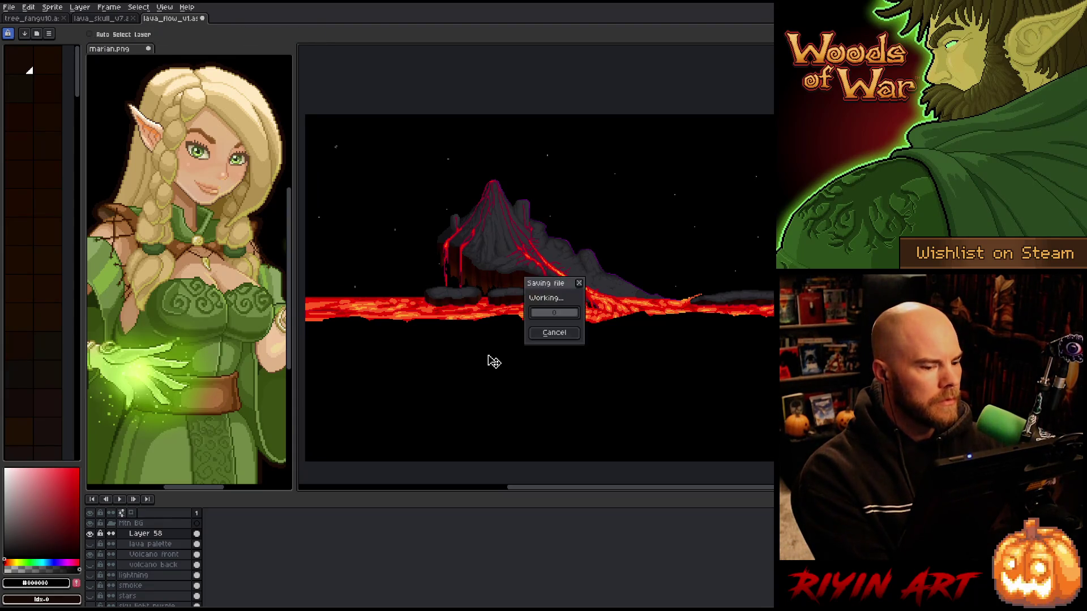
key(Escape)
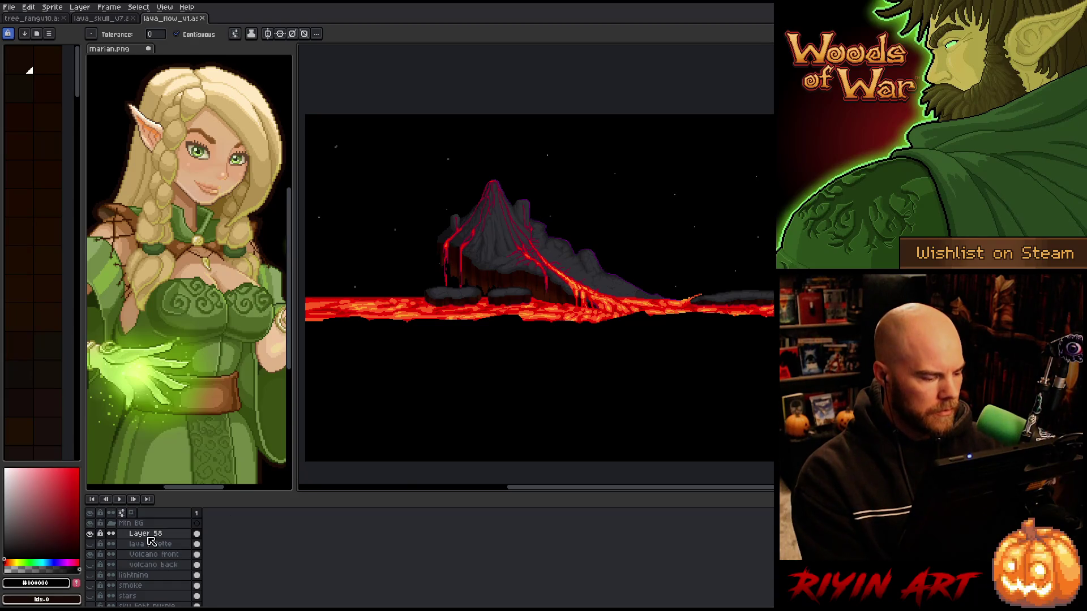
Rename Layer 58 to 'Ground guide' and turn on the lava palette layer's visibility
double_click(149, 537)
text(G)
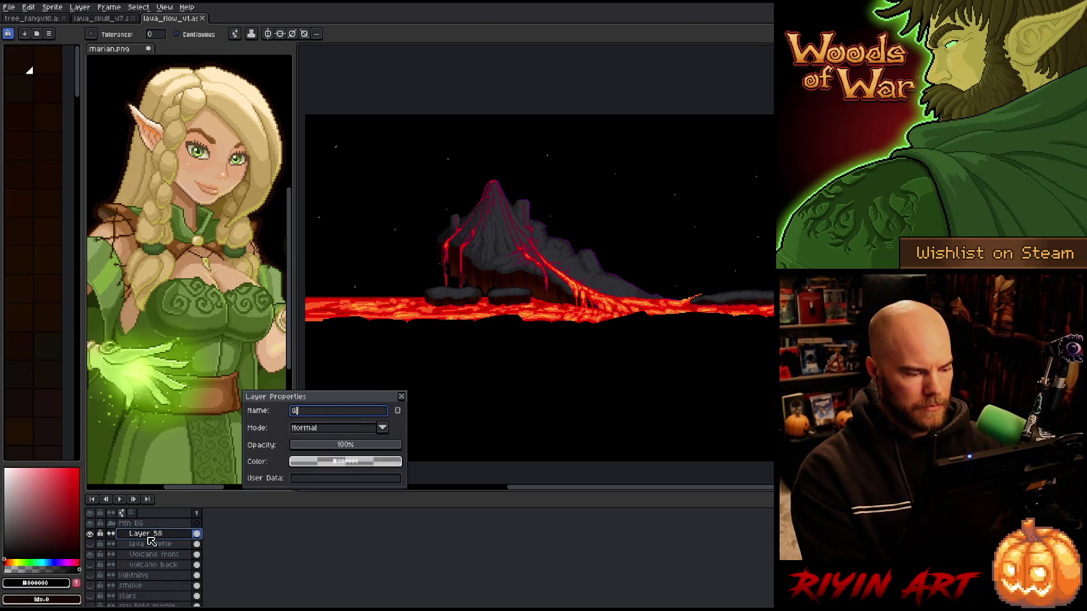
text(rouer)
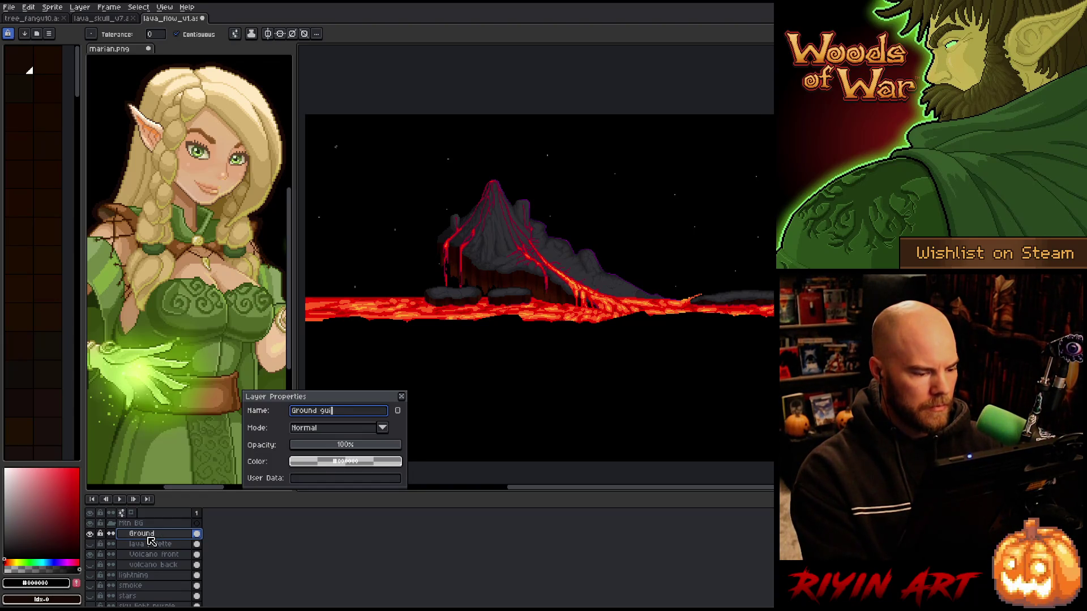
text(de)
key(Return)
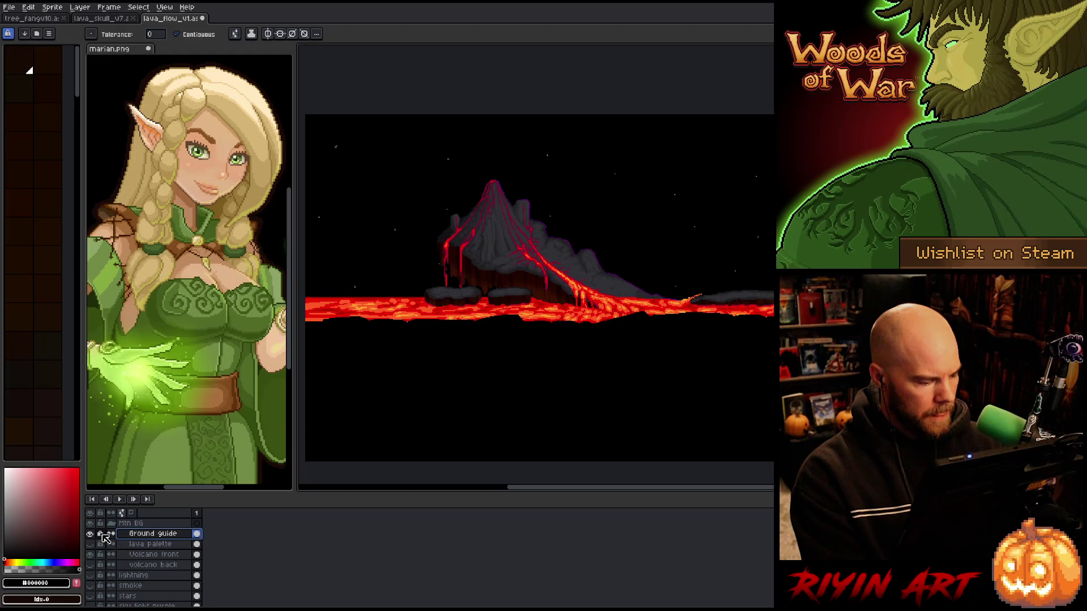
click(90, 544)
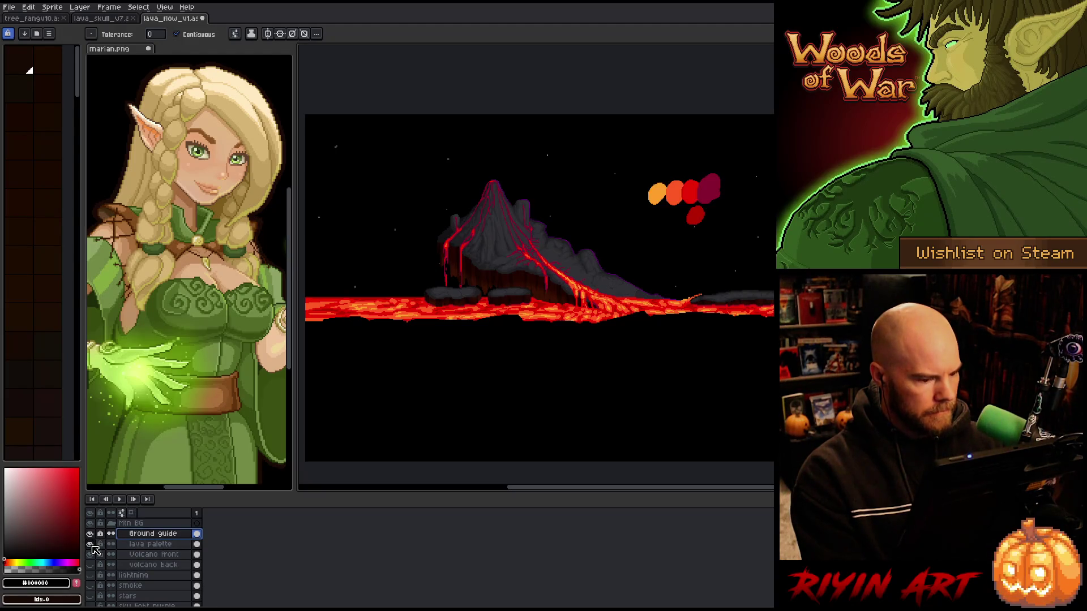
Compare against the palette blobs and sample the lava flow's orange-red and deeper red
click(90, 544)
click(91, 545)
scroll(656, 290, up, 2)
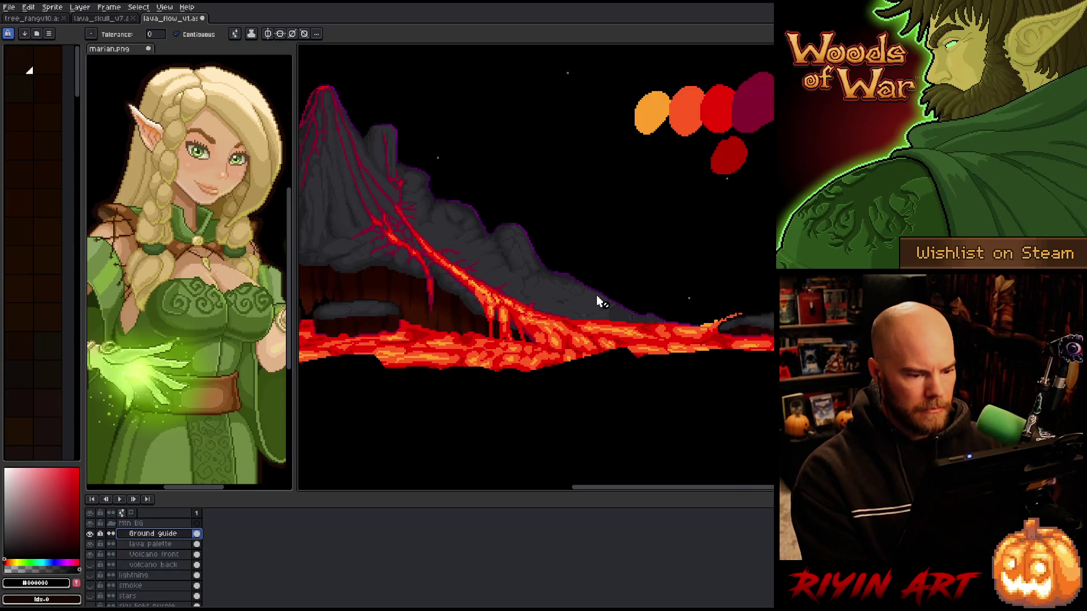
key(b)
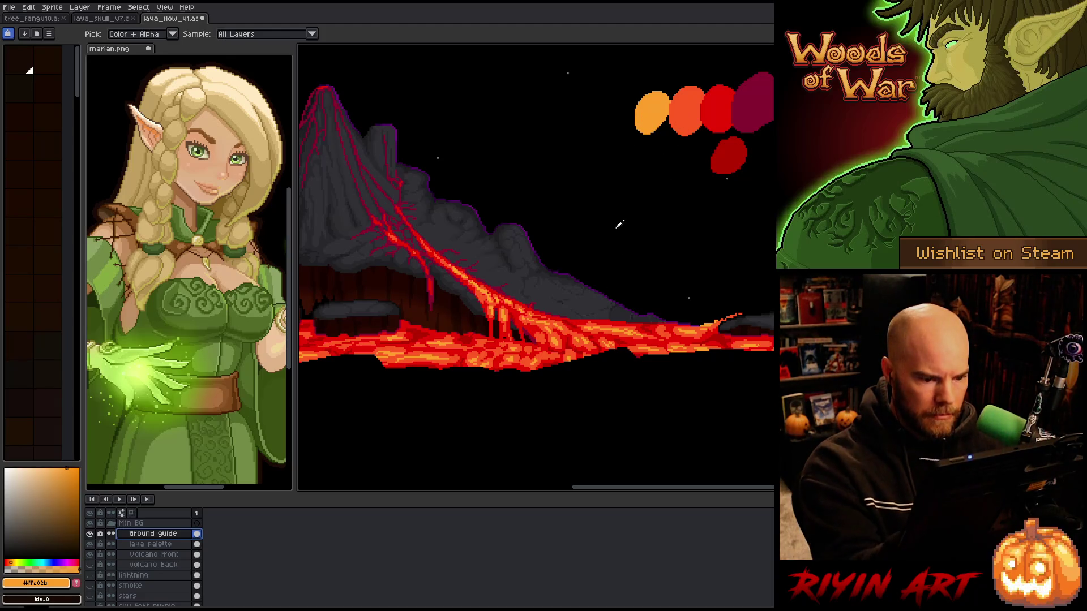
click(580, 342)
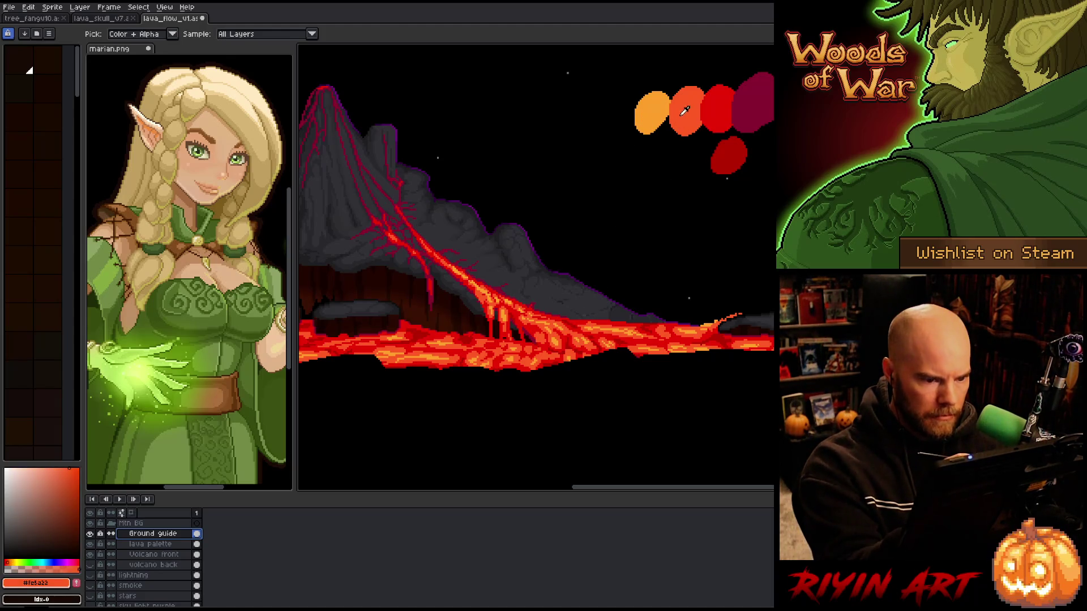
click(603, 334)
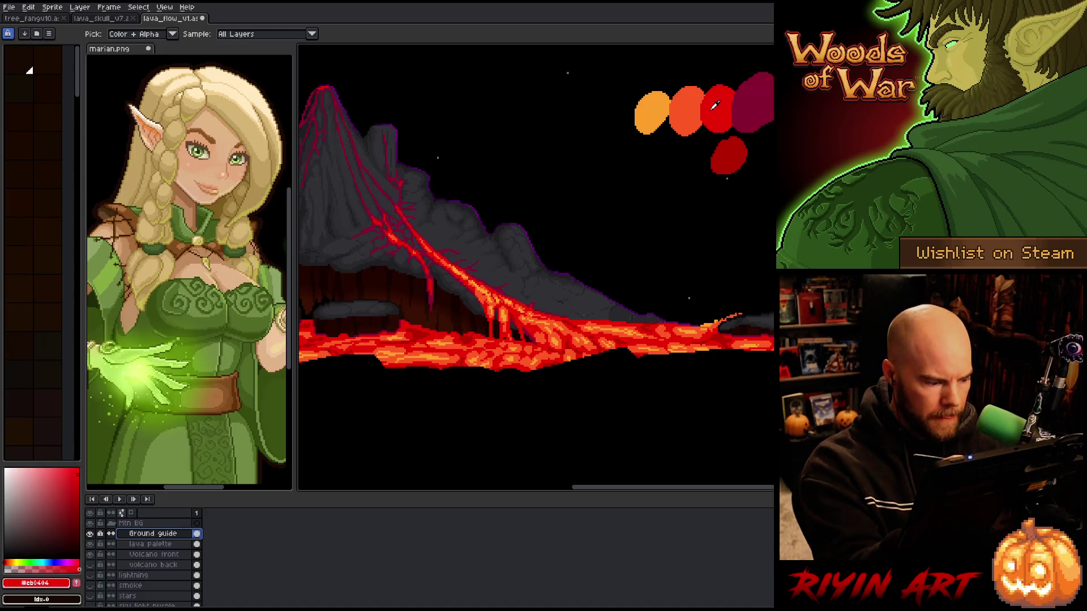
Sample the palette blobs' darker red, ending on maroon #870730 as the drawing colour
click(725, 151)
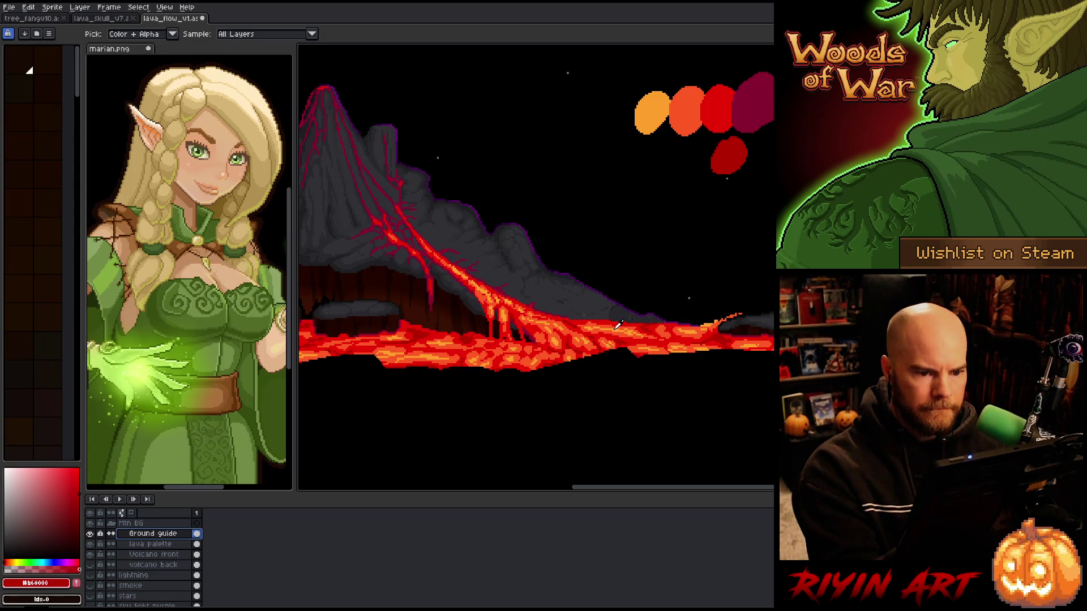
key(alt)
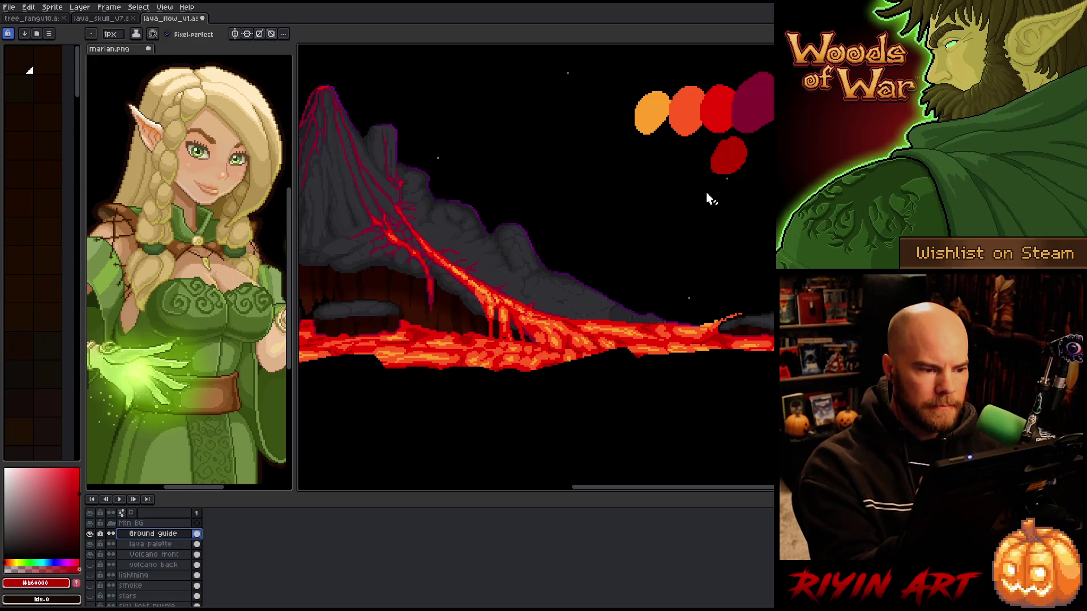
alt+click(739, 118)
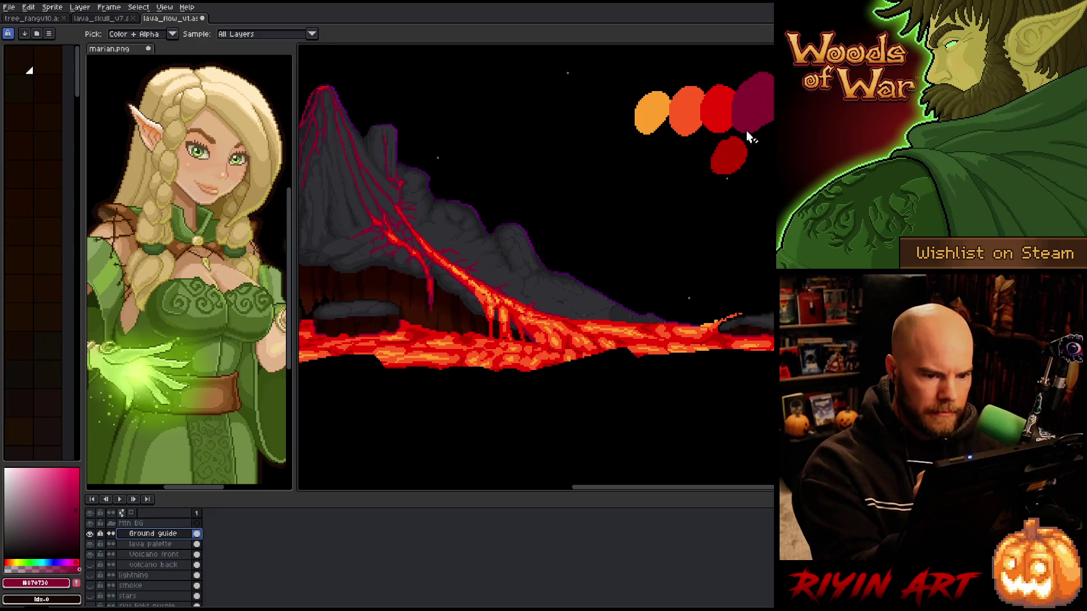
key(alt)
Magic-wand the lower red palette blob and move it up into the row of colours
key(w)
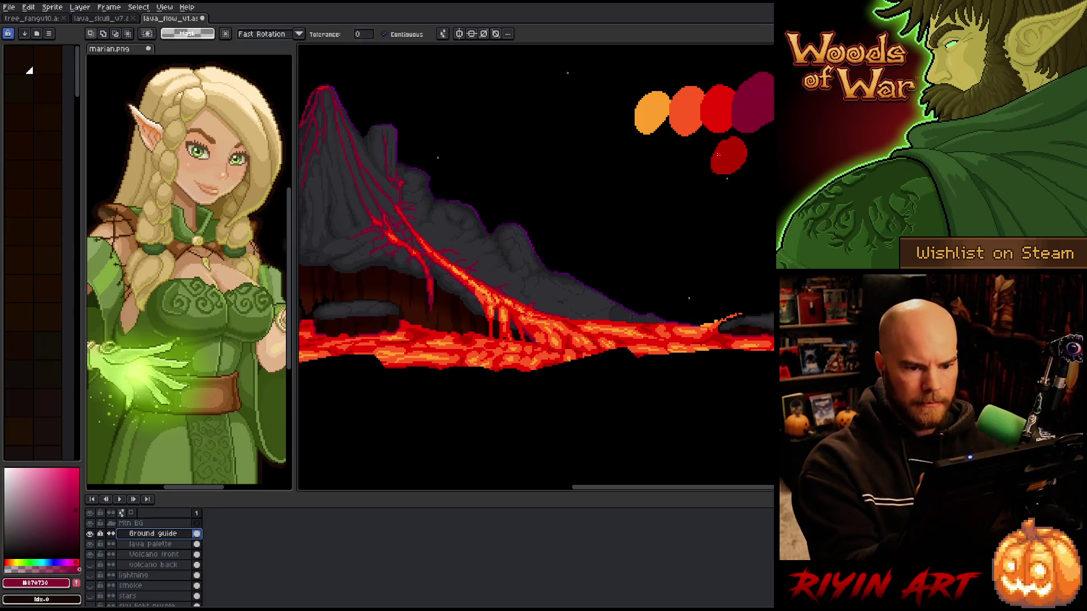
click(150, 544)
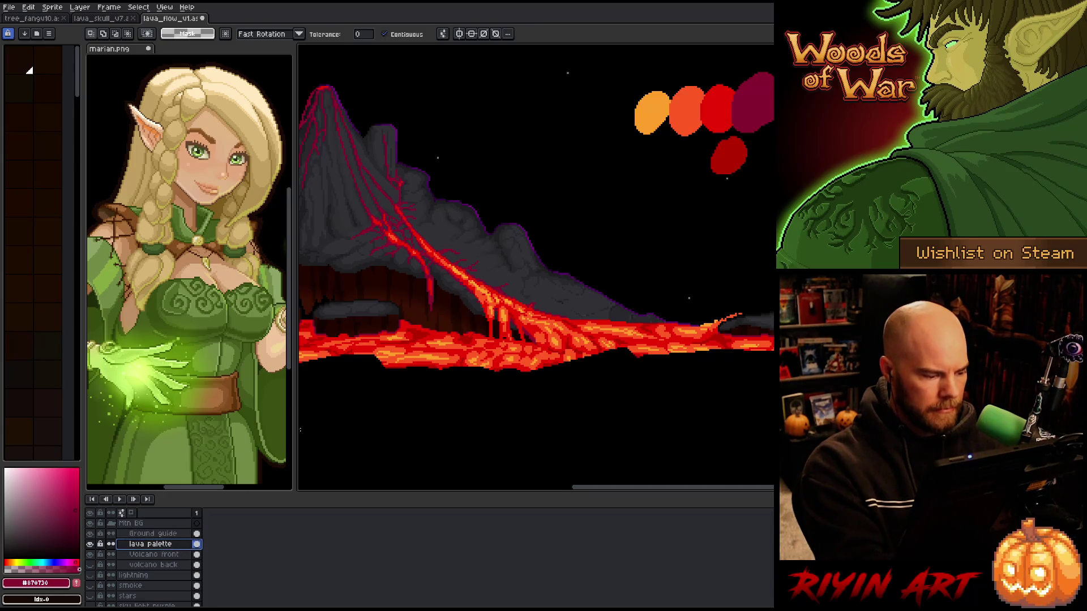
click(736, 154)
mouse_move(747, 152)
mouse_down()
mouse_move(758, 105)
mouse_move(738, 112)
mouse_up()
key(ctrl+d)
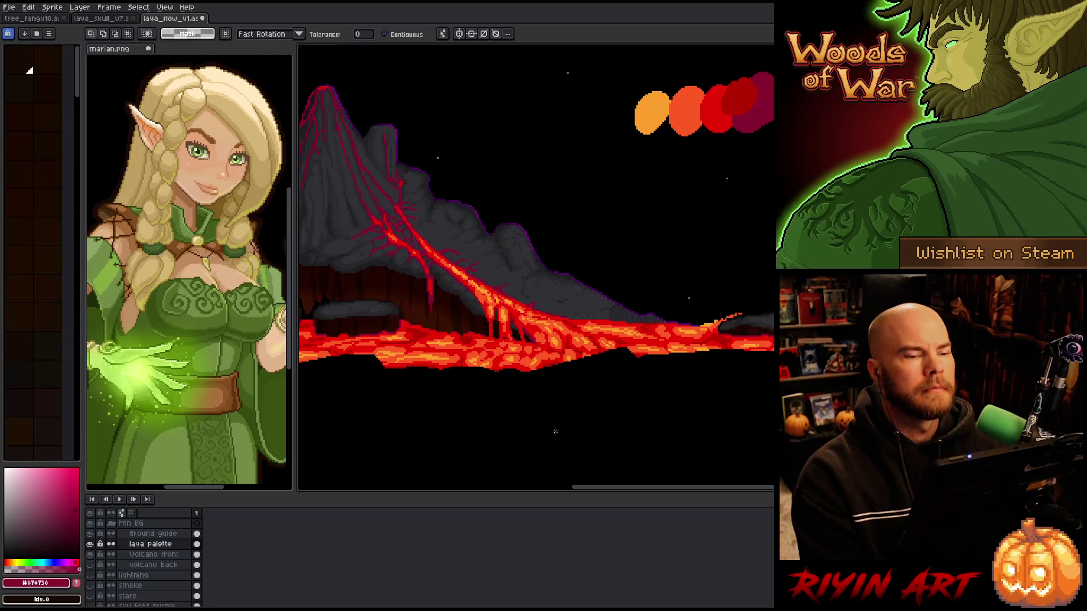
Save the file and zoom out to view the whole volcano
drag(704, 235, 674, 232)
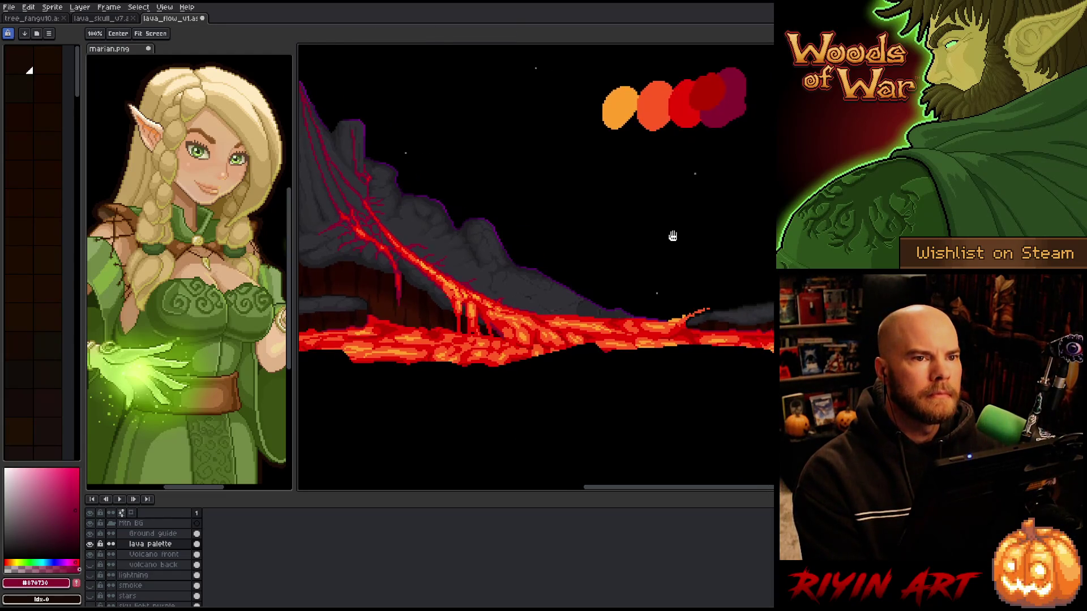
key(ctrl+s)
scroll(622, 236, down, 3)
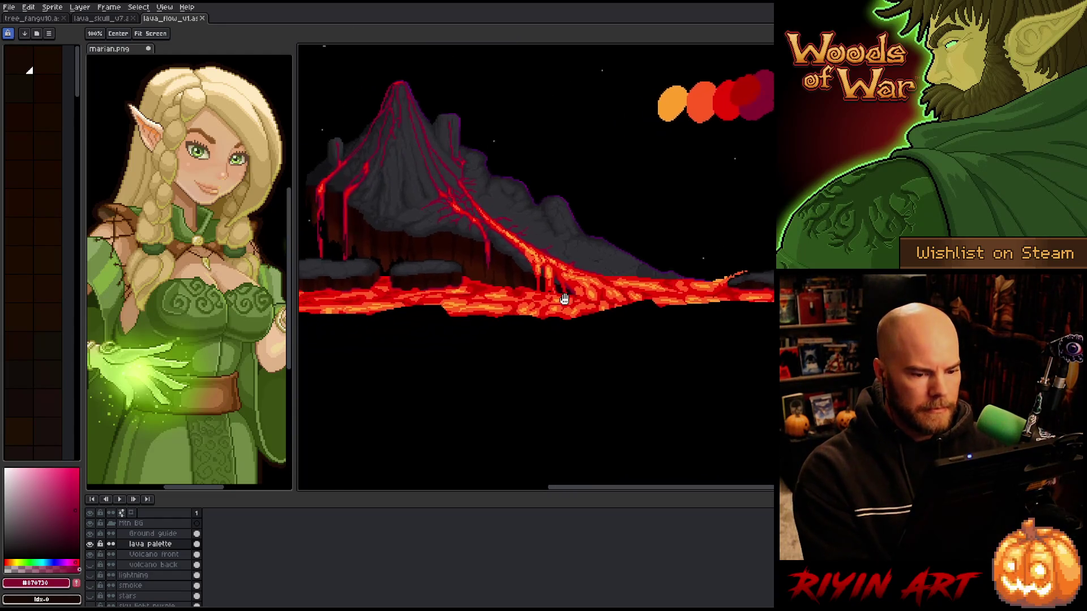
scroll(487, 277, up, 2)
scroll(510, 278, down, 2)
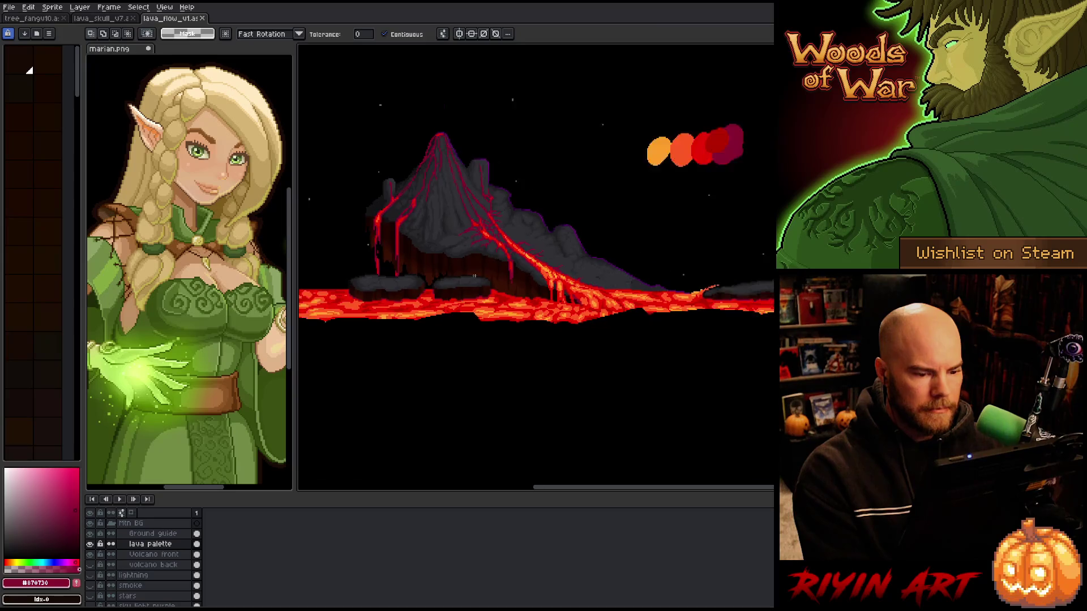
scroll(519, 277, up, 1)
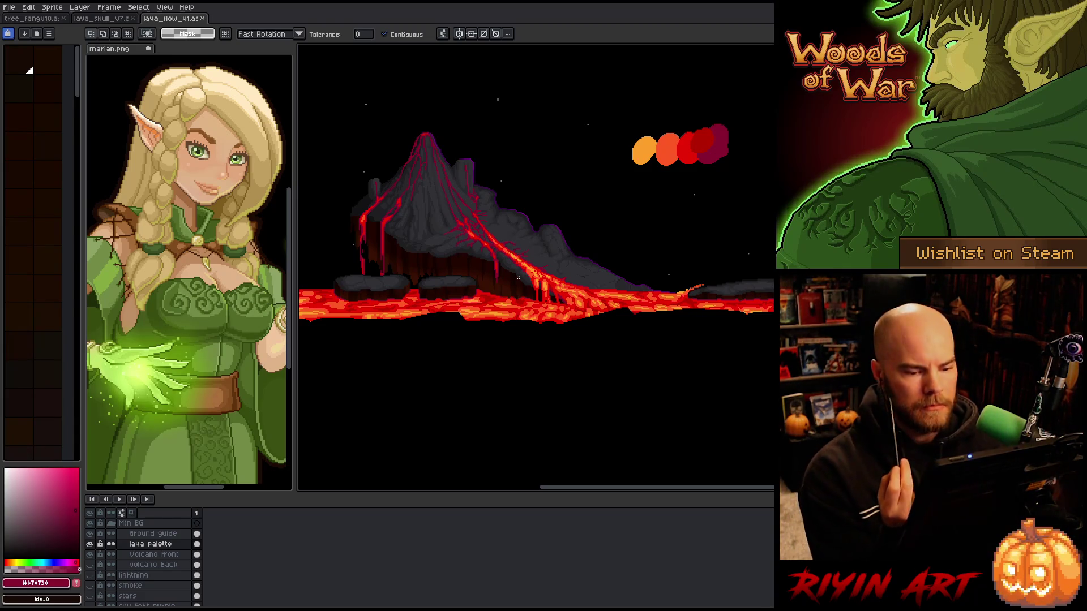
mouse_move(421, 304)
mouse_down()
mouse_move(509, 284)
mouse_move(609, 295)
mouse_move(505, 307)
mouse_up()
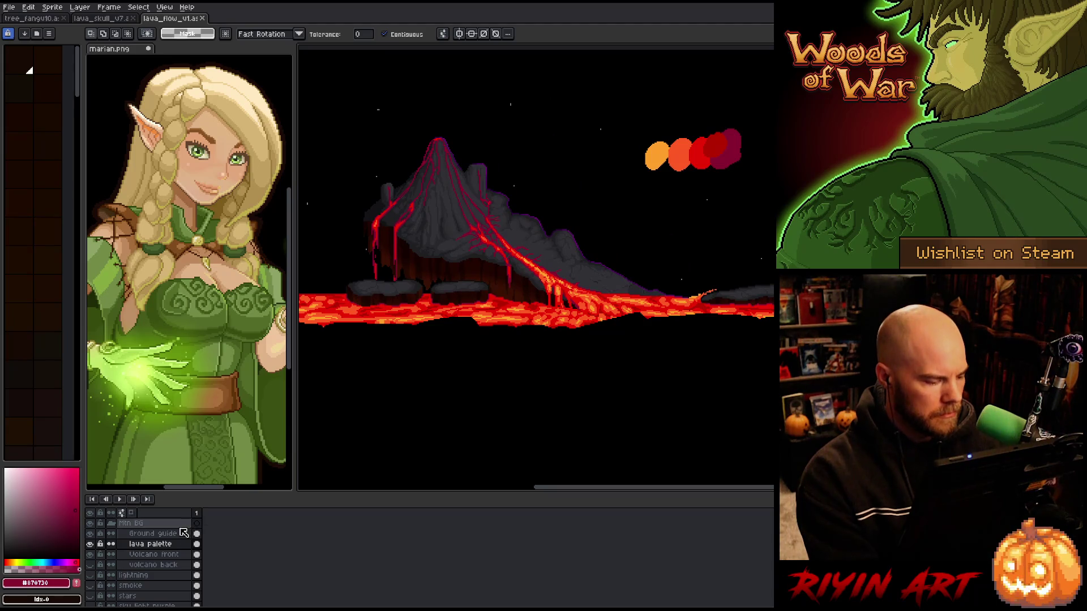
click(152, 554)
On the Volcano front layer, lasso a freehand selection around the lava falls
double_click(91, 555)
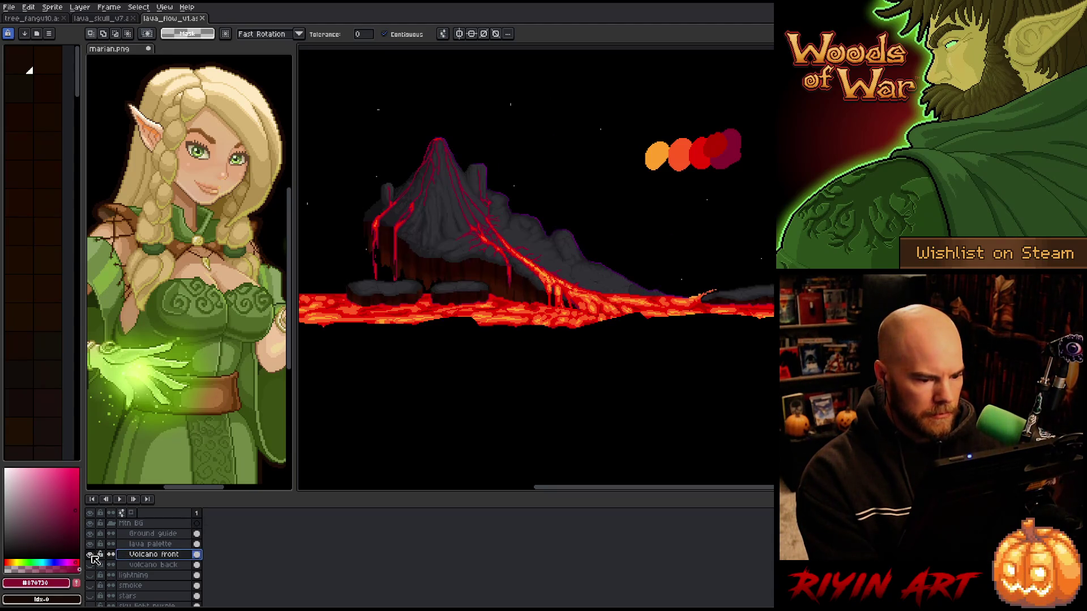
scroll(558, 345, up, 3)
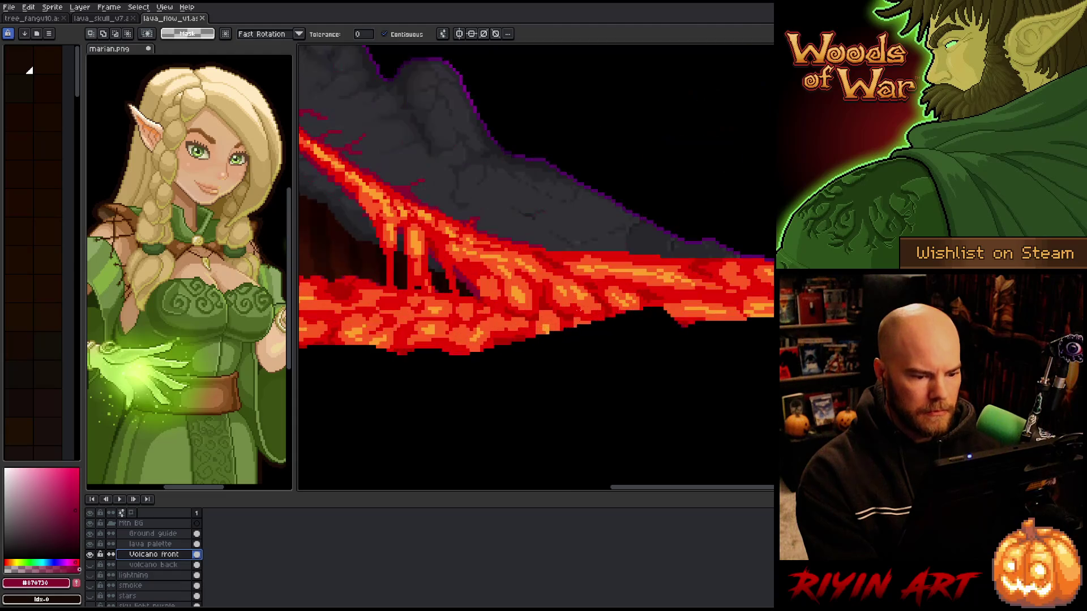
key(b)
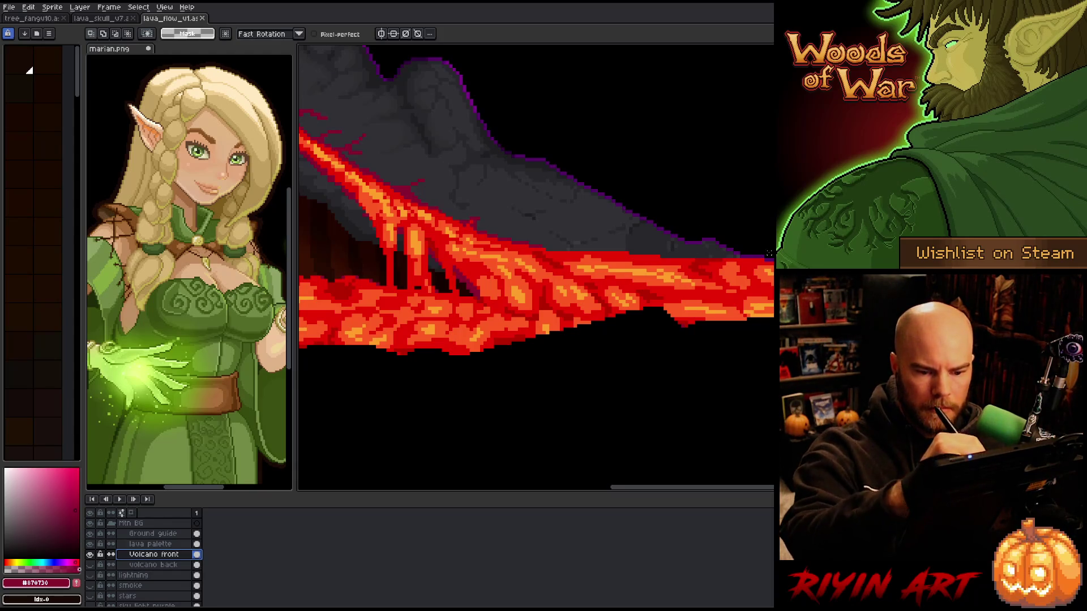
mouse_move(646, 246)
mouse_down()
mouse_move(739, 294)
mouse_move(676, 298)
mouse_move(603, 327)
mouse_move(476, 297)
mouse_up()
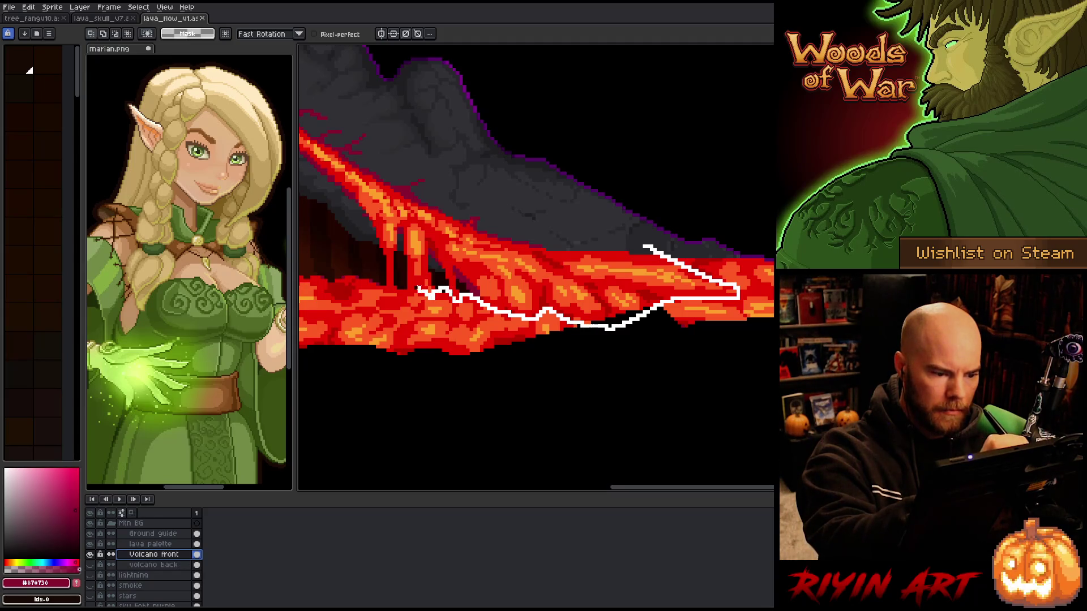
mouse_move(397, 291)
mouse_down()
mouse_move(350, 257)
mouse_move(381, 178)
mouse_move(643, 243)
mouse_up()
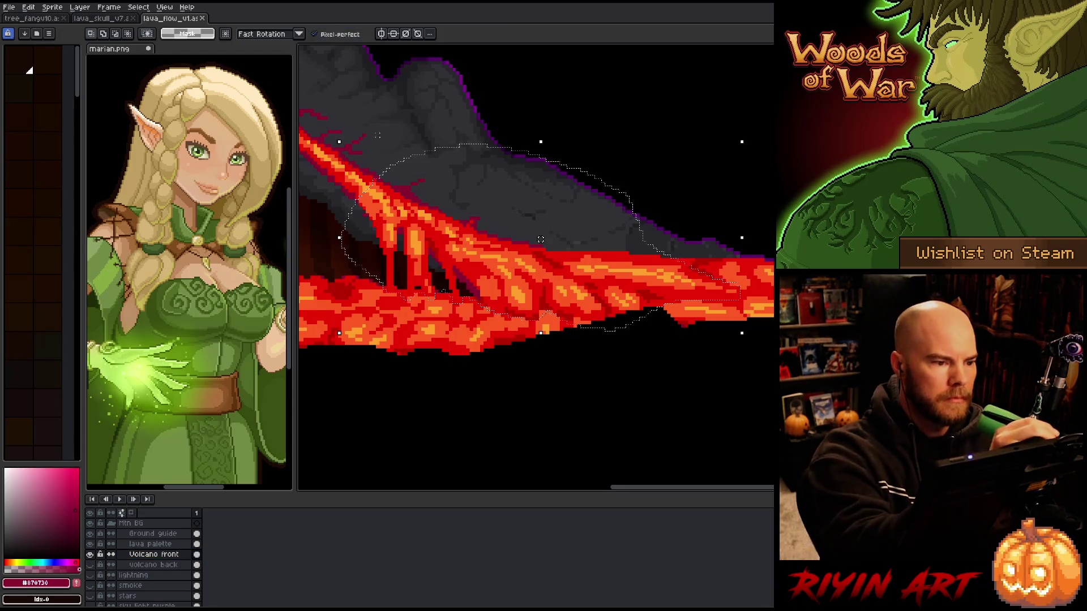
drag(541, 239, 739, 239)
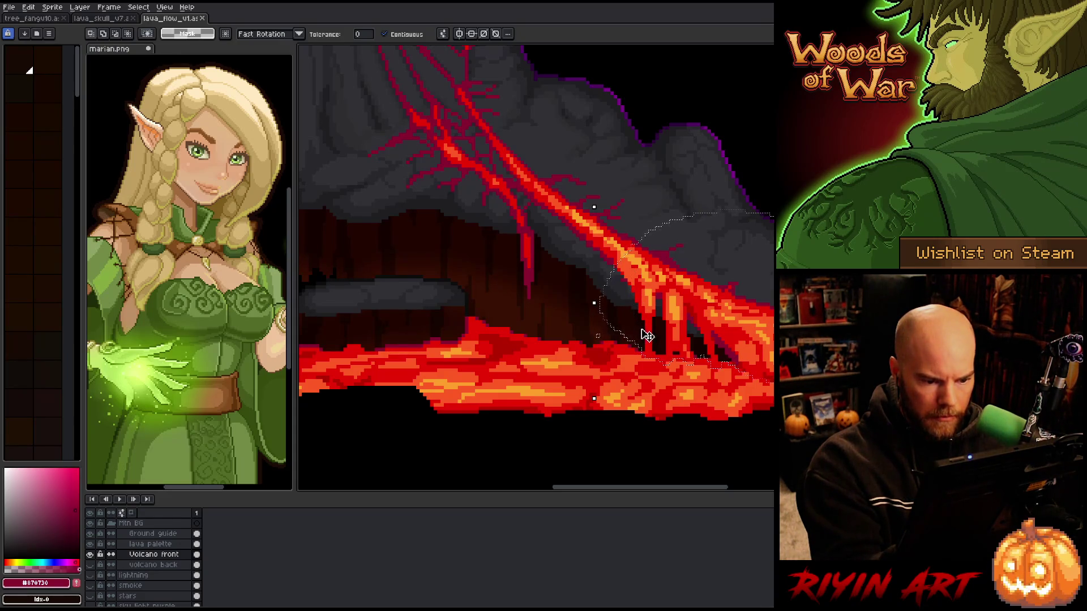
Add the dark brown cliff colour #391103 to the selection via Color Range
key(ctrl+shift+c)
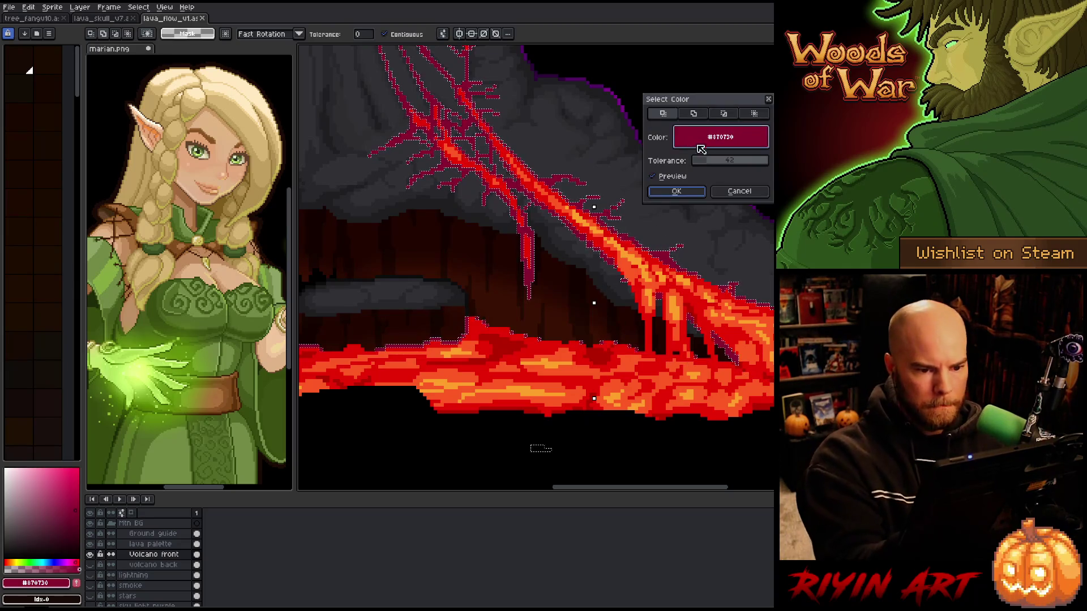
drag(700, 149, 362, 320)
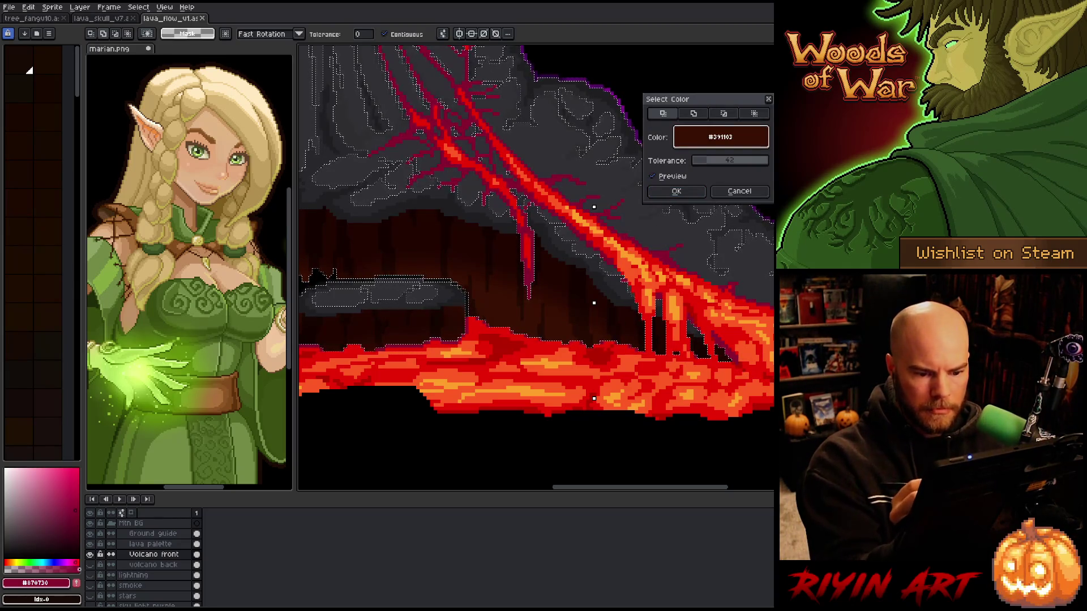
click(693, 113)
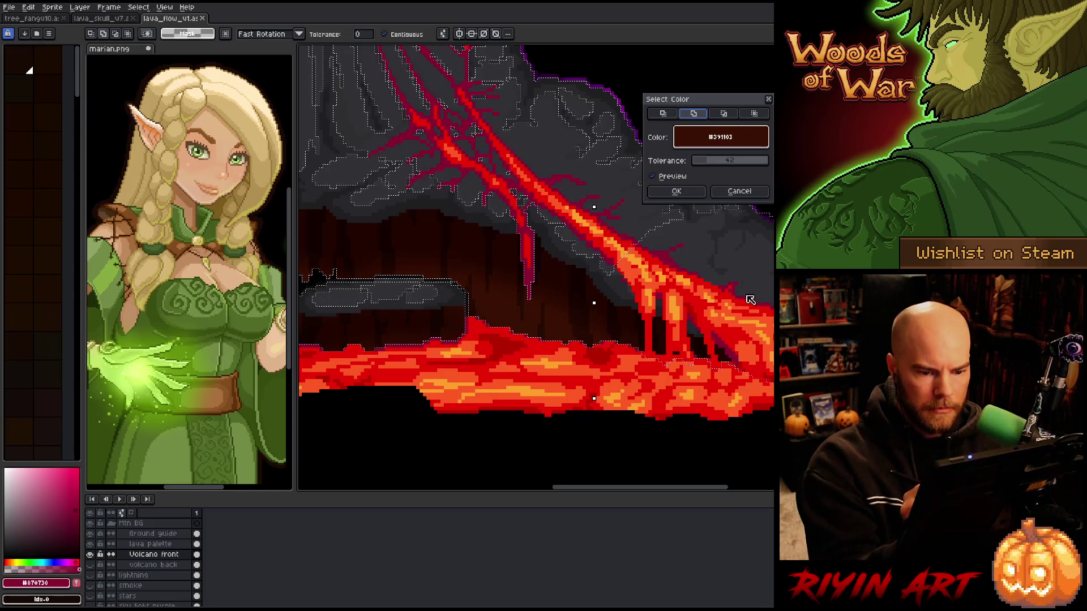
click(677, 191)
mouse_move(821, 406)
mouse_down()
mouse_move(487, 393)
mouse_move(419, 402)
mouse_up()
Add the grey colour #312034 at tolerance 0 to the selection
key(shift+c)
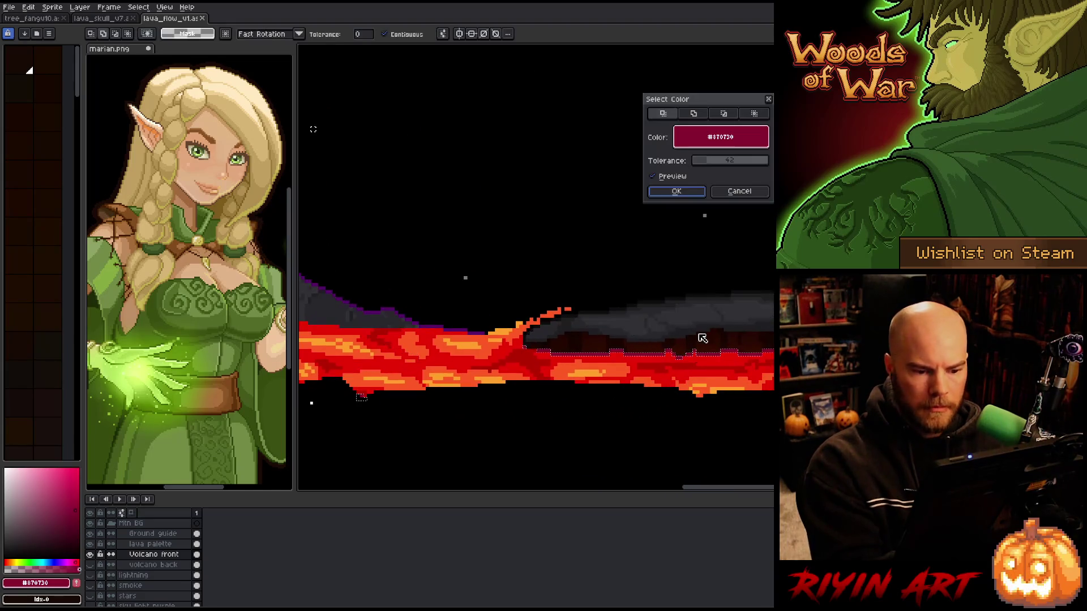
click(693, 114)
drag(717, 160, 638, 199)
click(675, 318)
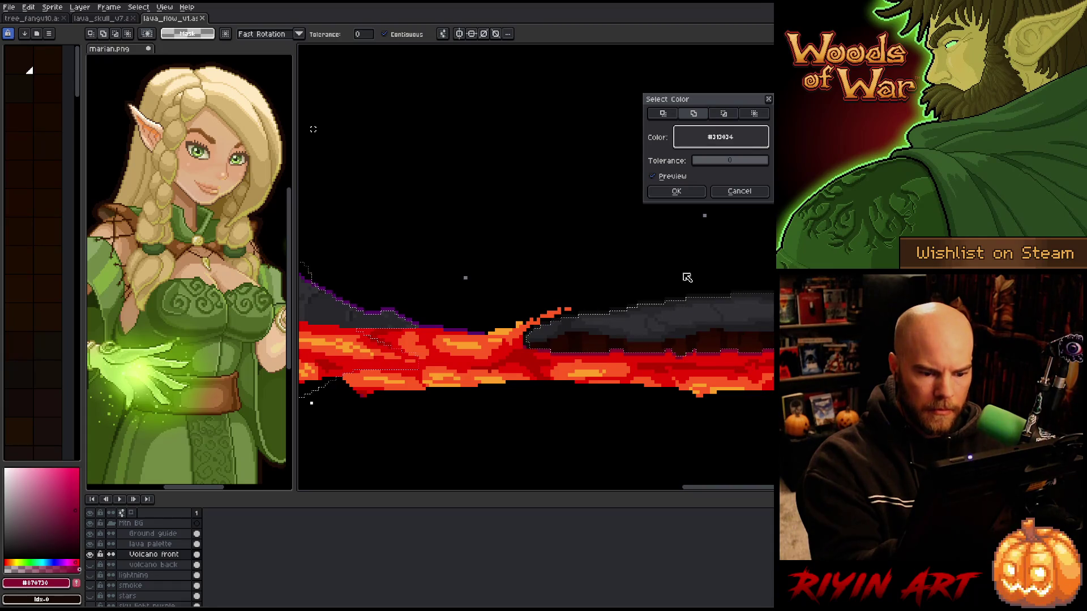
drag(510, 340, 708, 350)
Add the grey rock colour #2d2d30 to the selection and confirm it
key(shift+c)
mouse_move(718, 146)
mouse_down()
mouse_move(733, 314)
mouse_move(647, 417)
mouse_move(712, 233)
mouse_move(600, 170)
mouse_up()
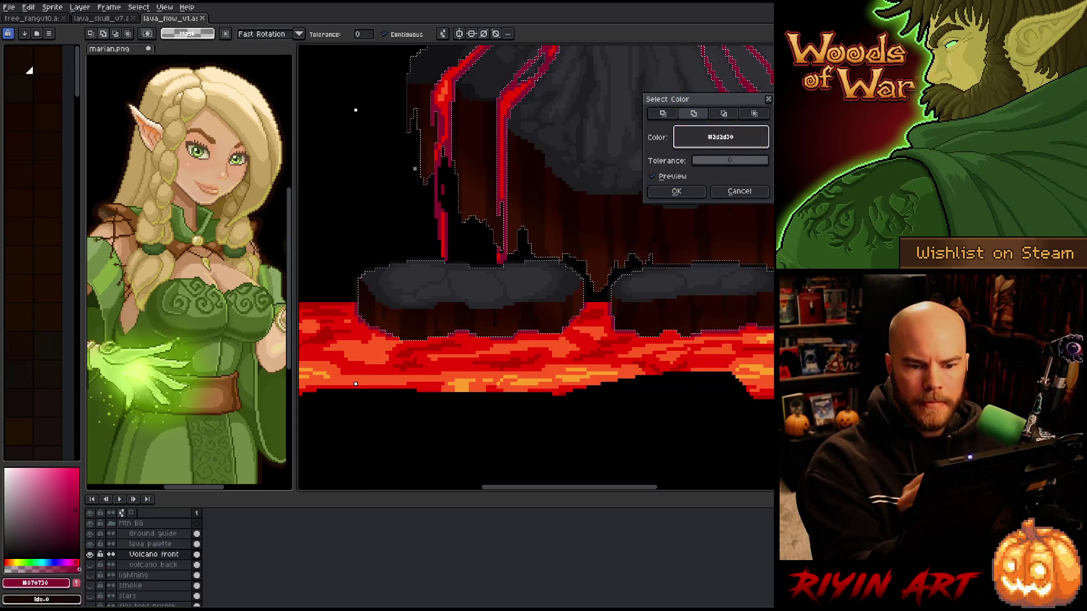
key(Return)
drag(691, 279, 618, 319)
scroll(334, 202, down, 2)
scroll(665, 146, up, 2)
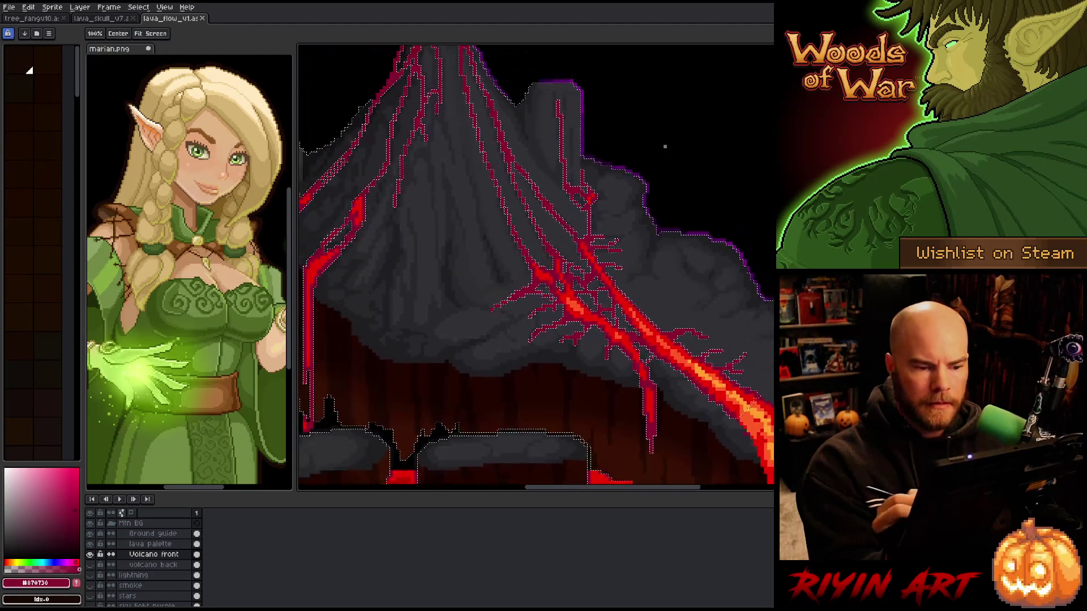
scroll(665, 146, down, 2)
key(w)
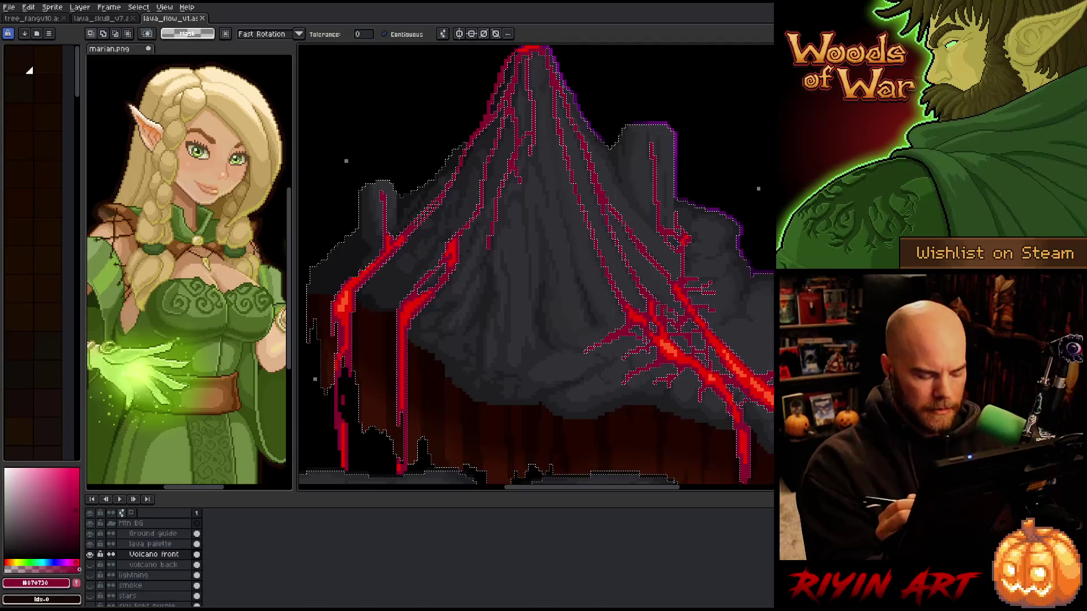
scroll(665, 146, down, 2)
drag(665, 146, 559, 117)
Lasso an arc over the volcano and add the maroon #870730 pixels by colour range
key(b)
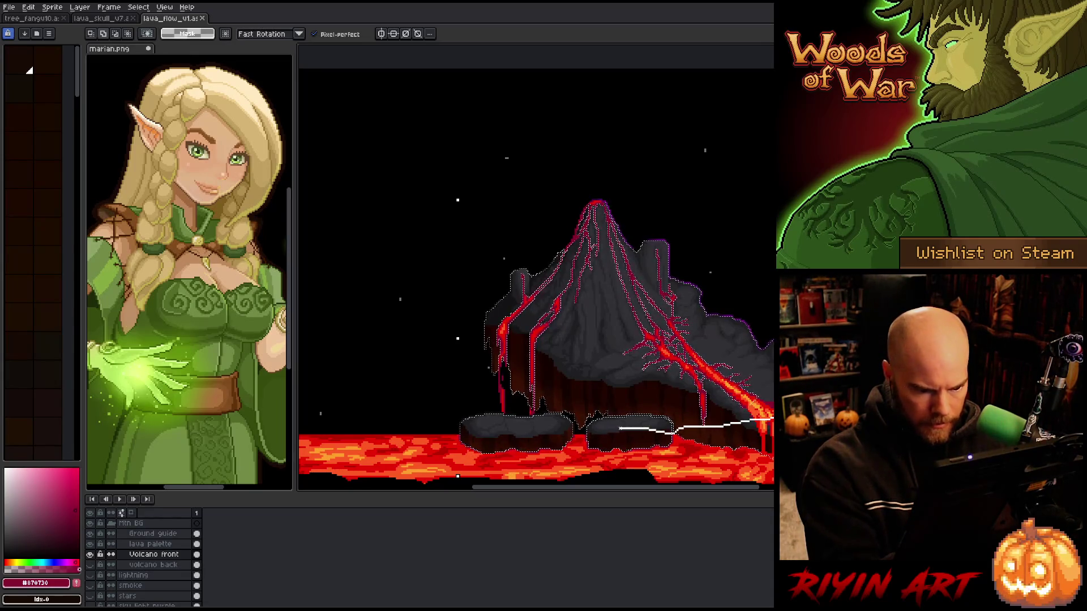
mouse_move(531, 429)
mouse_down()
mouse_move(462, 428)
mouse_move(509, 175)
mouse_move(774, 201)
mouse_move(773, 420)
mouse_up()
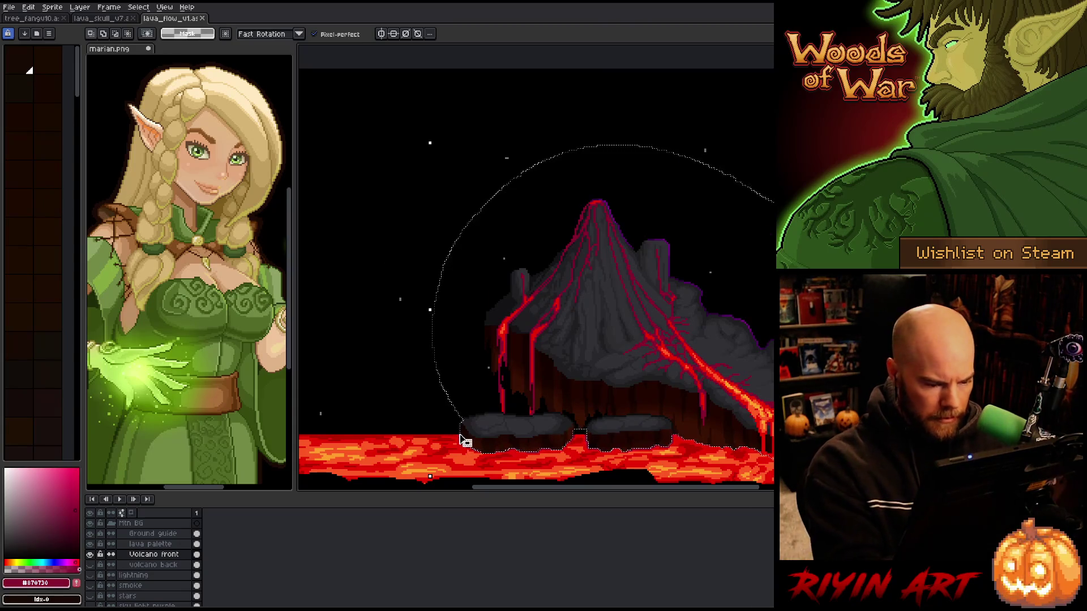
scroll(465, 441, up, 4)
drag(517, 391, 623, 294)
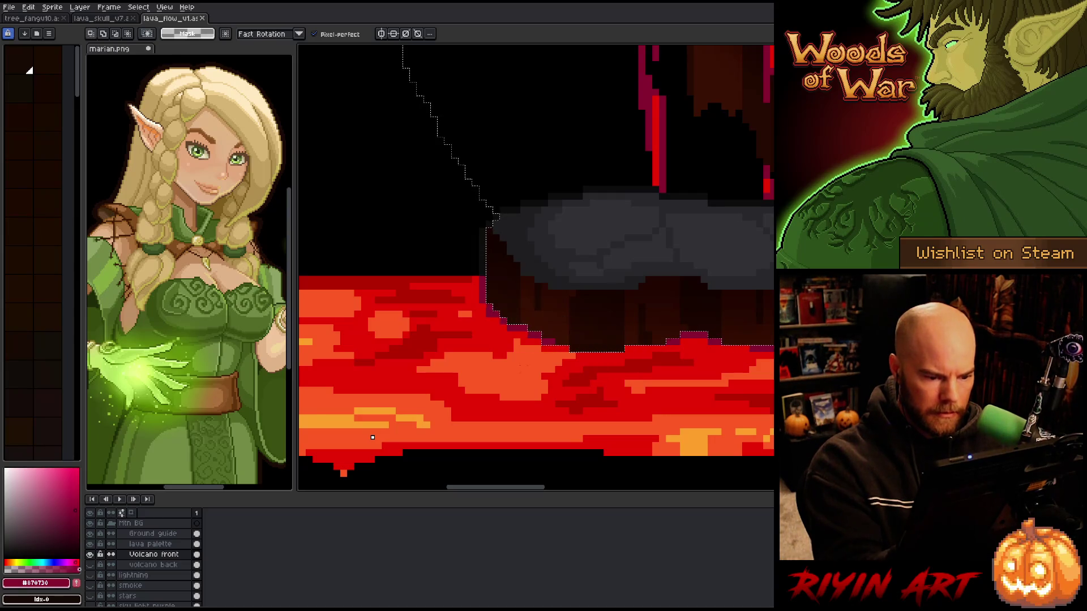
key(shift+c)
click(696, 115)
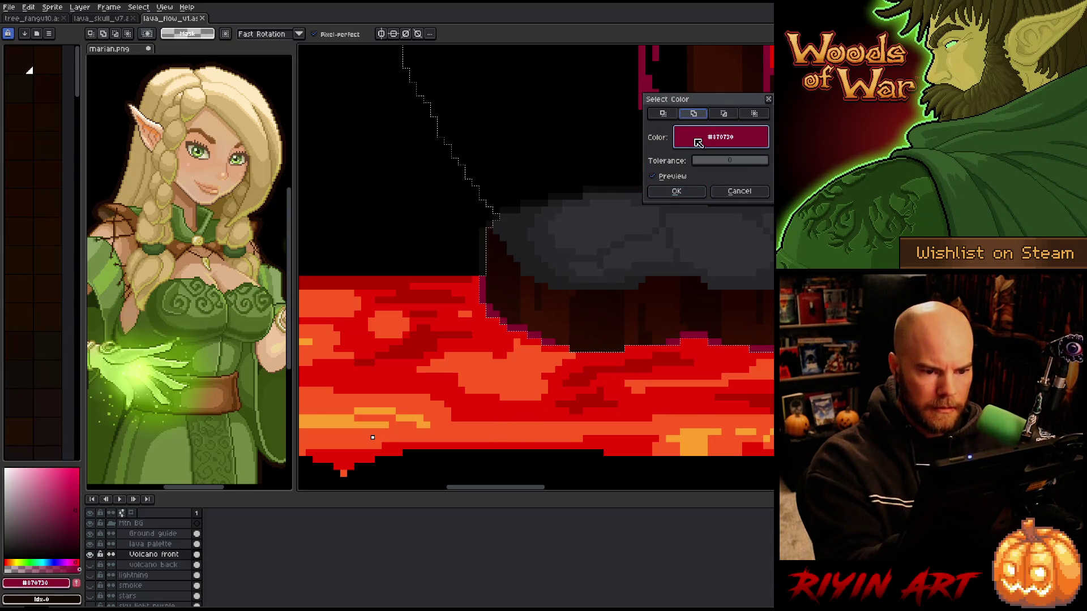
click(702, 186)
Undo the stray white patch in the lava and return to freehand selecting
mouse_move(623, 351)
mouse_down()
mouse_move(701, 367)
mouse_move(674, 383)
mouse_up()
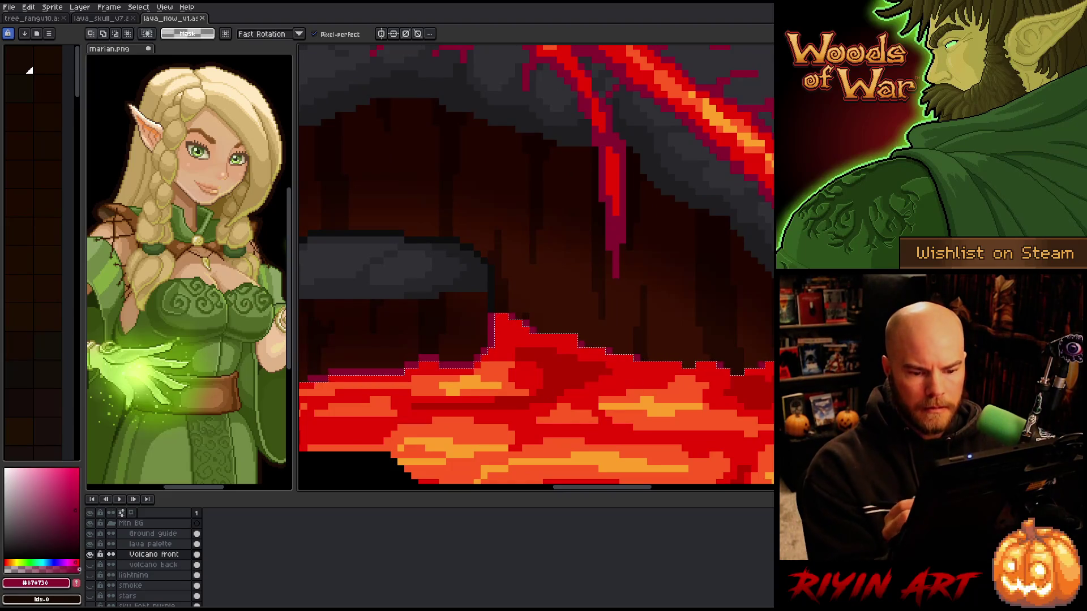
scroll(536, 266, down, 2)
scroll(536, 266, up, 2)
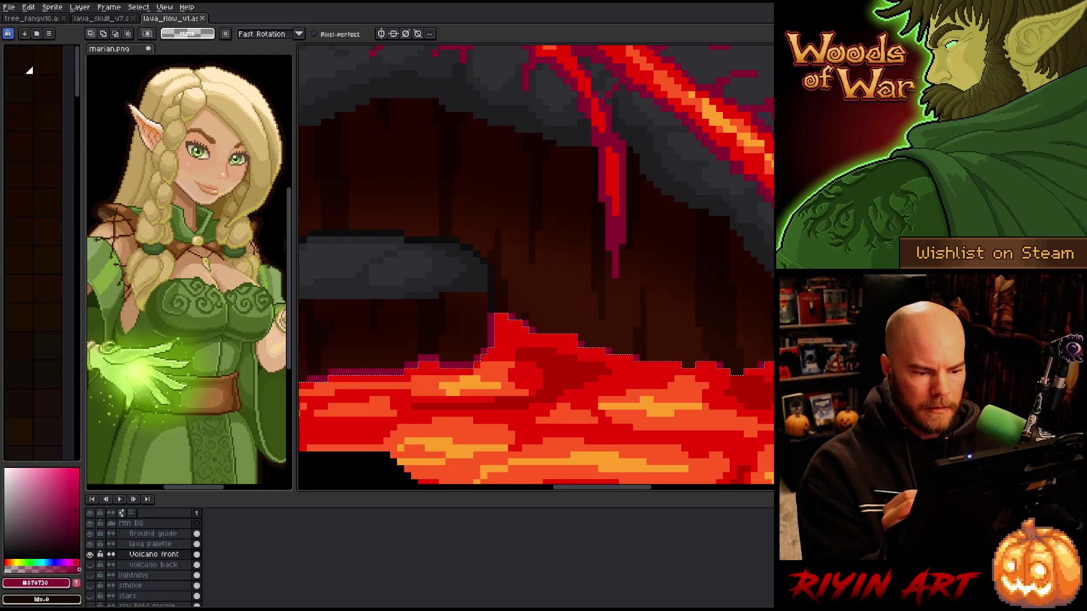
key(w)
key(ctrl+z)
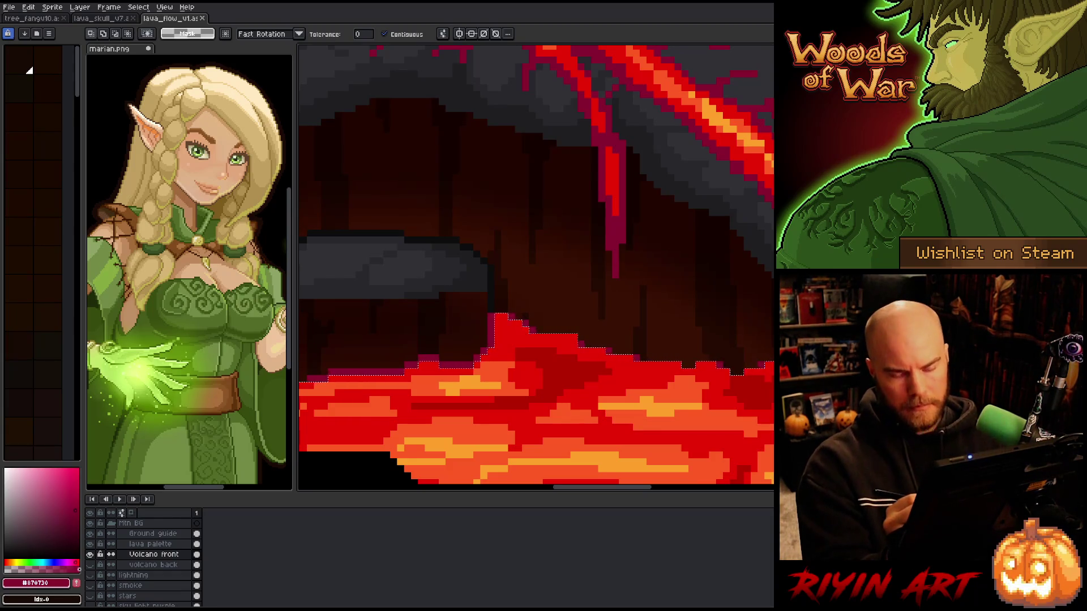
key(b)
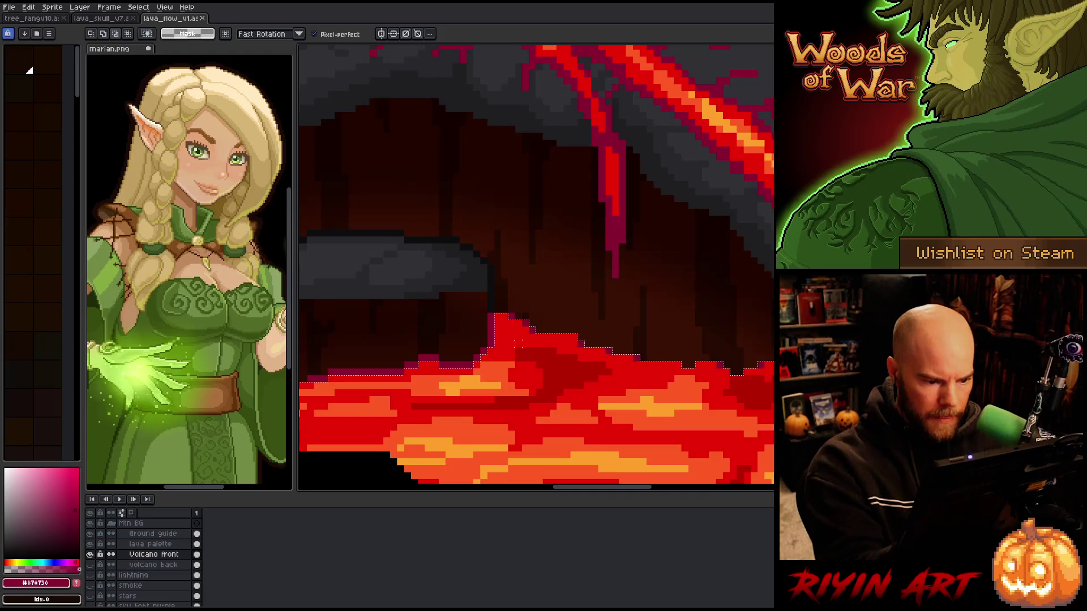
Pan and zoom along the lava flow and rock to frame the volcano
mouse_move(752, 408)
mouse_down()
mouse_move(577, 359)
mouse_move(667, 386)
mouse_move(749, 387)
mouse_up()
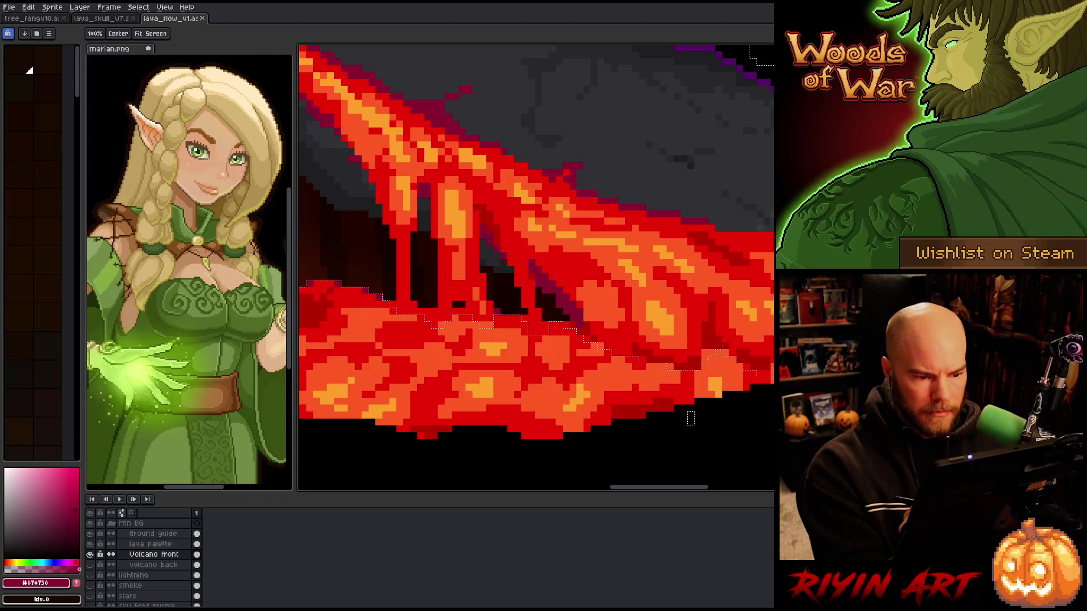
drag(691, 419, 682, 419)
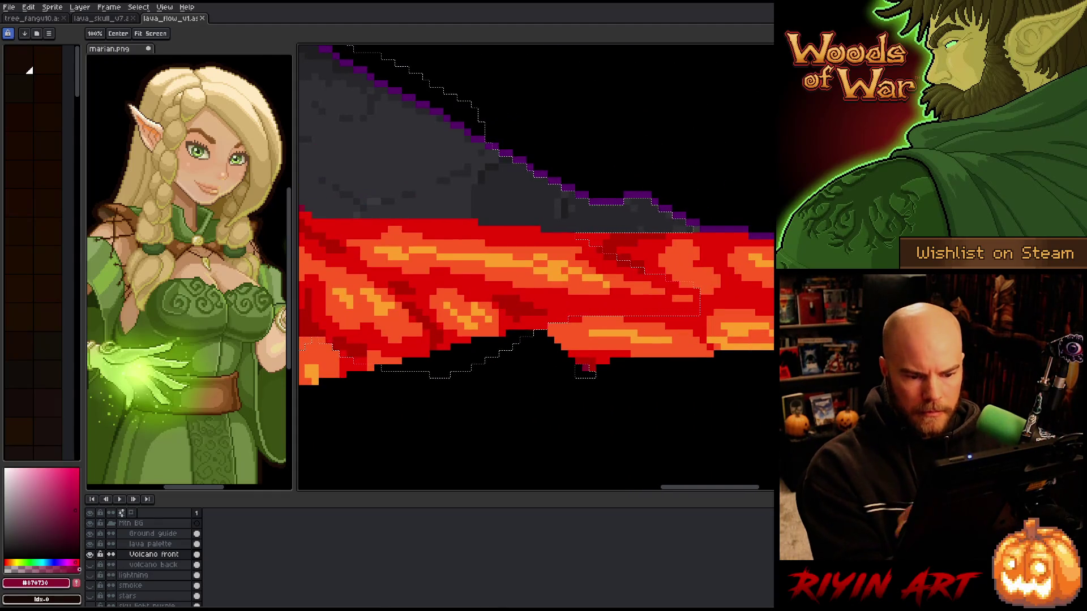
scroll(477, 405, right, 5)
key(m)
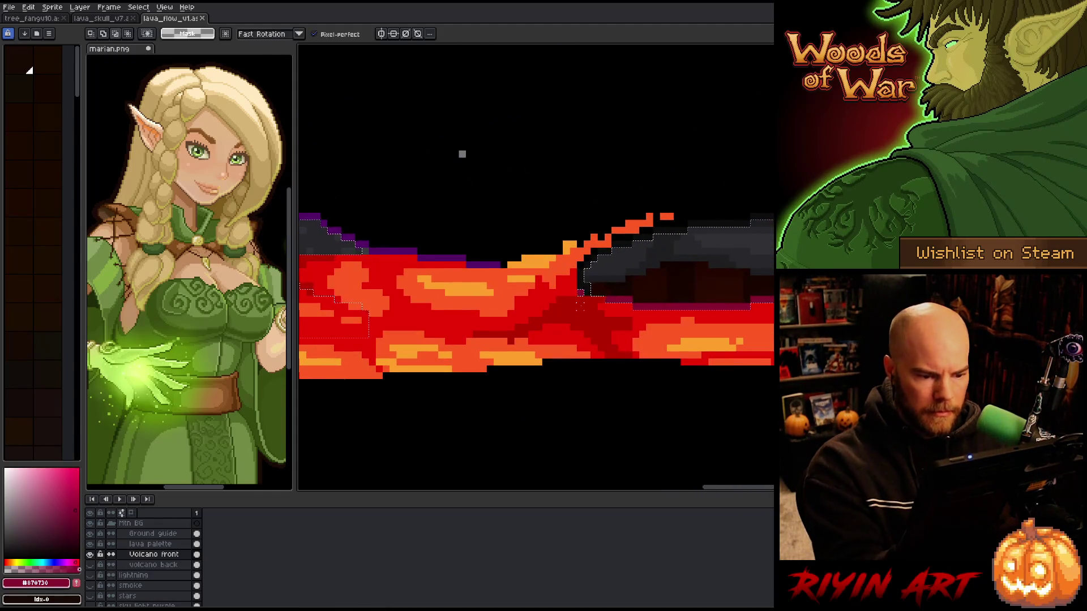
key(space)
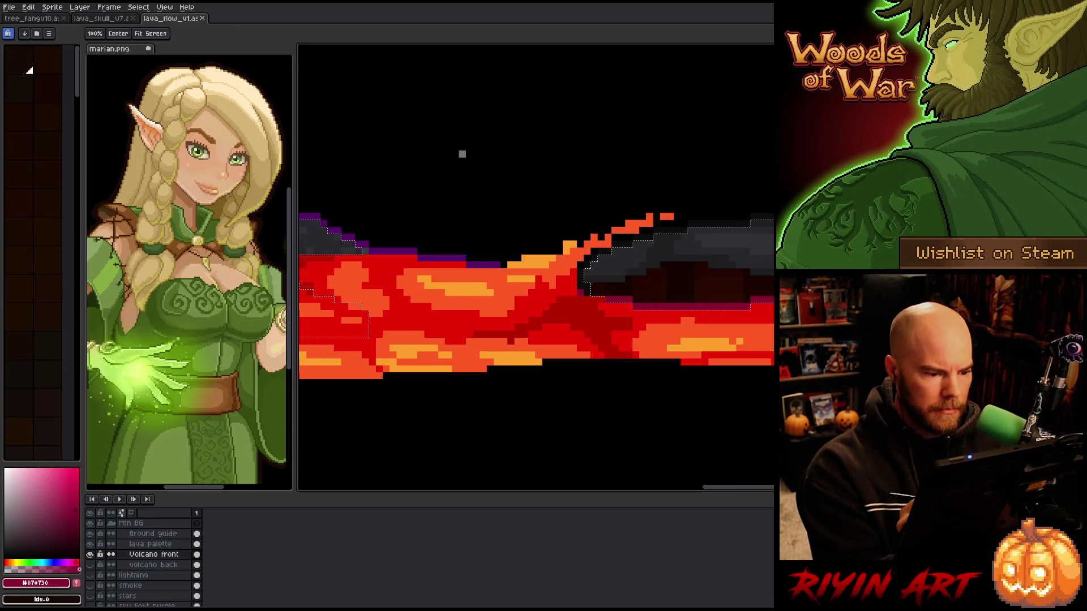
drag(560, 364, 772, 376)
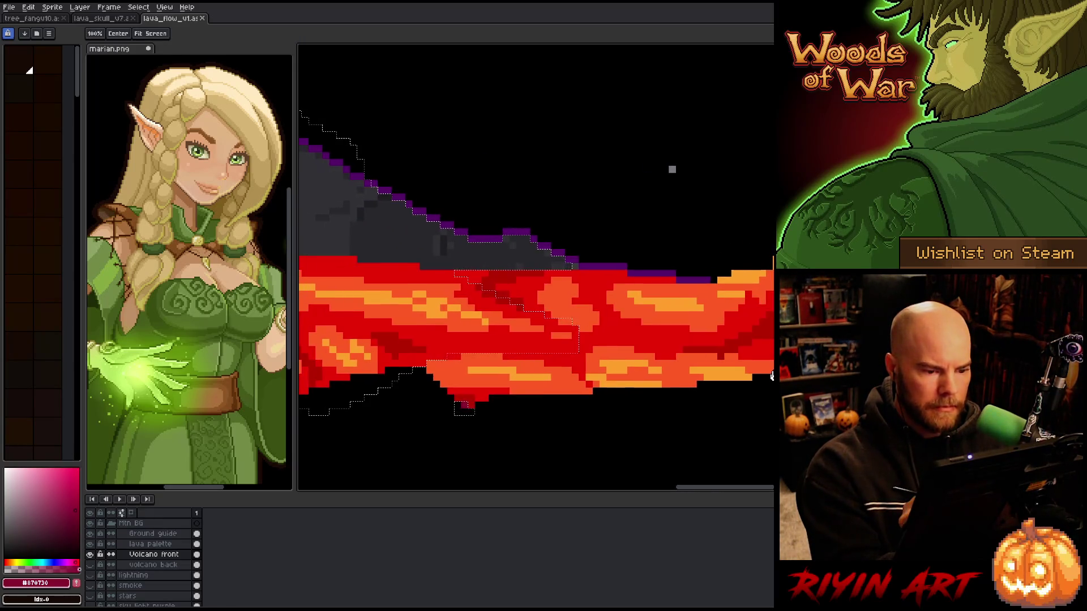
key(space)
mouse_move(826, 405)
mouse_down()
mouse_move(641, 373)
mouse_move(655, 405)
mouse_move(408, 437)
mouse_move(388, 483)
mouse_move(524, 397)
mouse_up()
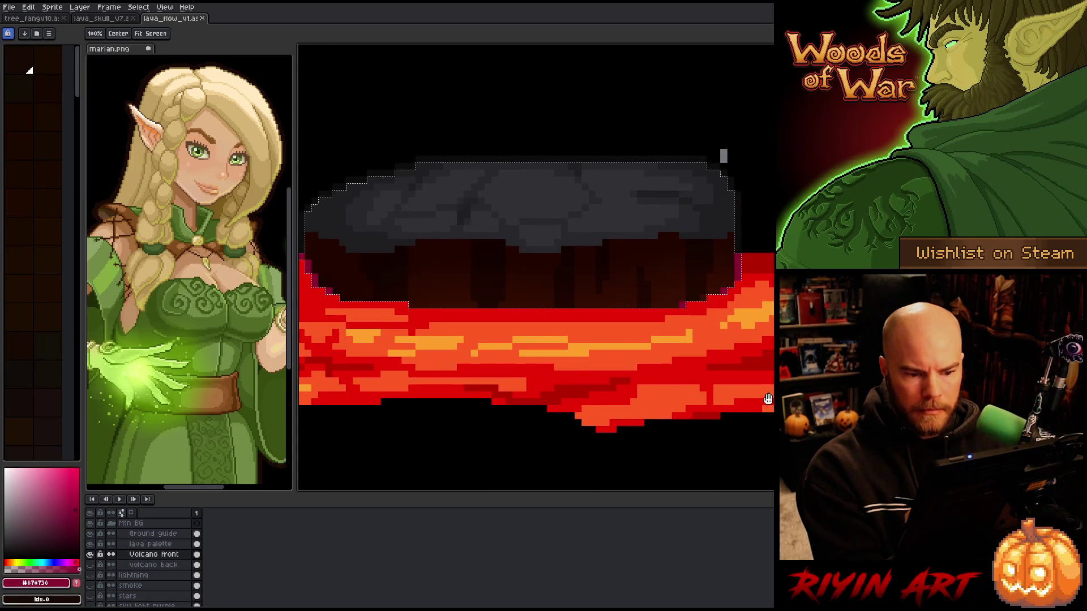
drag(764, 400, 607, 401)
scroll(567, 160, down, 3)
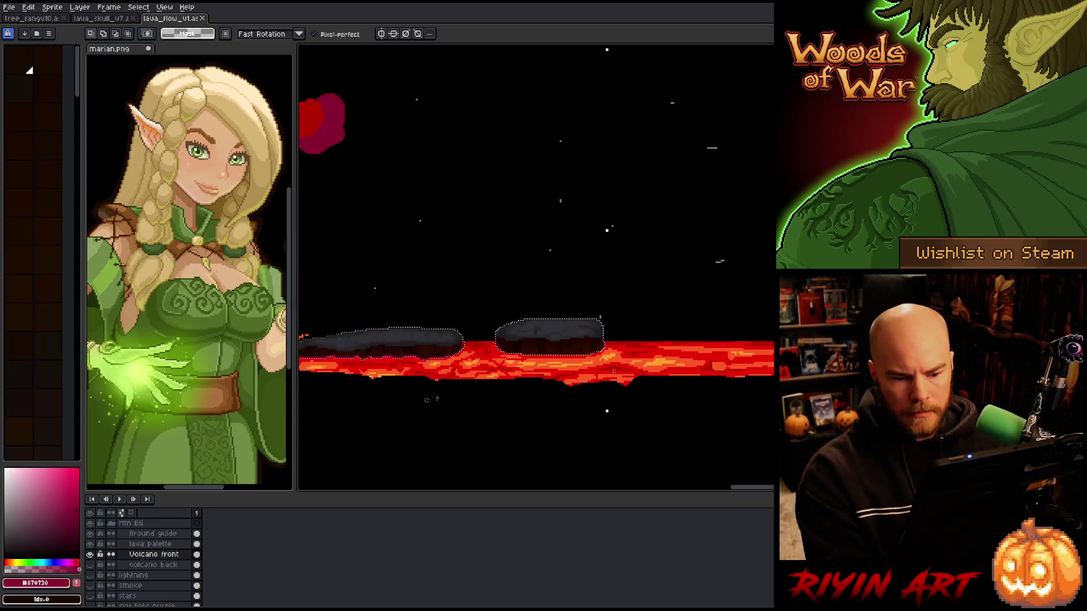
drag(570, 351, 672, 364)
drag(449, 380, 582, 394)
mouse_move(428, 399)
mouse_down()
mouse_move(542, 400)
mouse_move(321, 400)
mouse_up()
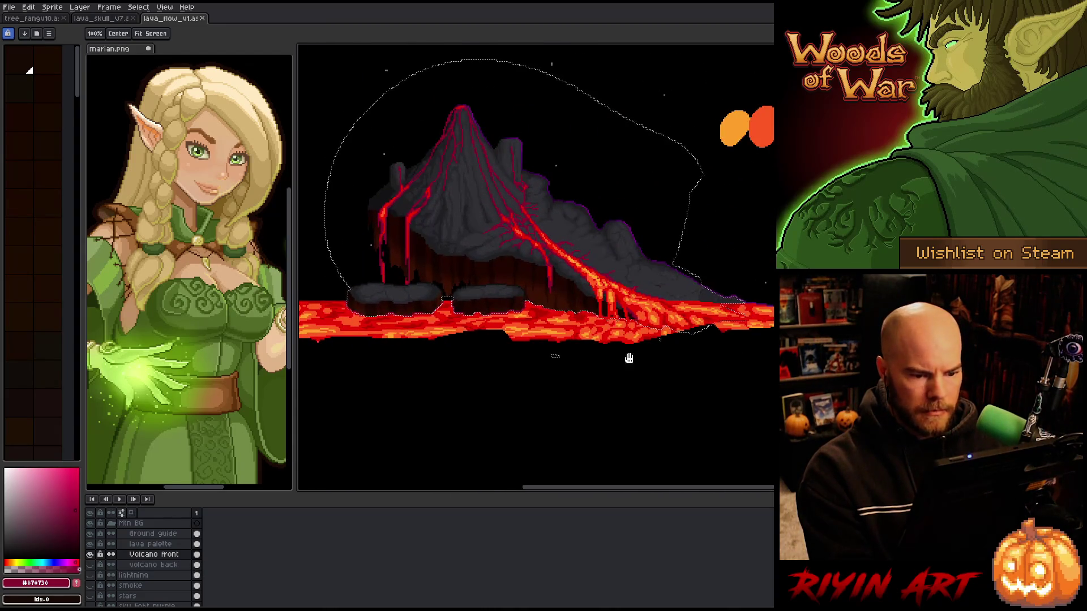
scroll(619, 359, up, 2)
key(m)
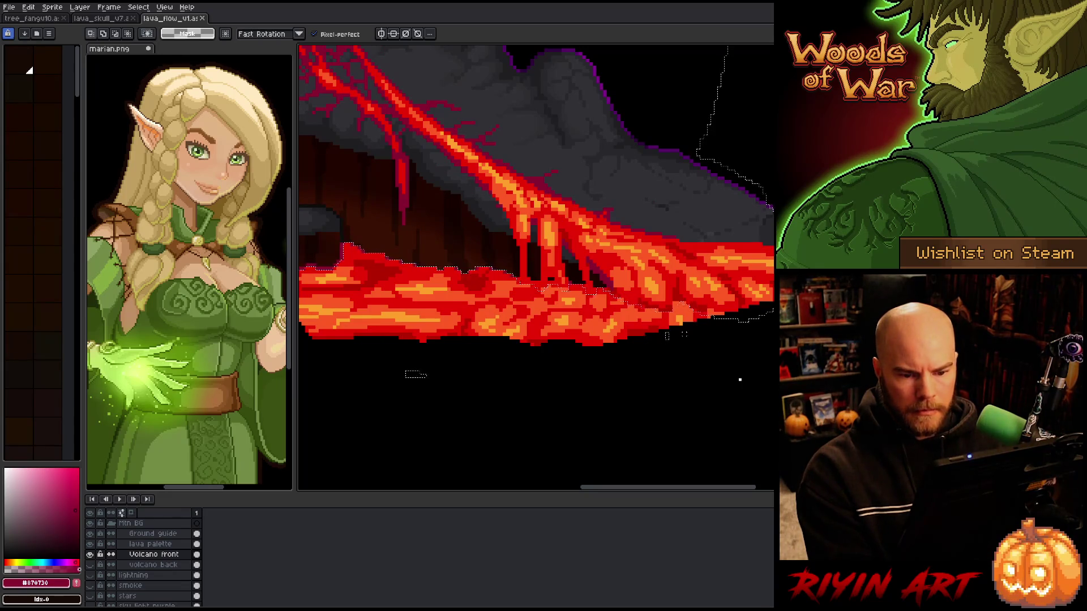
scroll(669, 336, down, 2)
scroll(718, 141, up, 4)
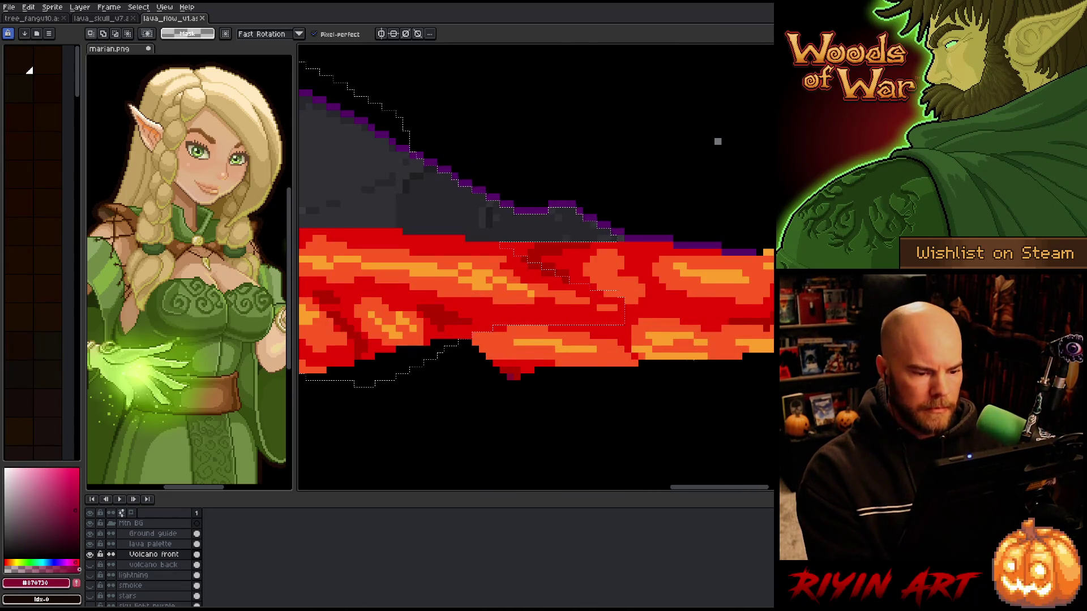
scroll(653, 378, down, 1)
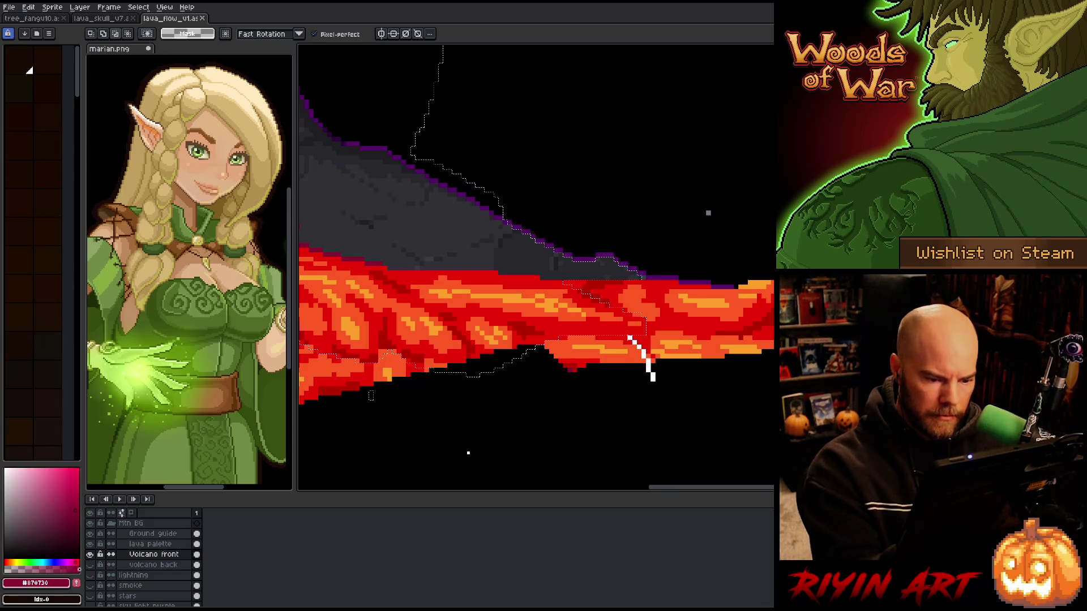
Outline the volcano, delete it and undo, then bring up Select Color Range
drag(653, 378, 653, 380)
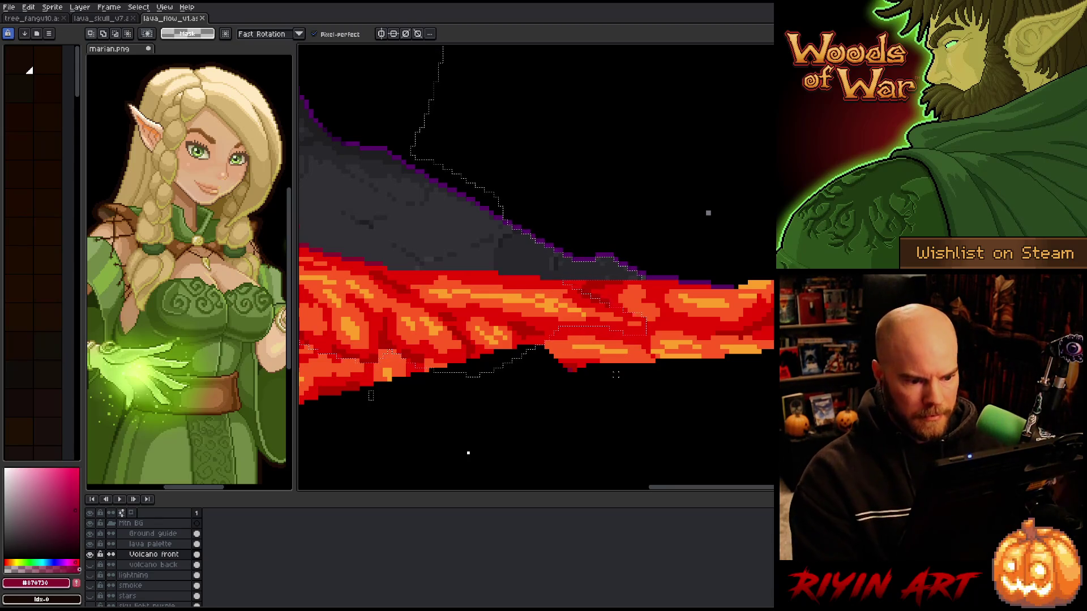
click(197, 554)
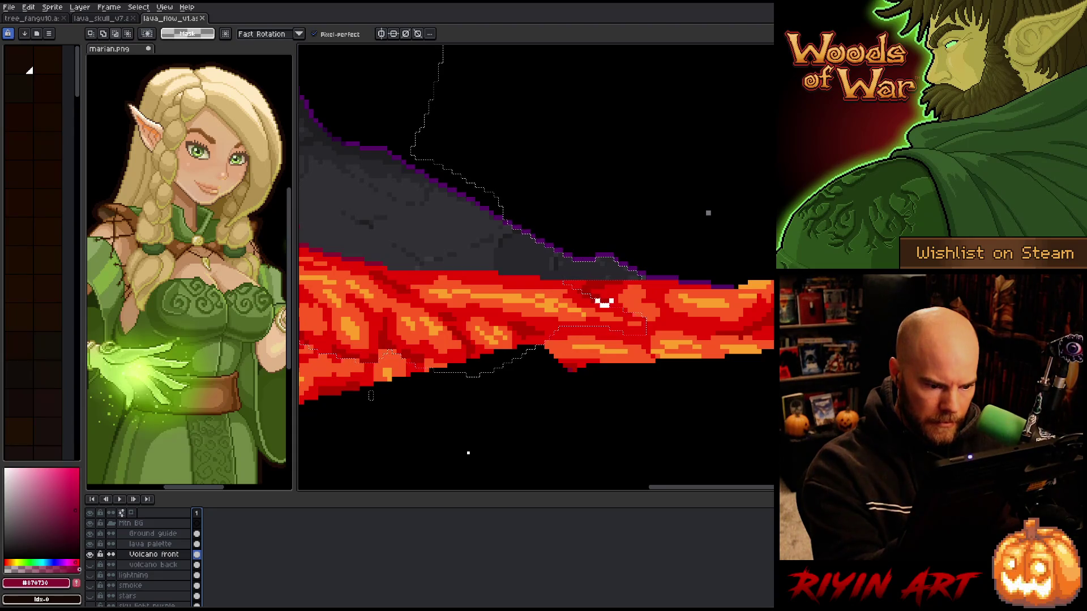
key(Escape)
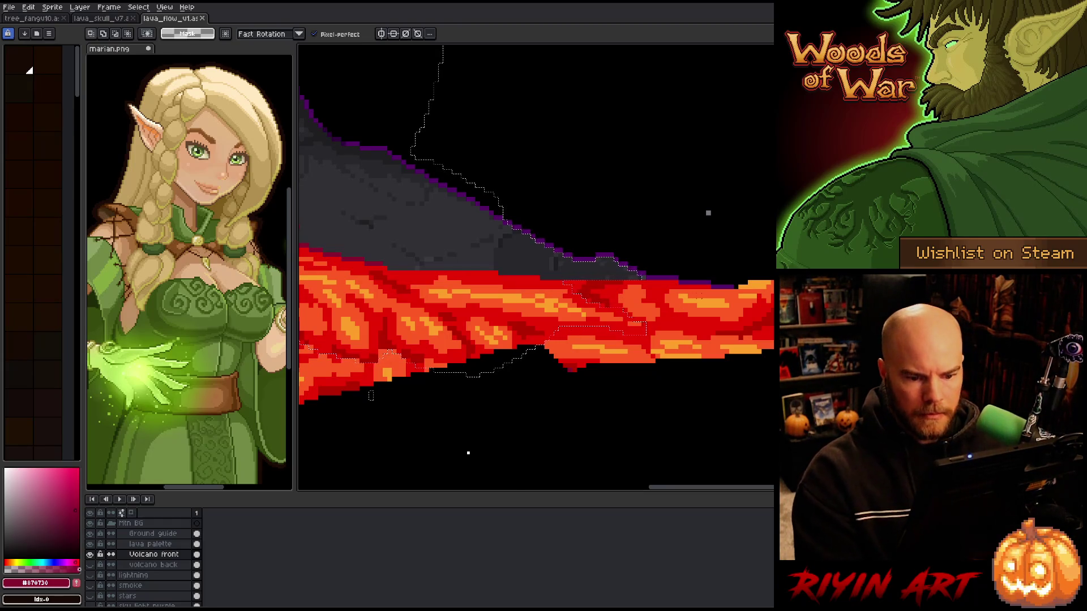
scroll(626, 197, down, 3)
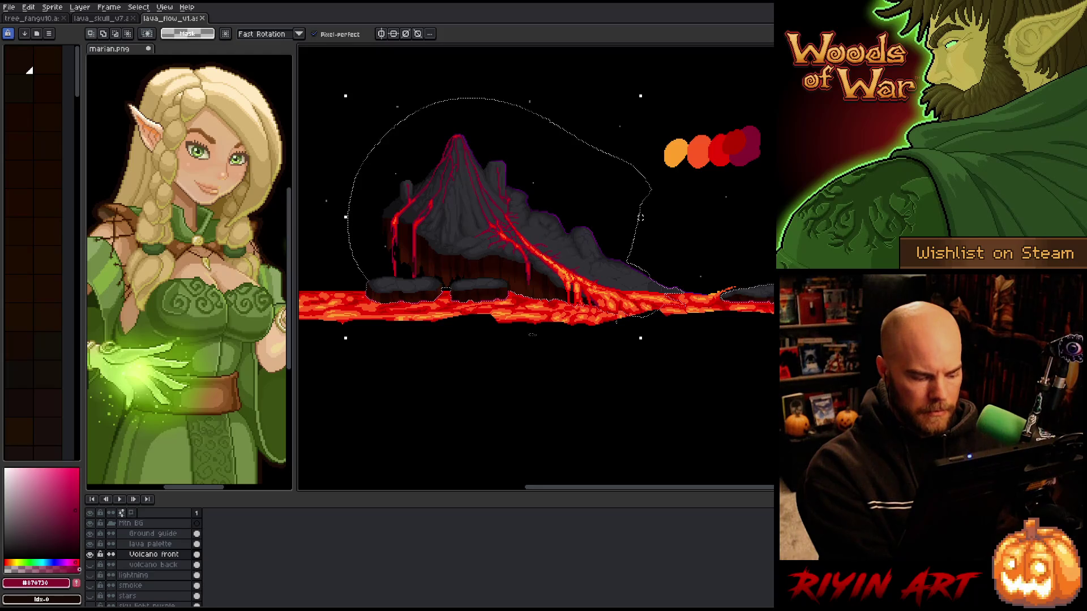
key(Delete)
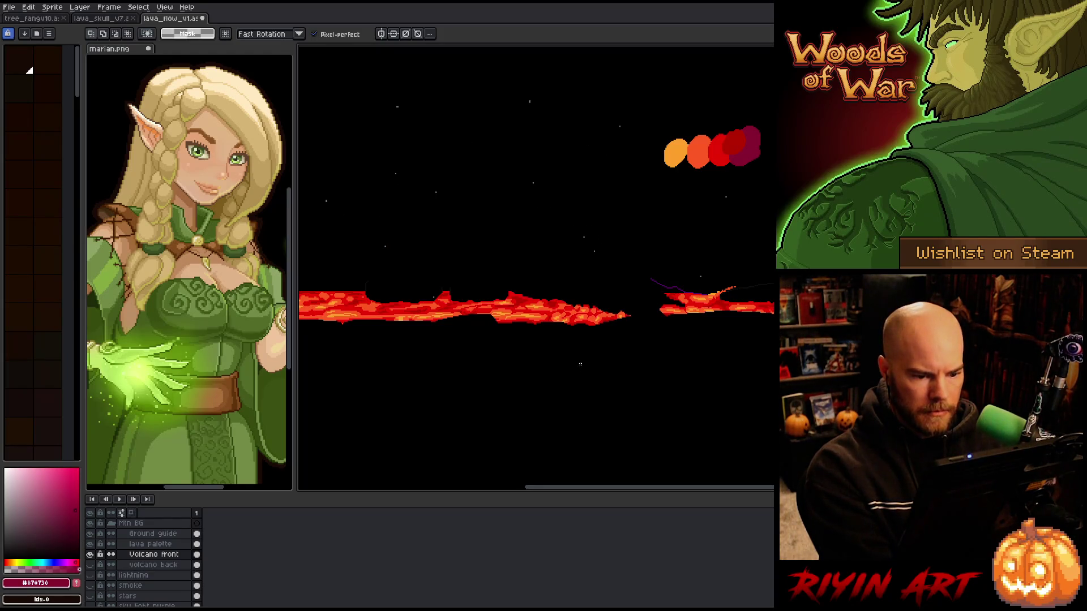
key(ctrl+z)
scroll(688, 269, up, 4)
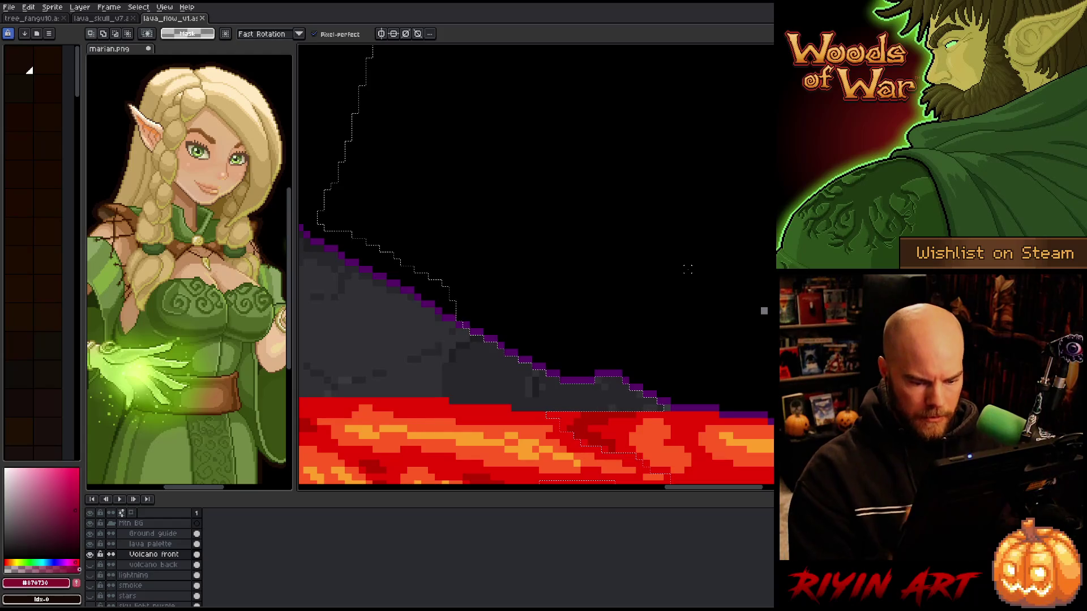
key(shift+c)
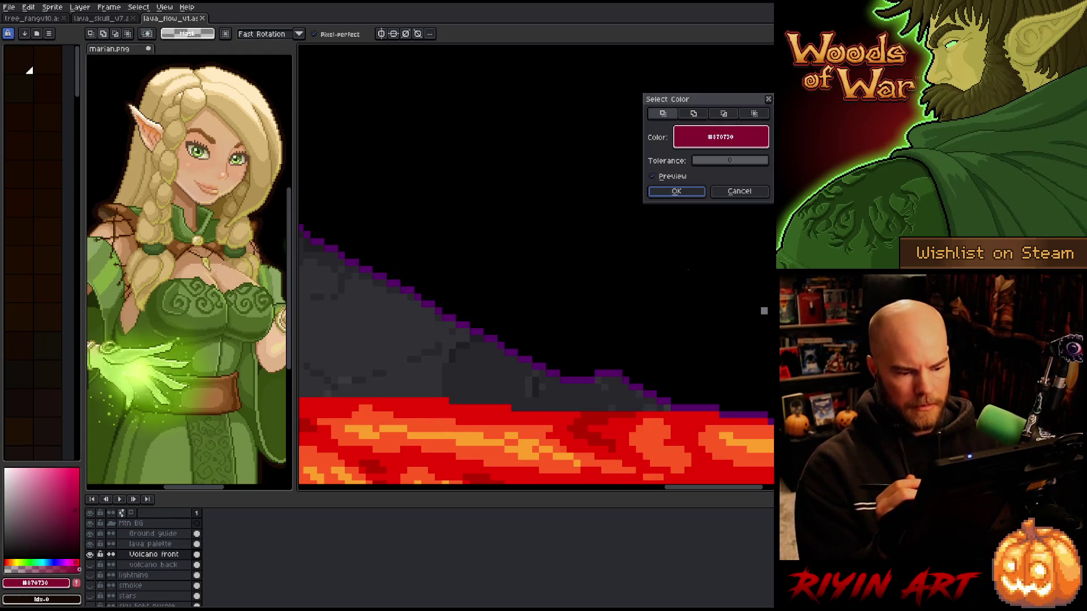
Select the volcano by its purple outline colour and remove it from Volcano front
click(609, 375)
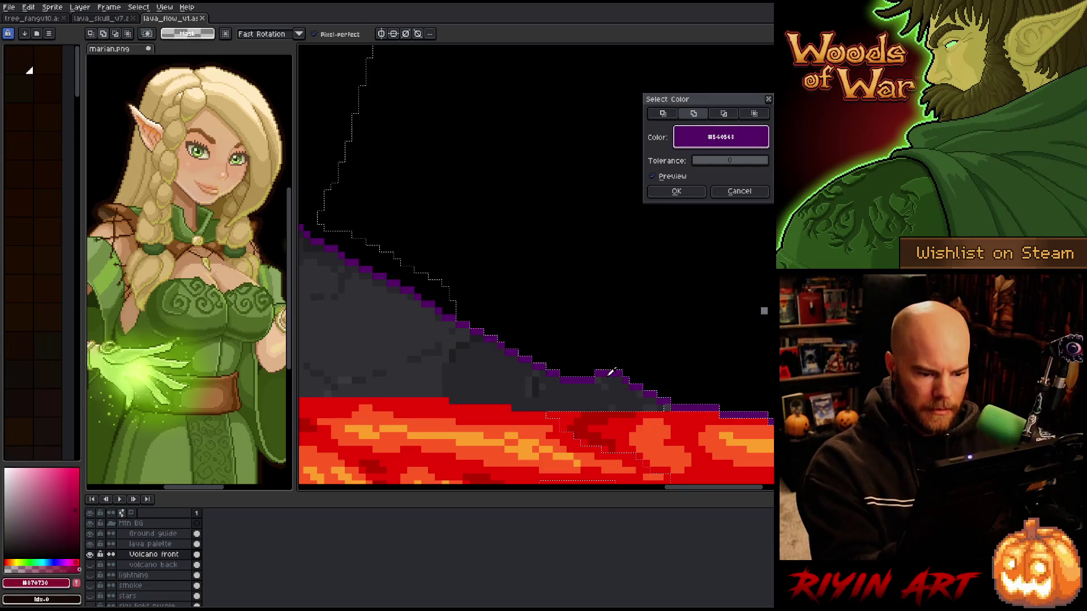
click(676, 190)
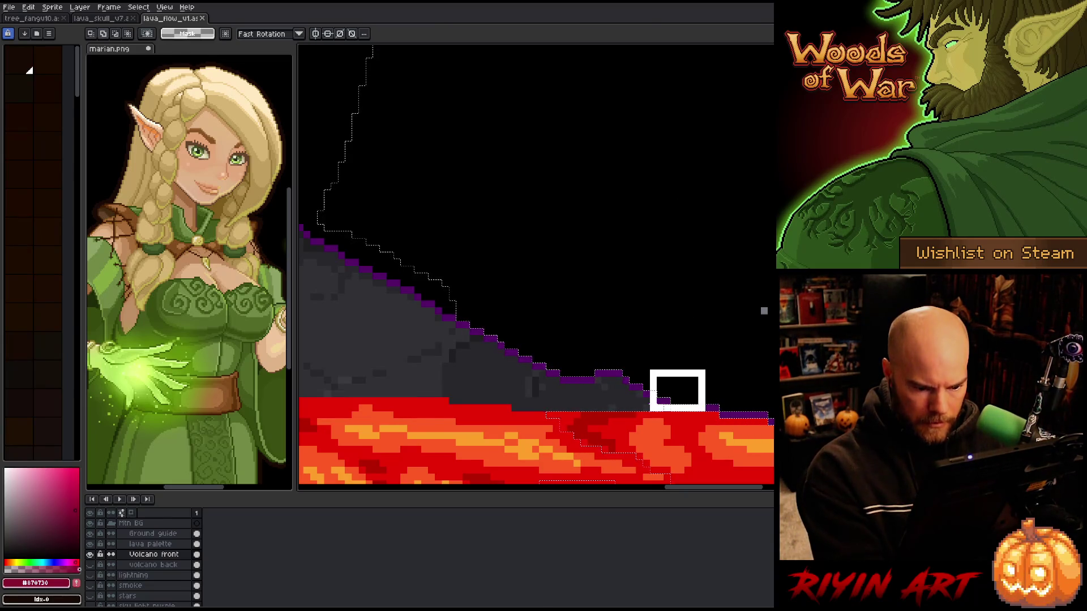
scroll(678, 387, down, 3)
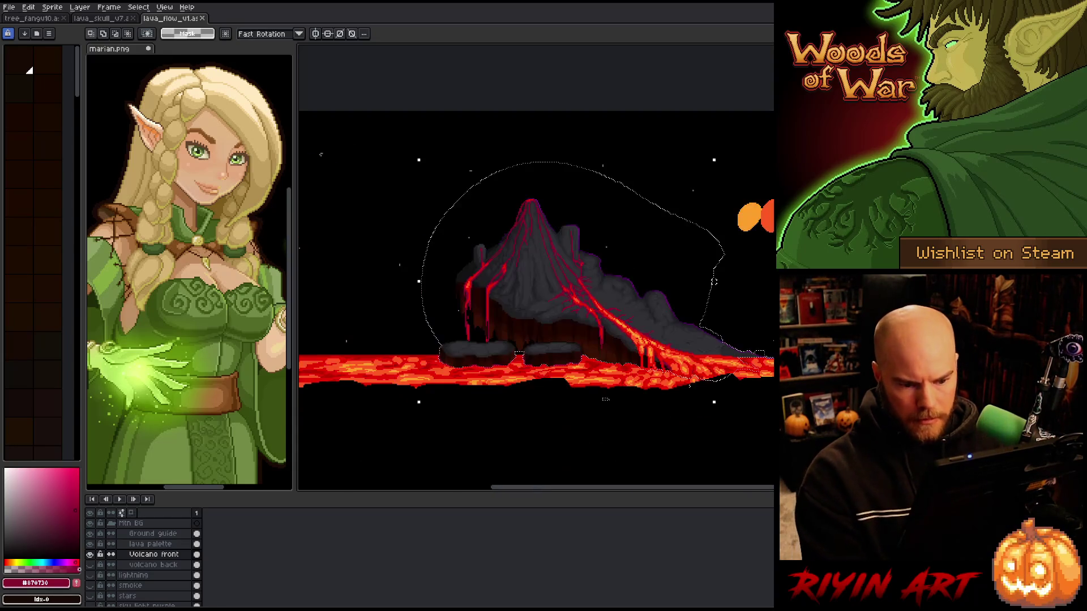
key(Delete)
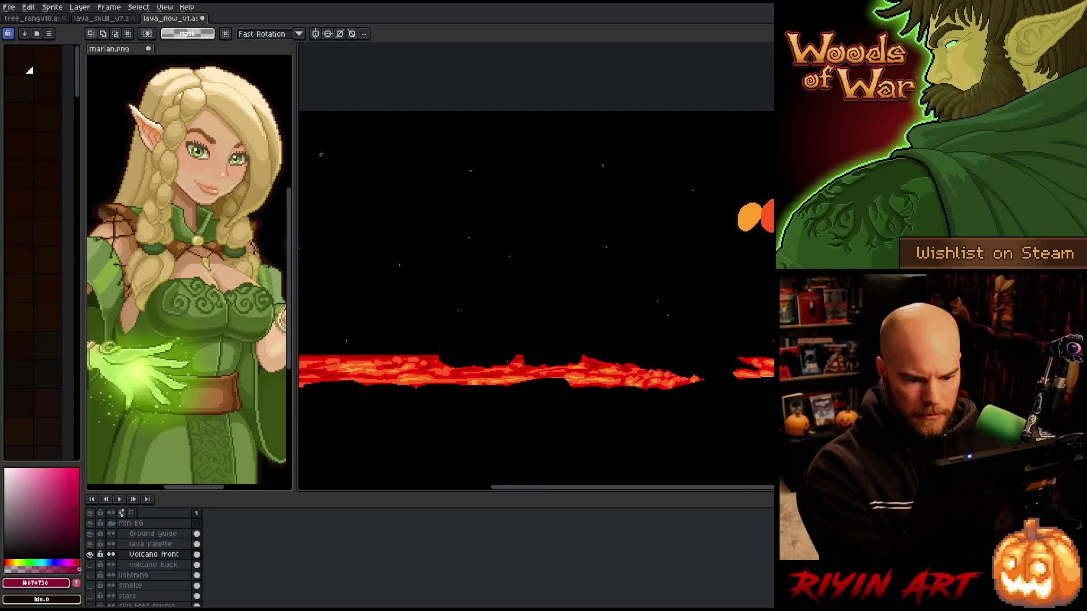
scroll(771, 343, down, 2)
scroll(771, 344, up, 1)
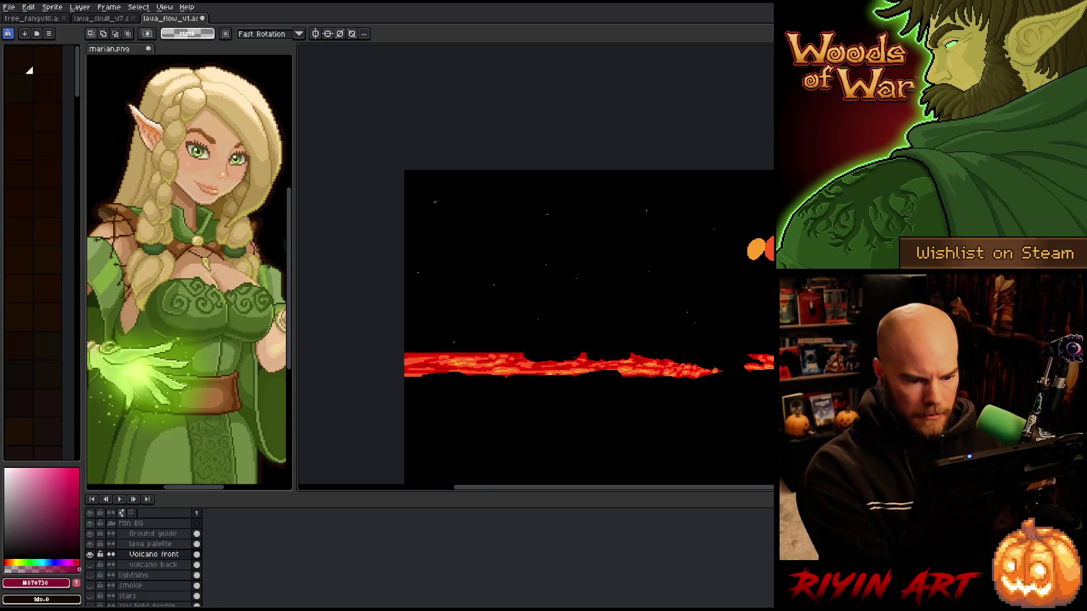
Add a new layer named 'Volcano Mid' and paste the volcano onto it in place
key(shift+n)
double_click(145, 555)
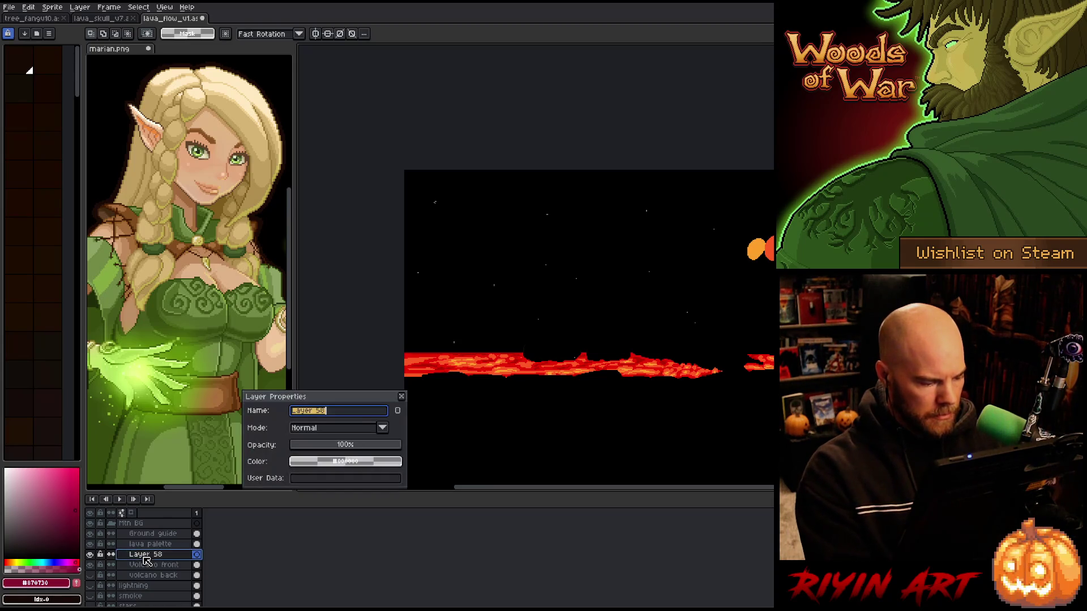
text(Vol)
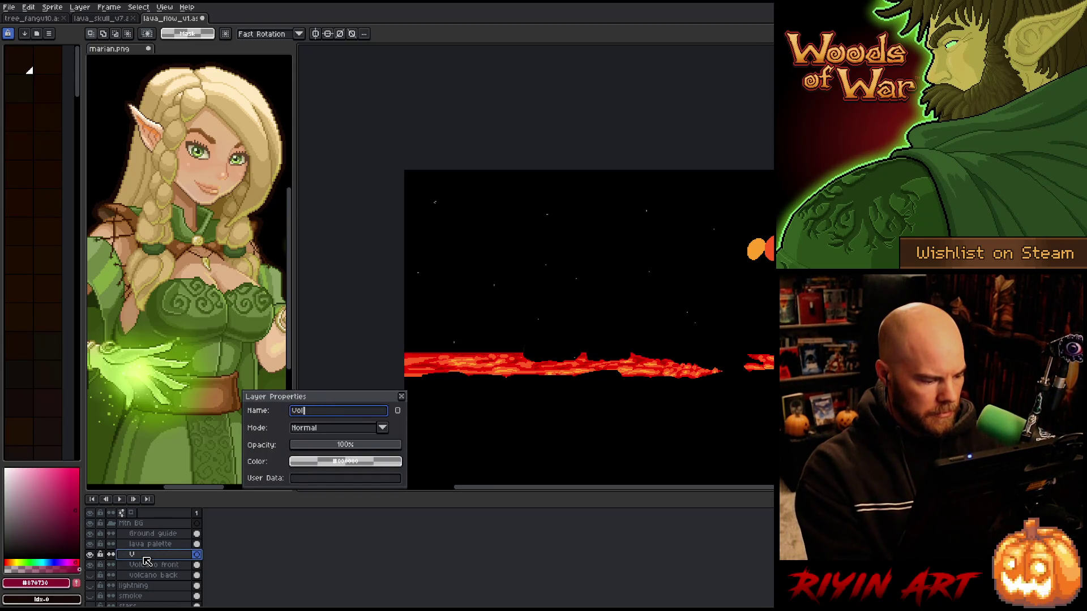
text(cano)
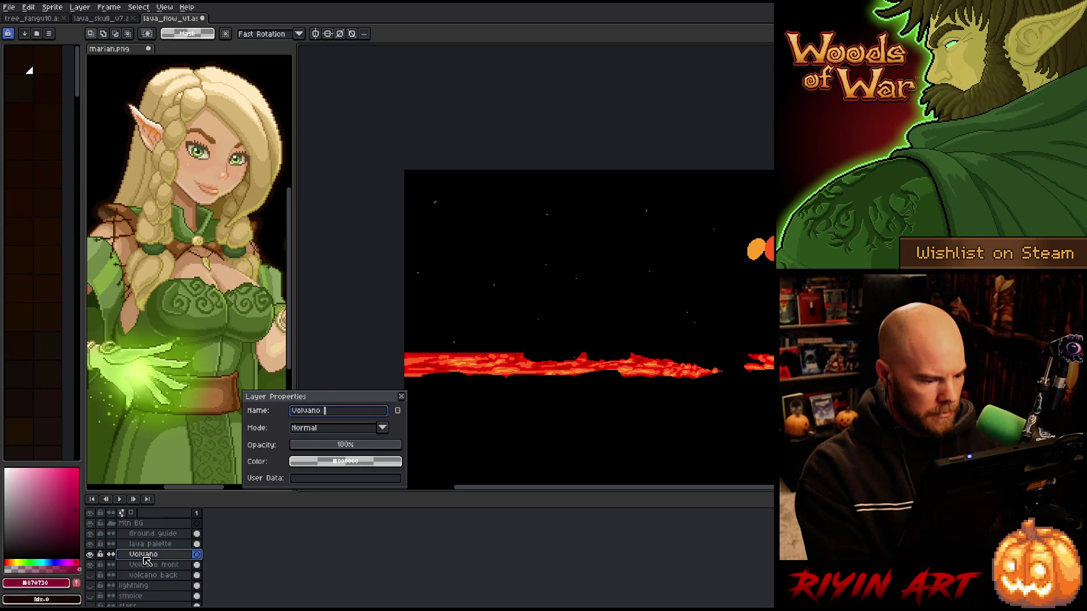
text( Mid)
key(Return)
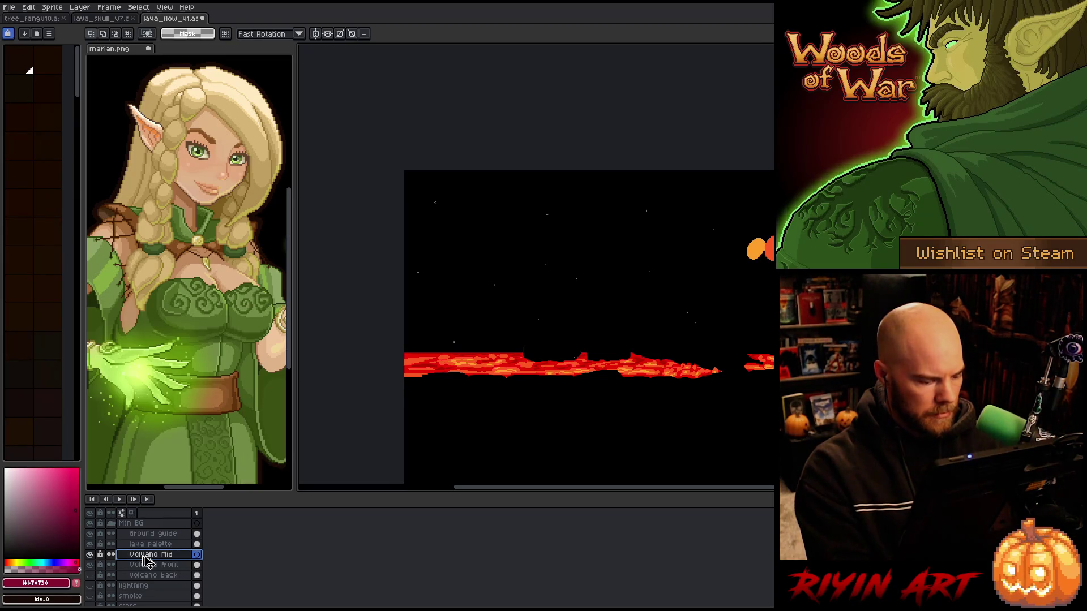
key(ctrl+v)
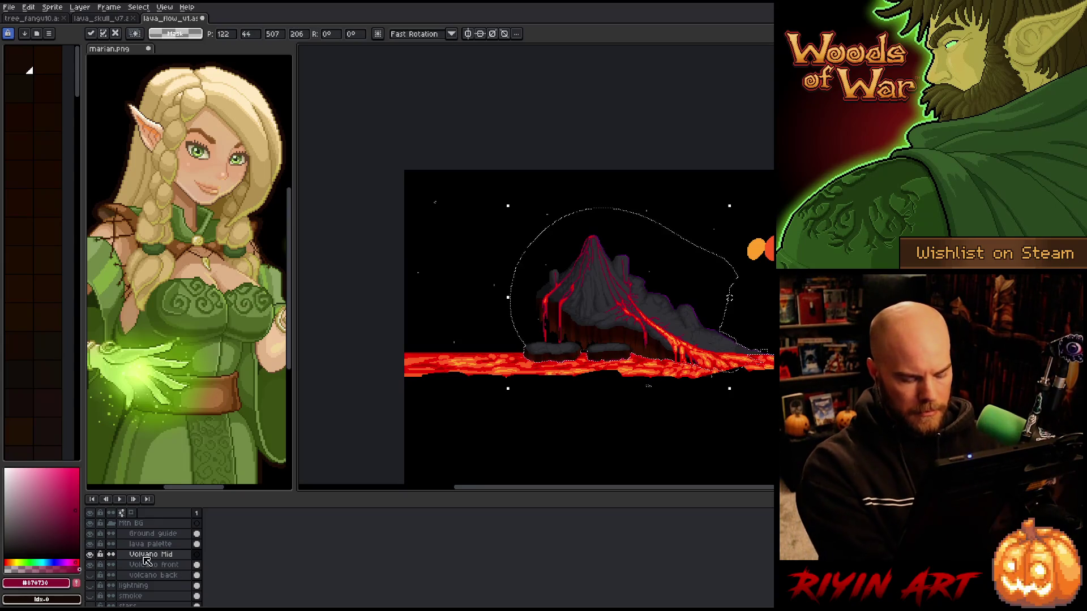
key(Return)
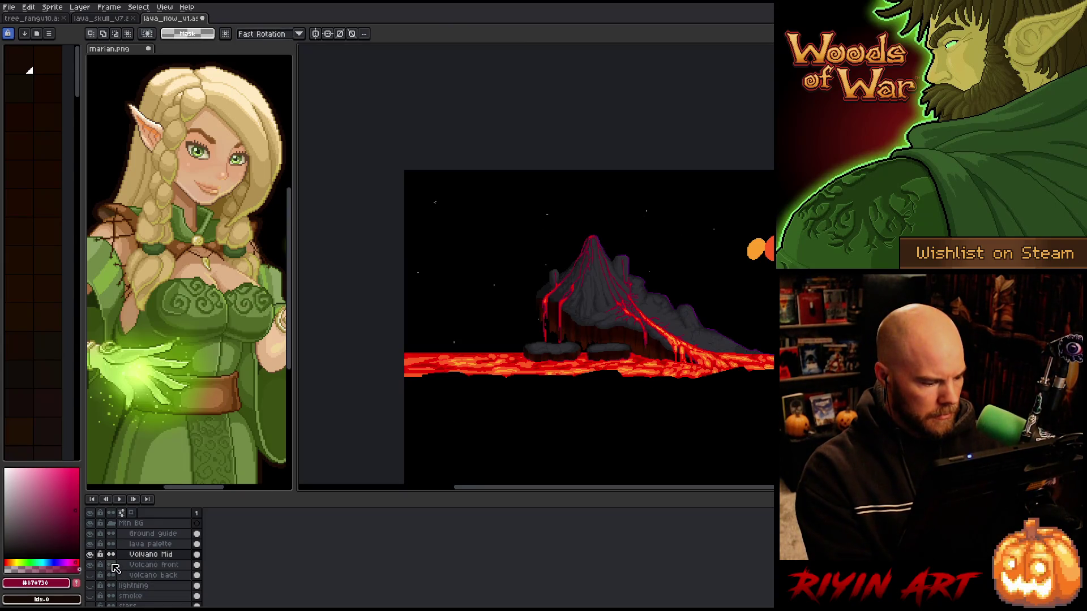
click(92, 554)
click(92, 555)
click(91, 554)
click(91, 554)
click(91, 555)
click(90, 555)
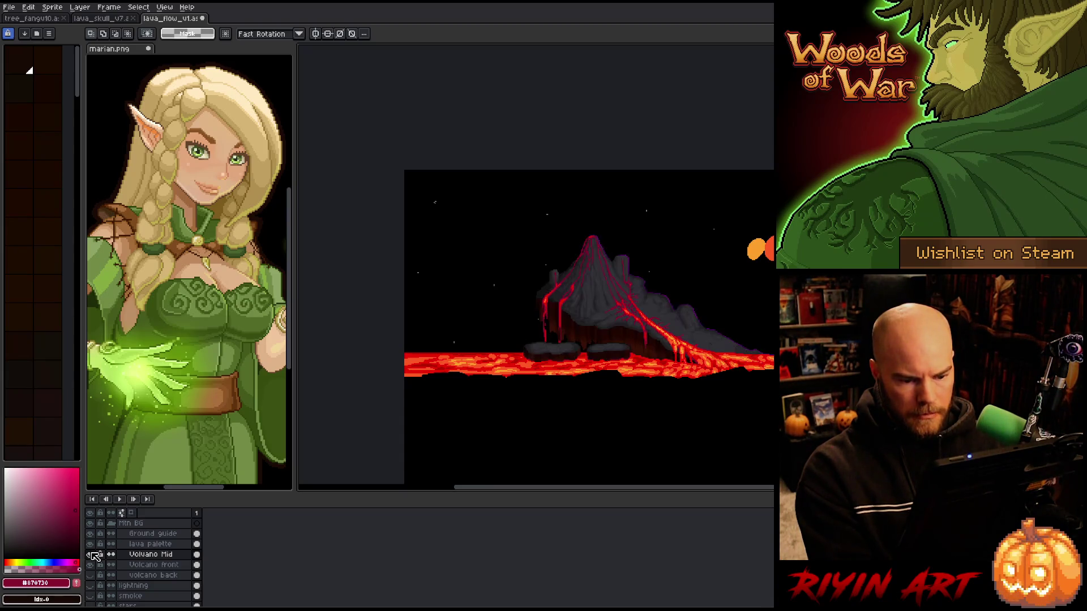
click(90, 554)
click(91, 554)
click(91, 555)
click(91, 555)
click(90, 554)
click(91, 555)
click(92, 554)
click(91, 554)
click(92, 554)
click(92, 554)
click(92, 555)
click(92, 554)
click(92, 554)
click(92, 554)
click(92, 555)
click(91, 554)
click(91, 554)
click(92, 555)
click(92, 554)
click(92, 554)
click(92, 554)
click(92, 554)
key(space)
mouse_move(535, 414)
mouse_down()
mouse_move(440, 402)
mouse_move(473, 381)
mouse_up()
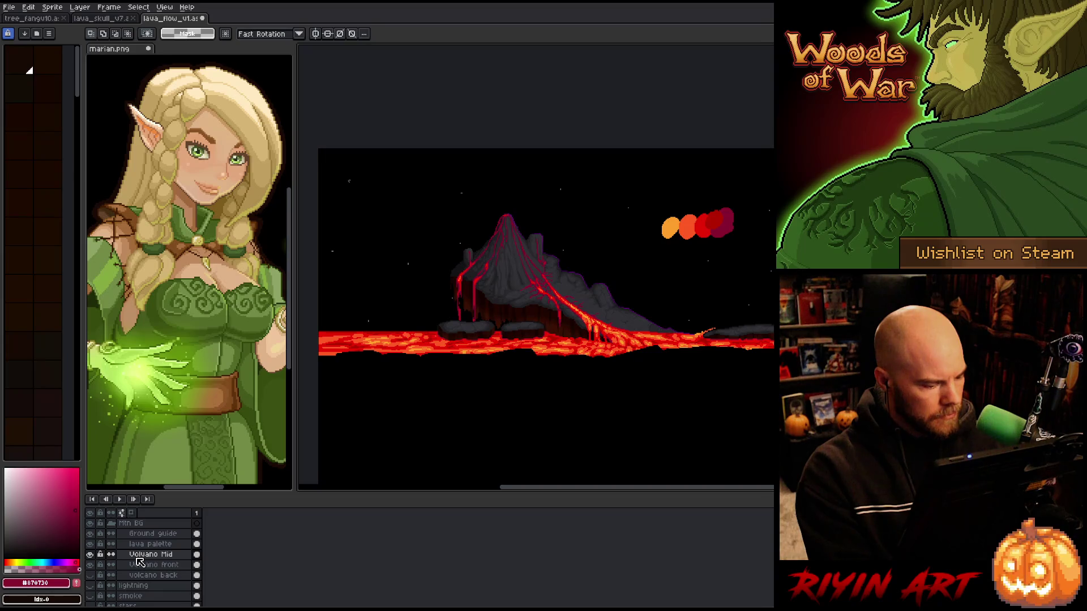
click(90, 555)
click(90, 555)
click(94, 556)
click(94, 556)
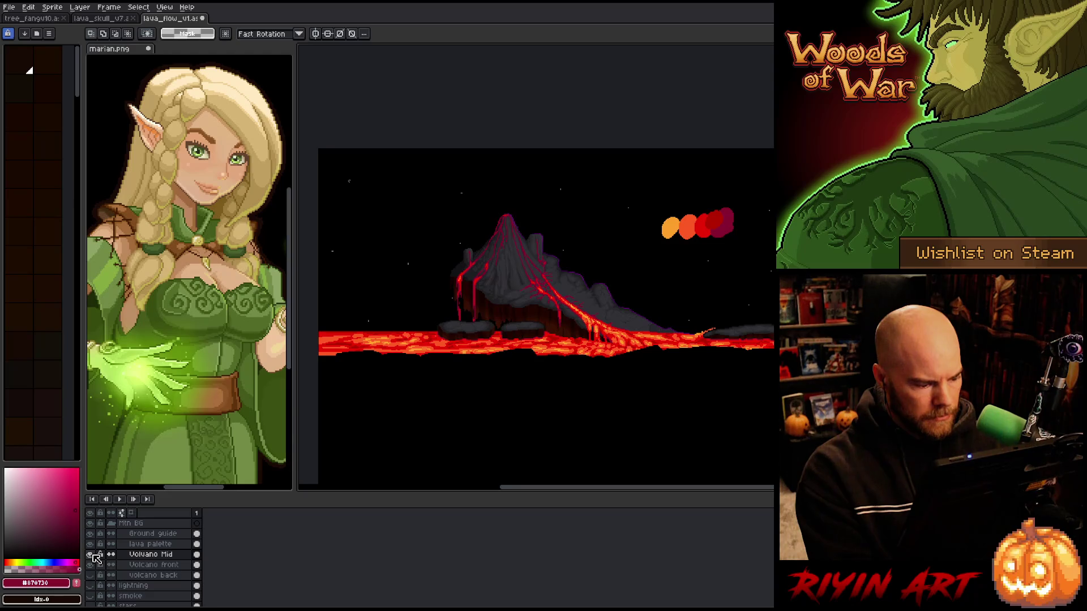
click(94, 556)
click(94, 556)
click(94, 556)
click(94, 556)
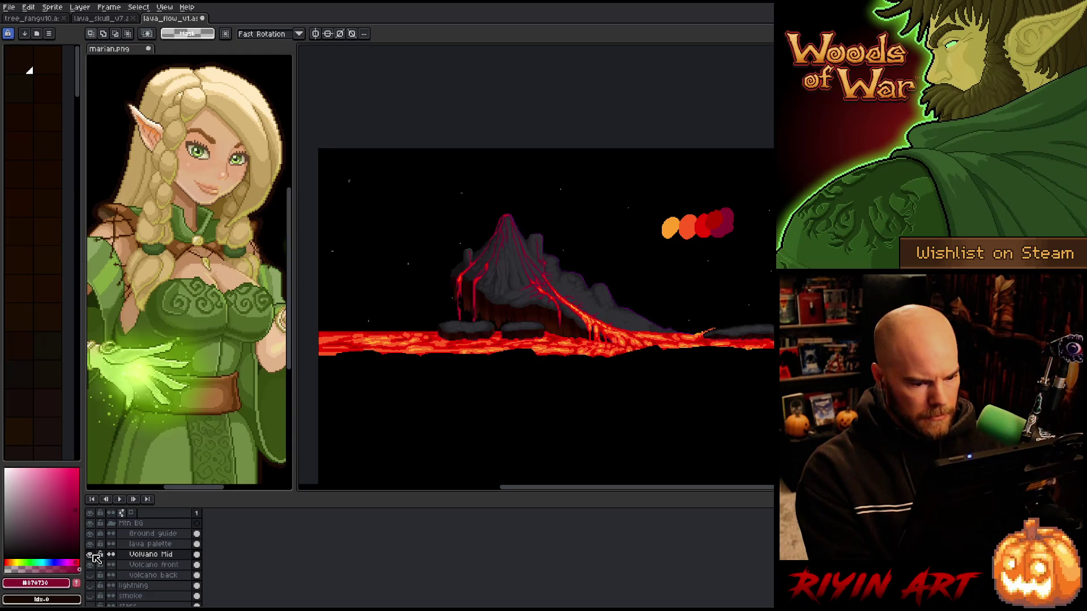
click(94, 556)
click(94, 556)
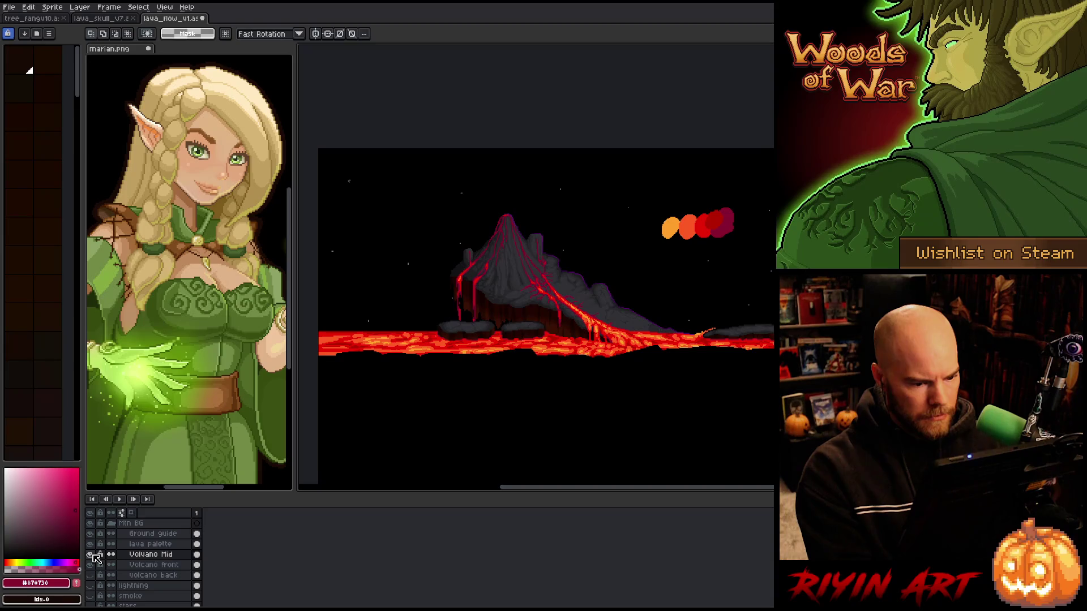
click(94, 556)
click(94, 556)
click(94, 556)
click(94, 556)
click(94, 555)
click(94, 556)
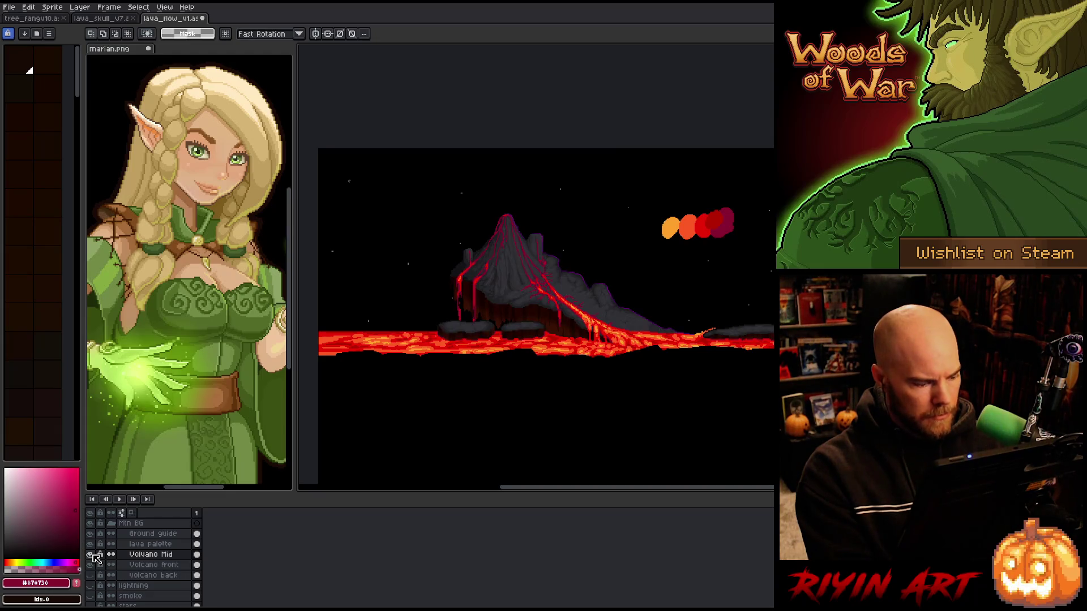
click(146, 566)
click(91, 566)
click(91, 565)
click(91, 565)
click(91, 566)
click(90, 565)
click(91, 565)
click(90, 565)
click(90, 566)
click(91, 566)
click(91, 565)
click(90, 565)
click(91, 565)
click(90, 566)
click(90, 566)
click(91, 566)
click(90, 566)
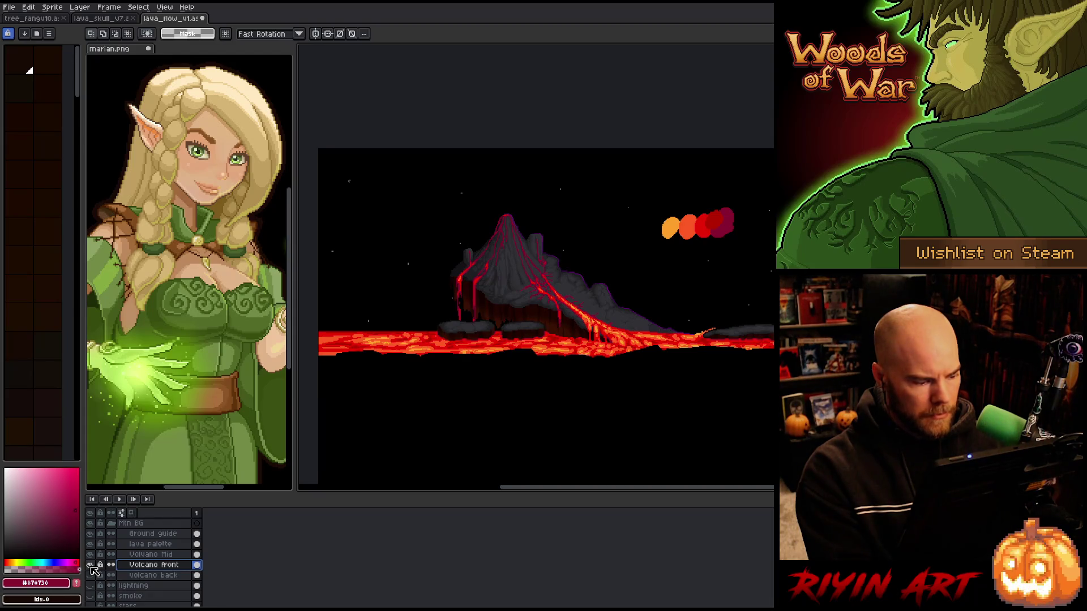
click(91, 535)
click(91, 535)
click(90, 535)
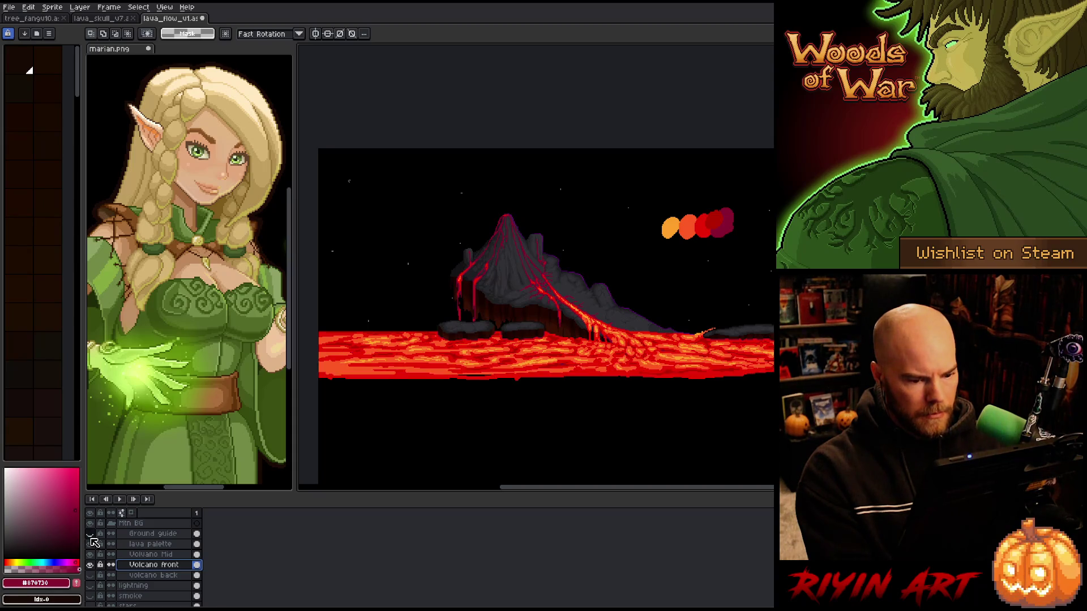
click(91, 537)
drag(381, 410, 453, 413)
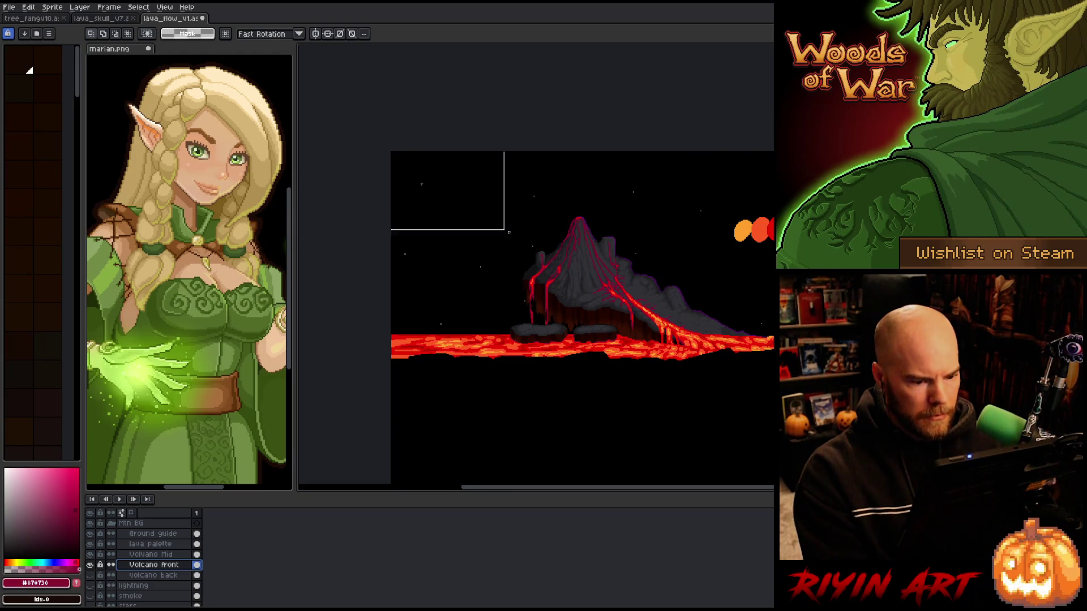
Extend the selection's lower edge down and reframe the whole volcano scene
drag(481, 219, 220, 221)
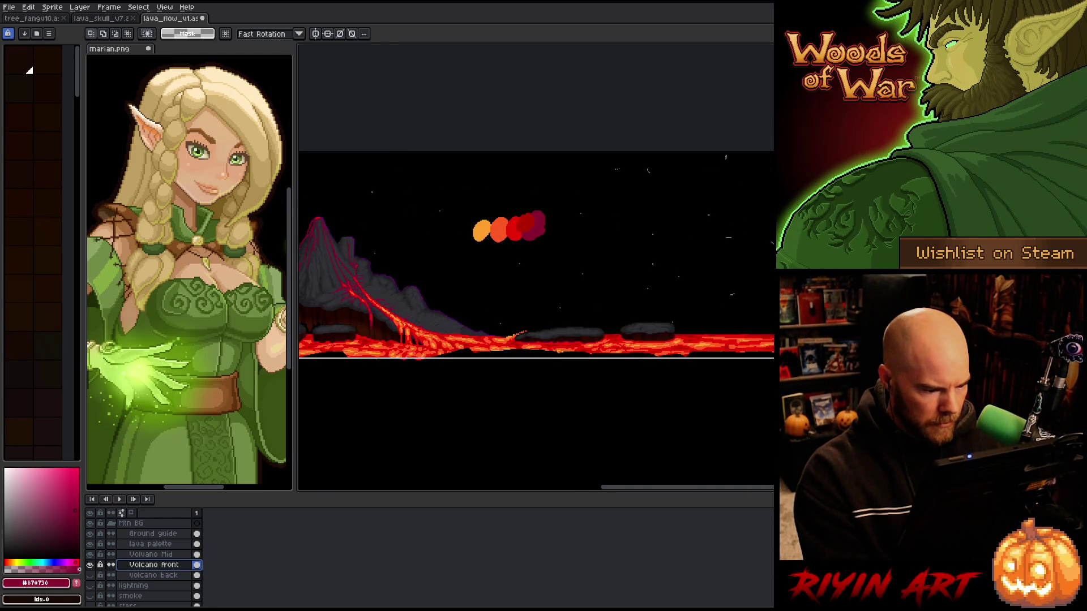
key(Down)
key(Down)
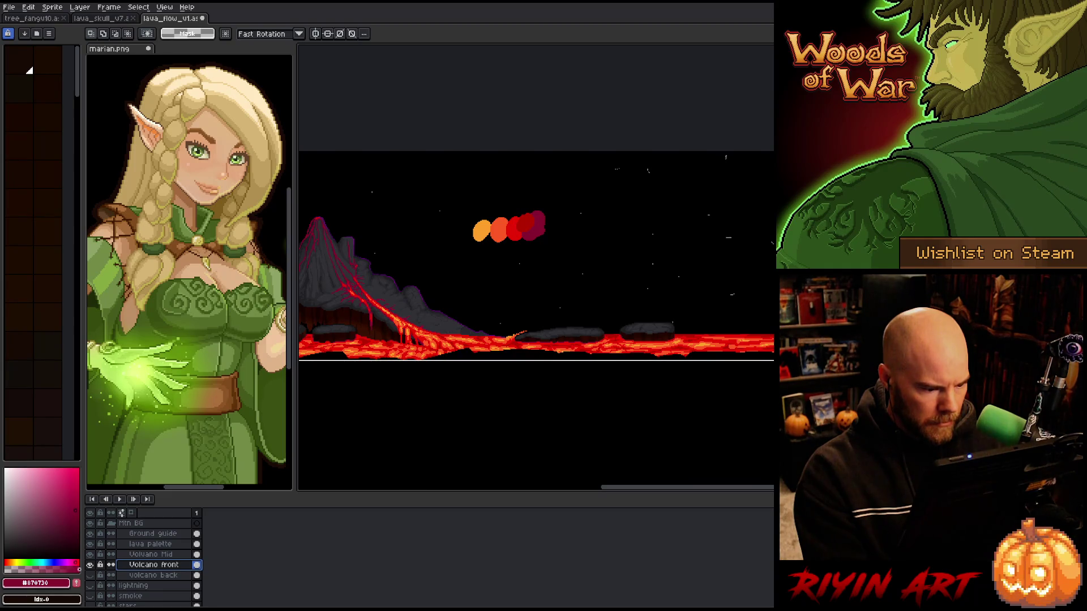
scroll(468, 359, up, 2)
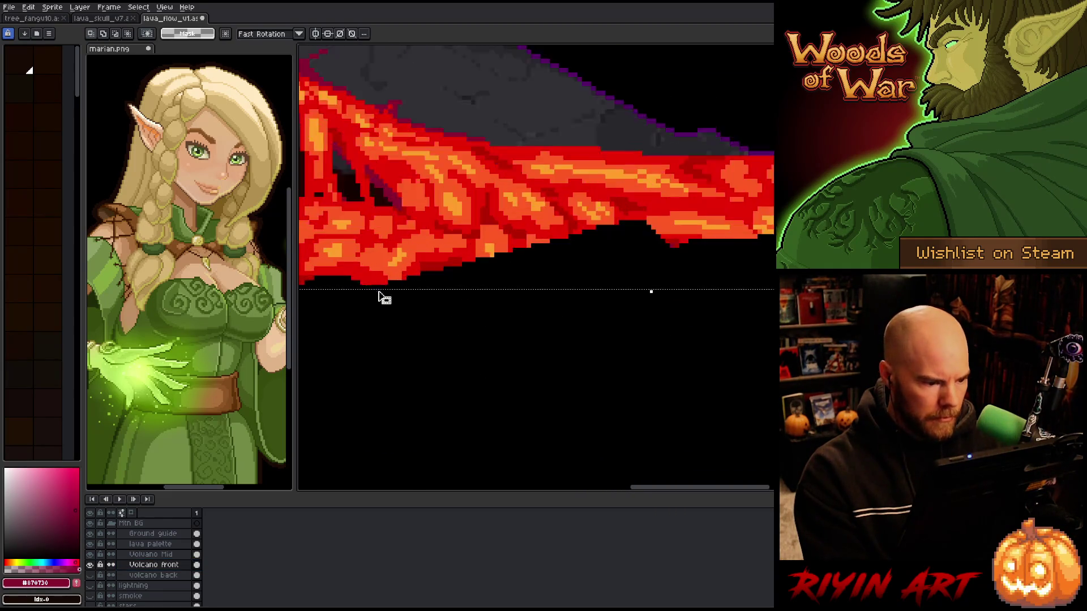
scroll(379, 295, up, 1)
scroll(378, 293, down, 3)
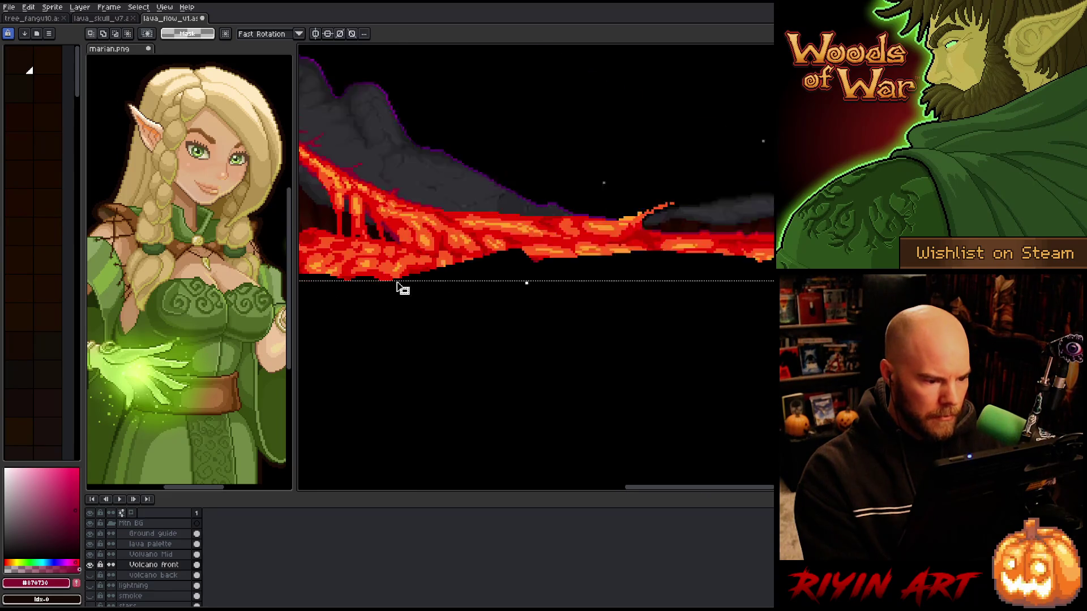
key(space)
drag(655, 310, 527, 353)
scroll(534, 368, down, 2)
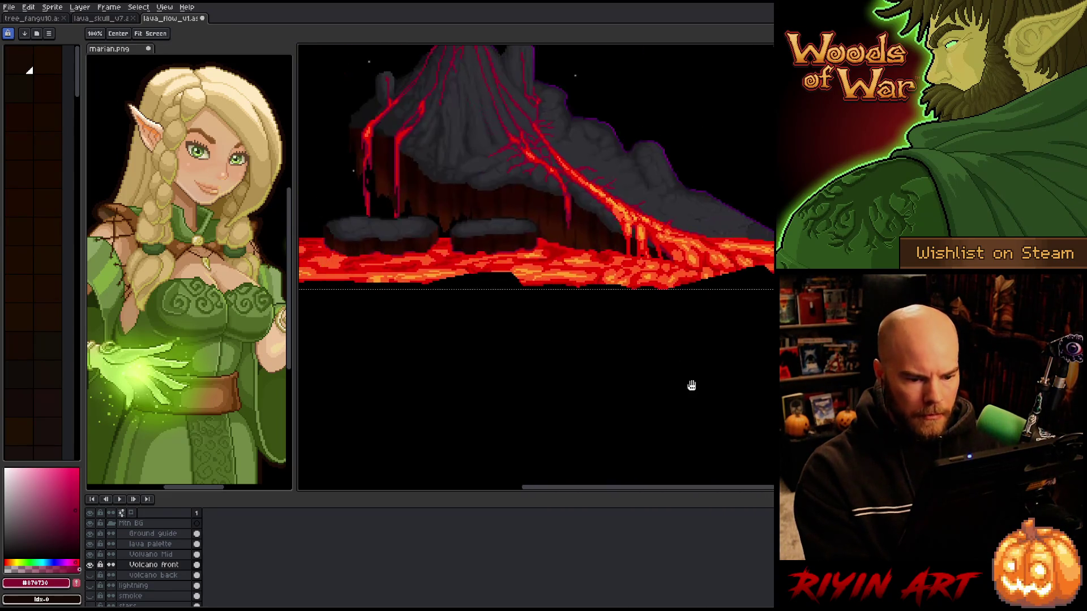
scroll(718, 383, up, 2)
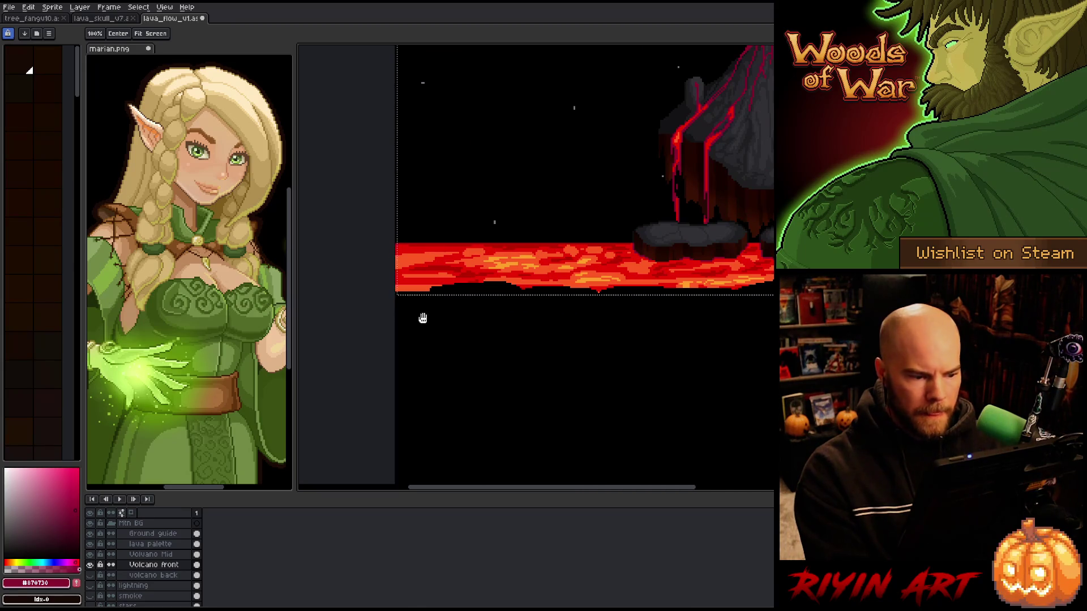
scroll(426, 317, up, 3)
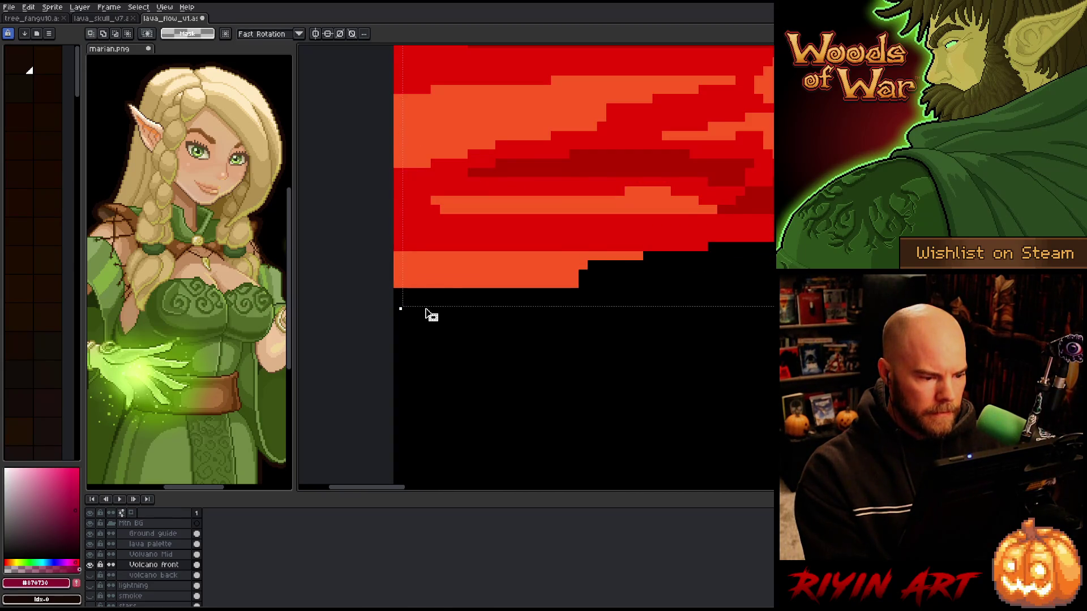
scroll(425, 313, down, 4)
mouse_move(546, 341)
mouse_down()
mouse_move(755, 335)
mouse_move(506, 348)
mouse_move(648, 356)
mouse_up()
scroll(679, 350, up, 2)
scroll(534, 359, down, 4)
scroll(483, 393, down, 3)
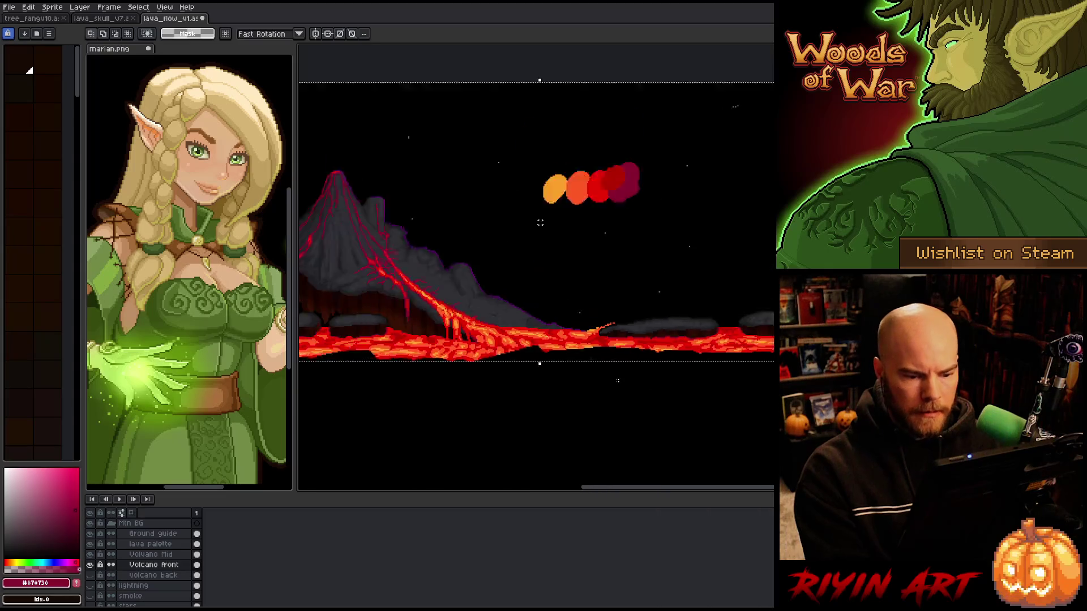
scroll(483, 392, up, 2)
mouse_move(483, 393)
mouse_down()
mouse_move(622, 376)
mouse_move(610, 376)
mouse_up()
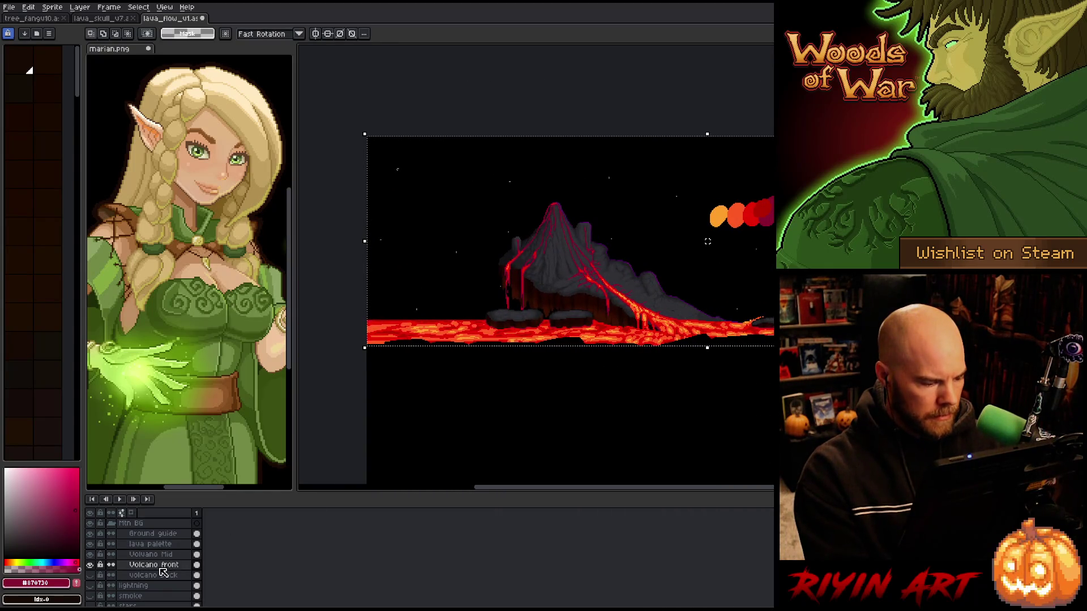
Duplicate the Ground guide layer and hide the original Ground guide
click(143, 538)
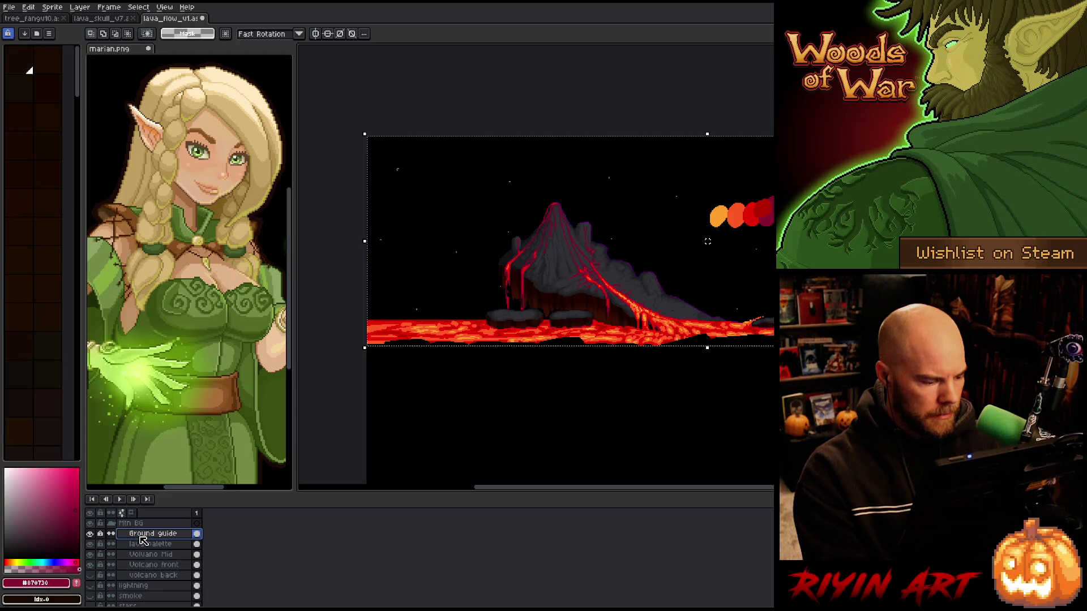
right_click(143, 537)
click(148, 586)
click(143, 534)
click(90, 544)
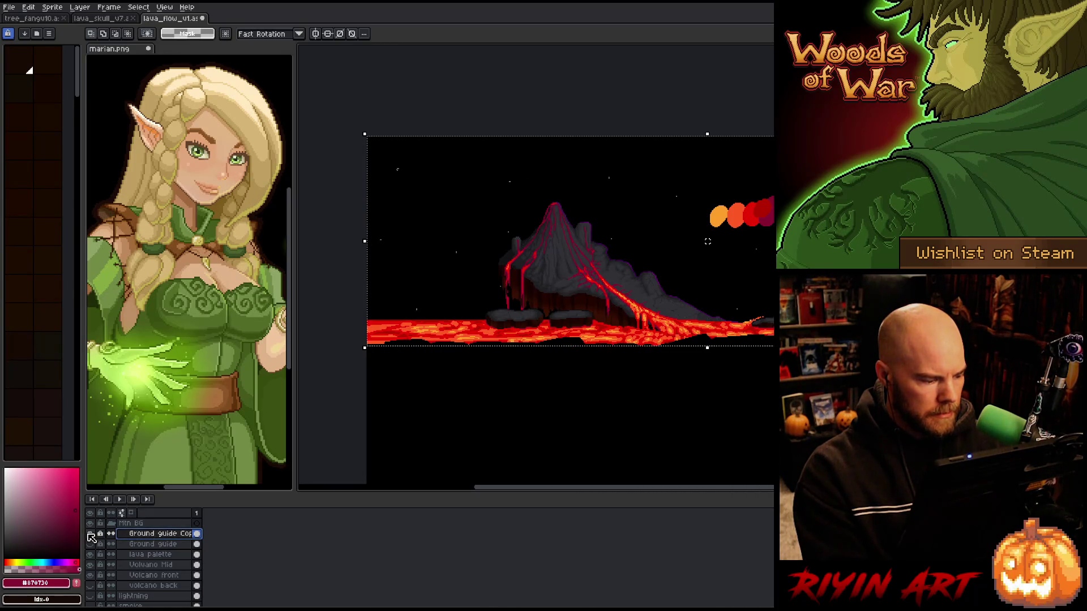
Blink the Ground guide Copy, lava palette and volcano layers to compare them
click(90, 535)
click(90, 534)
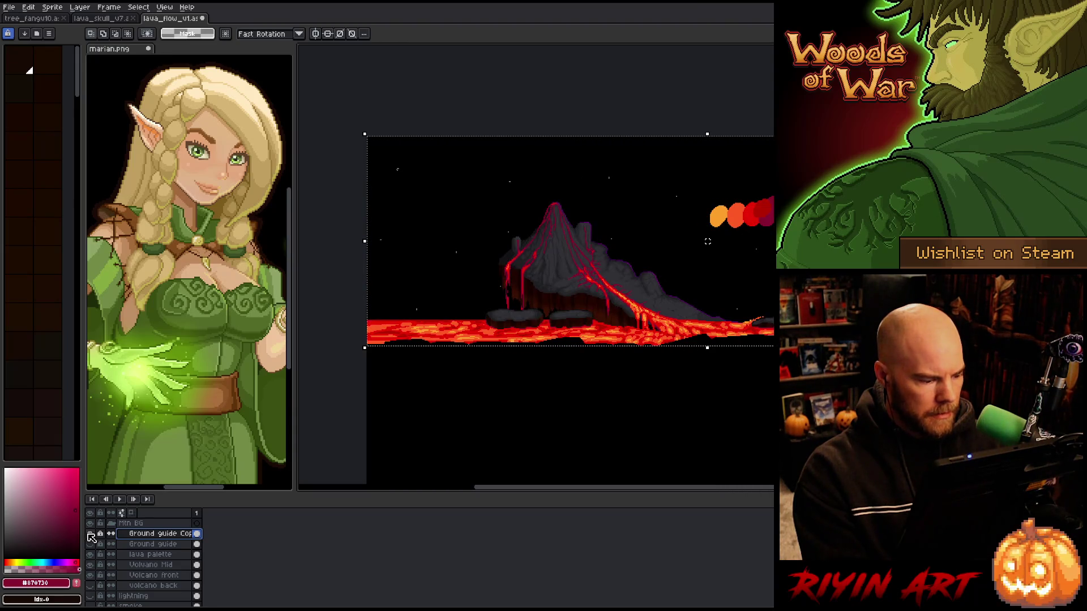
click(91, 536)
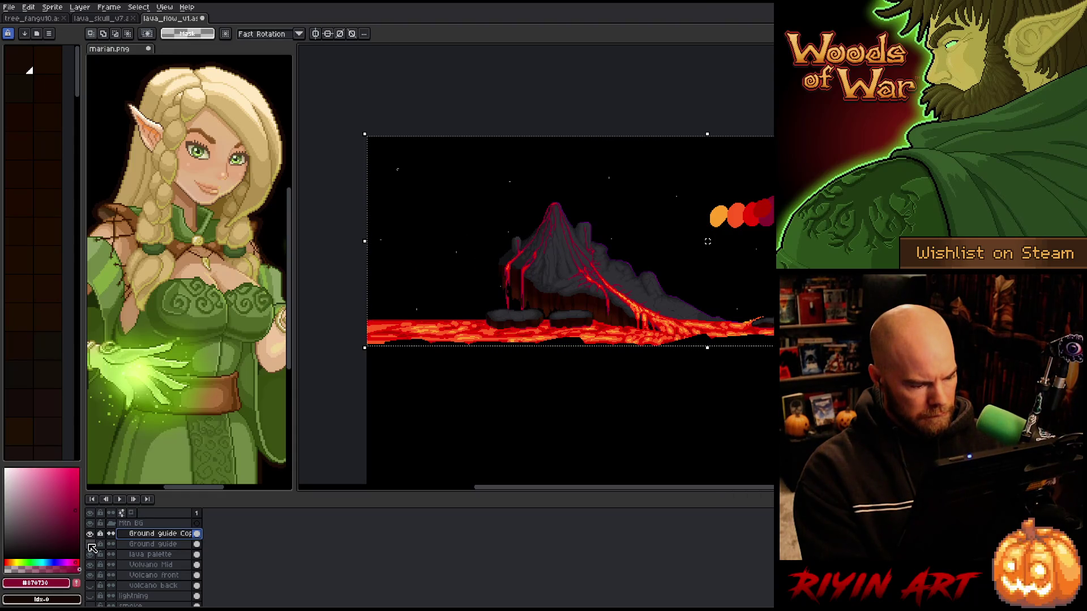
click(90, 555)
click(90, 555)
click(90, 565)
click(90, 566)
click(90, 565)
click(90, 565)
click(91, 535)
click(91, 535)
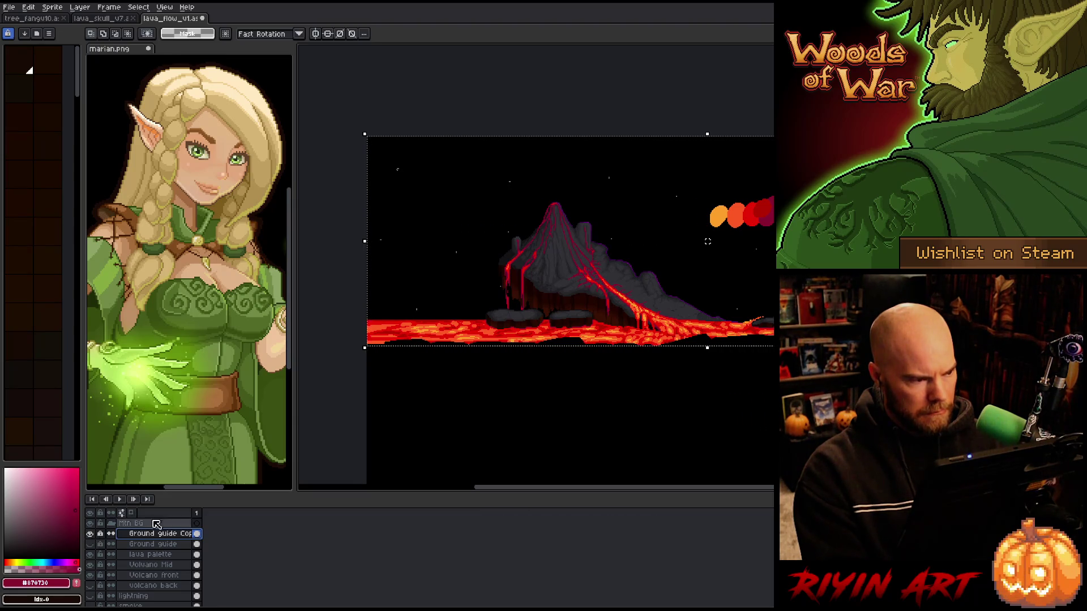
Switch tools and deselect the area around the lava strip
key(b)
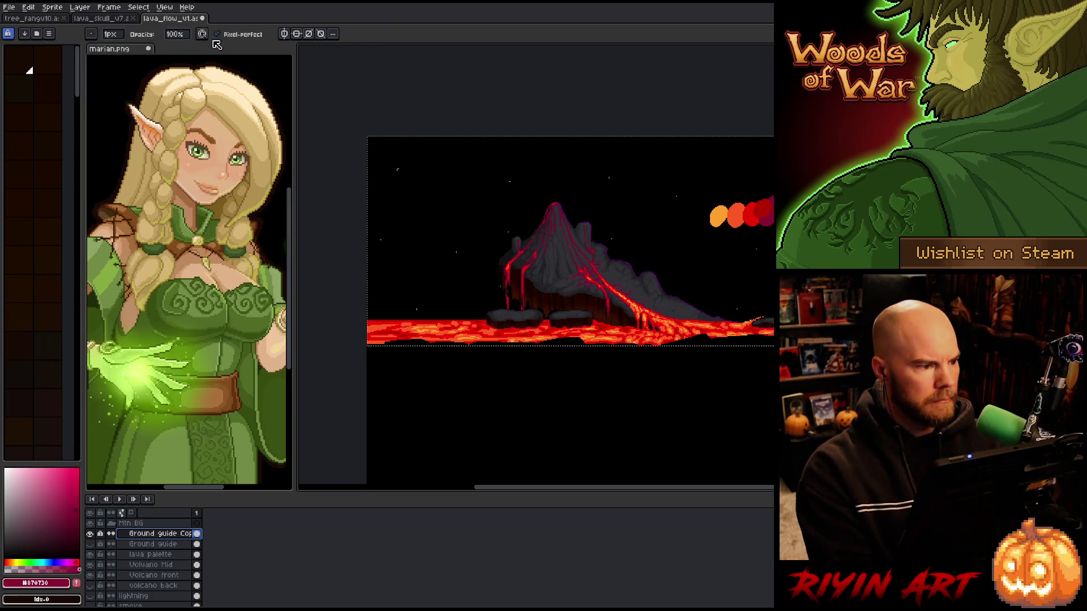
key(v)
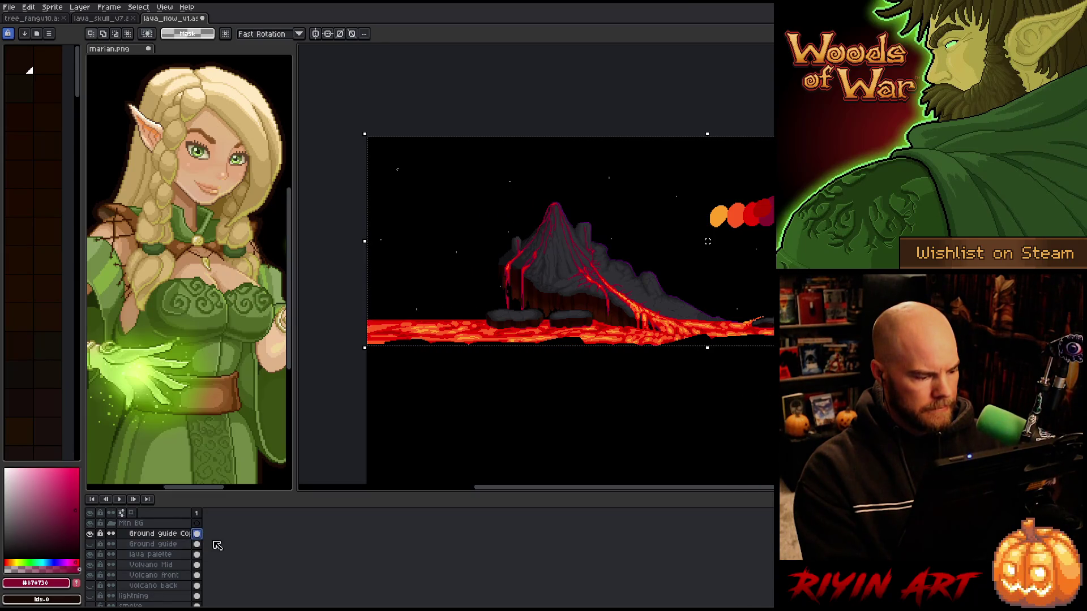
key(ctrl+d)
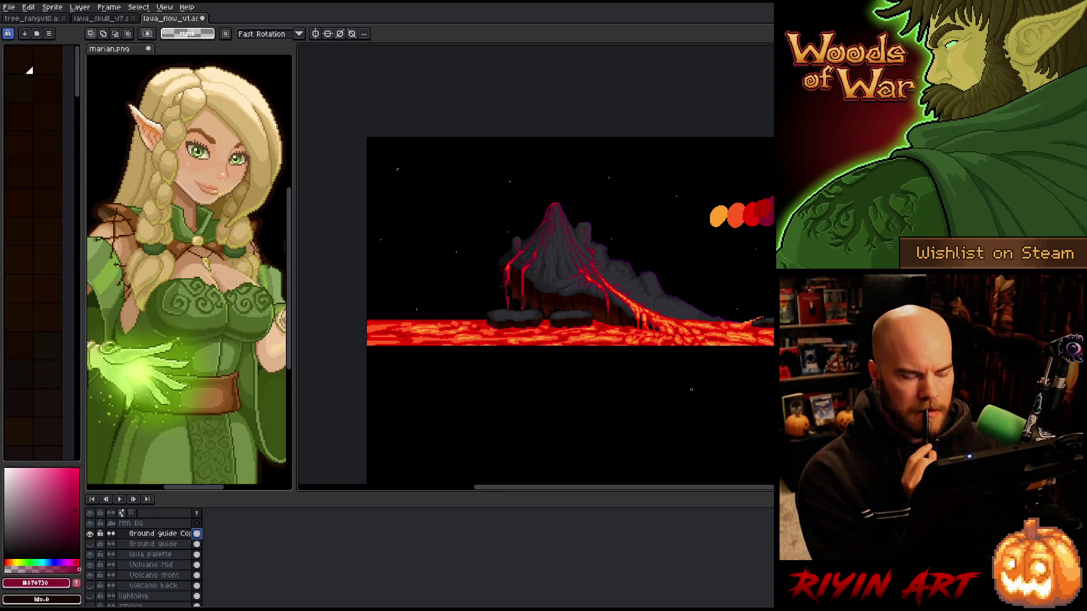
scroll(721, 376, down, 2)
scroll(721, 376, up, 2)
scroll(721, 377, down, 1)
scroll(722, 377, up, 1)
scroll(437, 401, up, 1)
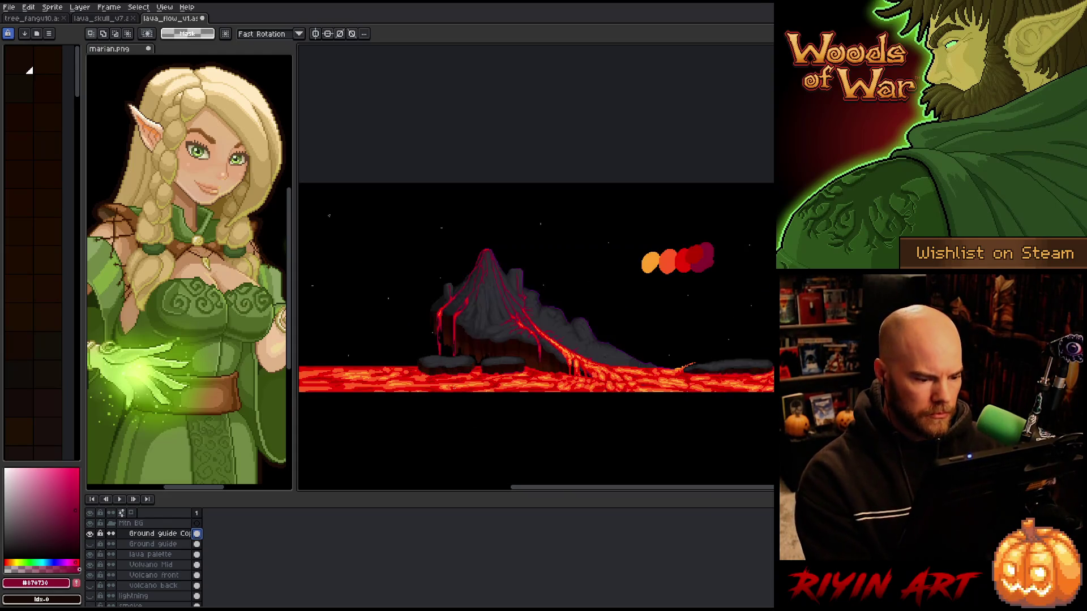
scroll(437, 401, down, 1)
scroll(437, 401, up, 1)
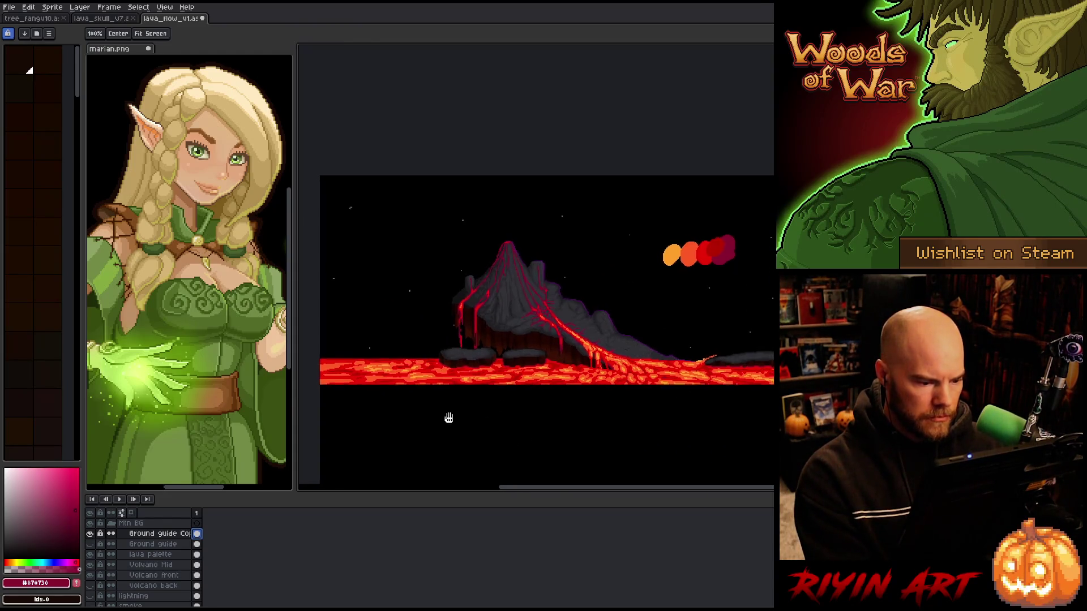
scroll(438, 403, up, 1)
scroll(441, 406, down, 1)
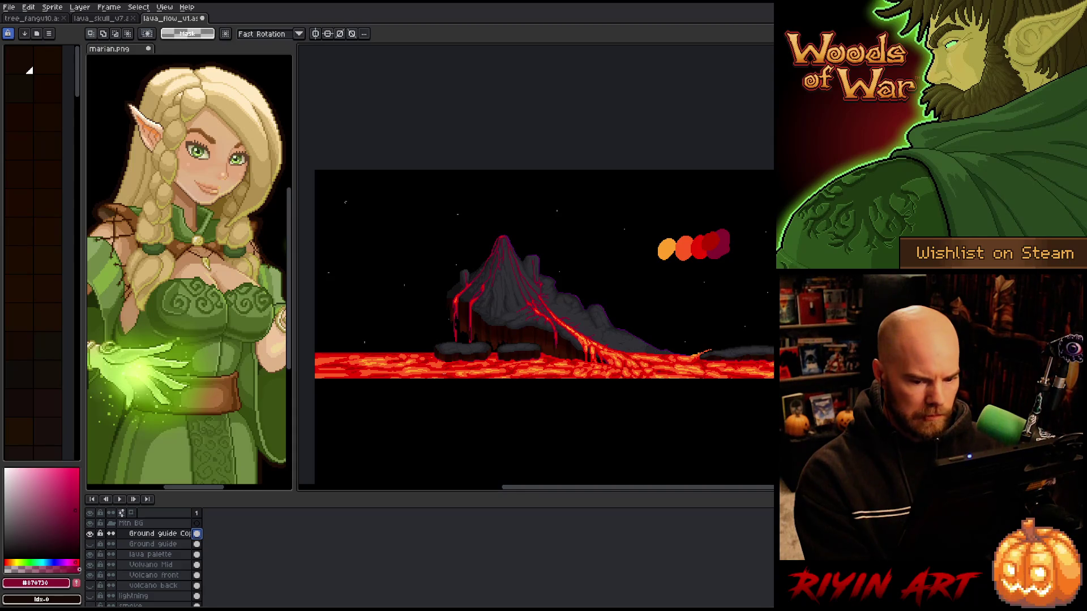
mouse_move(457, 397)
mouse_down()
mouse_move(479, 400)
mouse_move(468, 387)
mouse_up()
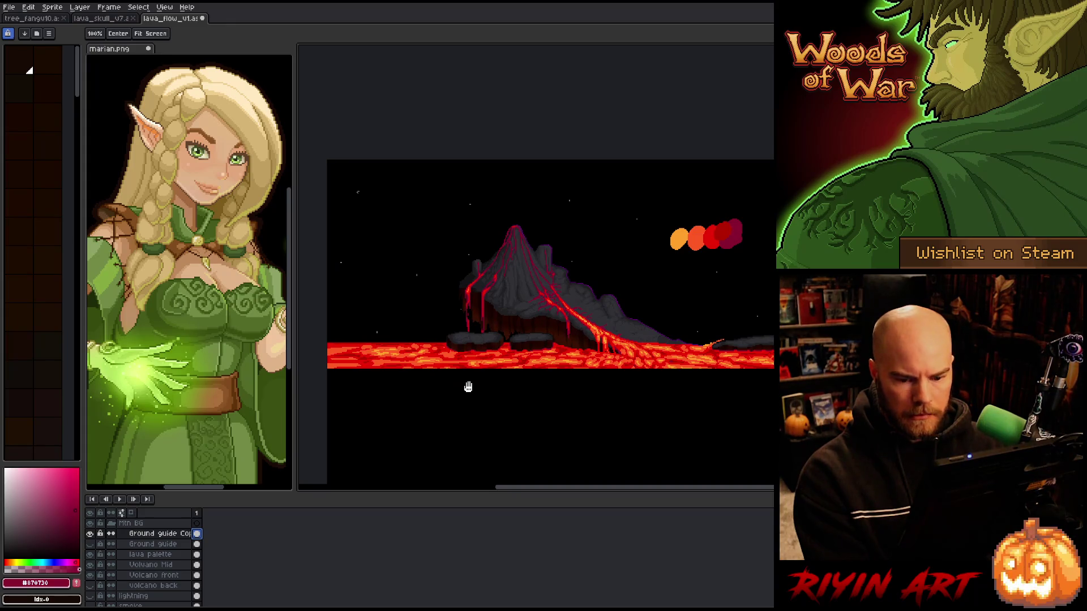
key(space)
scroll(469, 387, down, 1)
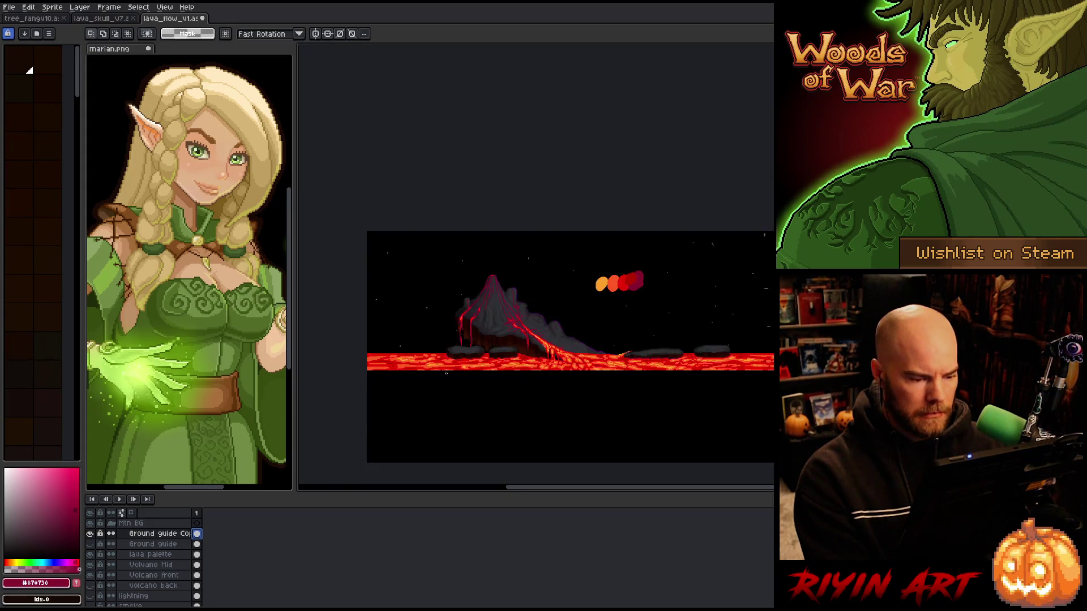
drag(491, 412, 496, 395)
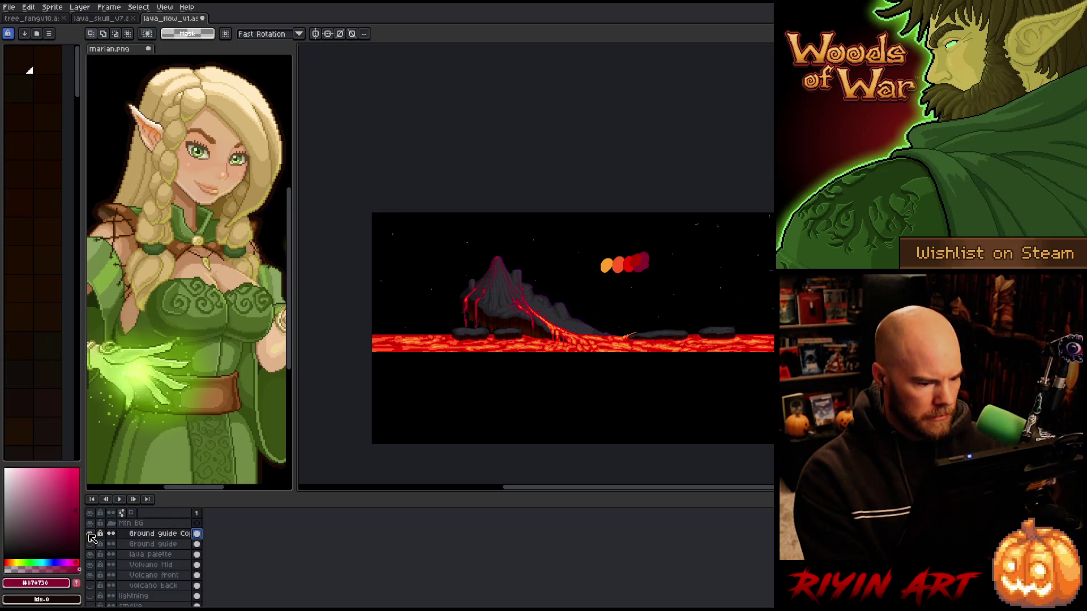
Blink the Volcano Mid and Volcano front layers on and off to check their contents
click(150, 565)
click(90, 566)
click(90, 566)
click(140, 576)
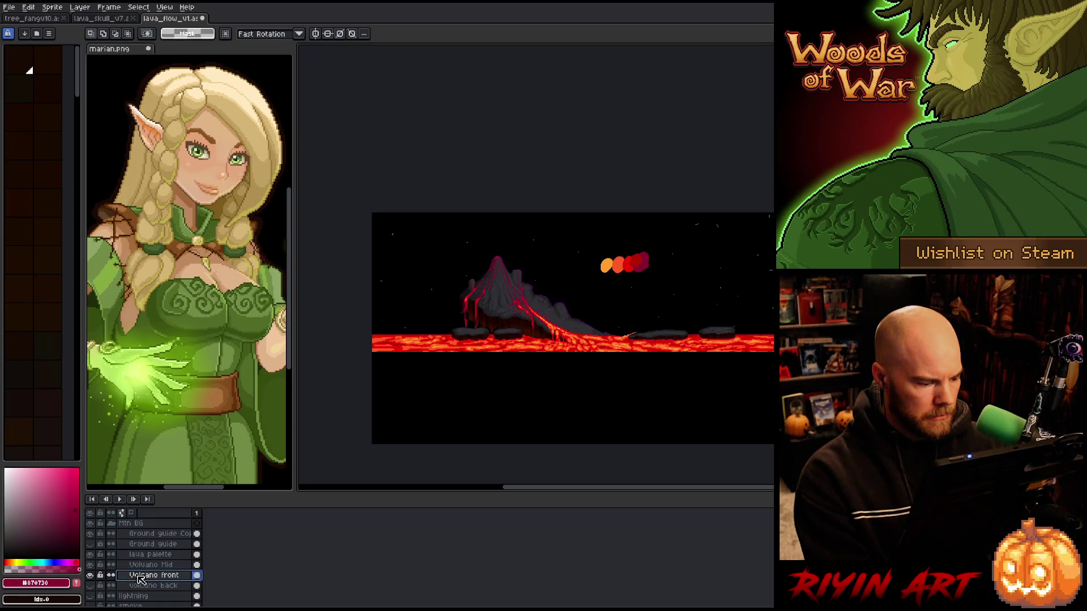
click(91, 575)
click(91, 576)
click(91, 576)
click(91, 576)
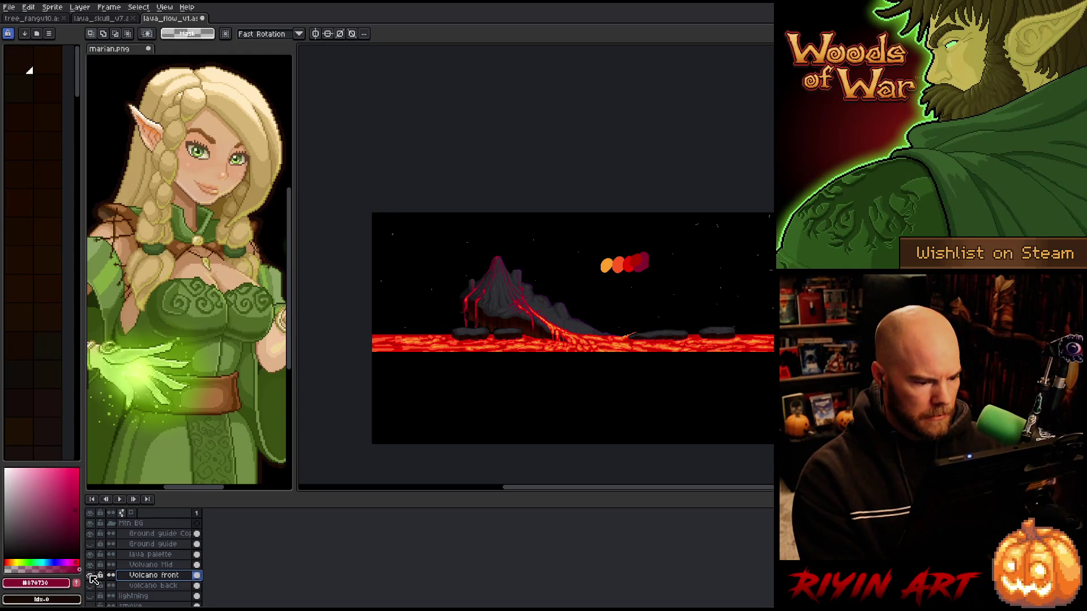
Hide the volcano and colour-dot layers and marquee-select the full lava-river strip
click(91, 565)
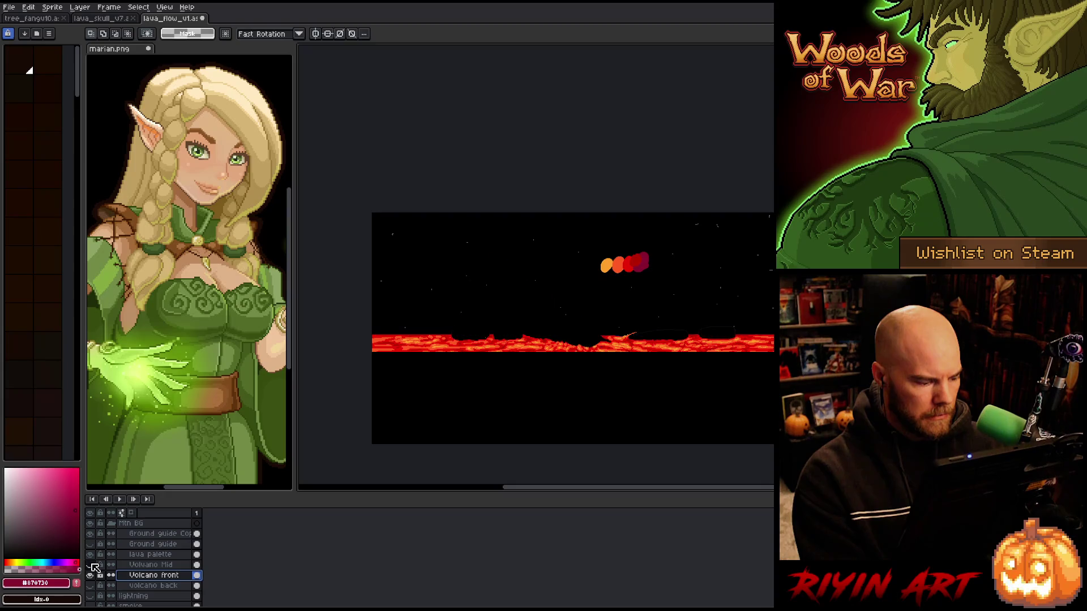
click(91, 555)
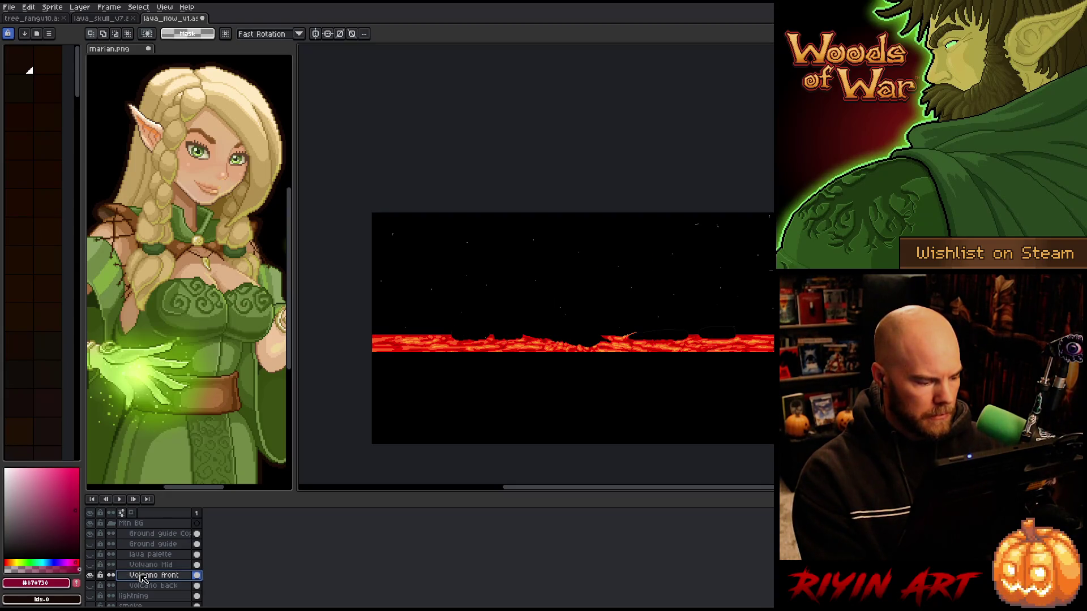
mouse_move(377, 287)
mouse_down()
mouse_move(793, 377)
mouse_move(816, 367)
mouse_up()
mouse_move(369, 281)
mouse_down()
mouse_move(665, 410)
mouse_move(829, 381)
mouse_up()
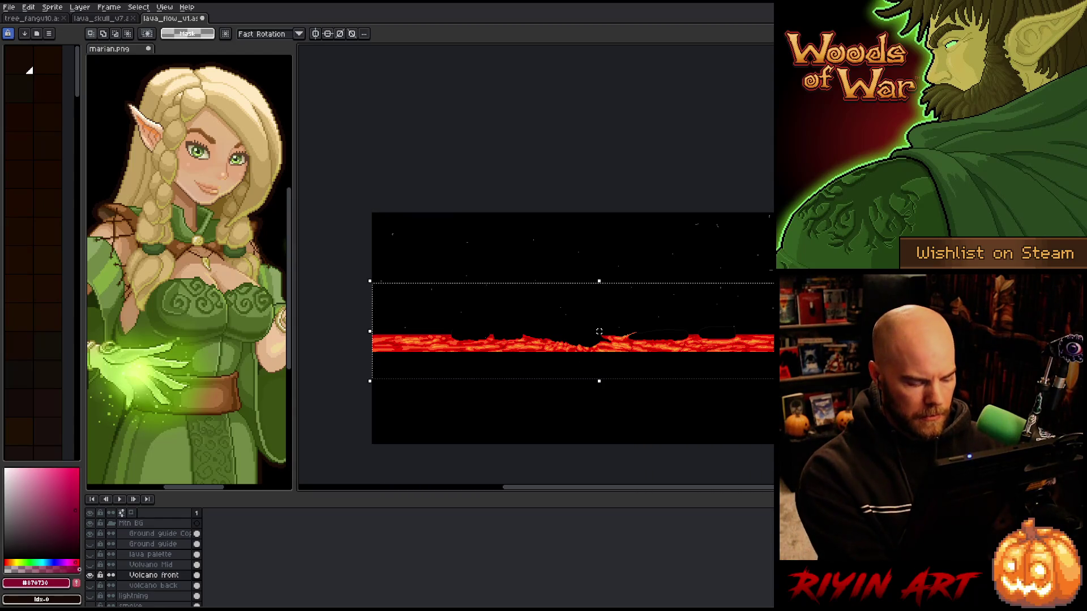
Copy the selected lava strip to a new layer, undoing an accidental move
key(ctrl+j)
click(495, 340)
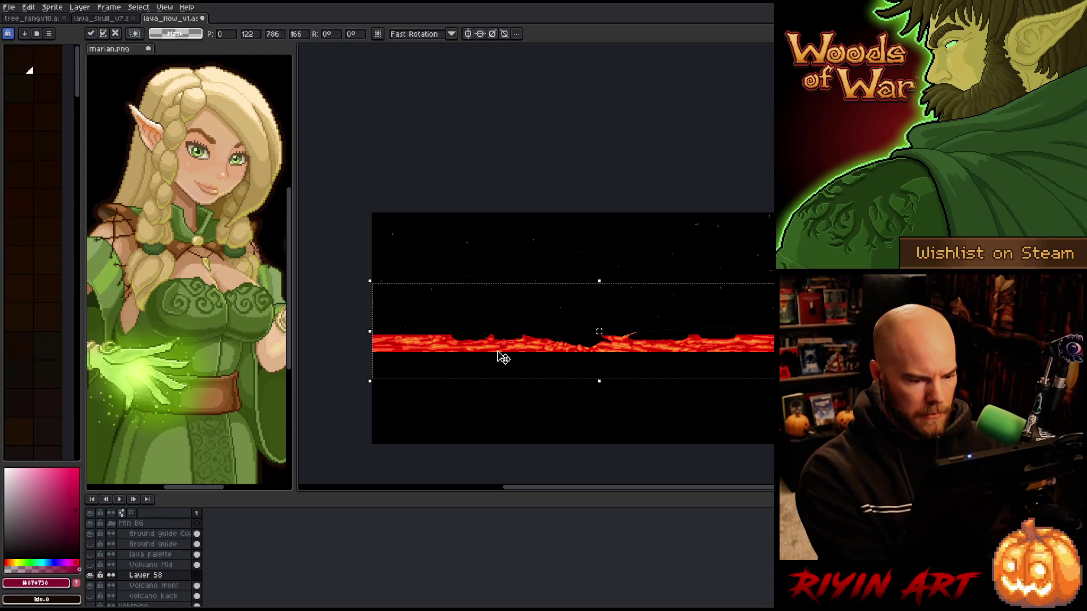
drag(504, 346, 504, 281)
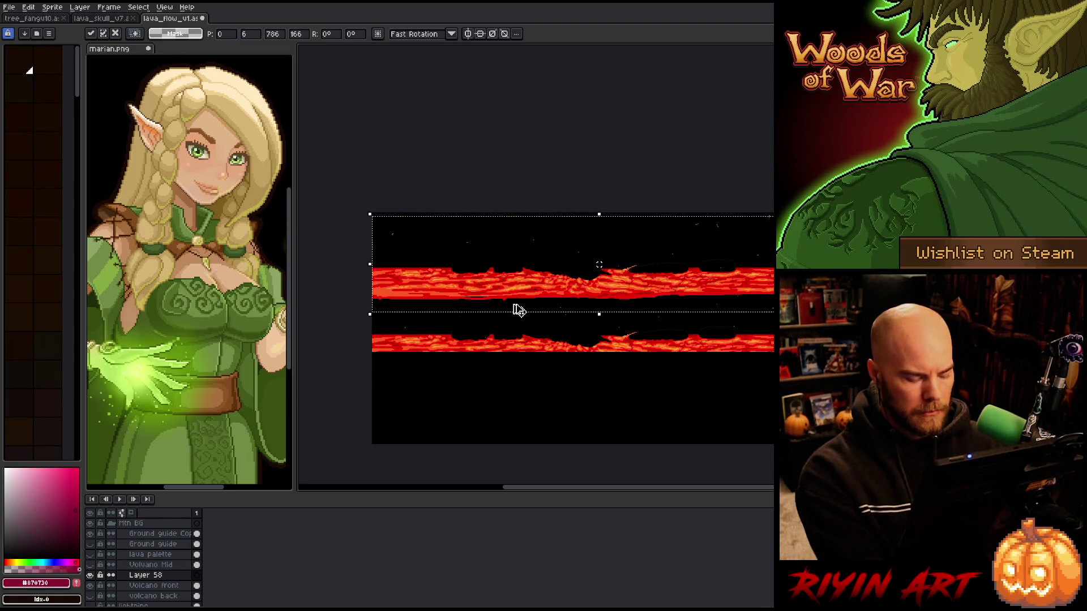
key(Escape)
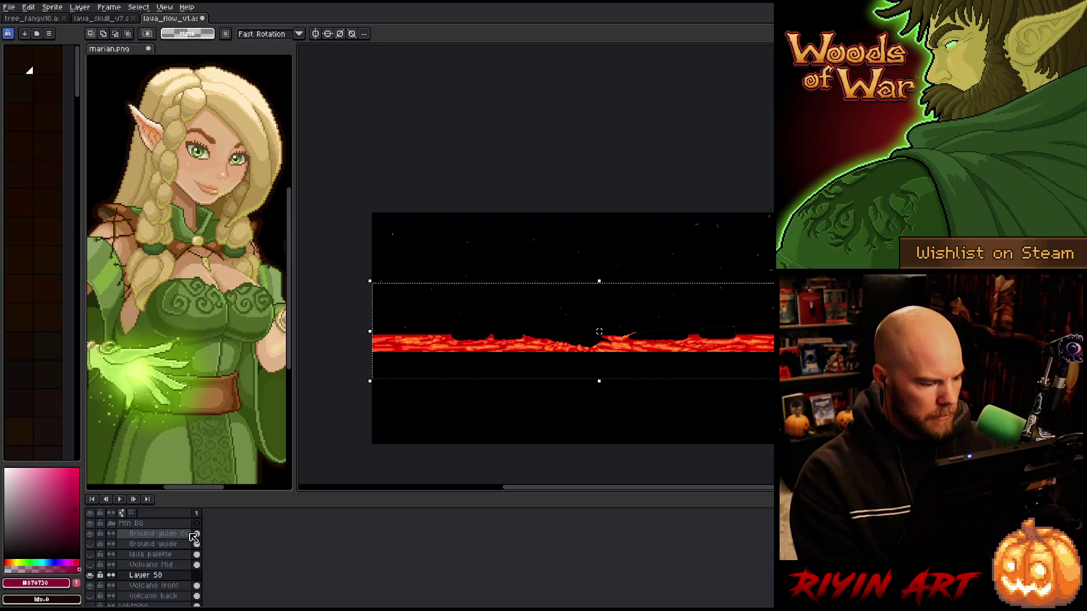
key(ctrl+z)
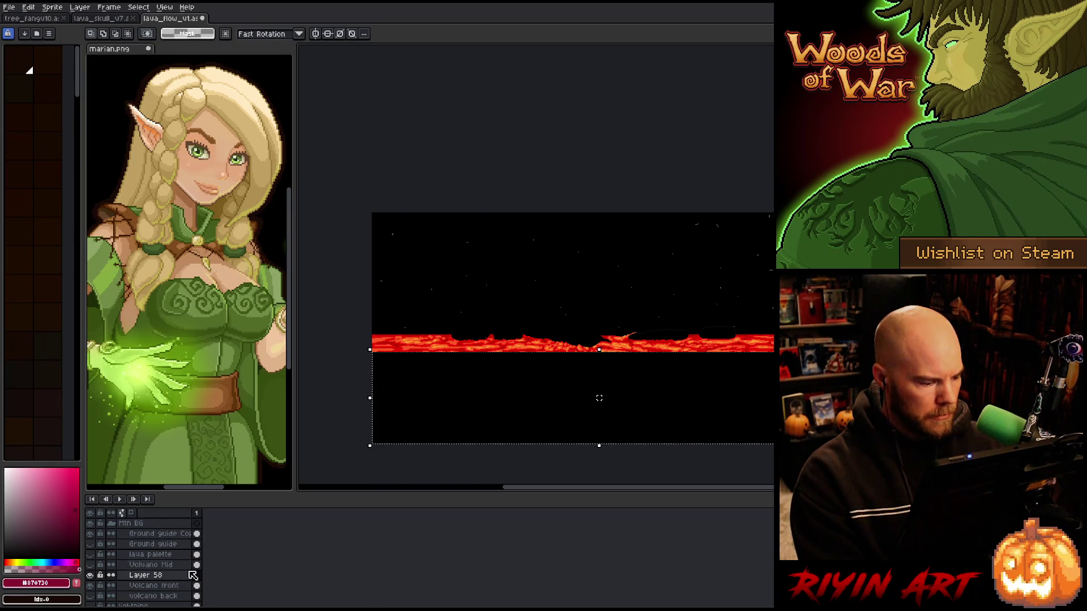
Make Layer 58 active and restore the tight selection around the lava strip
click(176, 577)
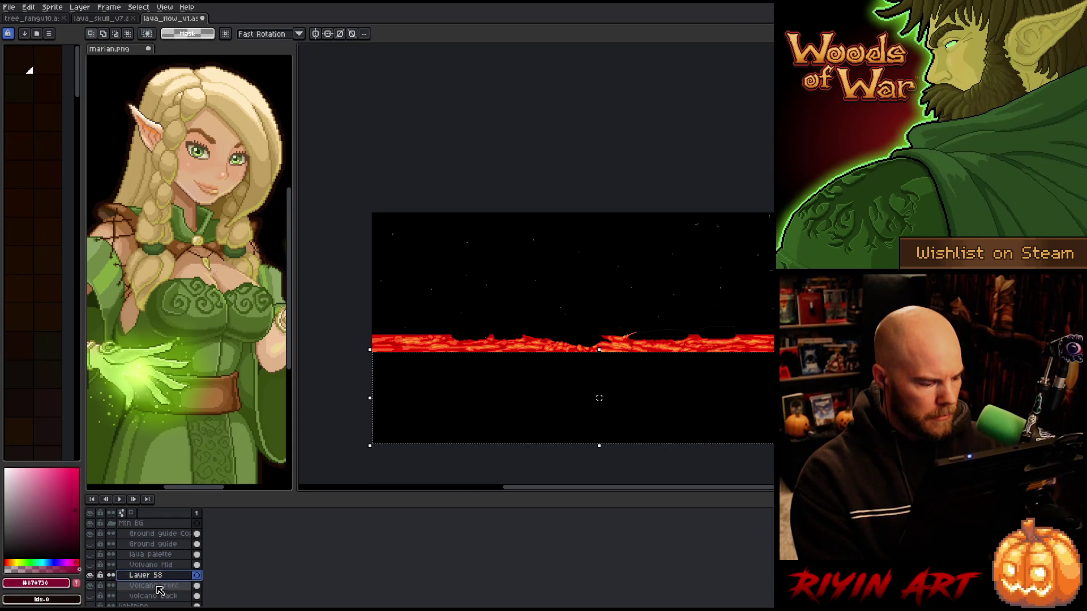
click(89, 575)
click(94, 591)
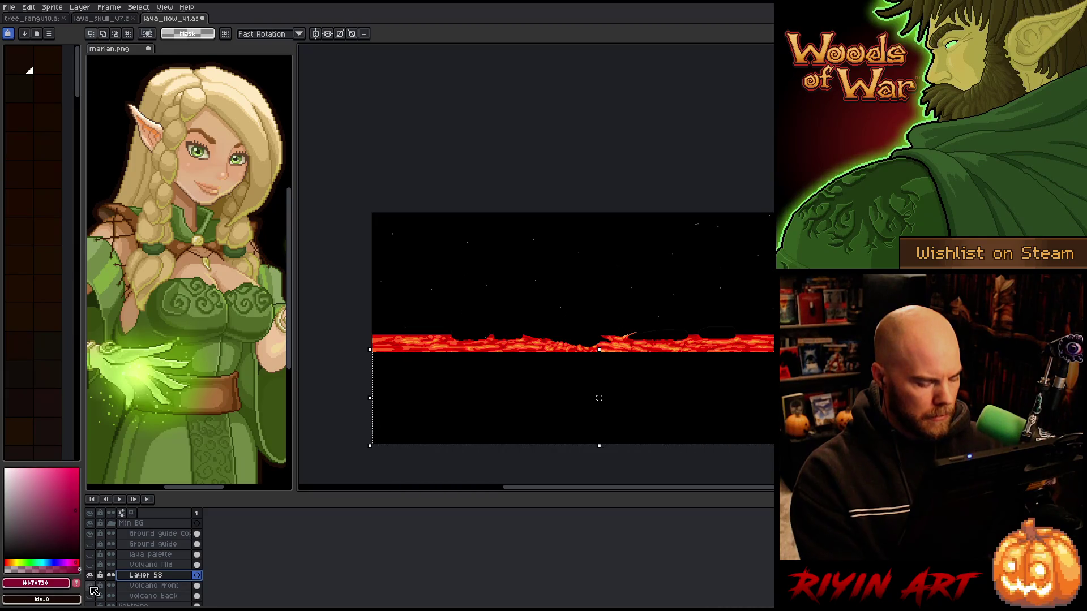
key(ctrl+t)
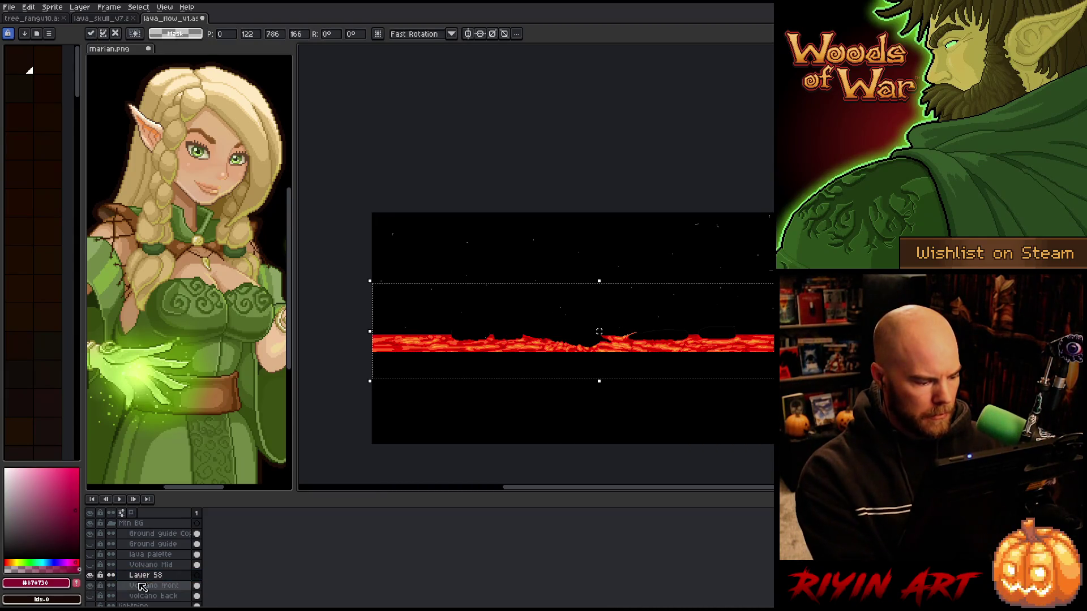
click(141, 575)
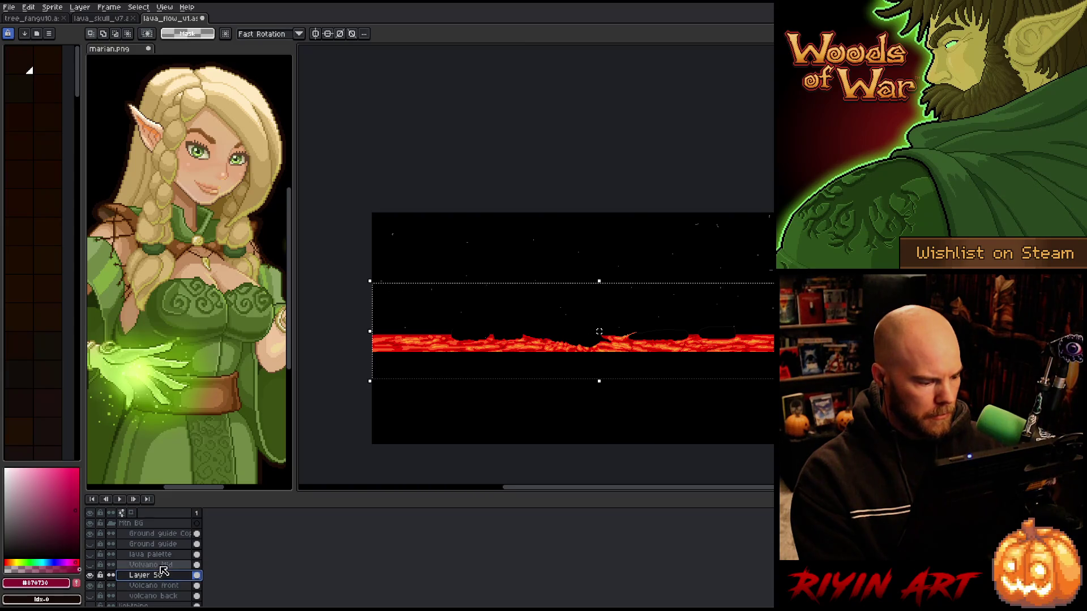
key(ctrl+z)
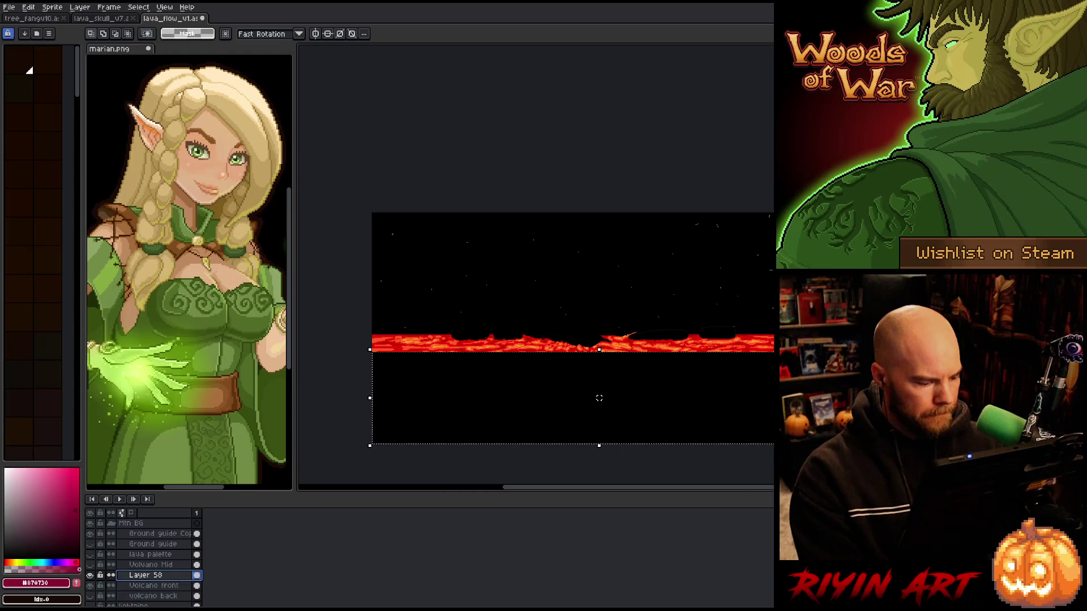
key(ctrl+z)
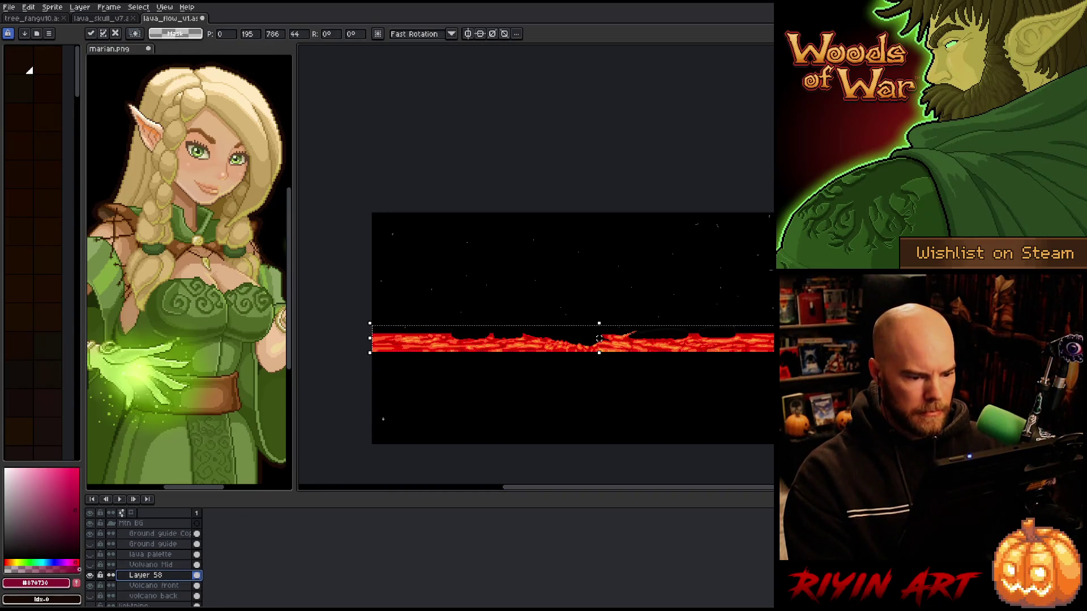
Move the copied strip above the original and delete a middle section of it
drag(433, 351, 461, 261)
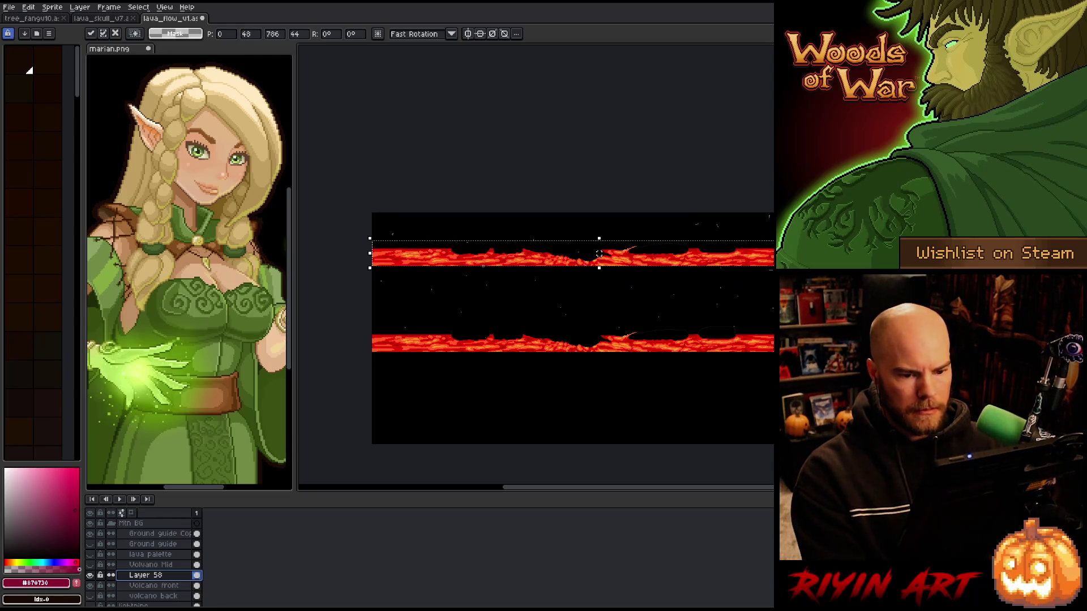
key(ctrl+d)
mouse_move(771, 212)
mouse_down()
mouse_move(652, 281)
mouse_move(587, 281)
mouse_up()
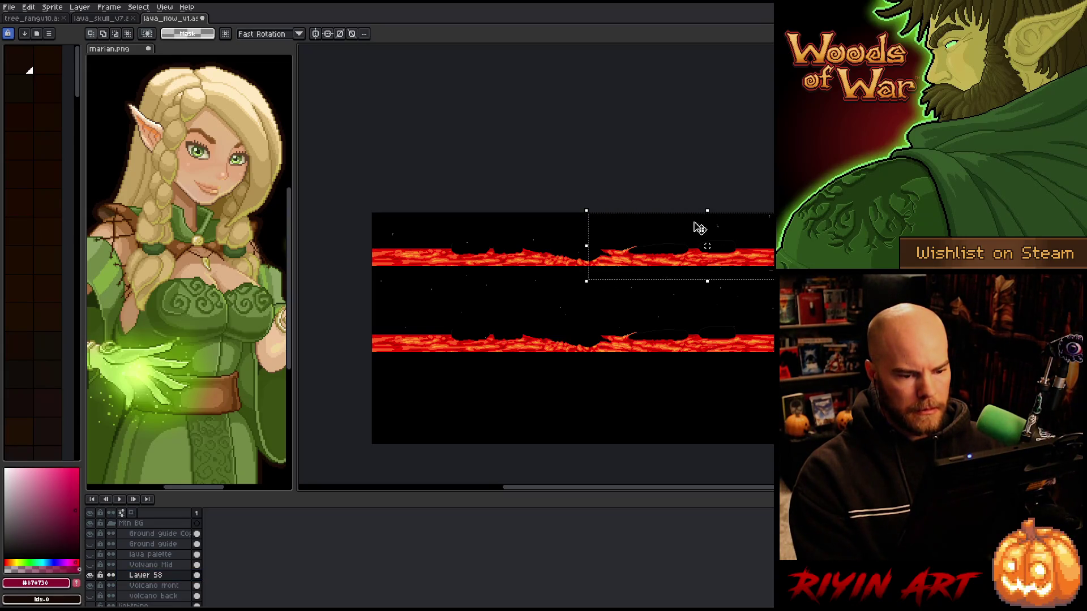
drag(503, 212, 703, 287)
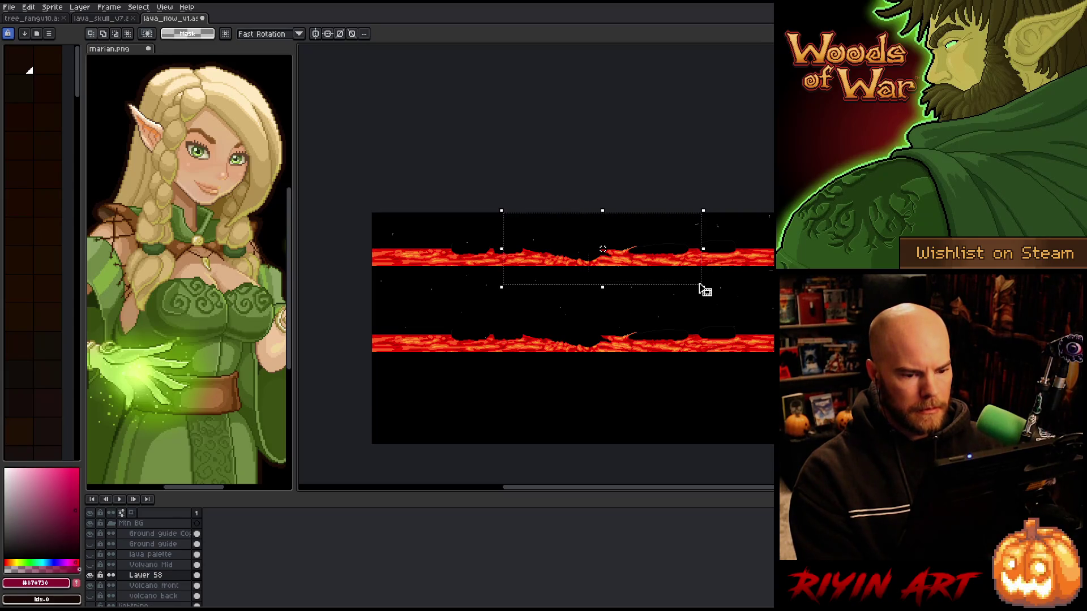
key(Delete)
Swap the right and left lava pieces so their ends meet, nudging one pixel left
mouse_move(774, 212)
mouse_down()
mouse_move(684, 272)
mouse_move(682, 285)
mouse_up()
mouse_move(760, 269)
mouse_down()
mouse_move(498, 302)
mouse_move(539, 300)
mouse_up()
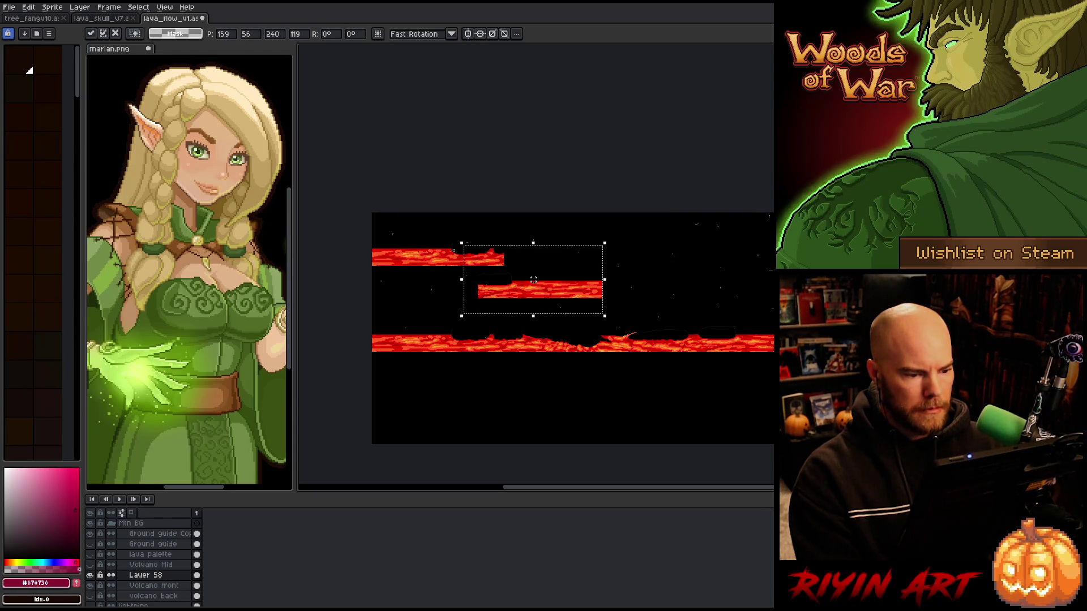
drag(369, 219, 545, 279)
mouse_move(409, 261)
mouse_down()
mouse_move(651, 274)
mouse_move(638, 317)
mouse_move(612, 327)
mouse_up()
scroll(624, 278, up, 2)
key(Left)
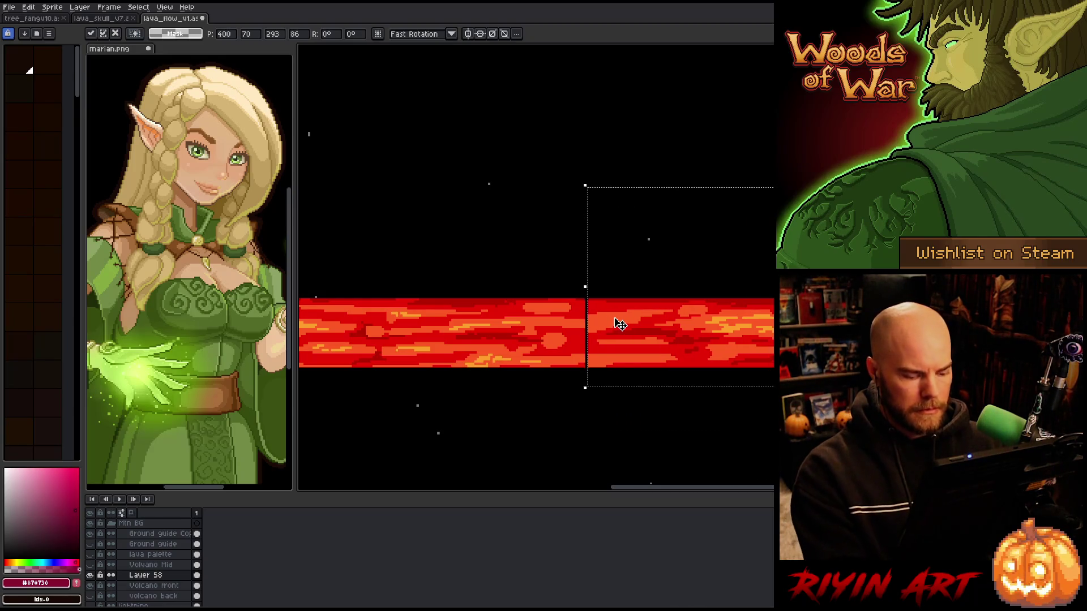
scroll(589, 270, up, 2)
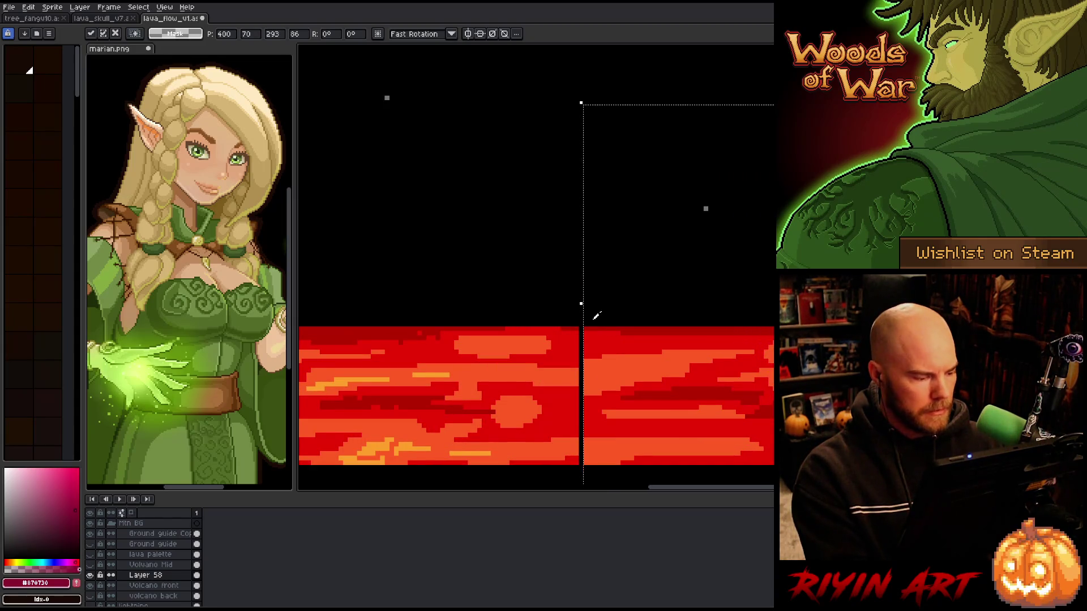
Pick the lava's dark red and draw a vertical guide line at the seam
key(b)
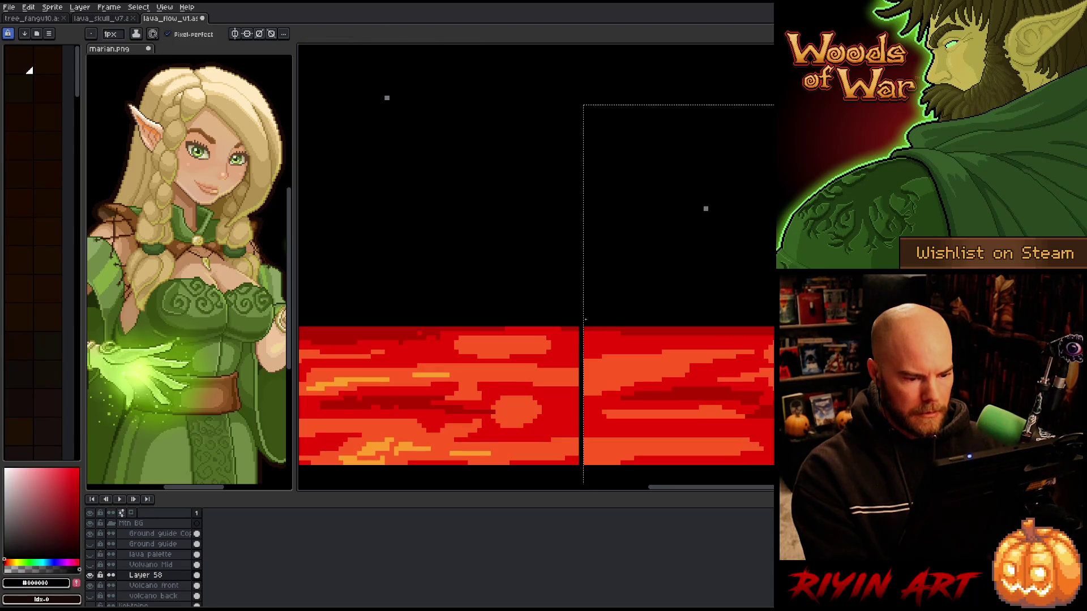
key(i)
click(642, 329)
key(b)
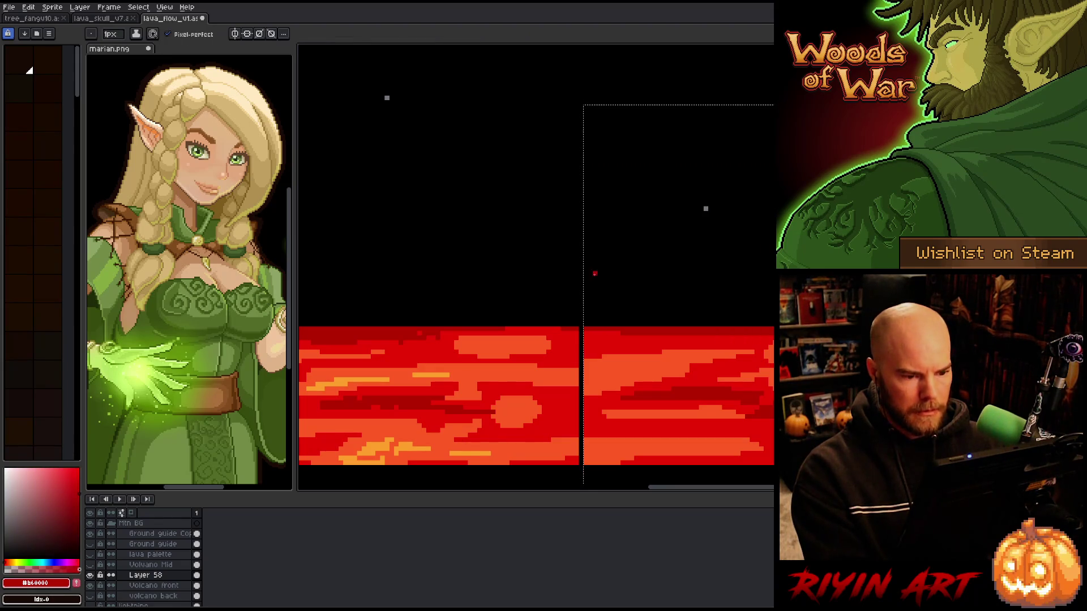
drag(592, 148, 591, 110)
scroll(599, 221, down, 4)
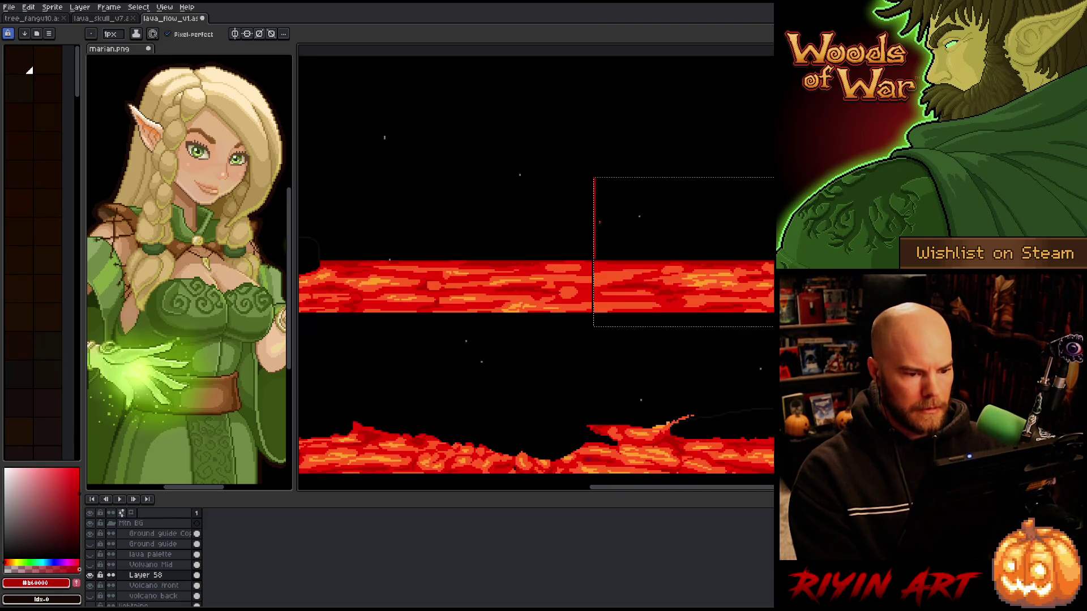
key(ctrl+d)
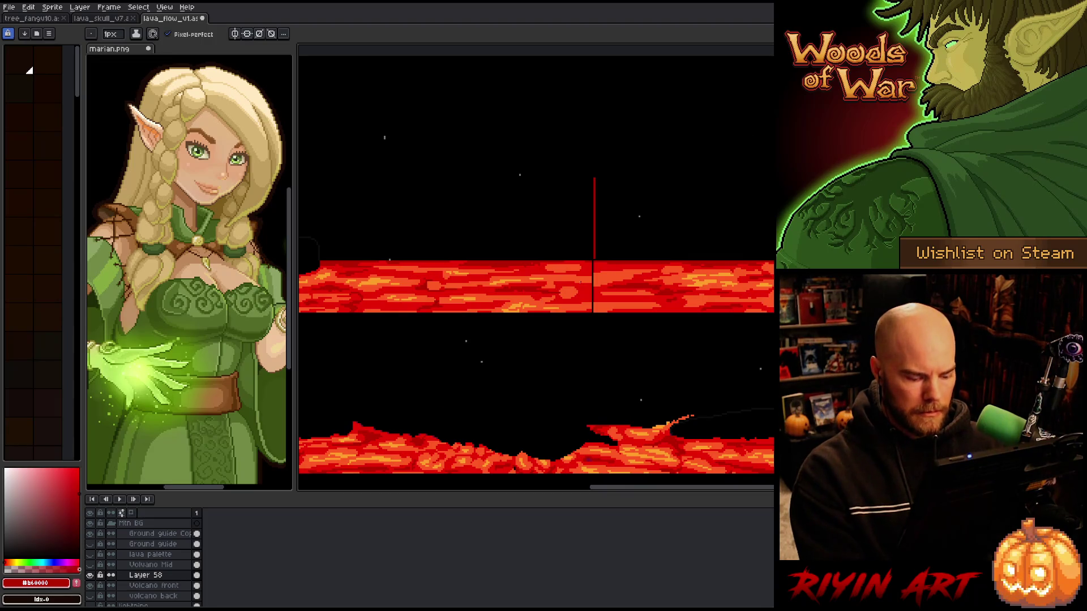
Shift the right lava section left to close the black gap at the seam
key(m)
scroll(592, 257, up, 1)
scroll(593, 256, up, 1)
scroll(593, 256, down, 1)
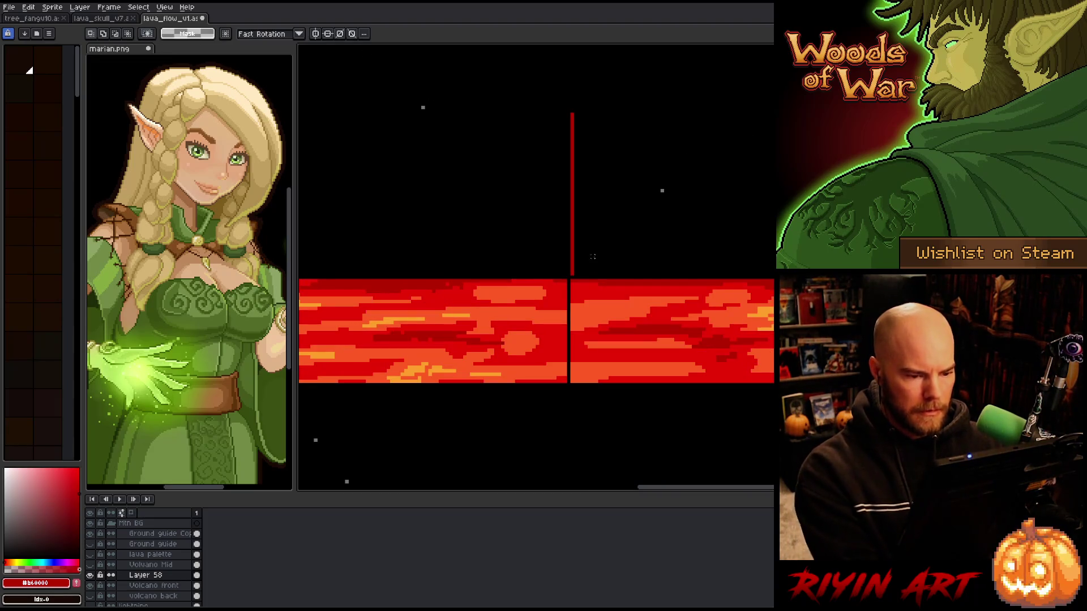
key(ctrl+shift+d)
key(Left)
key(Left)
key(ctrl+d)
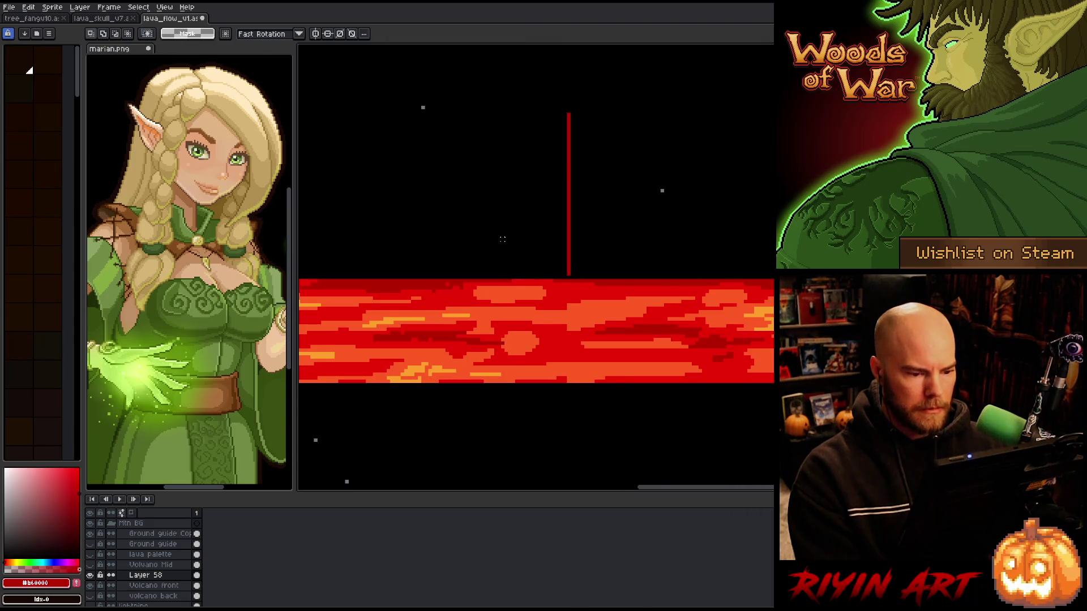
scroll(503, 239, down, 2)
mouse_move(497, 339)
mouse_down()
mouse_move(553, 303)
mouse_move(621, 302)
mouse_up()
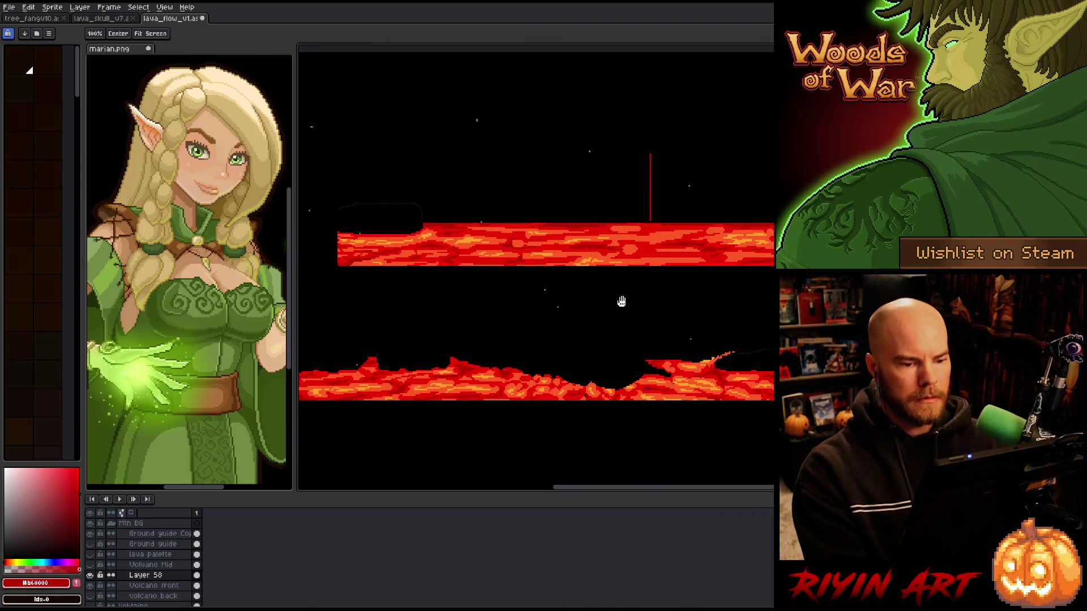
key(space)
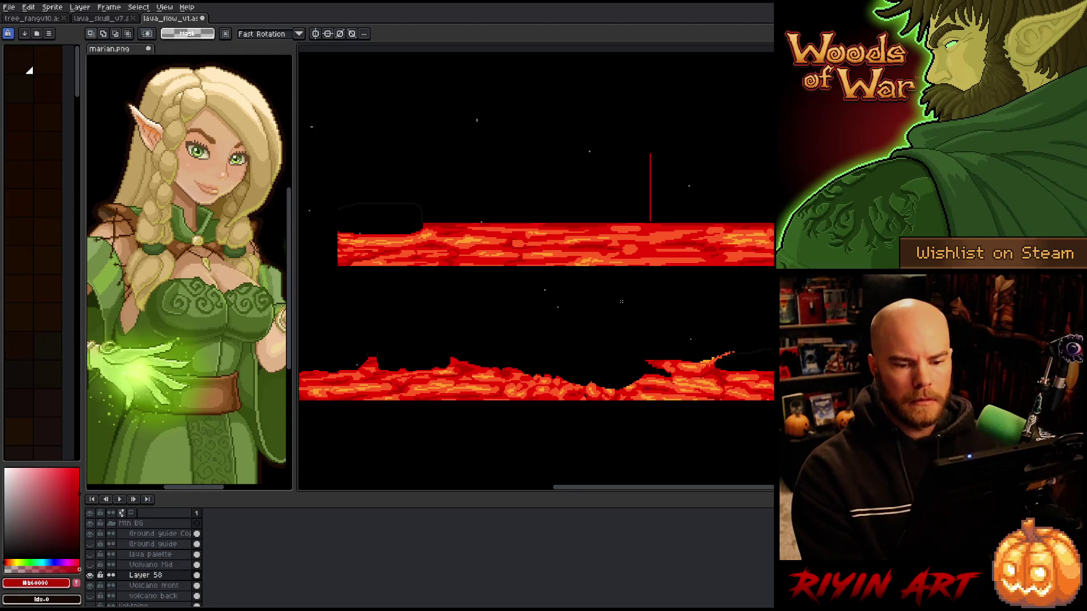
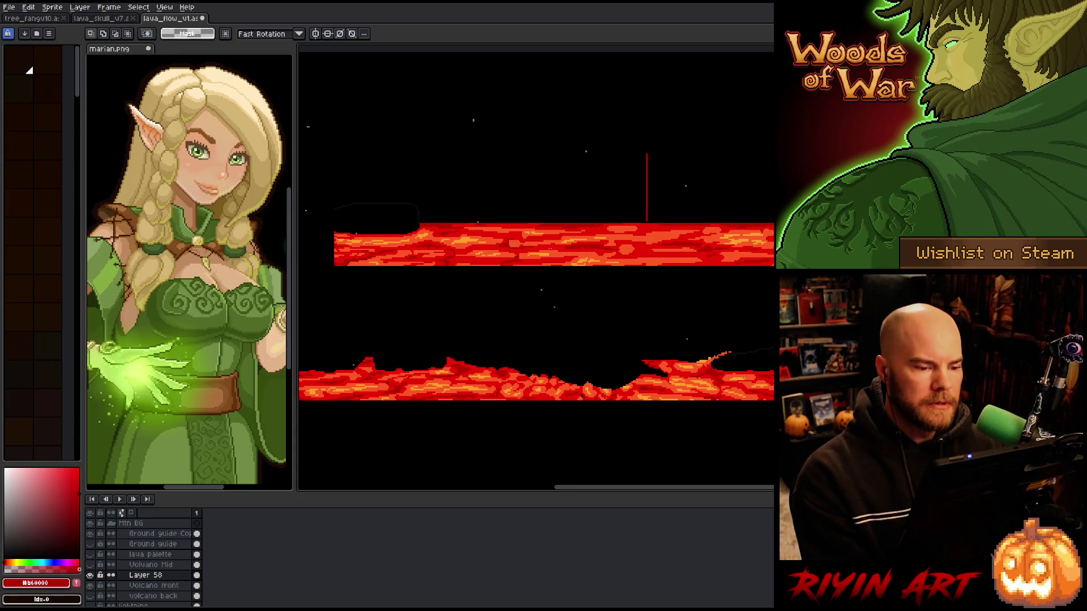
Paint an orange streak across the upper lava band with the Pencil
scroll(548, 247, up, 3)
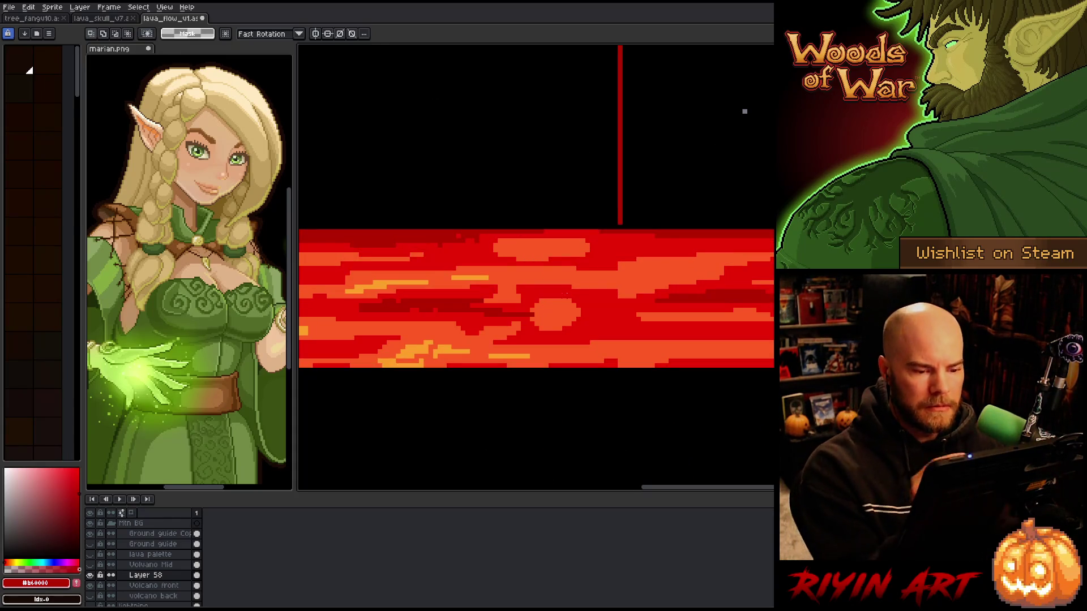
key(b)
alt+click(604, 267)
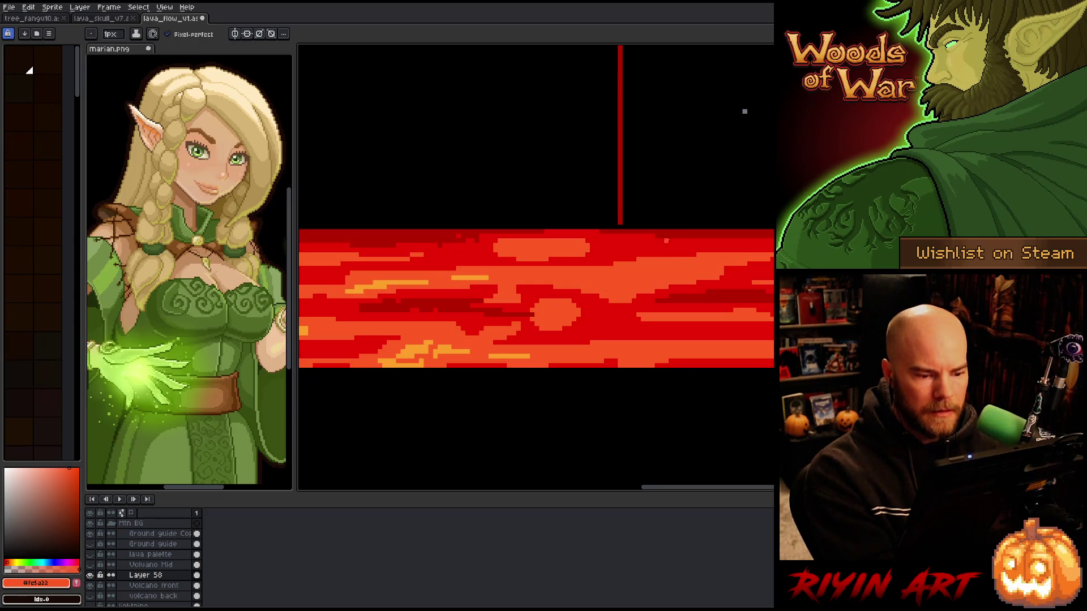
drag(642, 241, 613, 247)
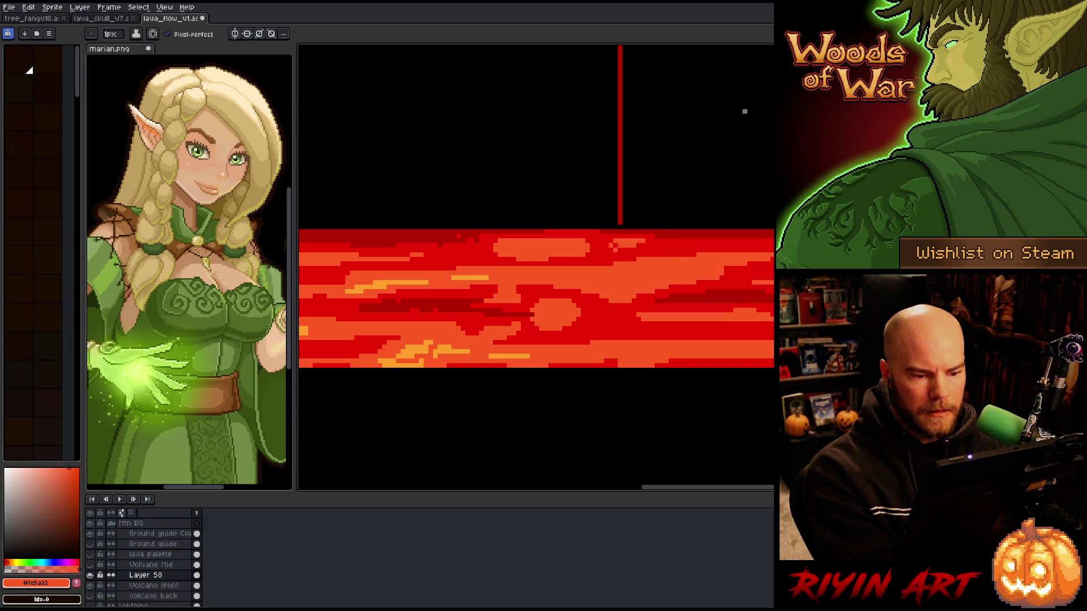
Sample the dark red, red and orange colours from the lava band
alt+click(600, 232)
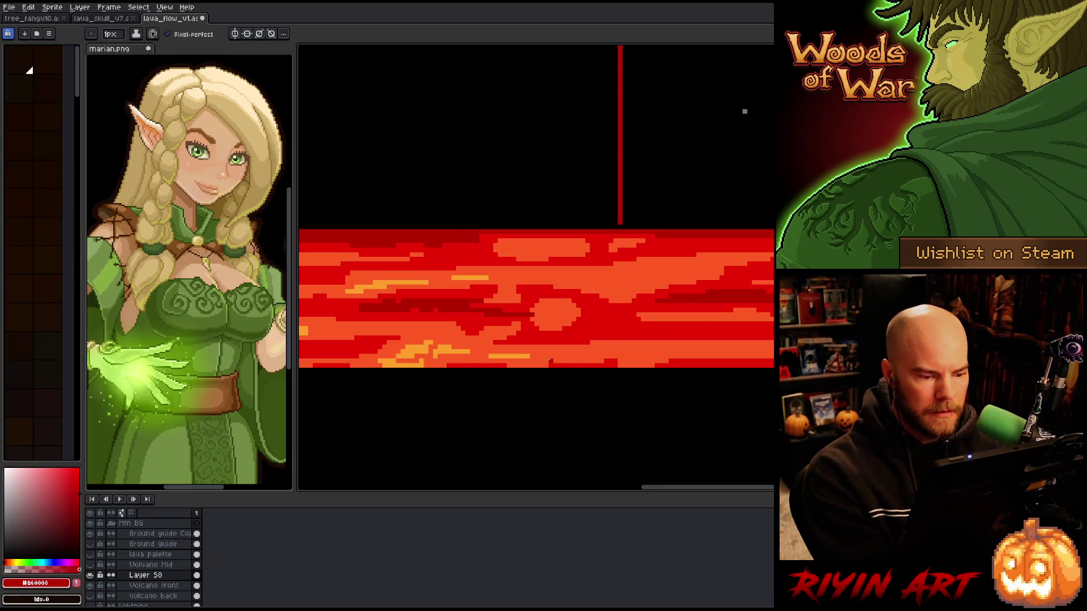
alt+click(545, 301)
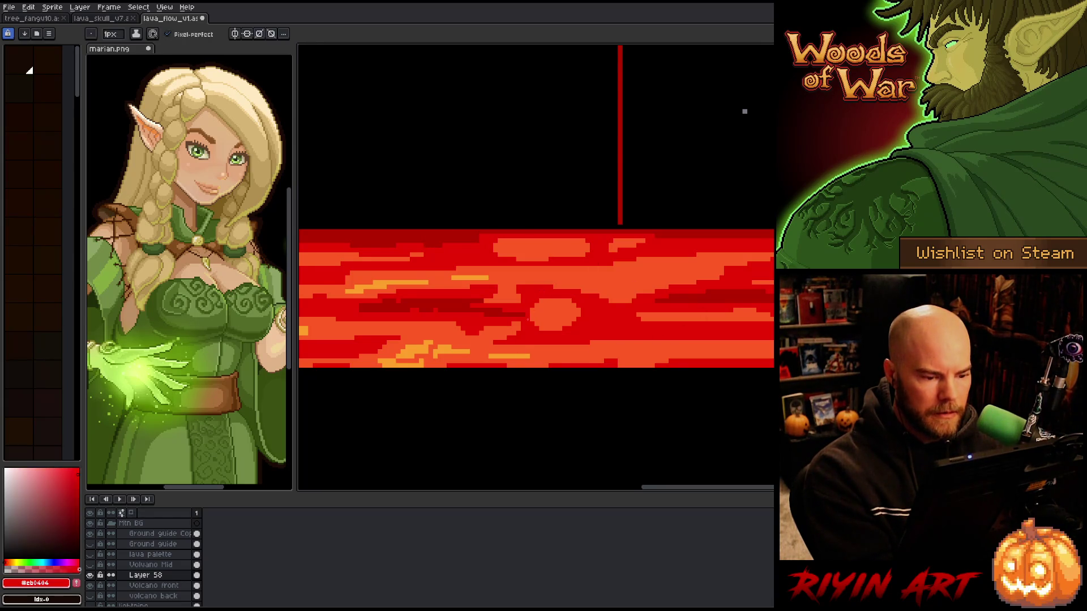
alt+click(422, 311)
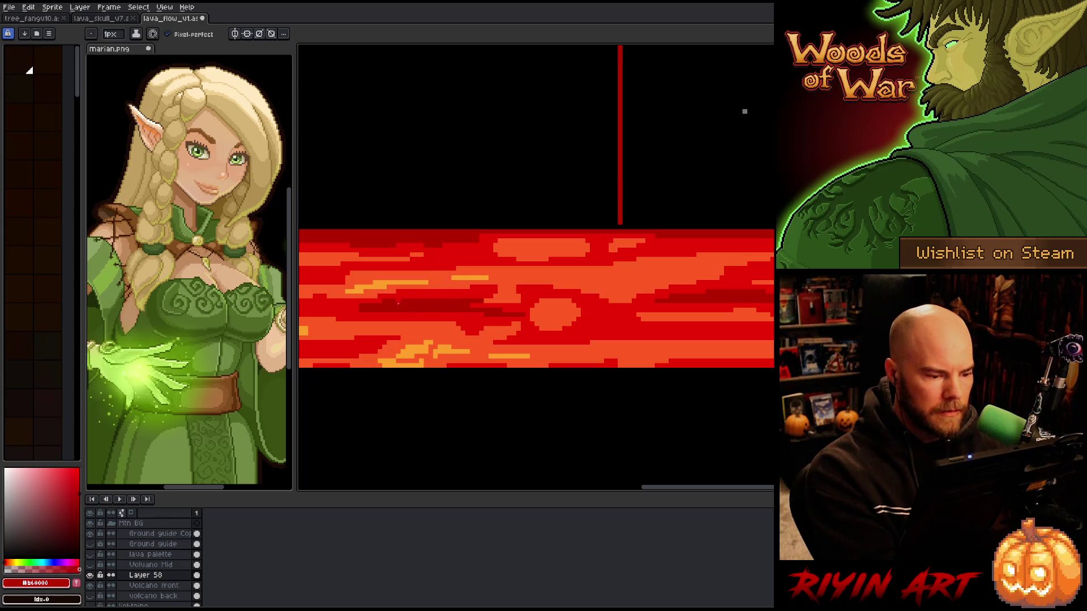
scroll(631, 337, right, 2)
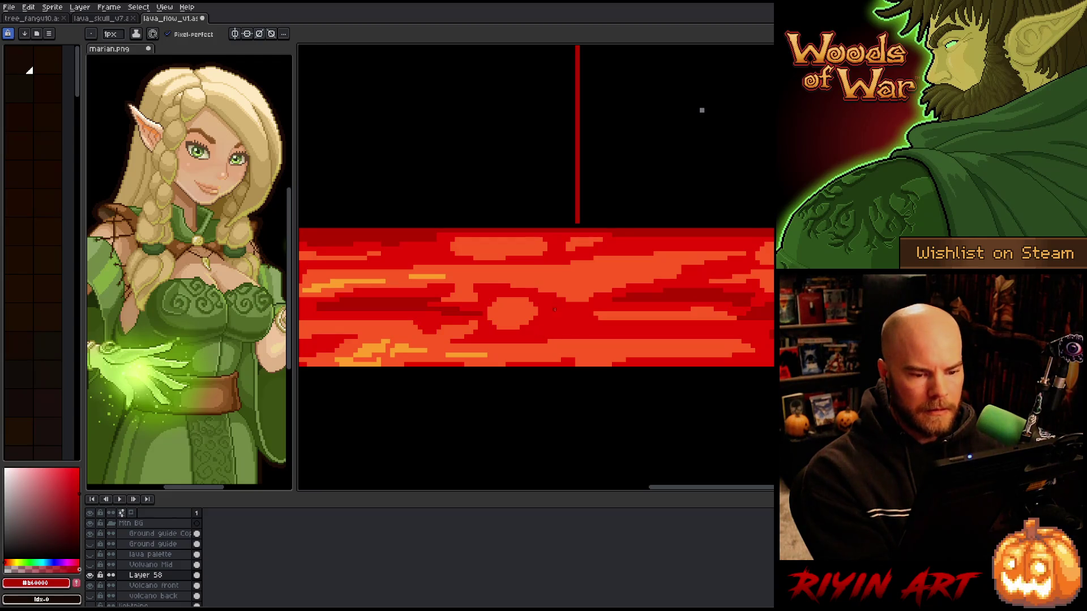
alt+click(552, 318)
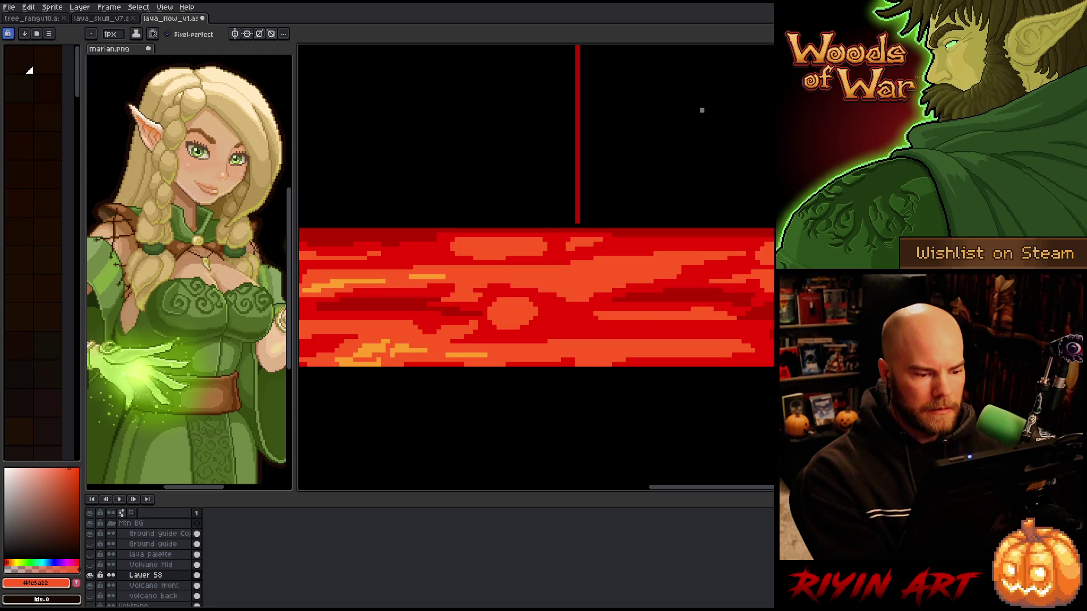
alt+click(480, 298)
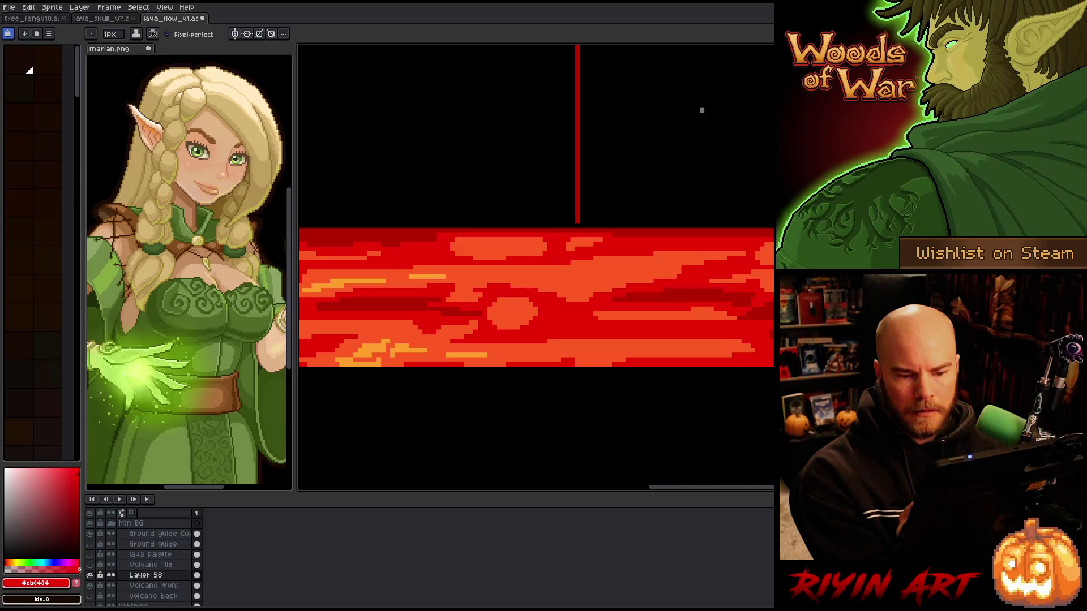
alt+click(711, 290)
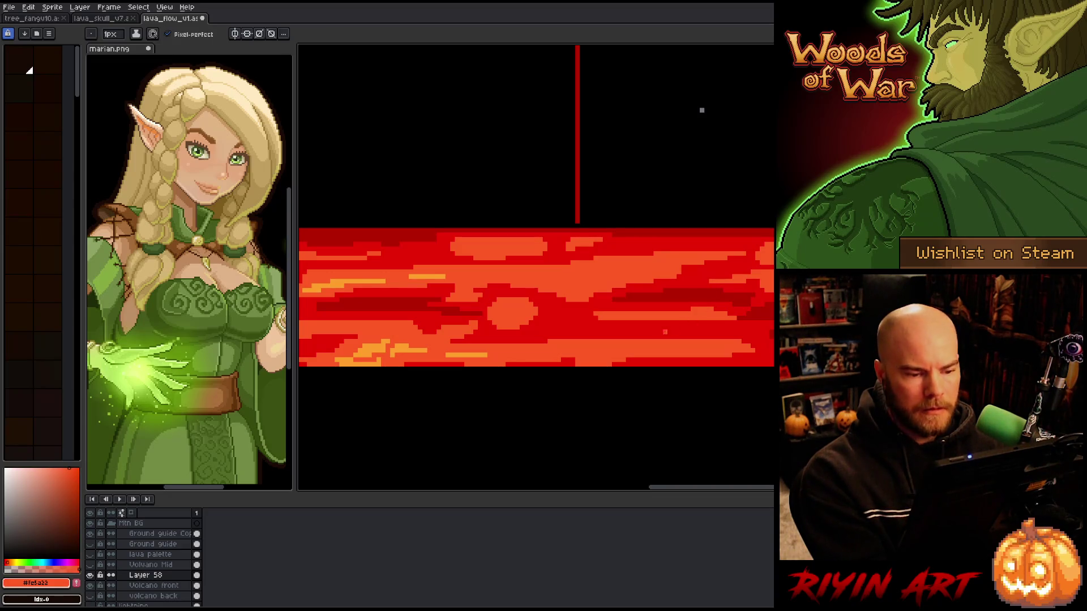
Paint light-orange #ffa02b highlight rows through the lava band
alt+click(427, 276)
drag(572, 277, 644, 266)
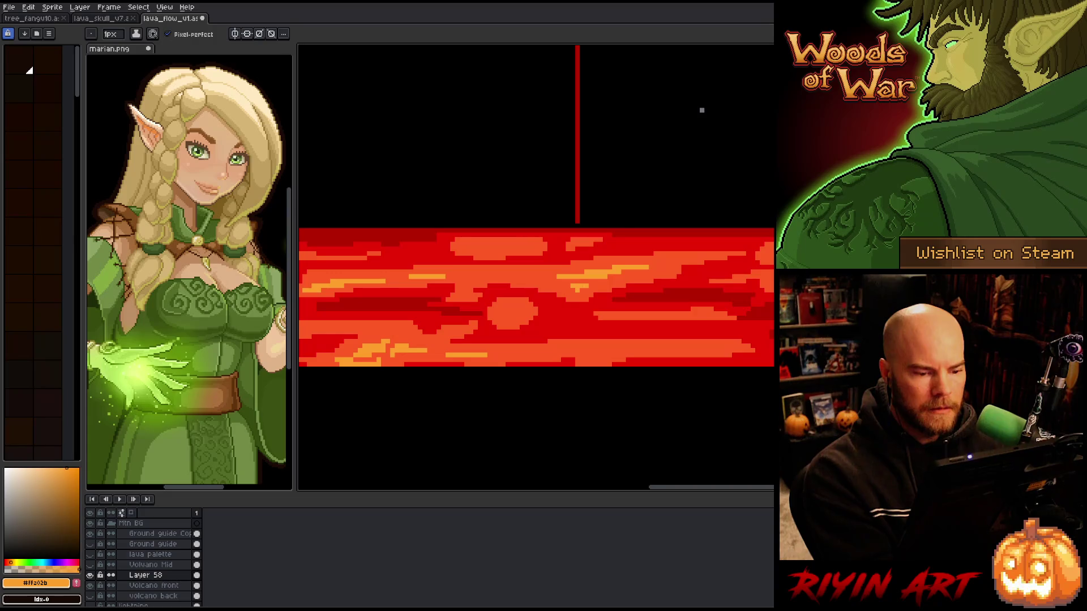
drag(610, 281, 549, 277)
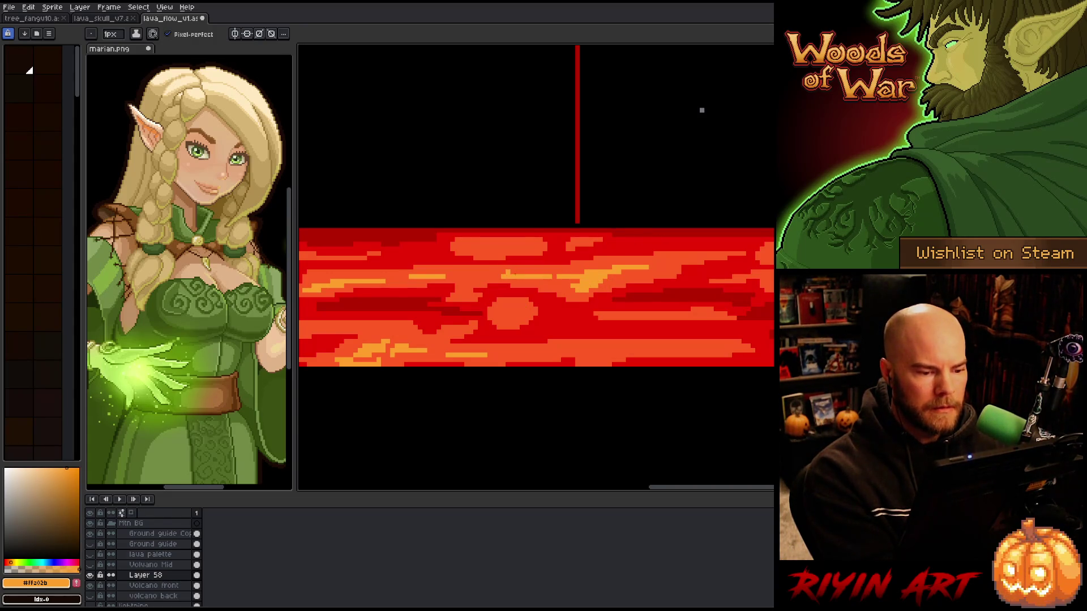
key(x)
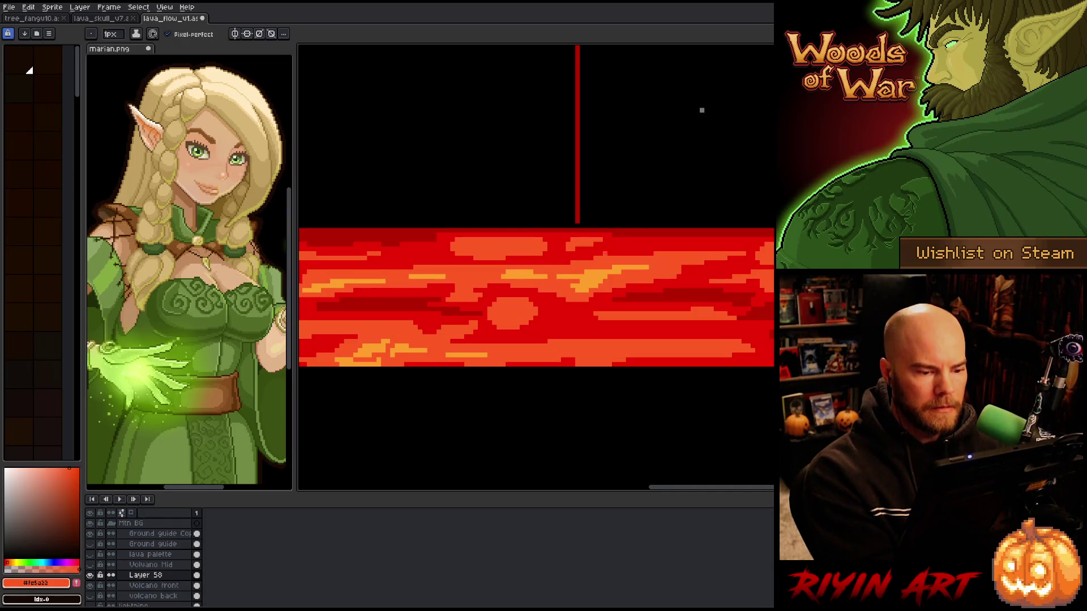
scroll(614, 256, down, 4)
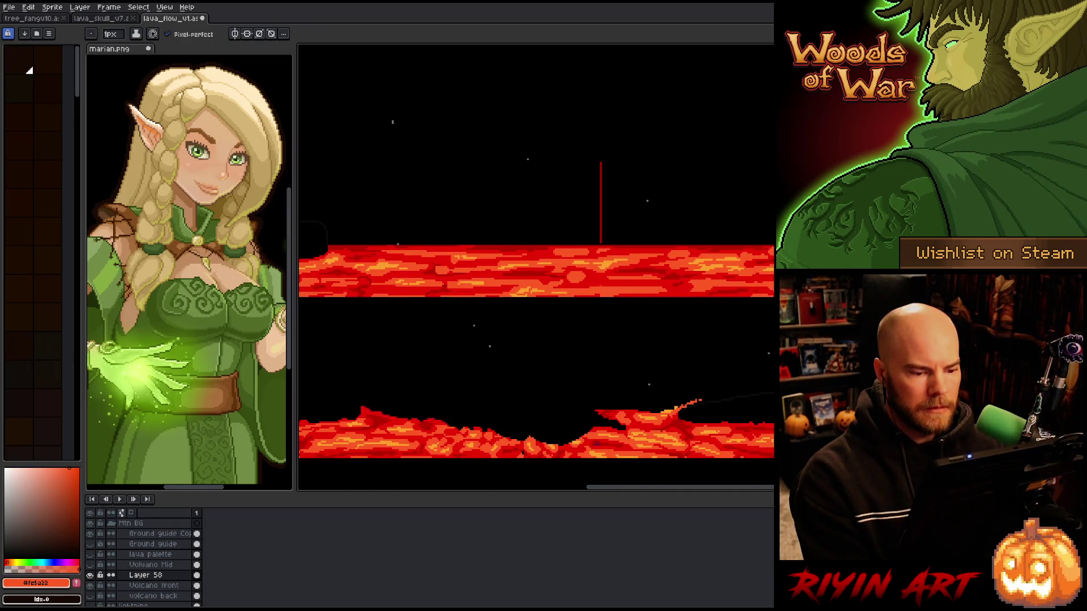
Paint a dark red #b60000 streak through the band's middle, undoing part of it
scroll(588, 269, up, 4)
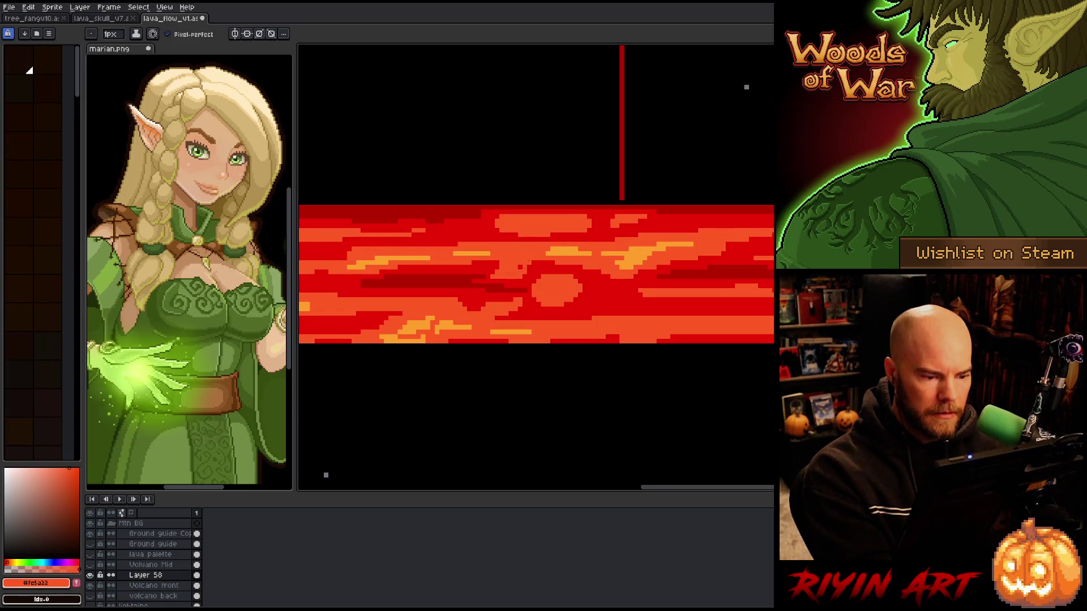
alt+click(717, 267)
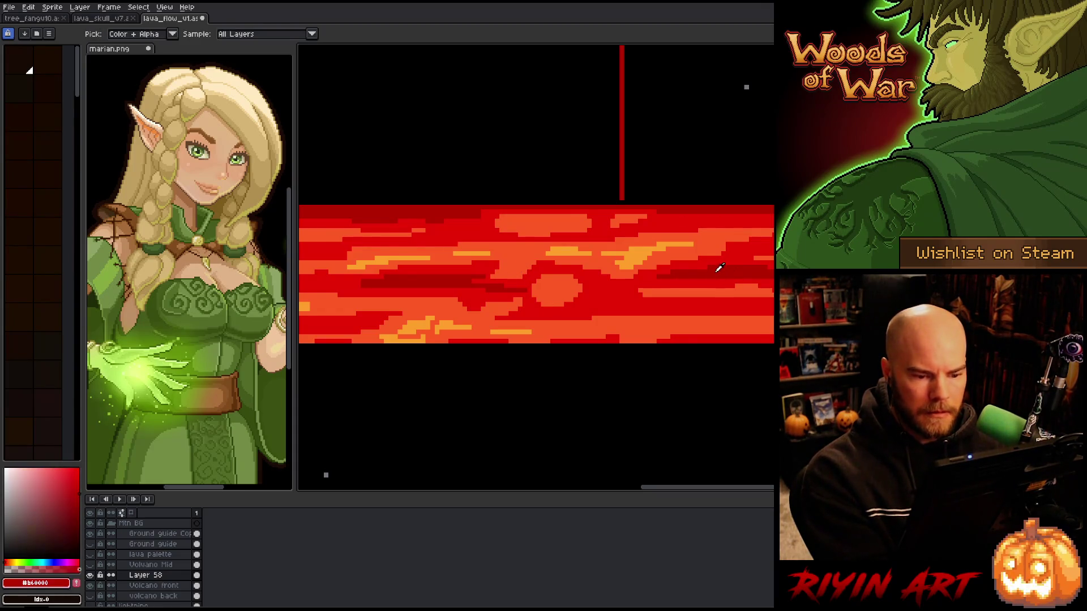
mouse_move(578, 306)
mouse_down()
mouse_move(626, 295)
mouse_move(604, 287)
mouse_move(663, 303)
mouse_up()
key(ctrl+z)
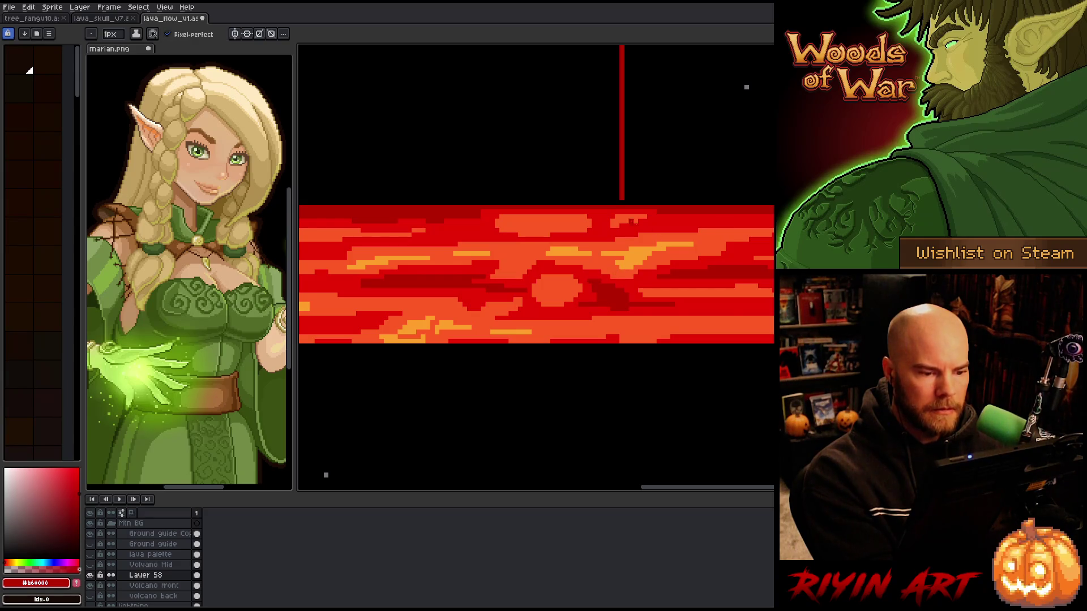
key(alt)
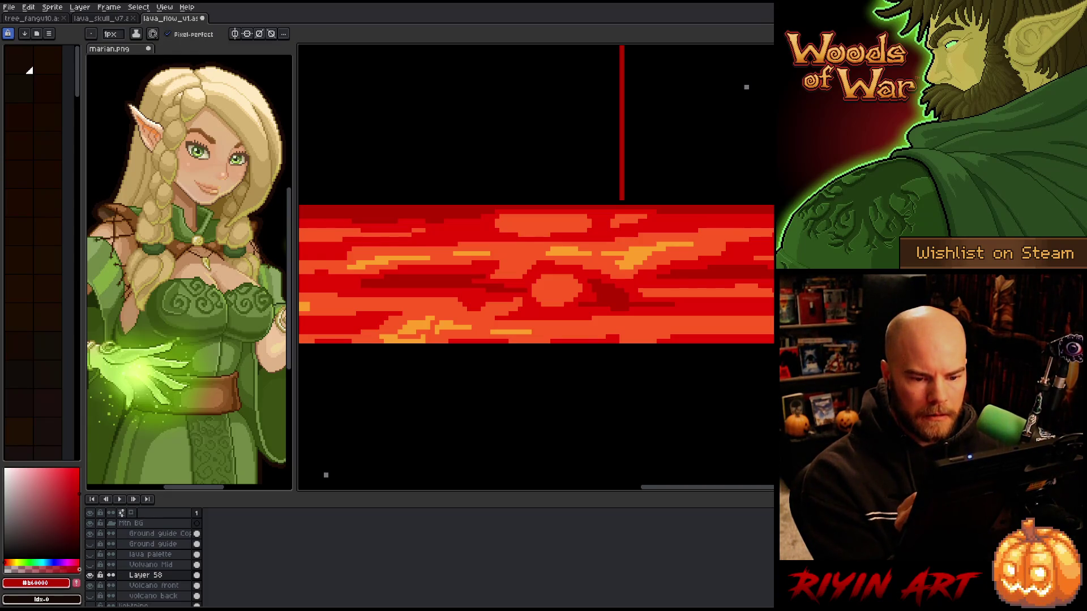
scroll(761, 326, down, 3)
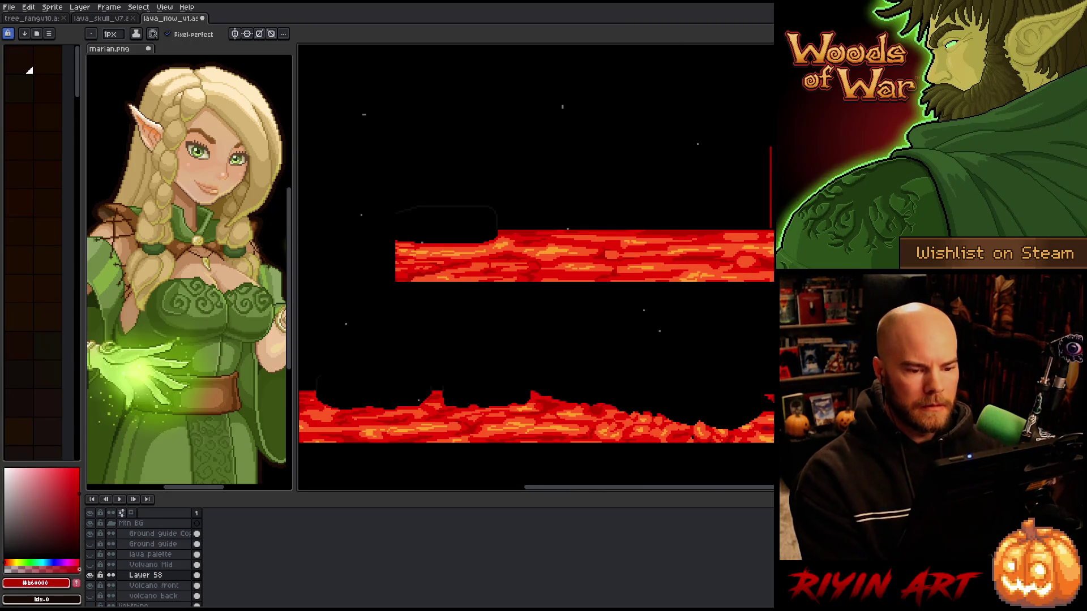
Select a narrow piece of the upper lava band with the Rectangular Marquee
drag(760, 351, 761, 326)
key(b)
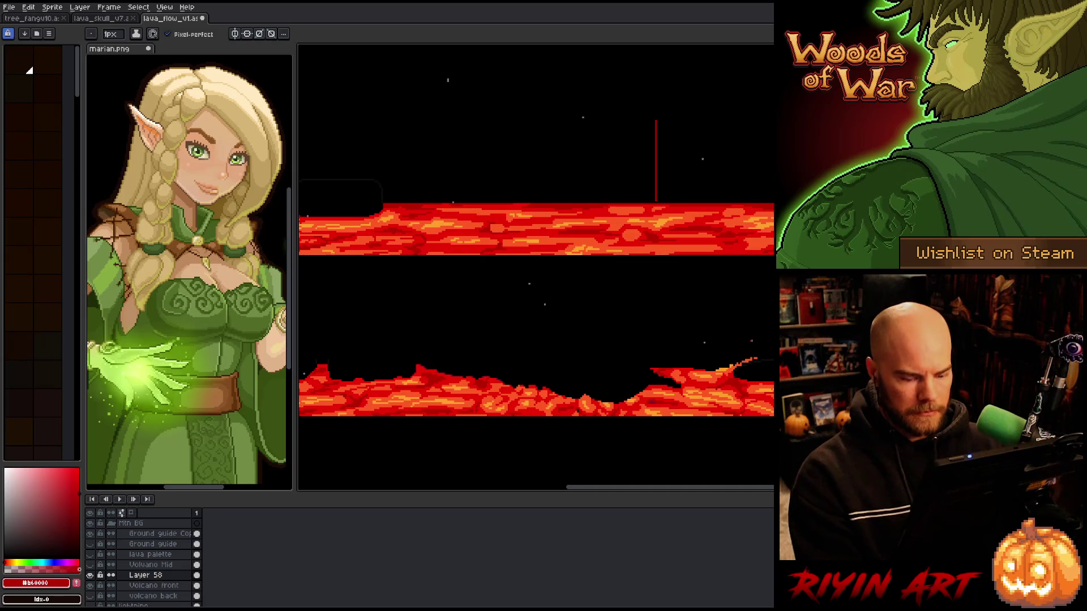
scroll(719, 330, down, 1)
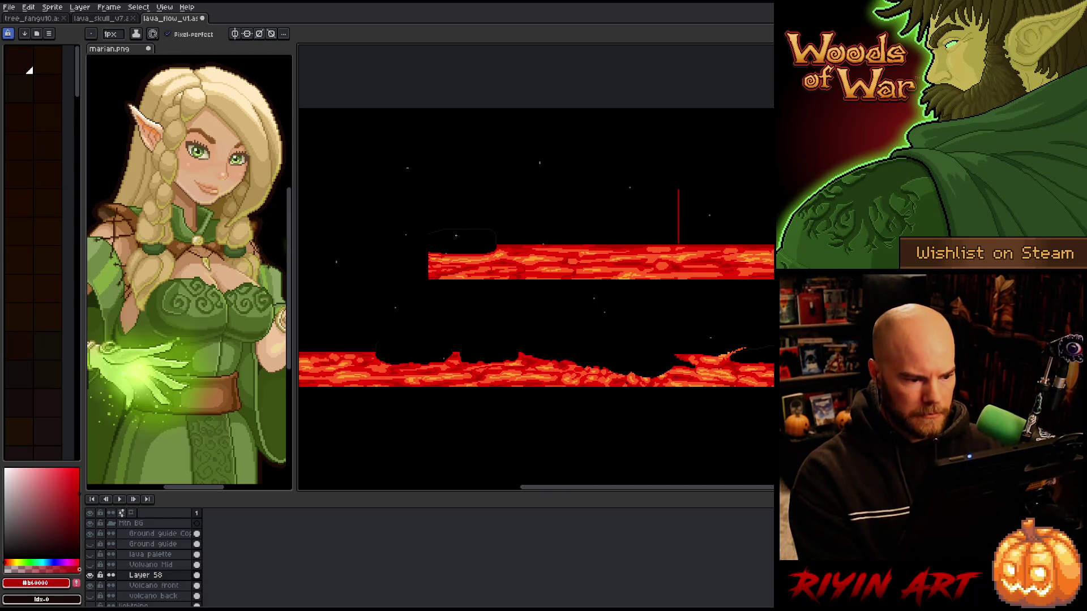
key(m)
mouse_move(416, 205)
mouse_down()
mouse_move(507, 279)
mouse_move(647, 306)
mouse_up()
drag(594, 196, 676, 318)
scroll(688, 243, up, 2)
scroll(664, 241, down, 4)
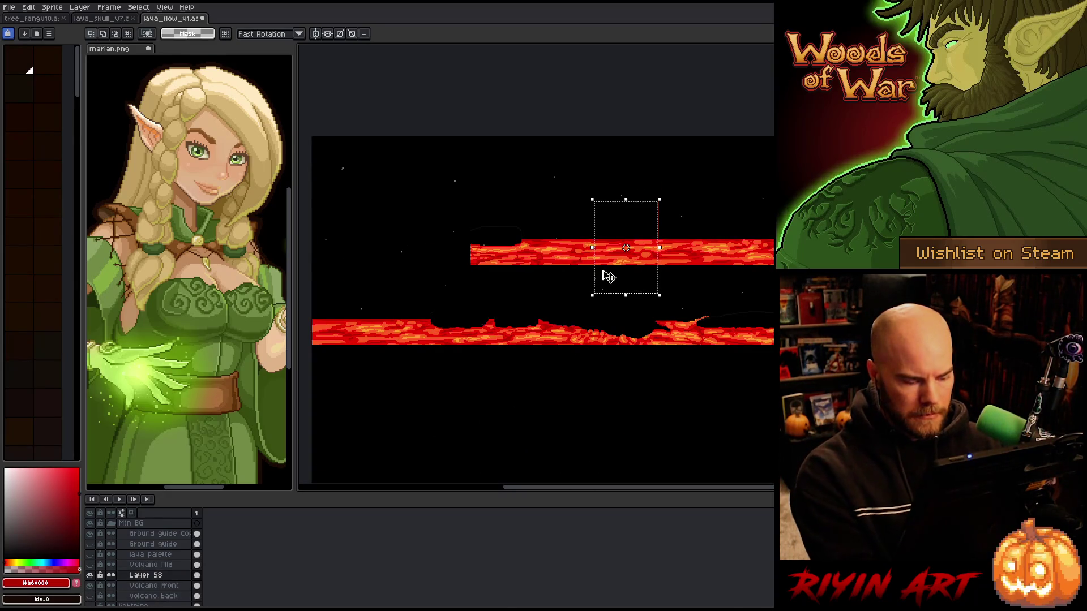
Move the selected lava piece down and to the right, then drop it
mouse_move(621, 262)
mouse_down()
mouse_move(657, 279)
mouse_move(932, 274)
mouse_up()
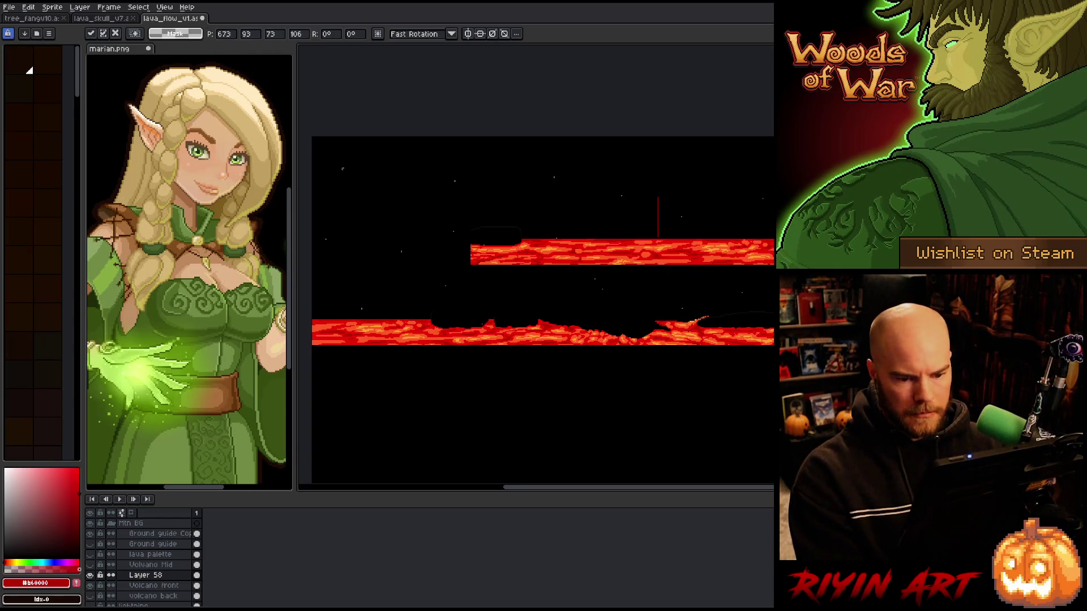
scroll(640, 226, right, 3)
scroll(640, 180, up, 2)
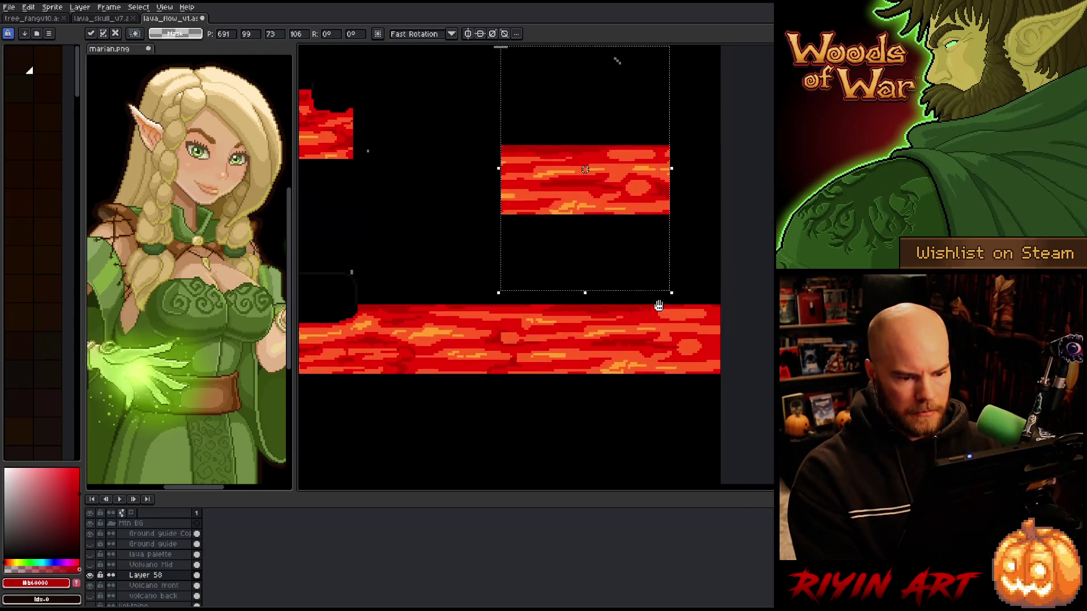
mouse_move(640, 180)
mouse_down()
mouse_move(677, 267)
mouse_move(688, 259)
mouse_move(670, 287)
mouse_move(672, 325)
mouse_up()
scroll(454, 275, down, 2)
drag(453, 275, 525, 283)
scroll(537, 150, up, 3)
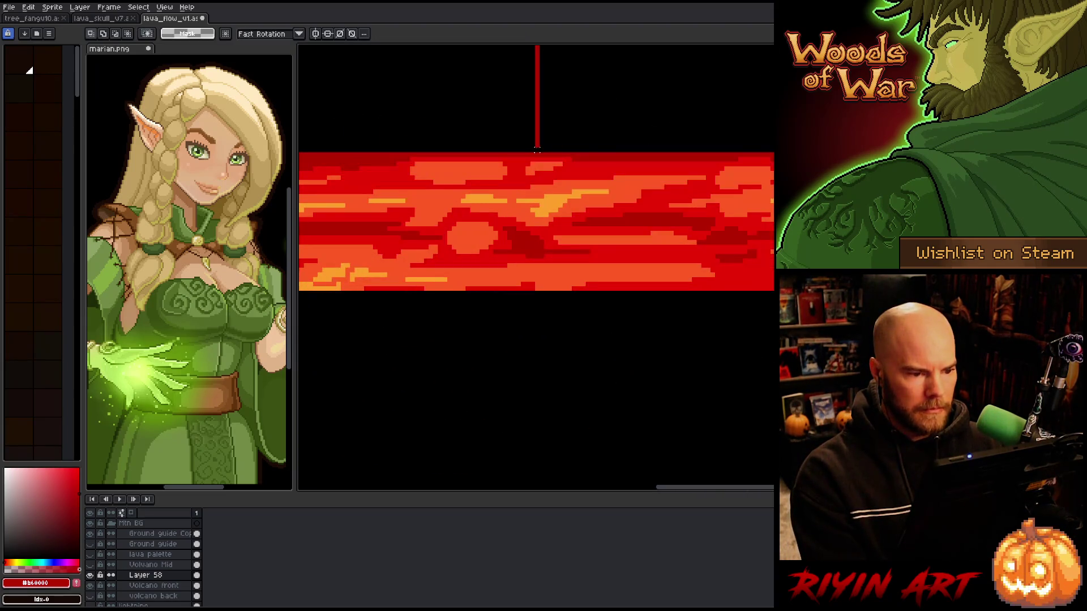
Move the lava below the red line to the canvas's left edge at X 0, Y 174
mouse_move(535, 151)
mouse_down()
mouse_move(709, 340)
mouse_move(868, 347)
mouse_up()
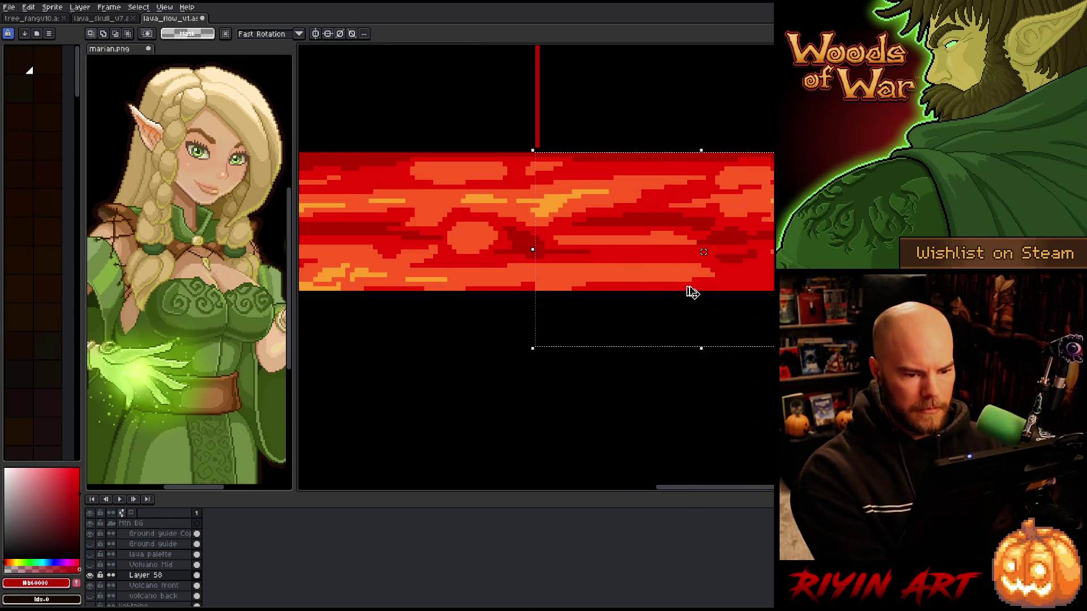
click(686, 292)
scroll(684, 284, down, 3)
mouse_move(672, 265)
mouse_down()
mouse_move(464, 323)
mouse_move(366, 315)
mouse_up()
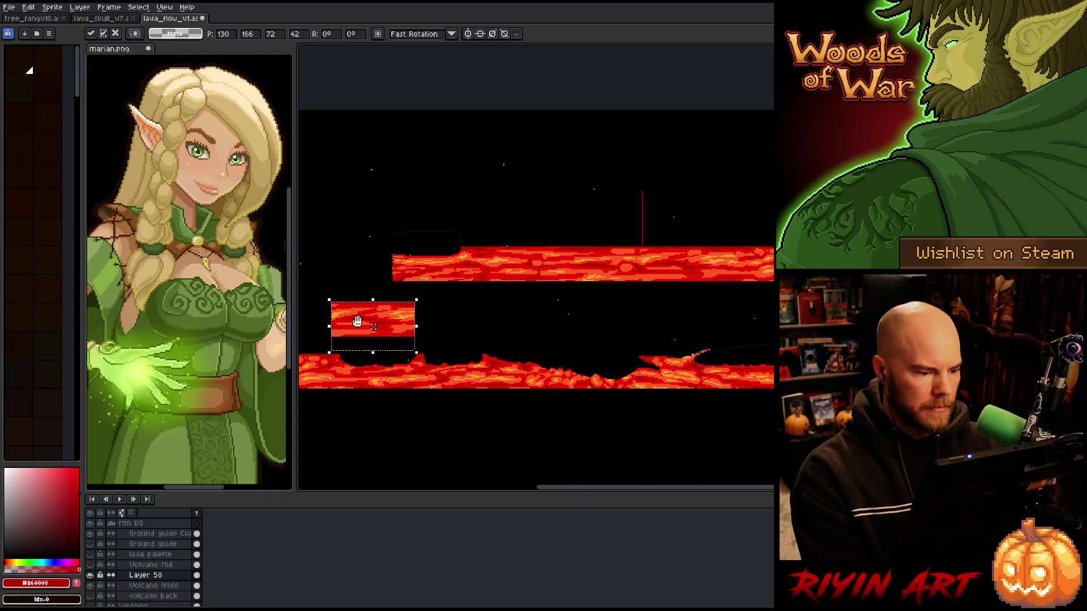
scroll(510, 311, left, 5)
mouse_move(746, 311)
mouse_down()
mouse_move(598, 316)
mouse_move(608, 257)
mouse_up()
scroll(606, 316, up, 2)
mouse_move(616, 212)
mouse_down()
mouse_move(584, 237)
mouse_move(575, 226)
mouse_move(581, 337)
mouse_up()
key(ctrl+d)
scroll(668, 350, down, 3)
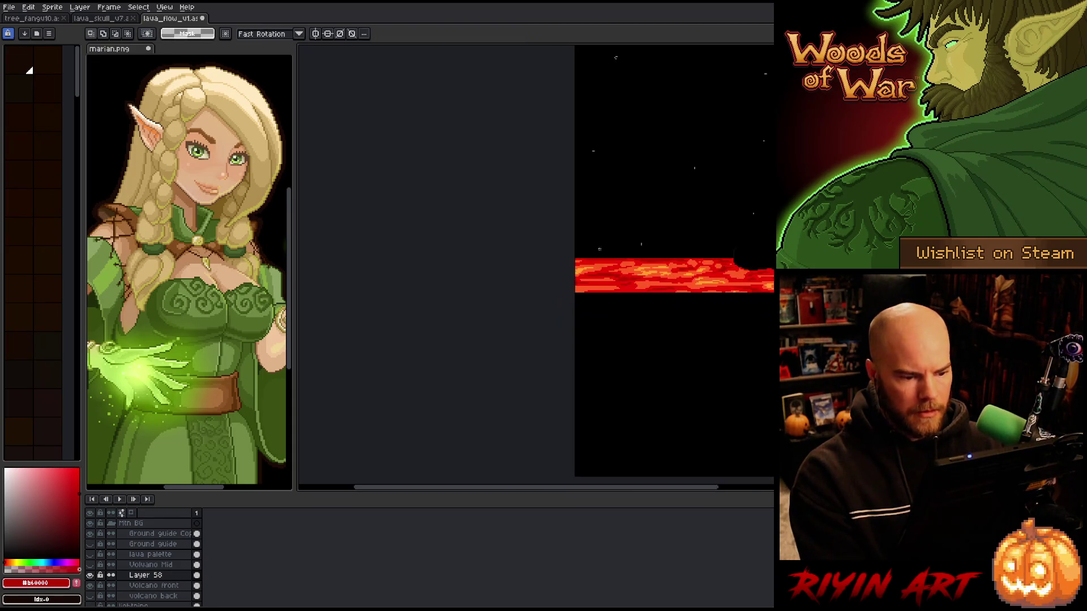
Solo the lower lava flow to compare with the full scene, then select Volcano front
scroll(668, 350, down, 2)
scroll(679, 376, up, 2)
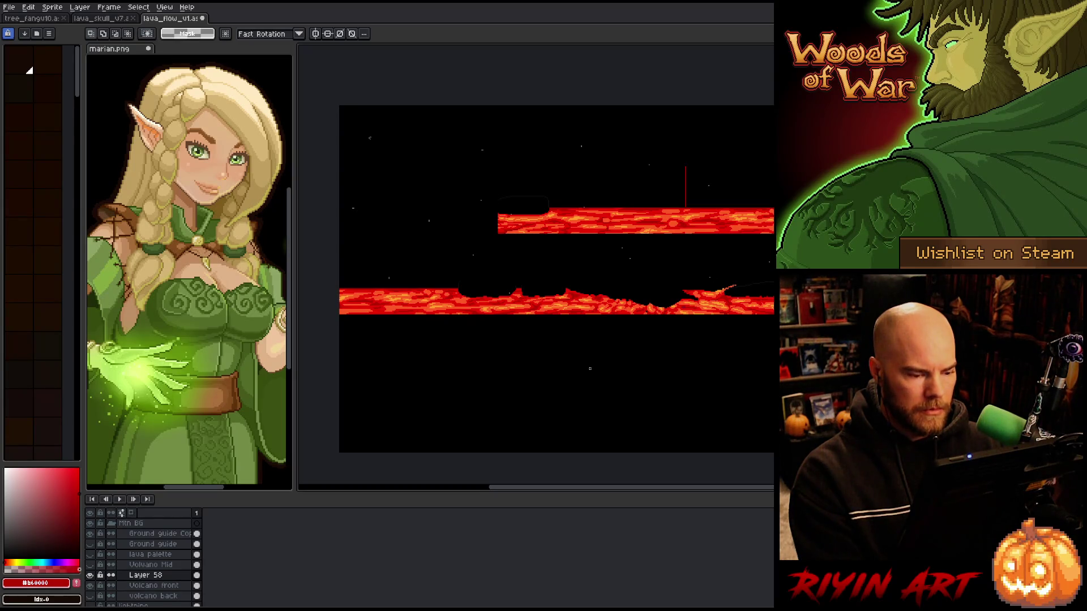
click(91, 575)
click(90, 575)
click(93, 591)
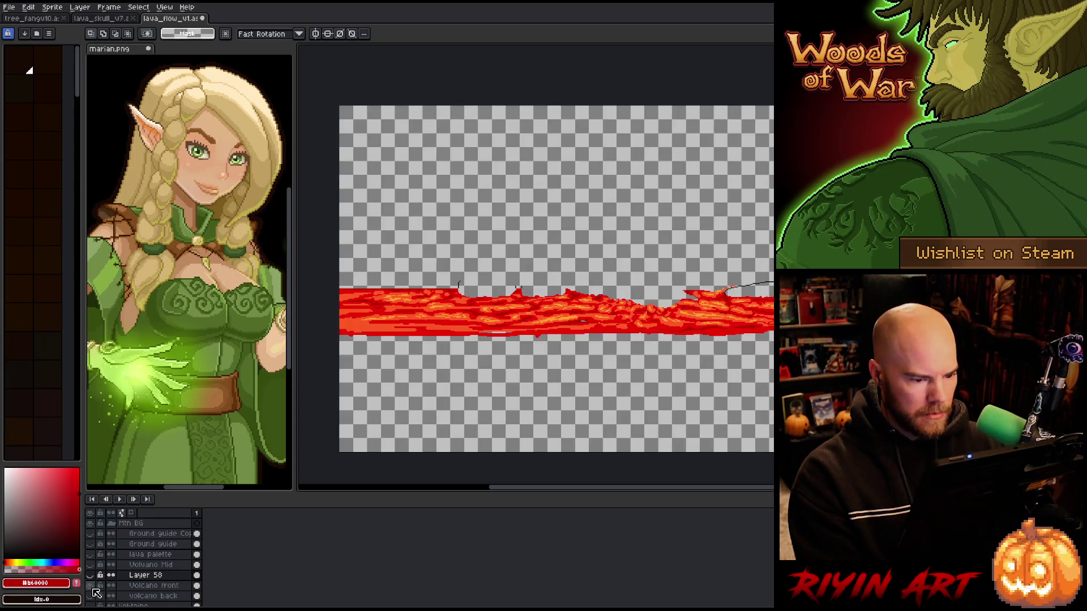
click(93, 591)
click(92, 591)
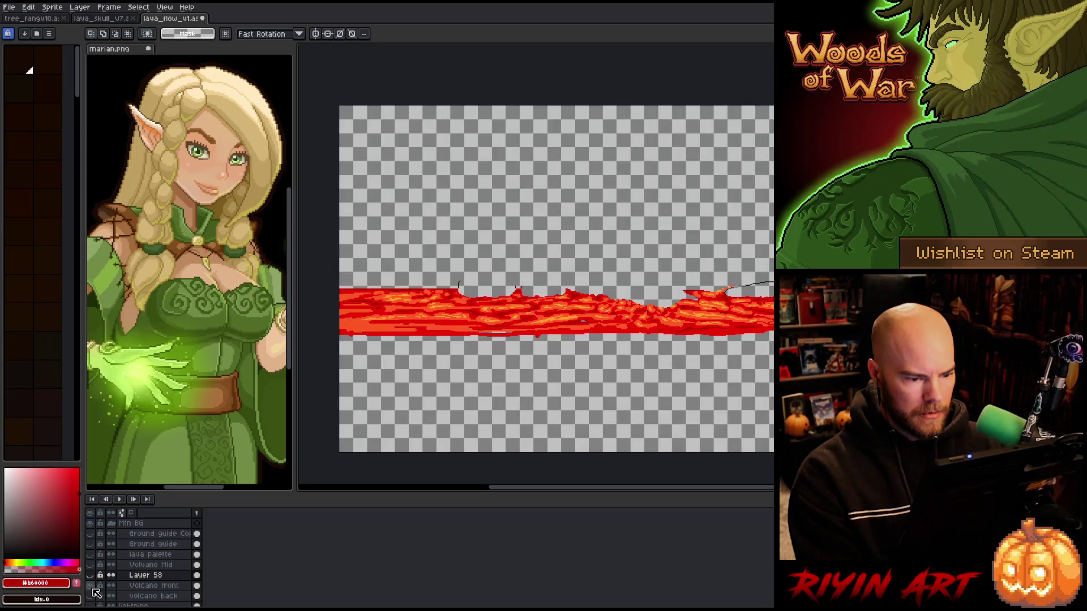
click(93, 591)
click(92, 591)
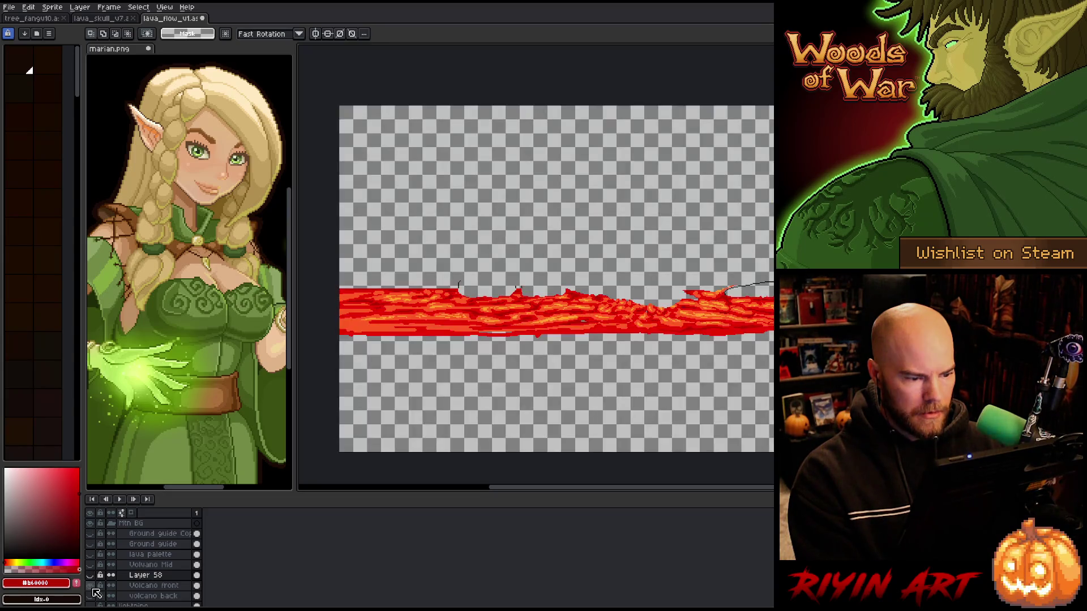
click(92, 591)
click(93, 591)
click(93, 591)
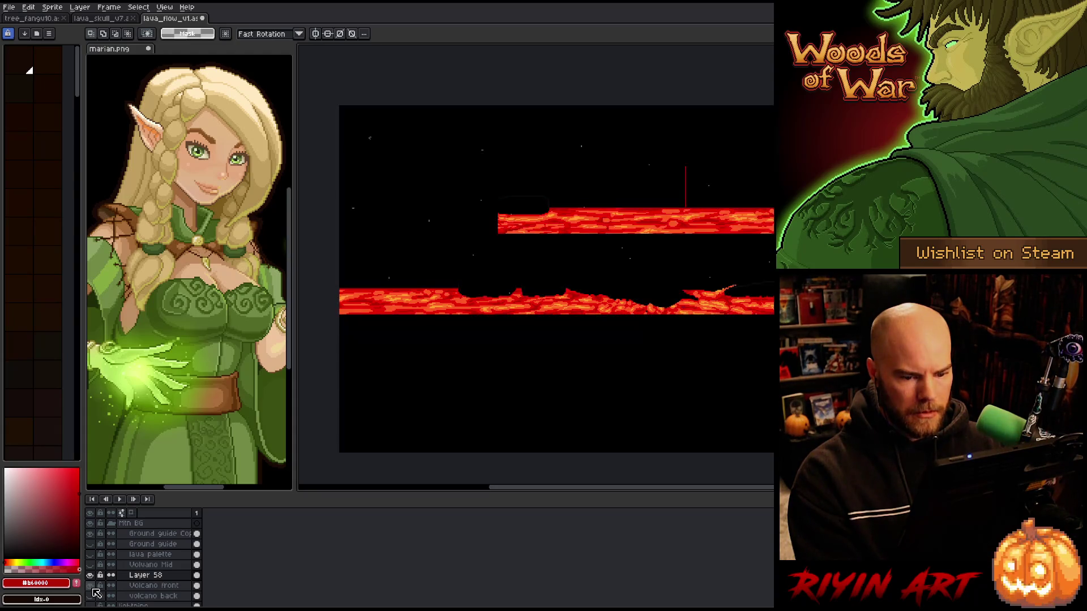
click(144, 586)
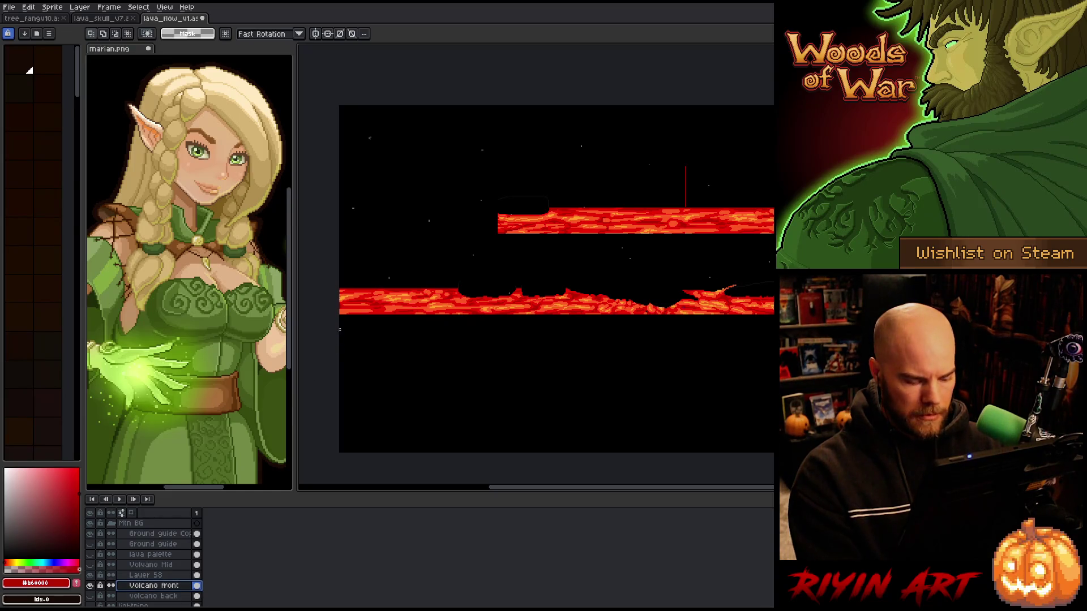
Select the whole lower lava strip with the Rectangular Marquee
scroll(333, 288, up, 1)
scroll(333, 288, up, 2)
drag(433, 286, 717, 438)
scroll(552, 383, down, 3)
scroll(537, 328, right, 5)
drag(737, 358, 413, 396)
scroll(547, 403, left, 5)
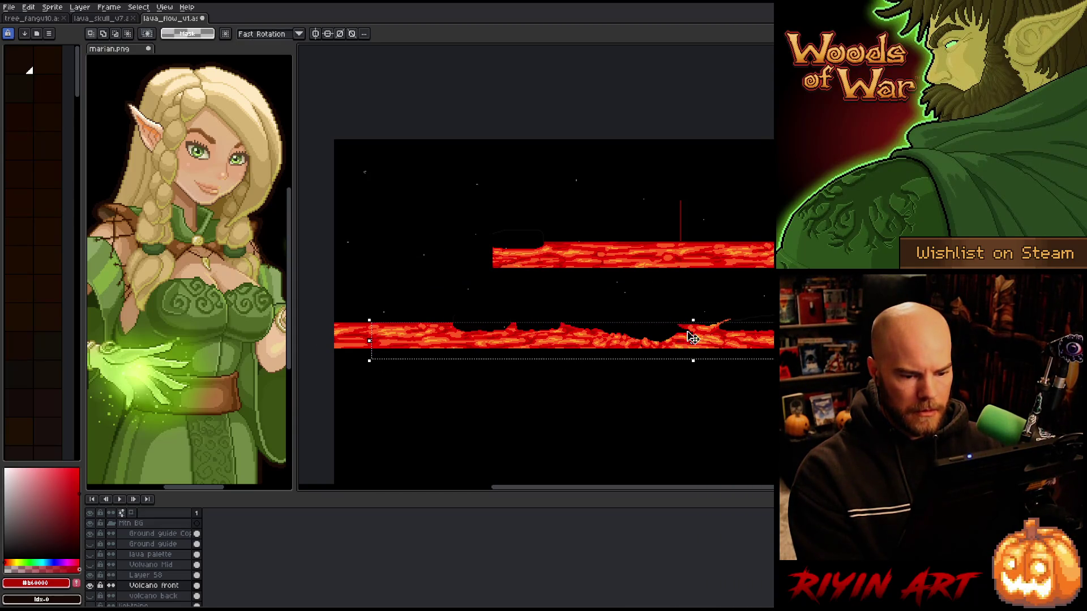
Duplicate the Volcano front layer from its layer menu
scroll(681, 340, up, 2)
scroll(716, 346, up, 2)
scroll(710, 354, down, 4)
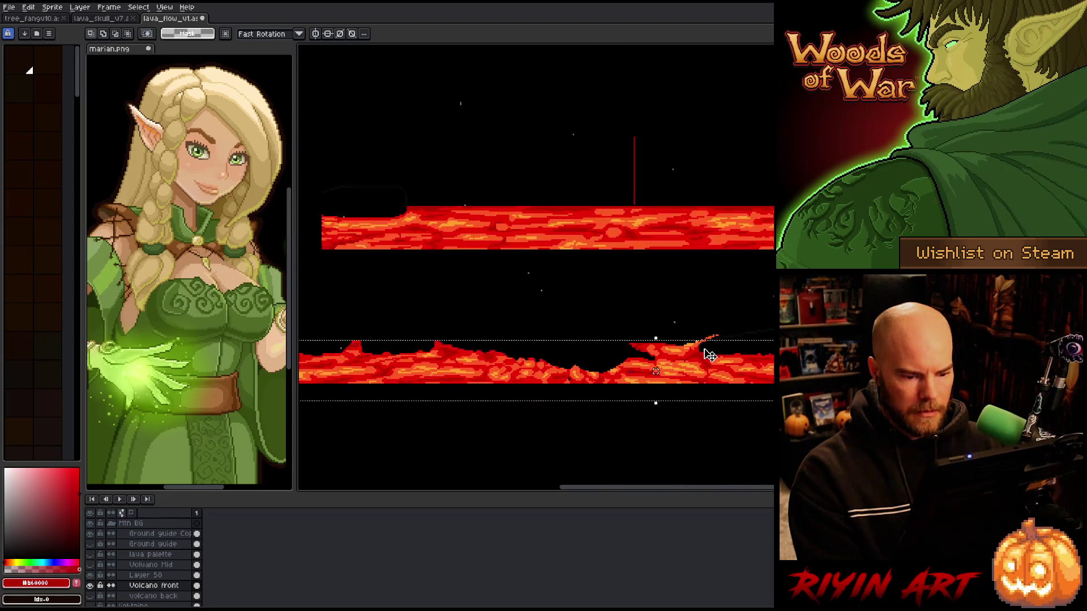
right_click(141, 585)
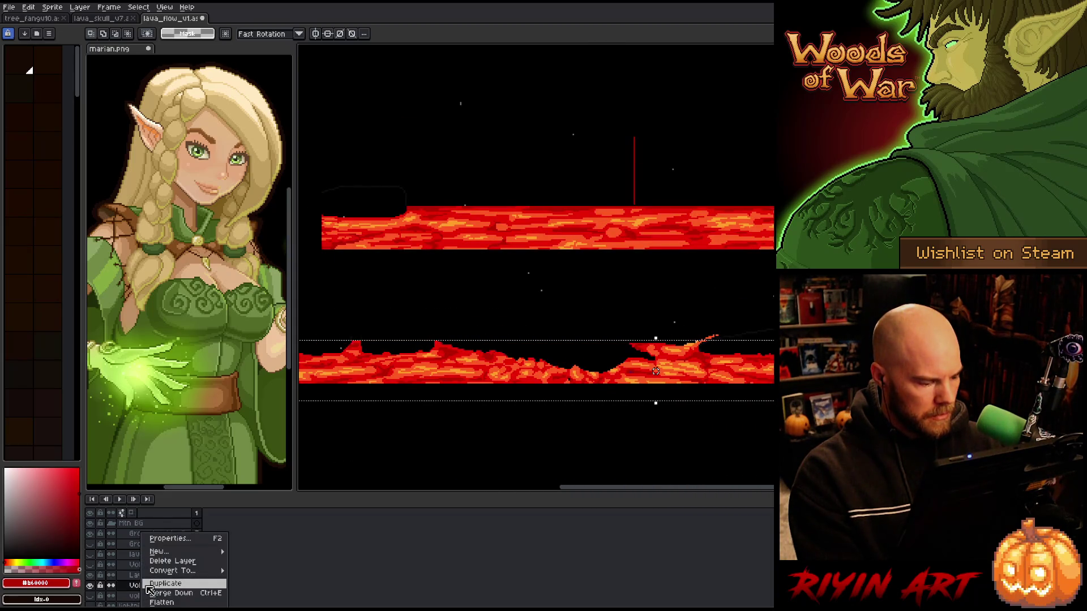
click(148, 586)
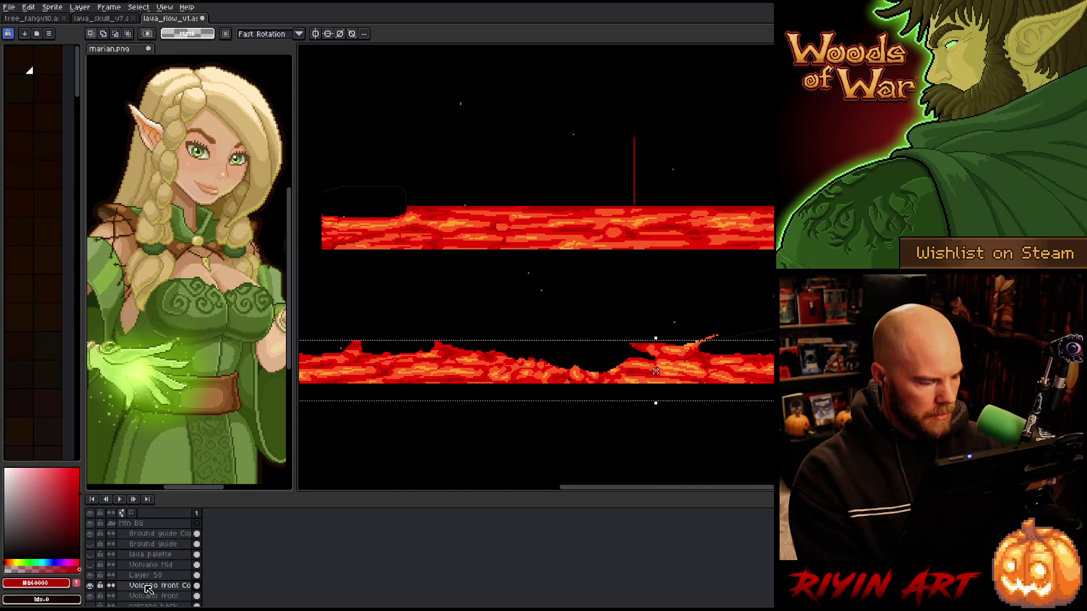
Rename the copy 'Lava back fall' and move it above Volcano Mid and Layer 58
double_click(146, 586)
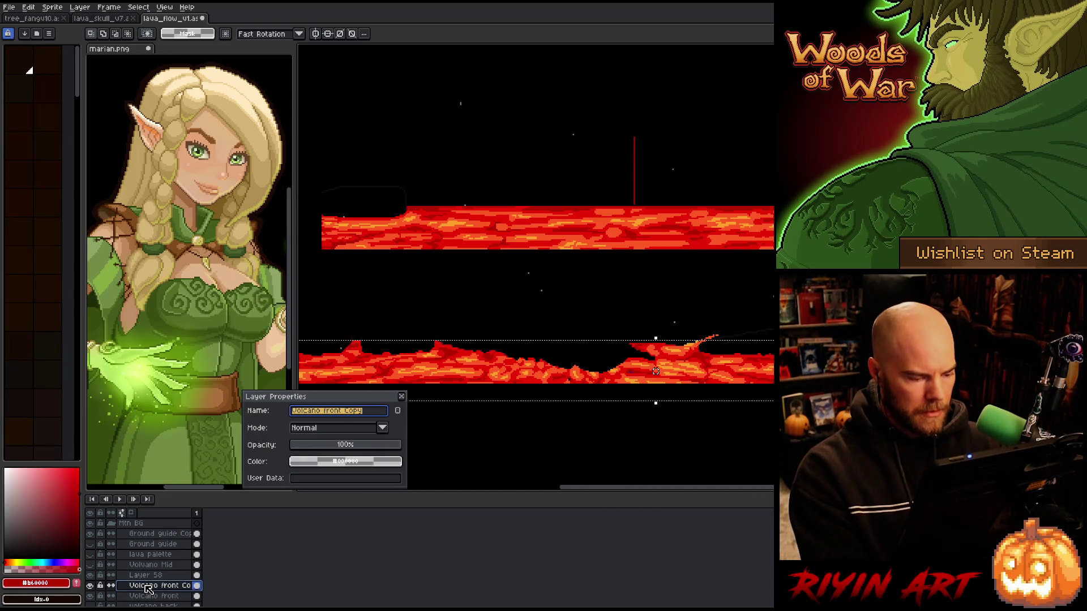
text(Vo)
key(BackSpace)
text(Lava back fall)
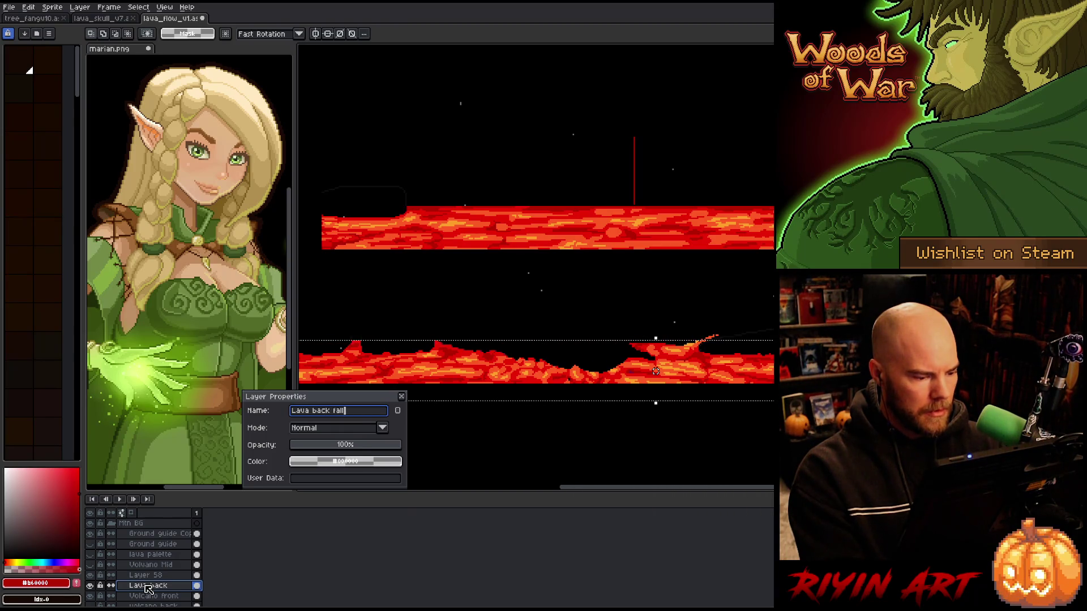
key(Return)
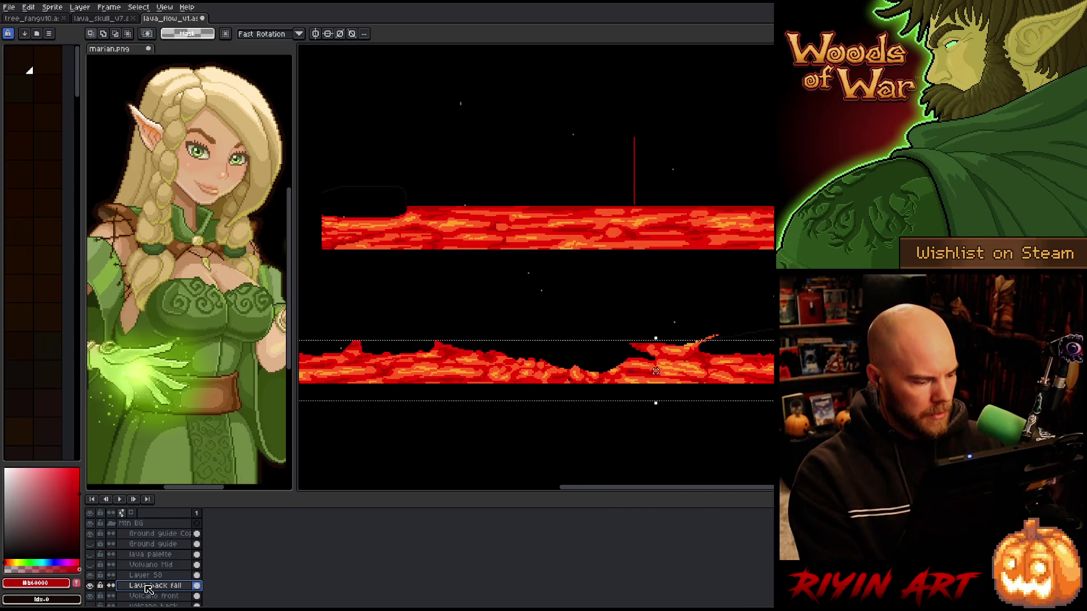
drag(150, 581, 146, 563)
click(89, 565)
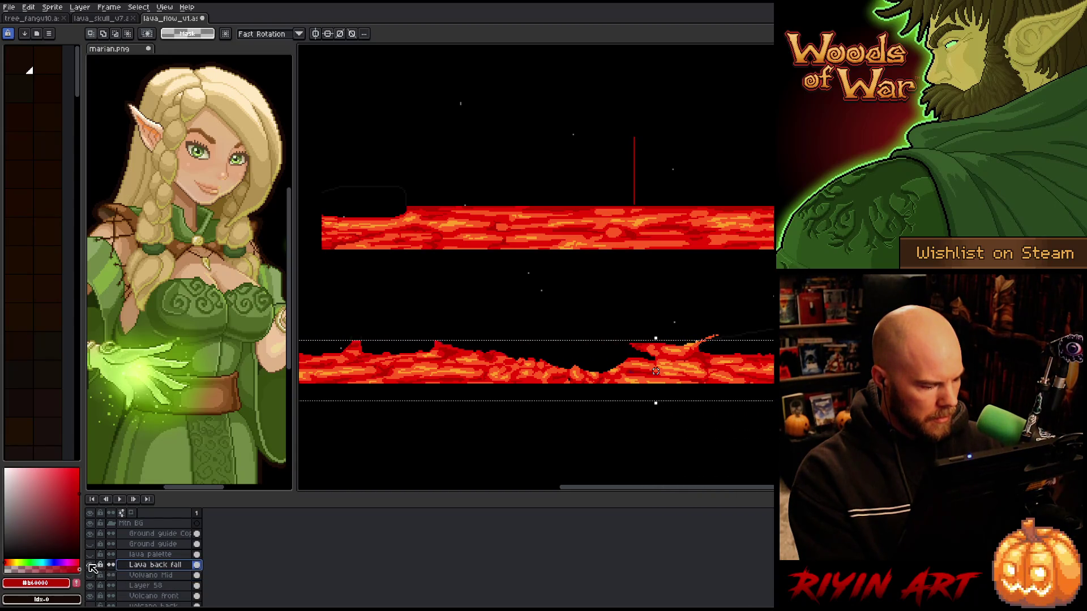
Select Layer 58, then Volcano front, and toggle Volcano front's visibility off and on
scroll(572, 395, down, 2)
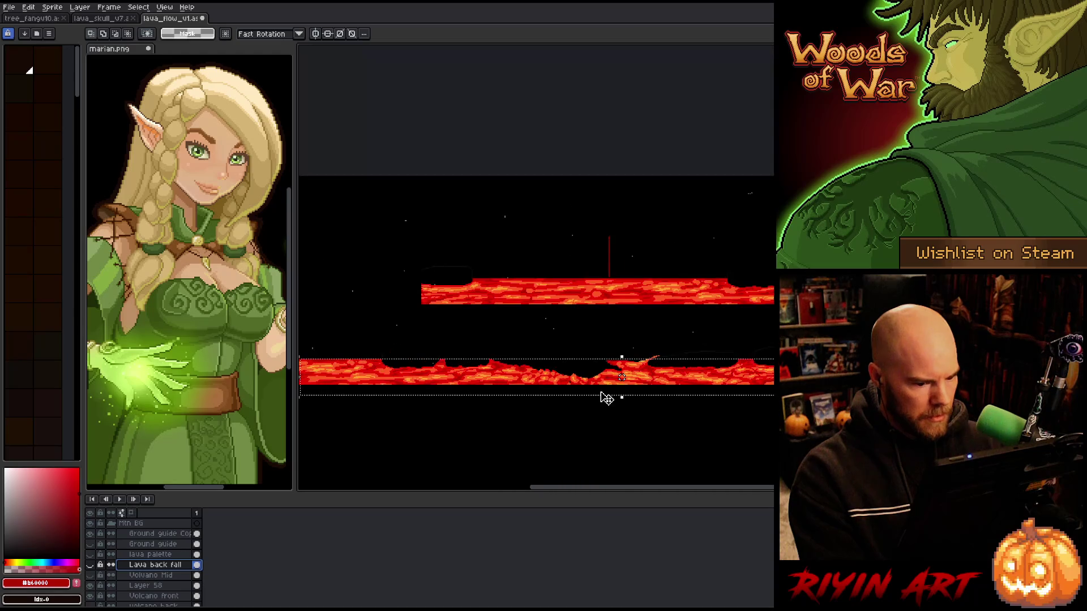
click(165, 588)
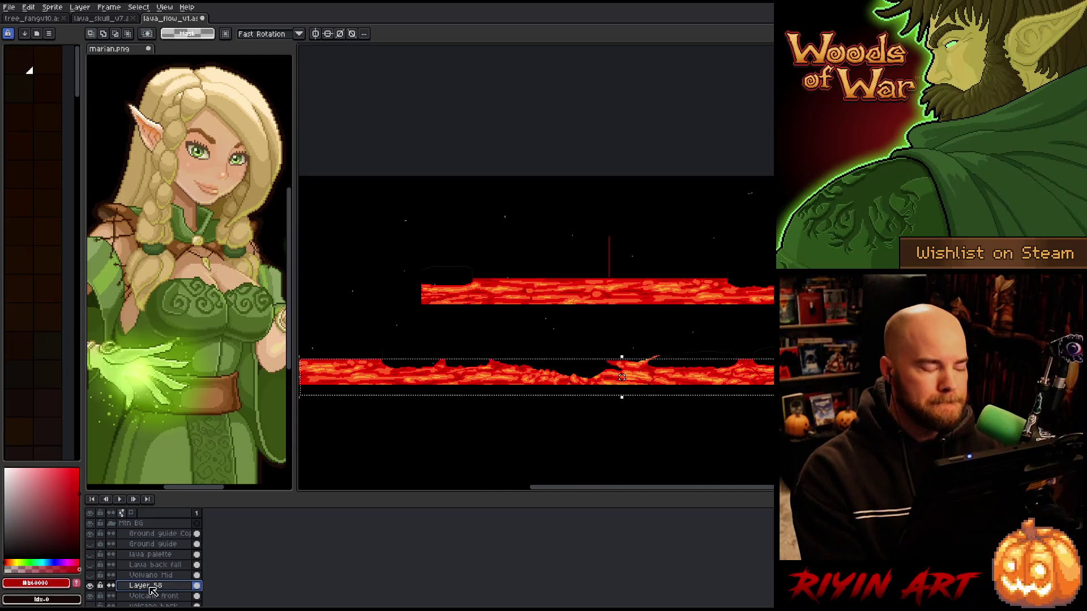
double_click(91, 587)
scroll(99, 589, down, 2)
click(104, 579)
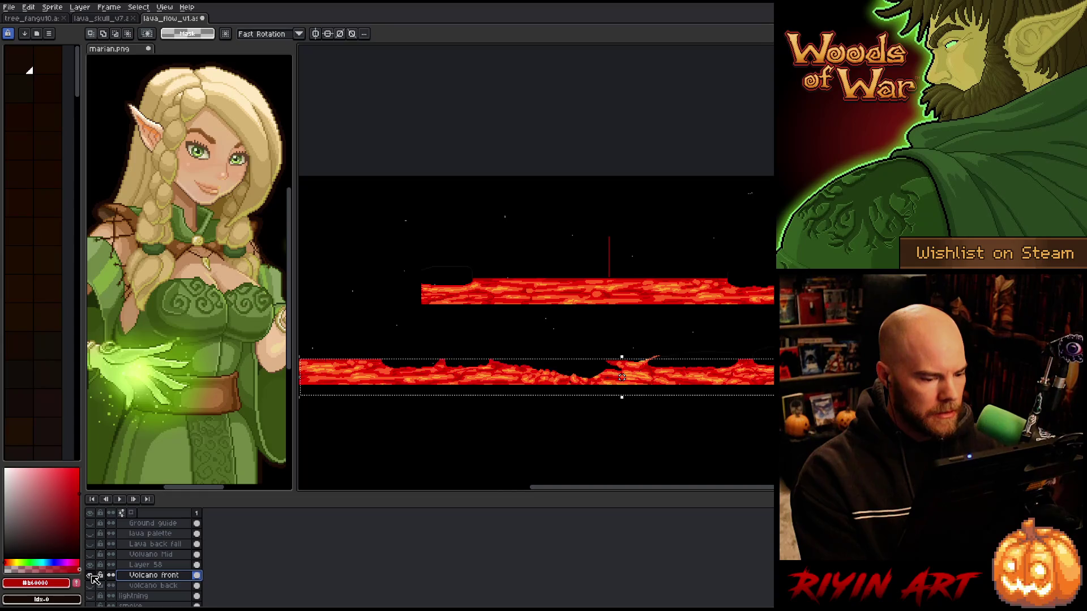
click(90, 575)
click(90, 575)
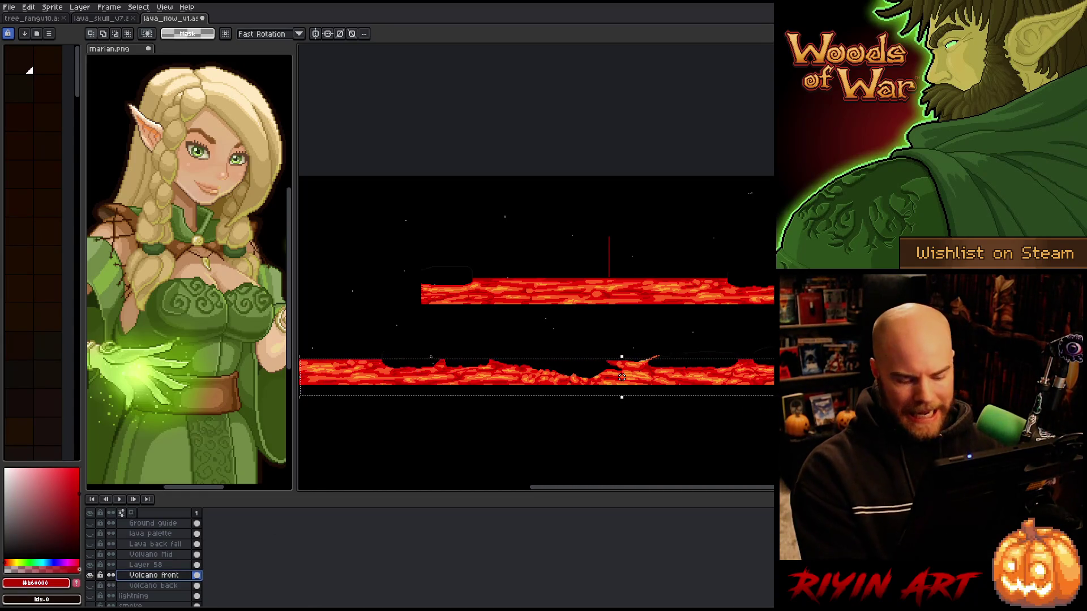
scroll(566, 291, up, 3)
drag(759, 340, 694, 215)
key(m)
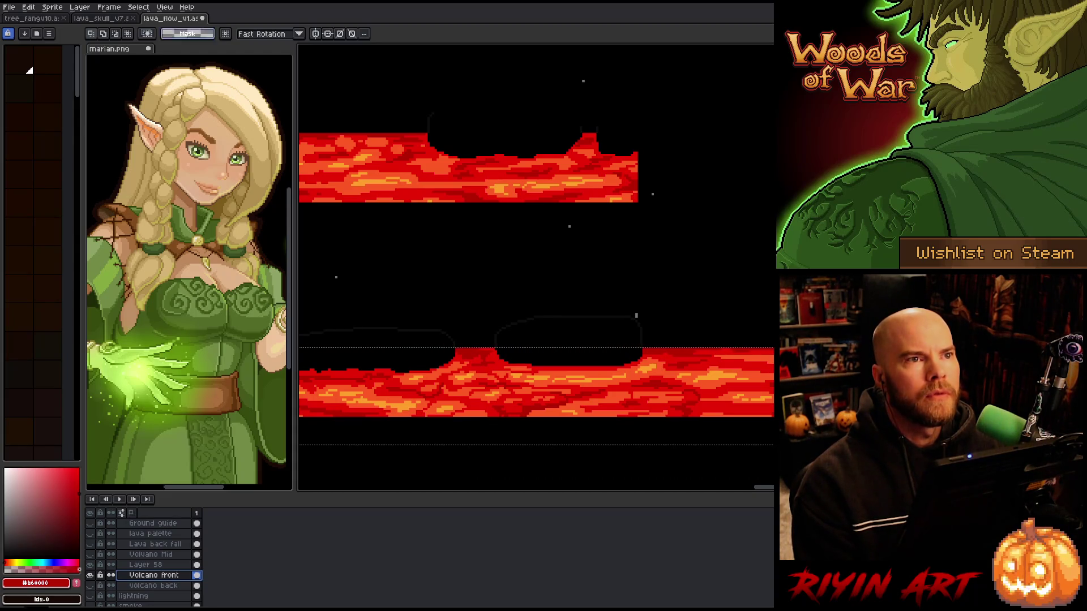
Pick the red lava colour and pan along the lower lava's top edge
scroll(485, 351, up, 1)
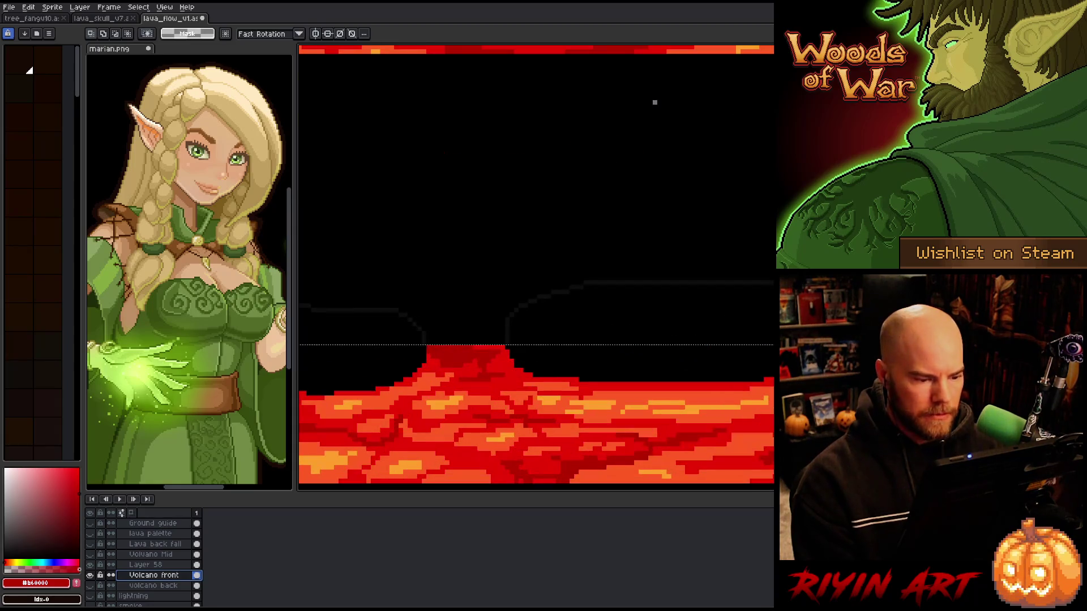
key(i)
key(space)
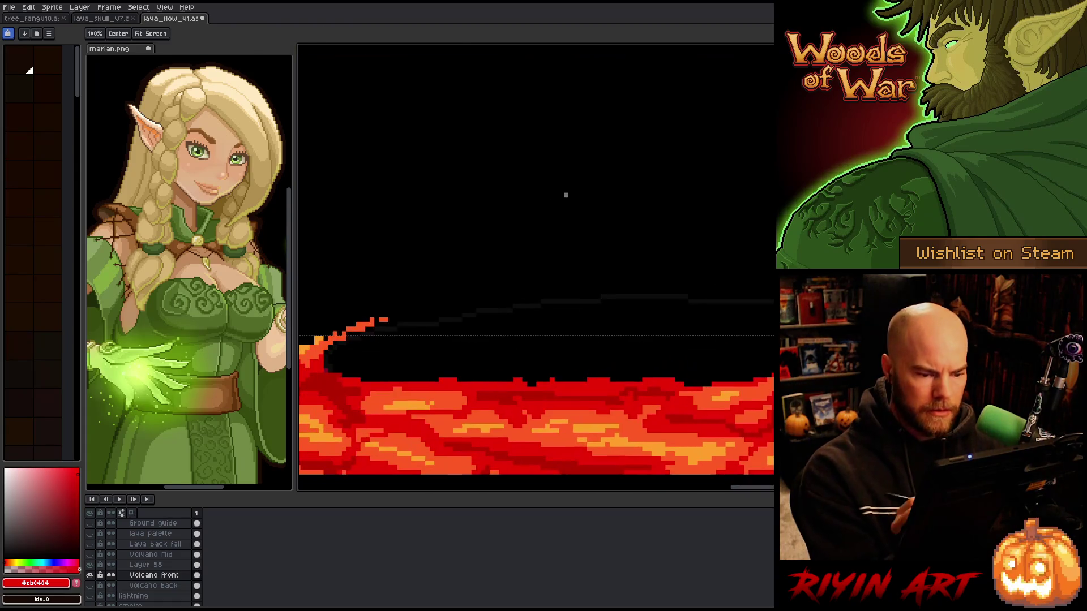
drag(454, 395, 696, 376)
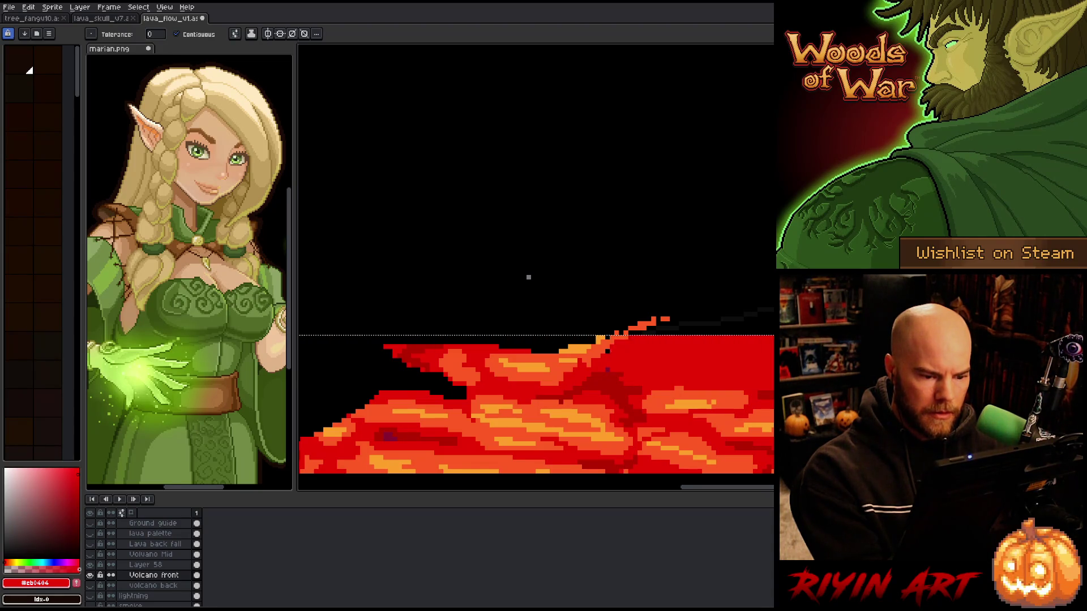
key(space)
mouse_move(609, 414)
mouse_down()
mouse_move(609, 346)
mouse_move(770, 321)
mouse_up()
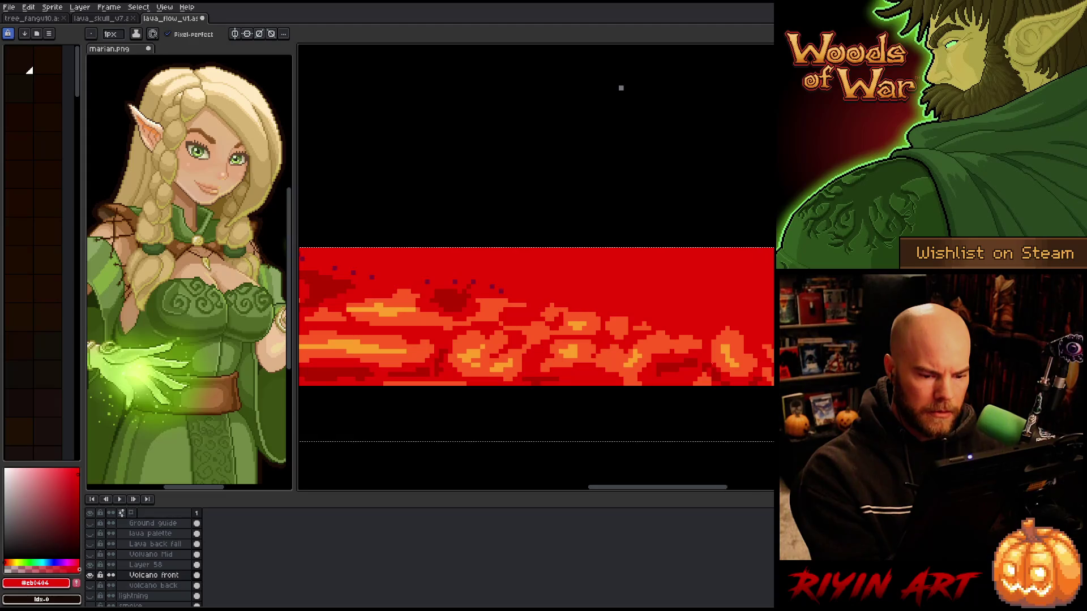
key(space)
drag(549, 279, 757, 294)
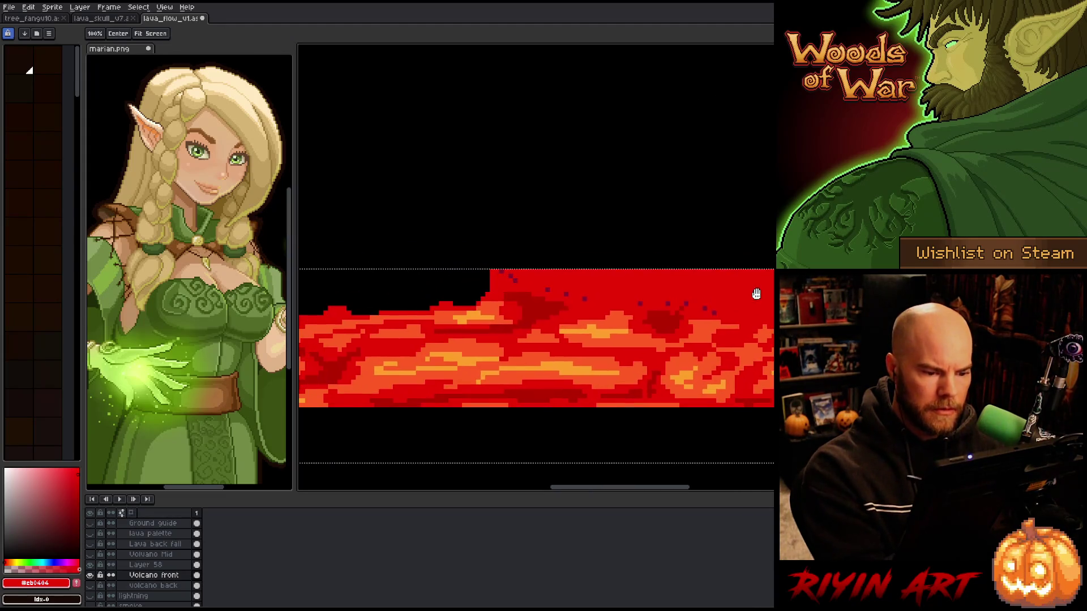
key(alt)
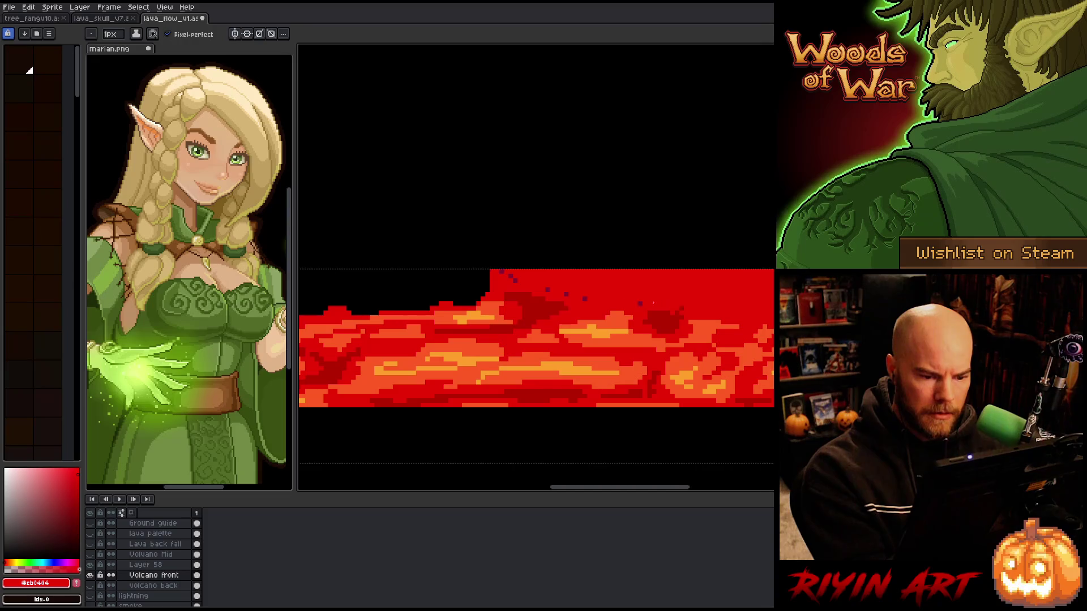
key(space)
mouse_move(512, 274)
mouse_down()
mouse_move(592, 347)
mouse_move(451, 304)
mouse_move(523, 368)
mouse_move(644, 383)
mouse_up()
Fill the black notch at the lava top with red using the paint bucket
key(g)
click(592, 327)
scroll(453, 422, down, 4)
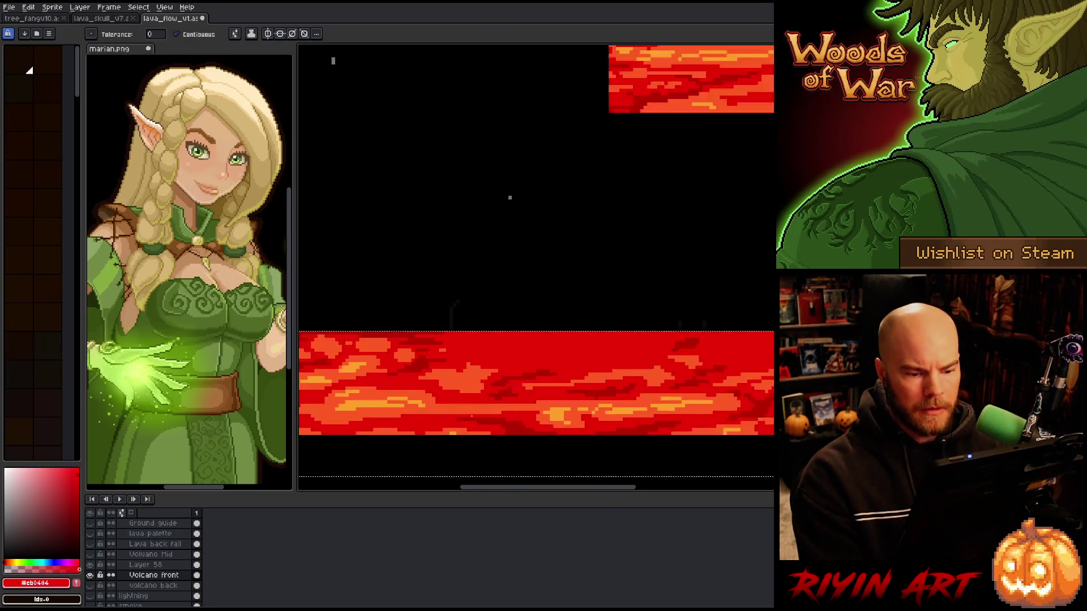
key(space)
mouse_move(457, 418)
mouse_down()
mouse_move(589, 365)
mouse_move(383, 316)
mouse_move(680, 340)
mouse_move(570, 340)
mouse_up()
scroll(608, 277, up, 3)
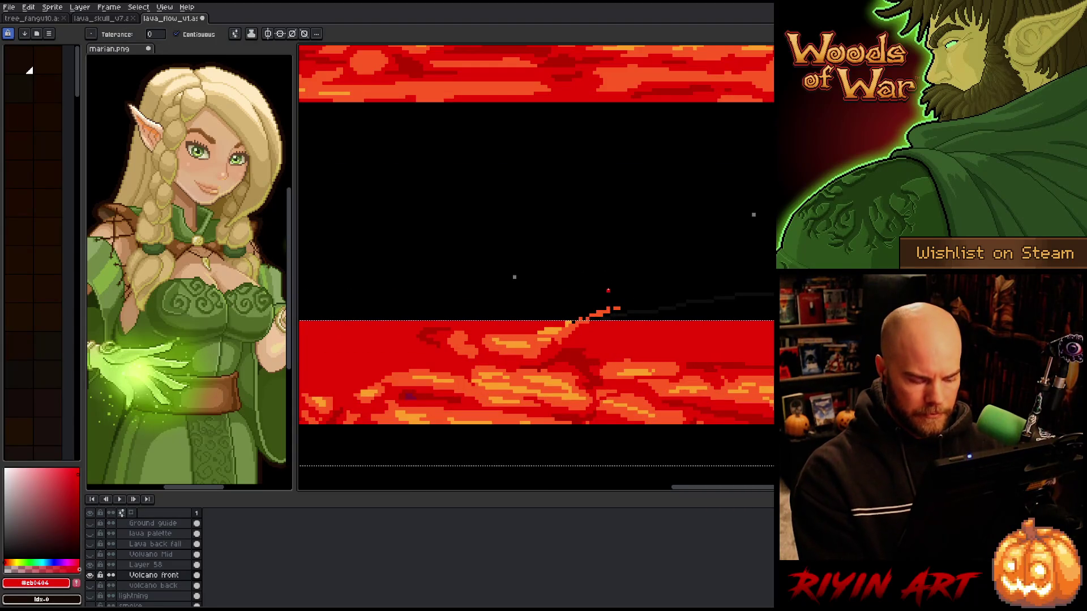
Select and delete the pixels around the next lava notch, then deselect
key(m)
drag(538, 274, 657, 323)
key(Delete)
scroll(501, 283, up, 2)
key(ctrl+d)
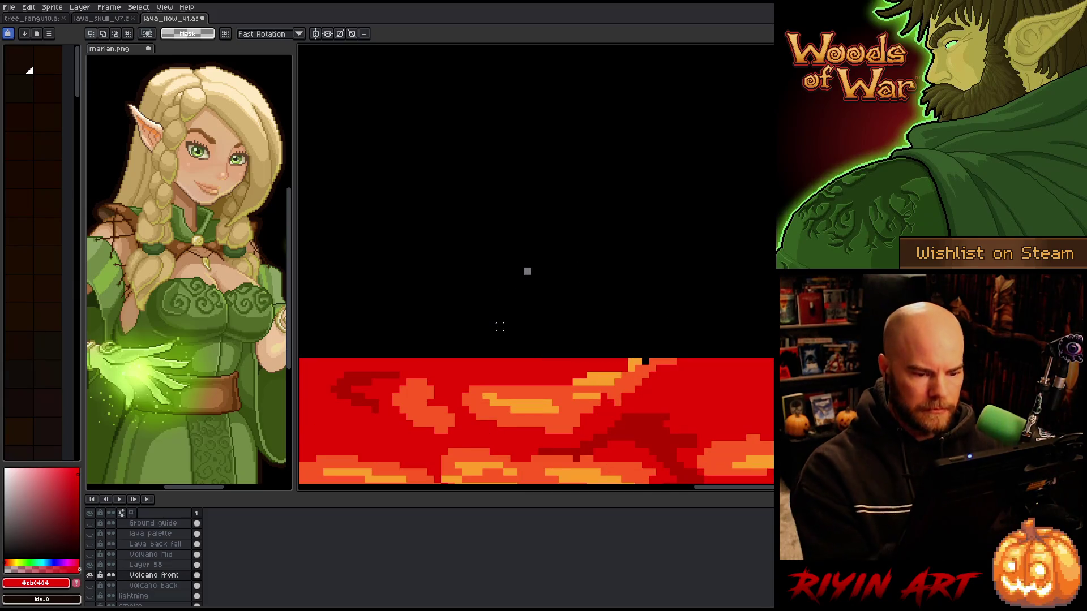
key(b)
scroll(659, 338, down, 3)
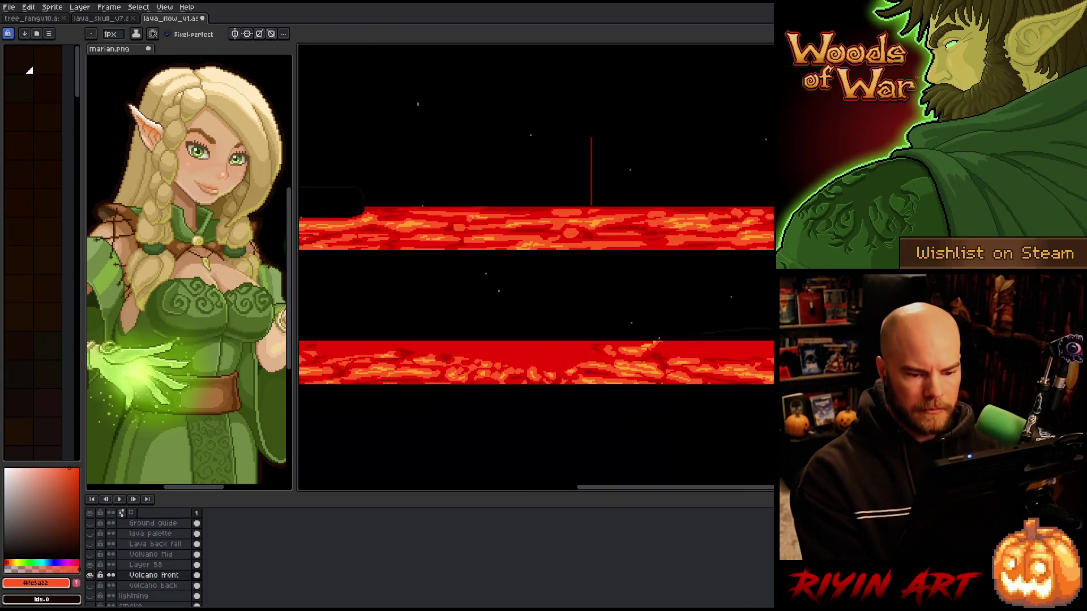
Select Layer 58, check it on its own, and merge it down with Ctrl+E
scroll(659, 338, down, 3)
drag(682, 312, 706, 333)
key(m)
mouse_move(409, 120)
mouse_down()
mouse_move(533, 168)
mouse_move(902, 253)
mouse_up()
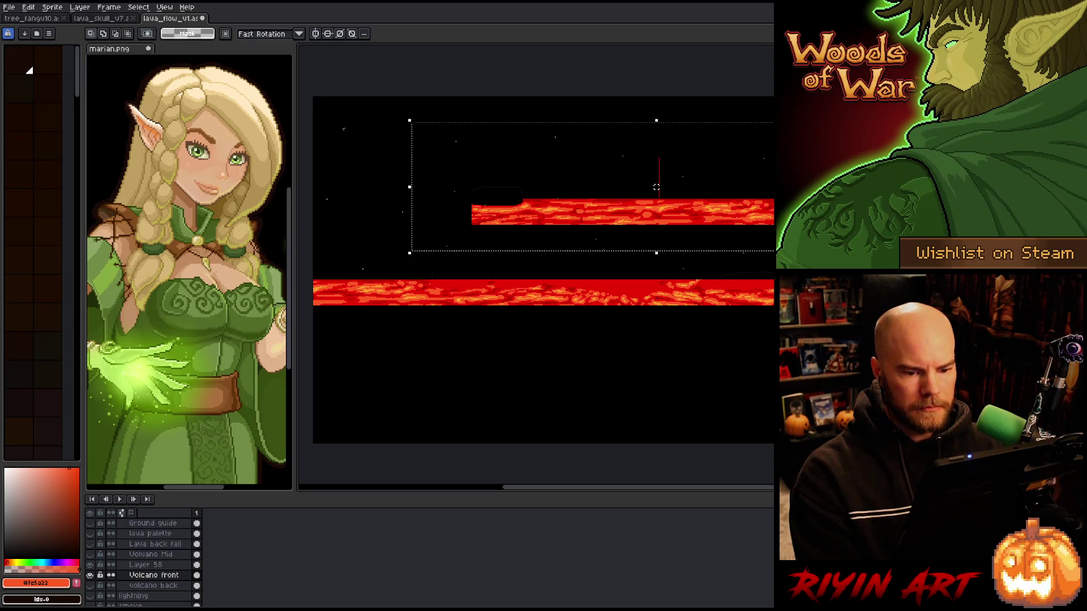
click(154, 565)
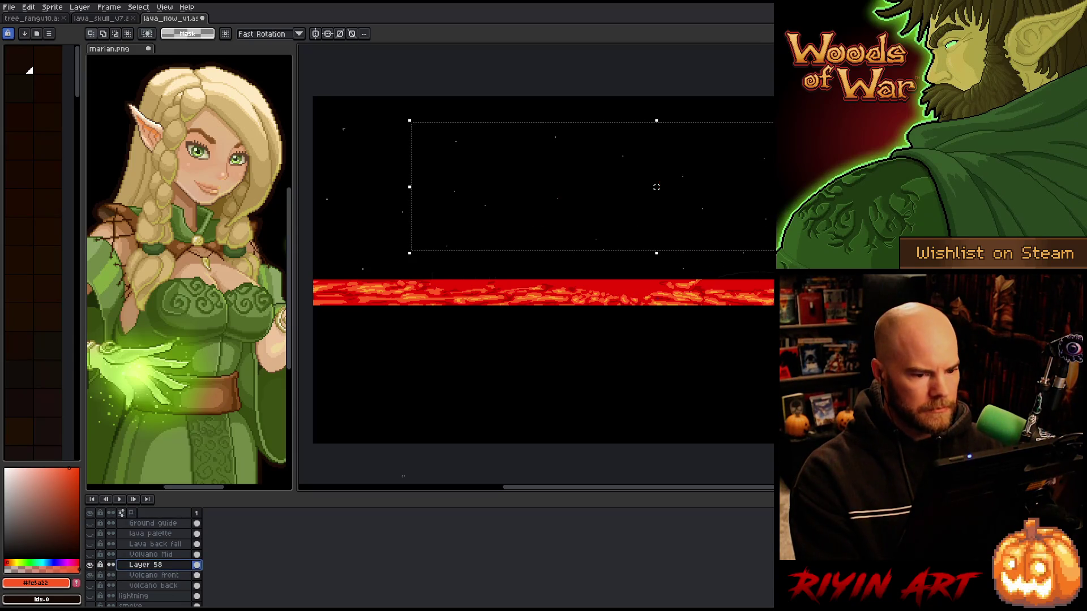
key(ctrl+d)
alt+click(91, 565)
alt+click(91, 567)
key(ctrl+e)
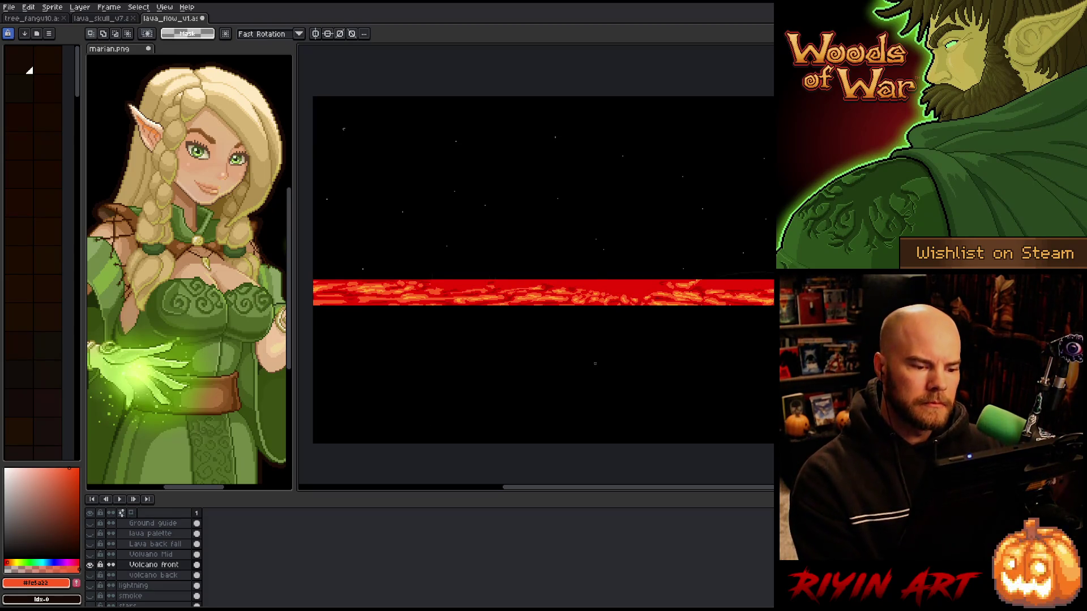
Zoom and pan so the red lava band fills the view
scroll(585, 355, down, 2)
drag(562, 337, 575, 338)
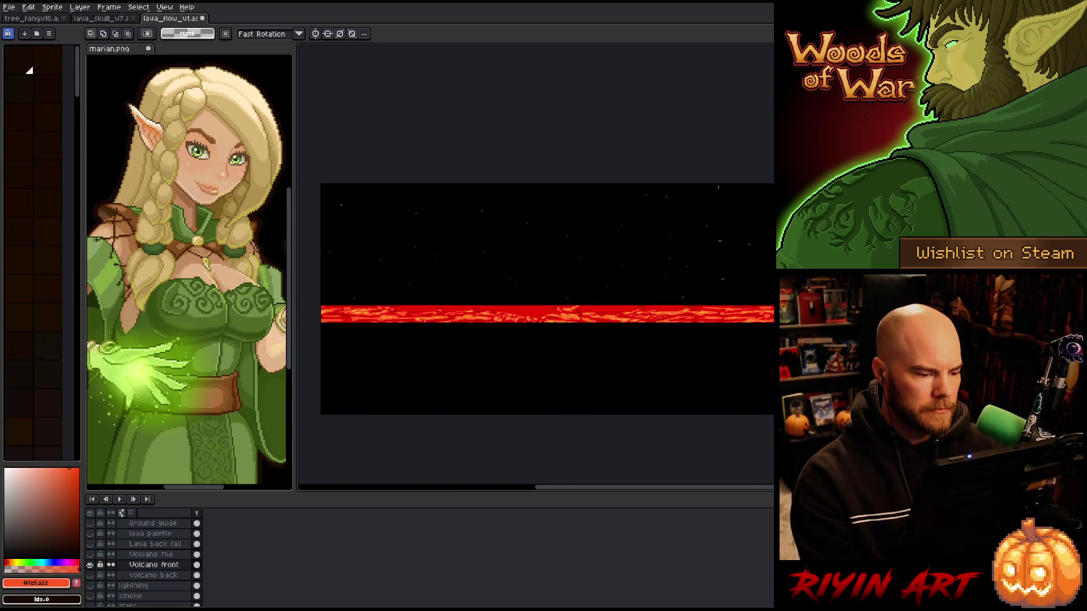
scroll(432, 329, up, 4)
drag(497, 340, 591, 344)
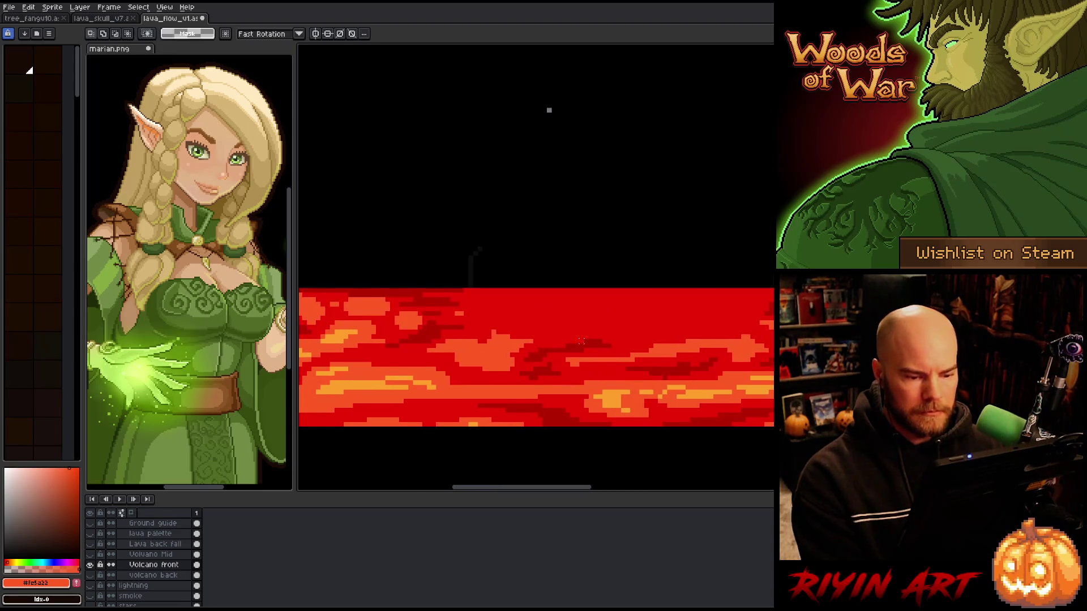
Paint a lighter orange streak across the lava, disable Pixel-perfect, and sample the dark red
key(b)
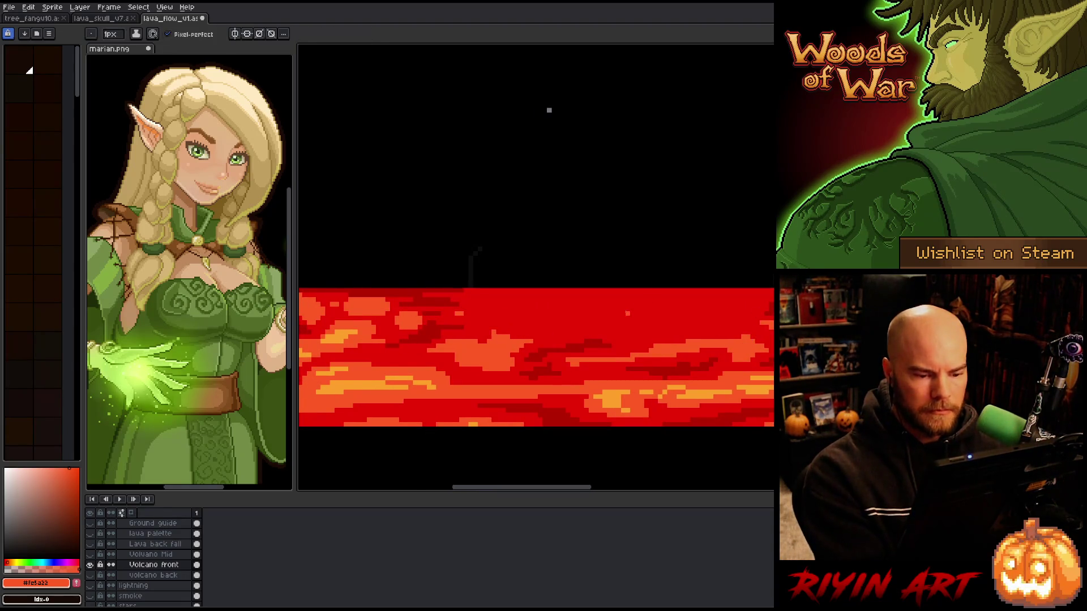
mouse_move(645, 309)
mouse_down()
mouse_move(602, 322)
mouse_move(736, 318)
mouse_move(625, 326)
mouse_move(716, 308)
mouse_up()
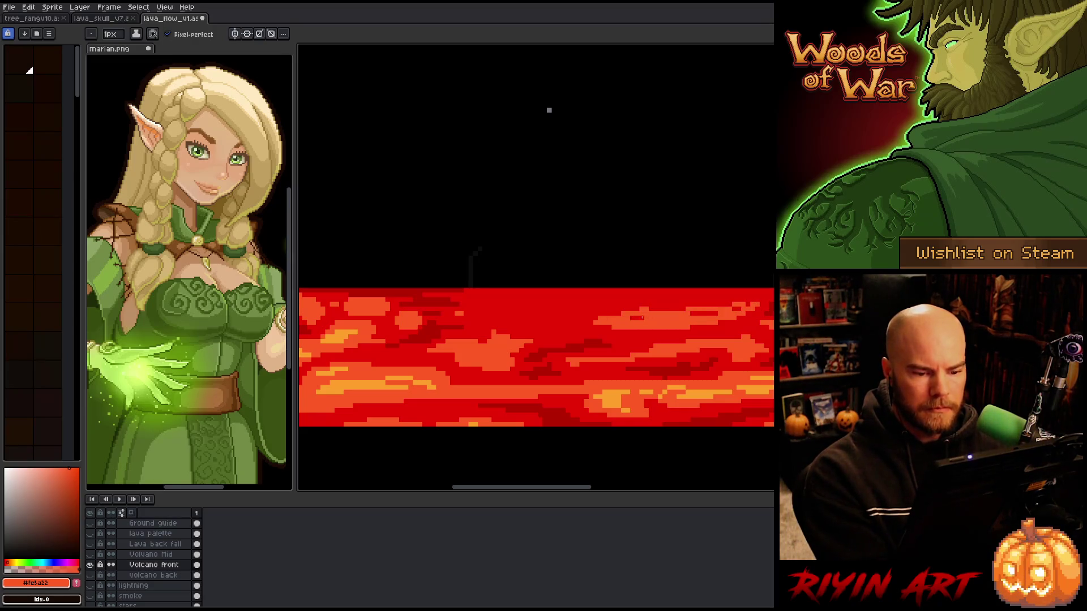
key(e)
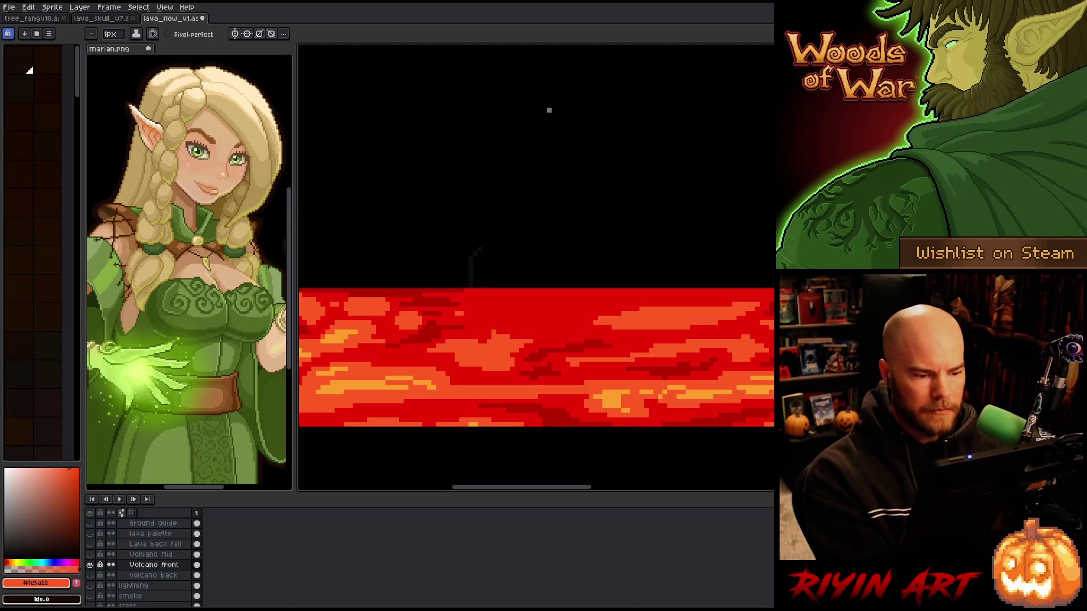
alt+click(447, 287)
Pan the view back and forth along the lava band
key(space)
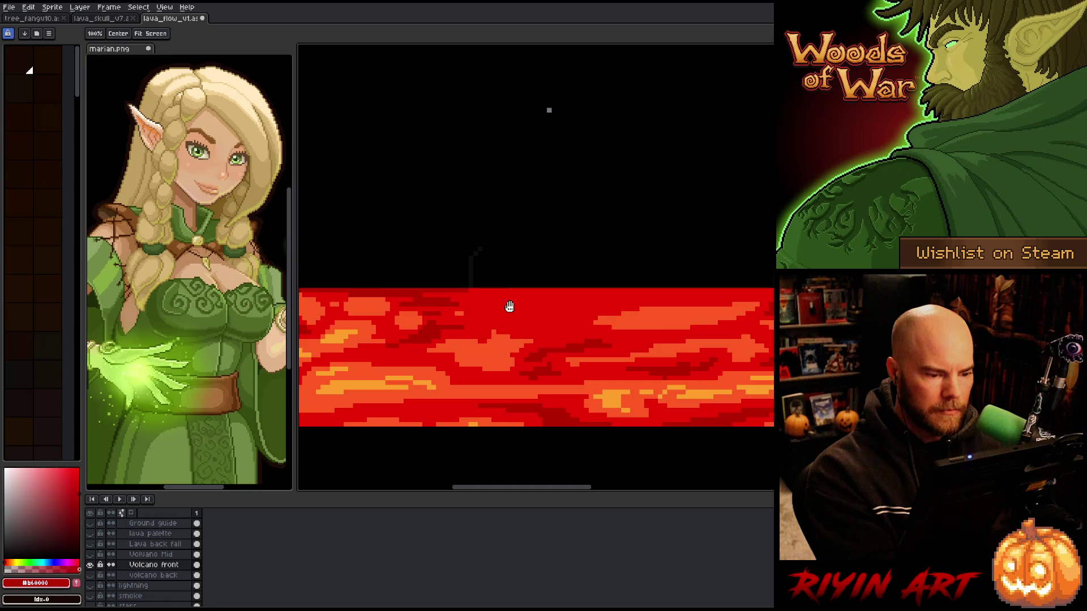
drag(503, 303, 317, 295)
drag(752, 361, 402, 359)
mouse_move(757, 364)
mouse_down()
mouse_move(580, 376)
mouse_move(597, 356)
mouse_up()
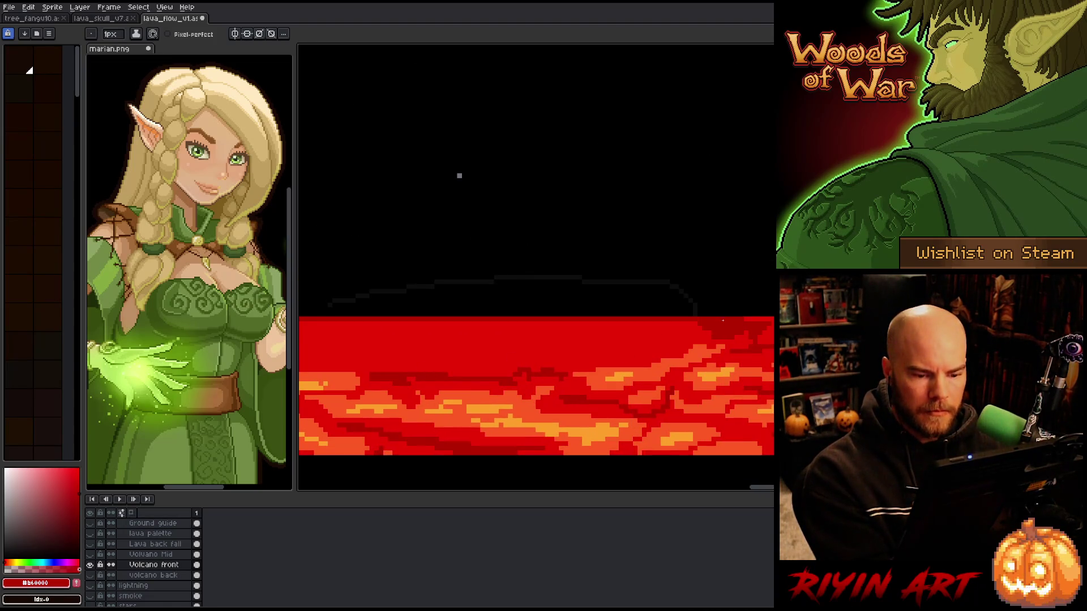
key(space)
drag(742, 364, 692, 335)
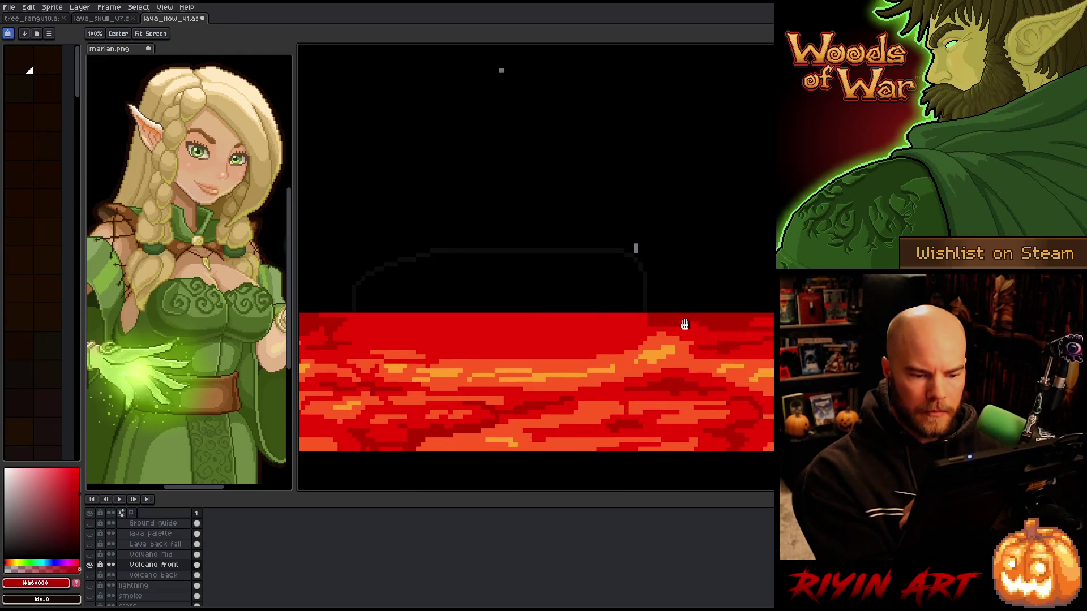
key(space)
drag(524, 334, 677, 348)
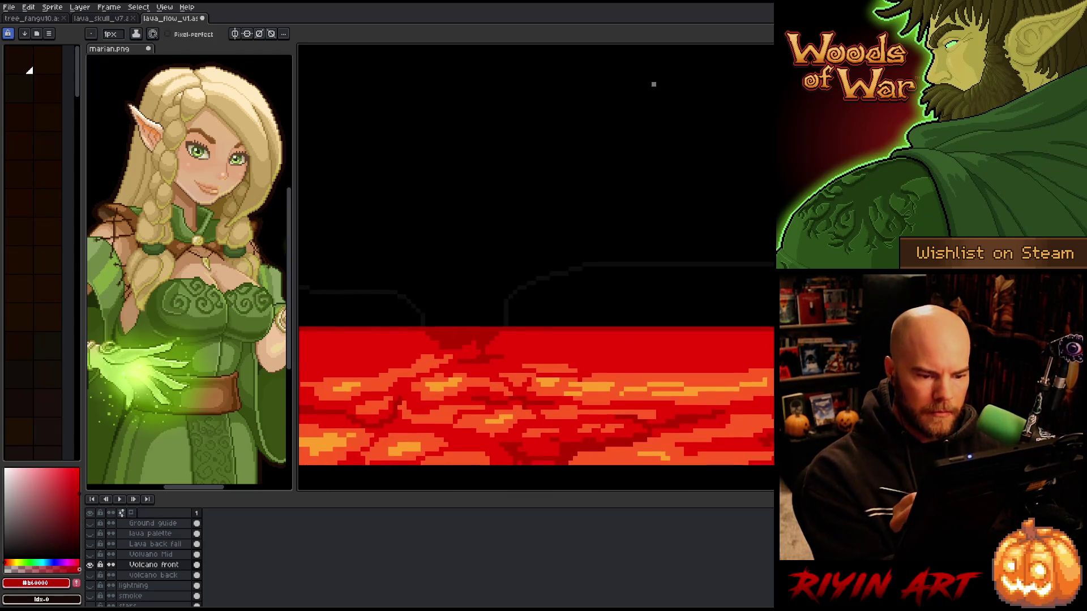
key(m)
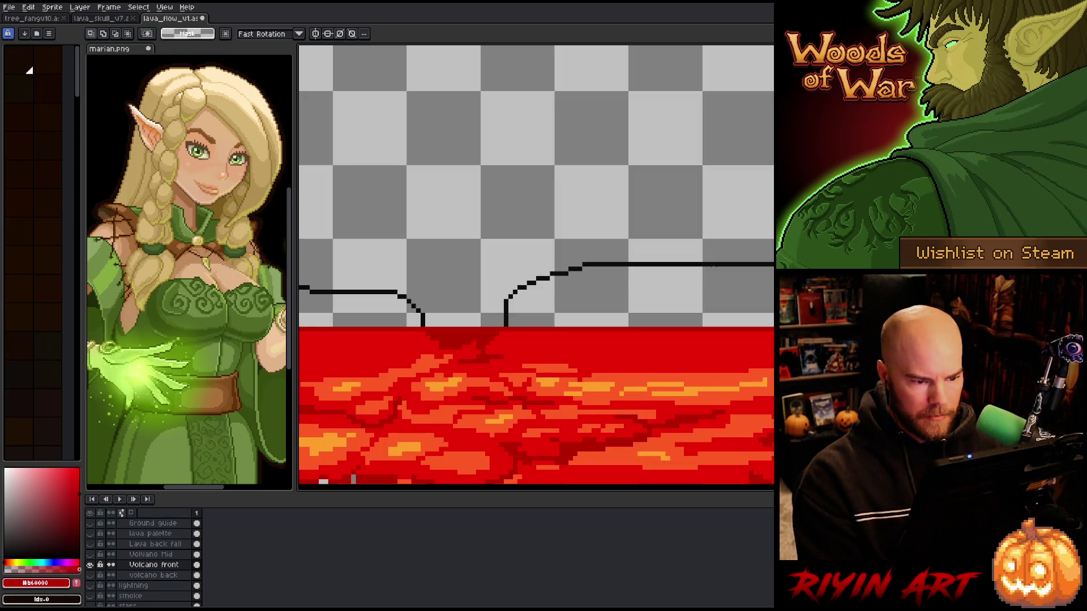
Select the empty area above the lava, show only Volcano Mid, and make it active
scroll(536, 266, down, 2)
drag(364, 194, 773, 292)
scroll(652, 238, up, 1)
drag(542, 173, 771, 286)
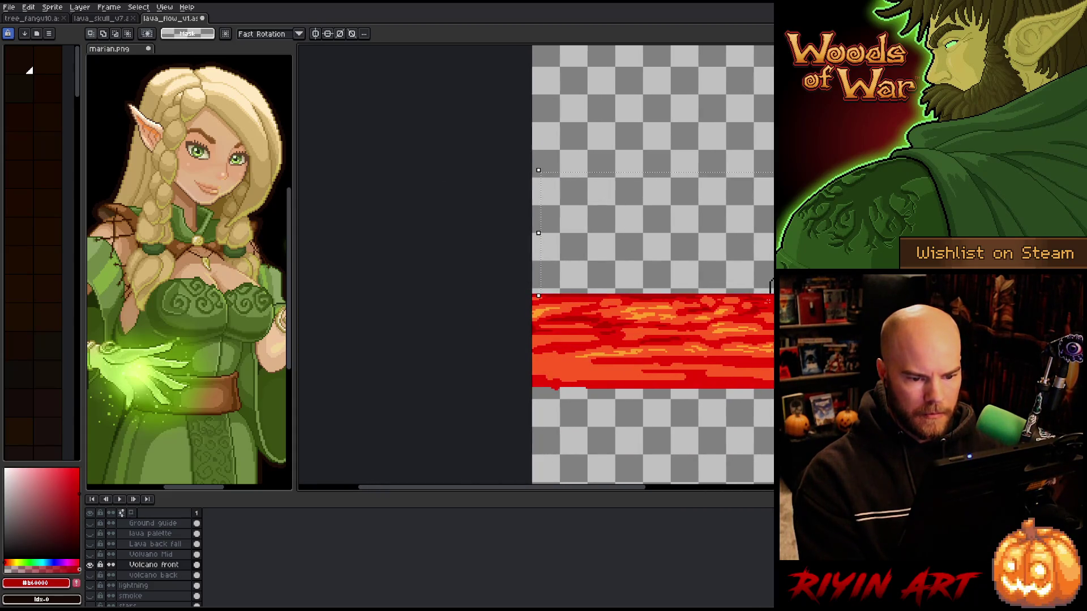
scroll(709, 274, down, 2)
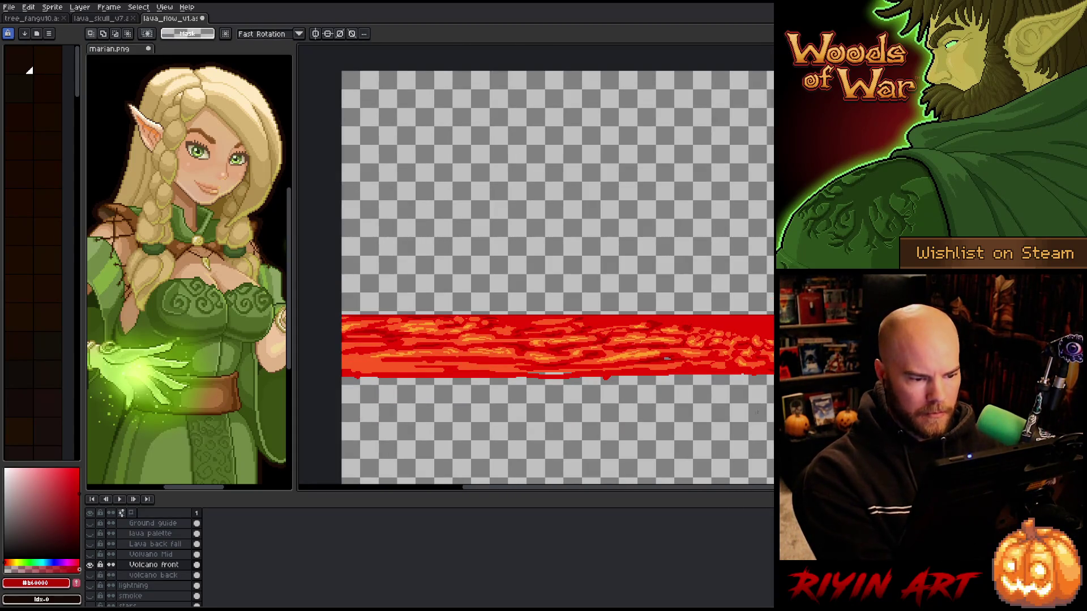
click(91, 565)
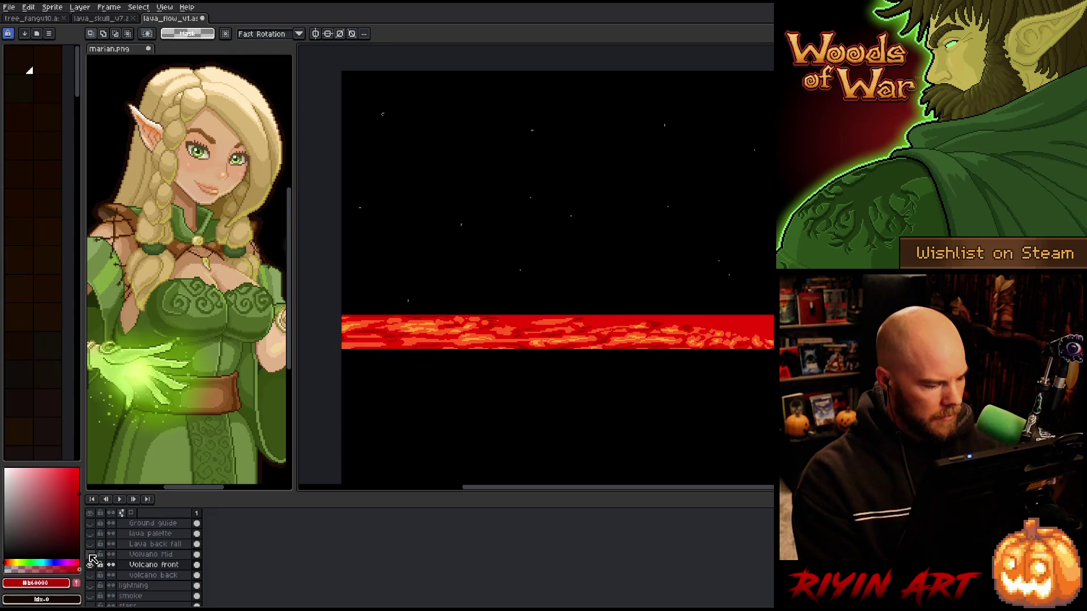
click(93, 557)
alt+click(93, 556)
click(151, 556)
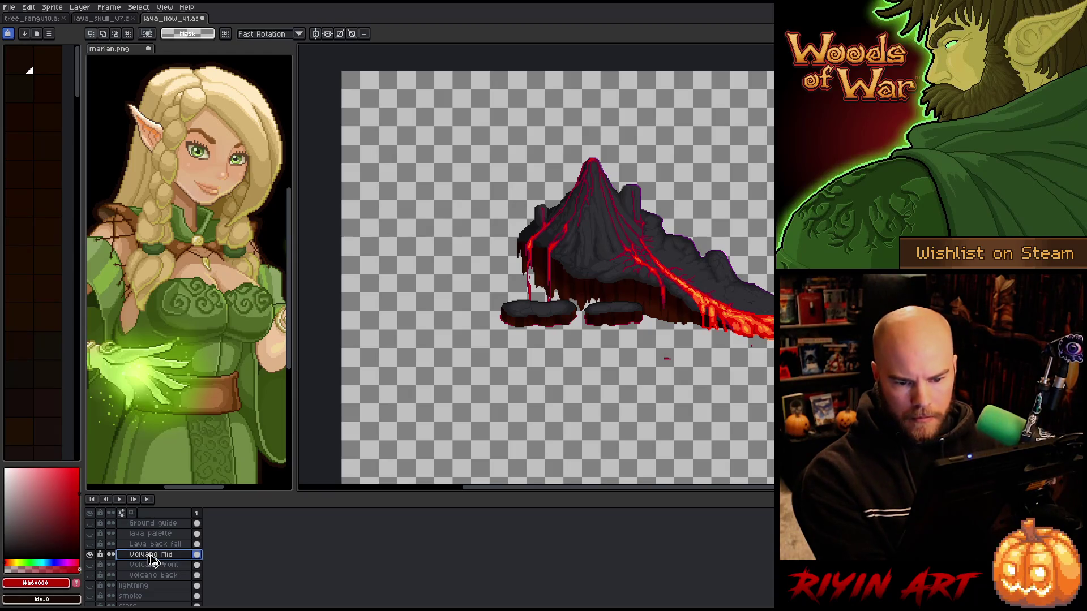
Copy the whole Volcano Mid artwork and paste it onto a new Layer 58 above Volcano front
key(ctrl+t)
scroll(709, 274, up, 2)
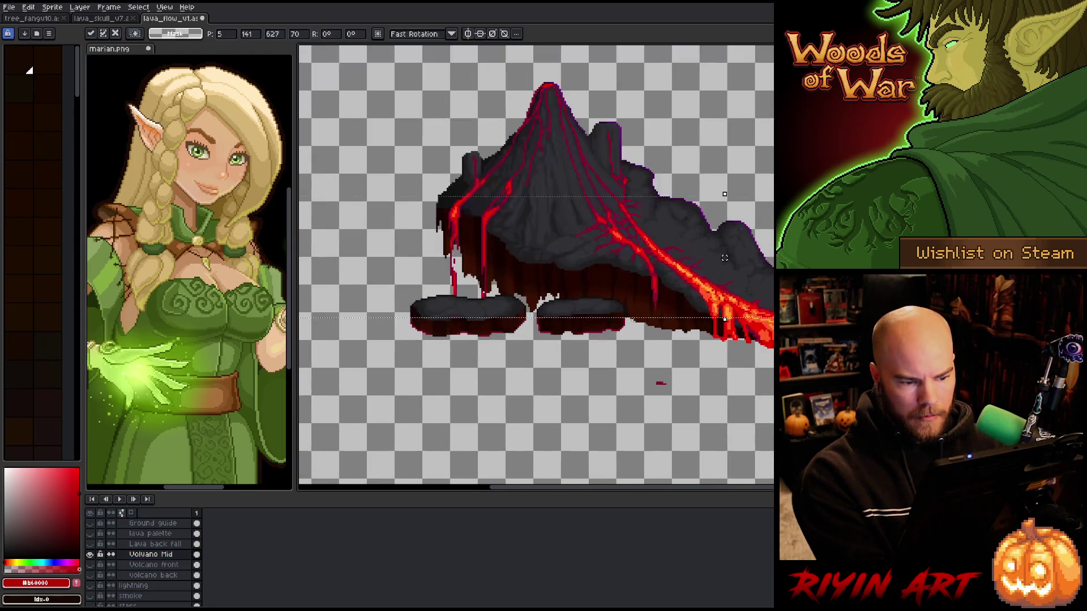
scroll(688, 271, down, 1)
key(Return)
click(152, 565)
key(shift+n)
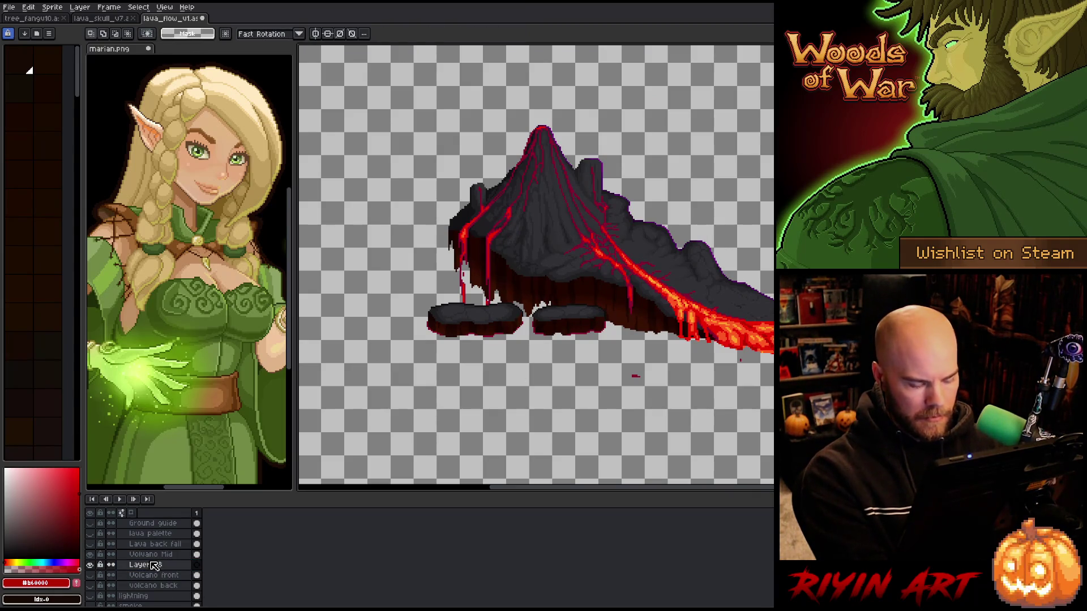
key(ctrl+v)
key(Return)
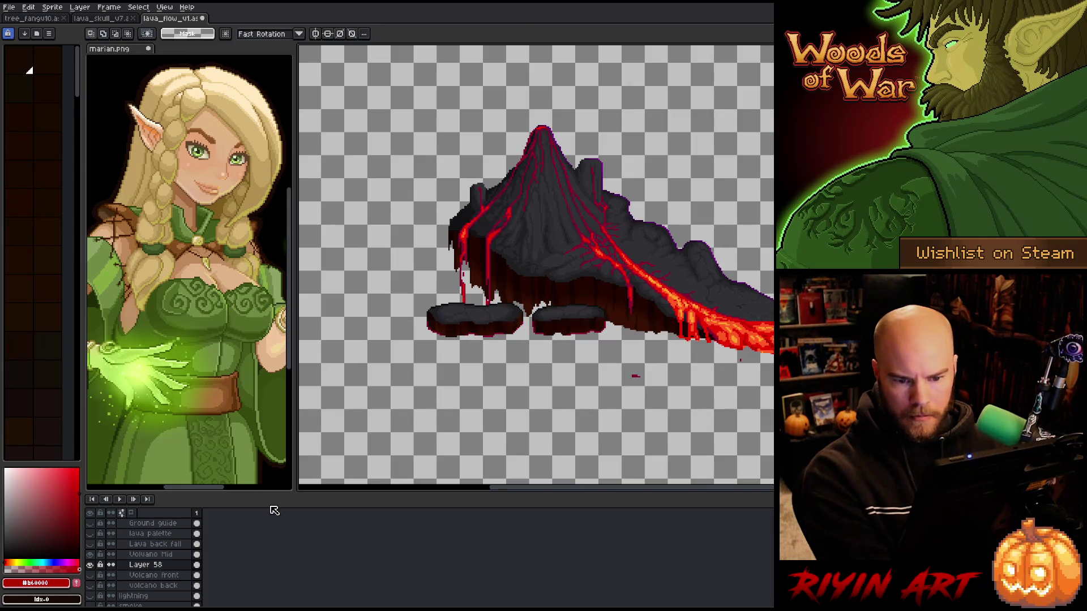
Marquee-select the stray red specks under the rock ledges and delete them
scroll(506, 417, up, 1)
key(m)
scroll(671, 383, up, 4)
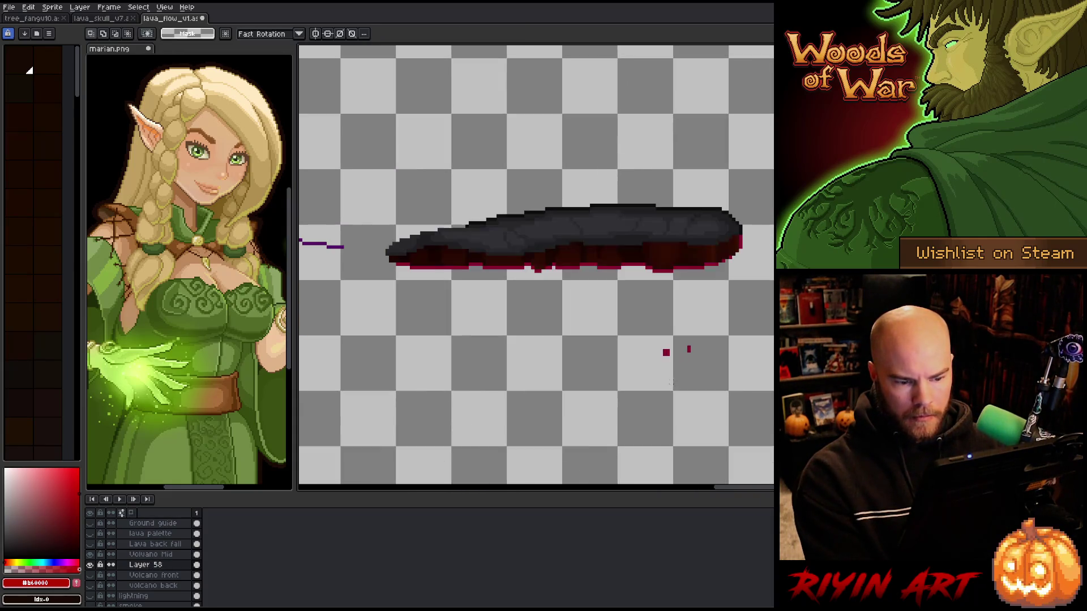
drag(640, 302, 739, 374)
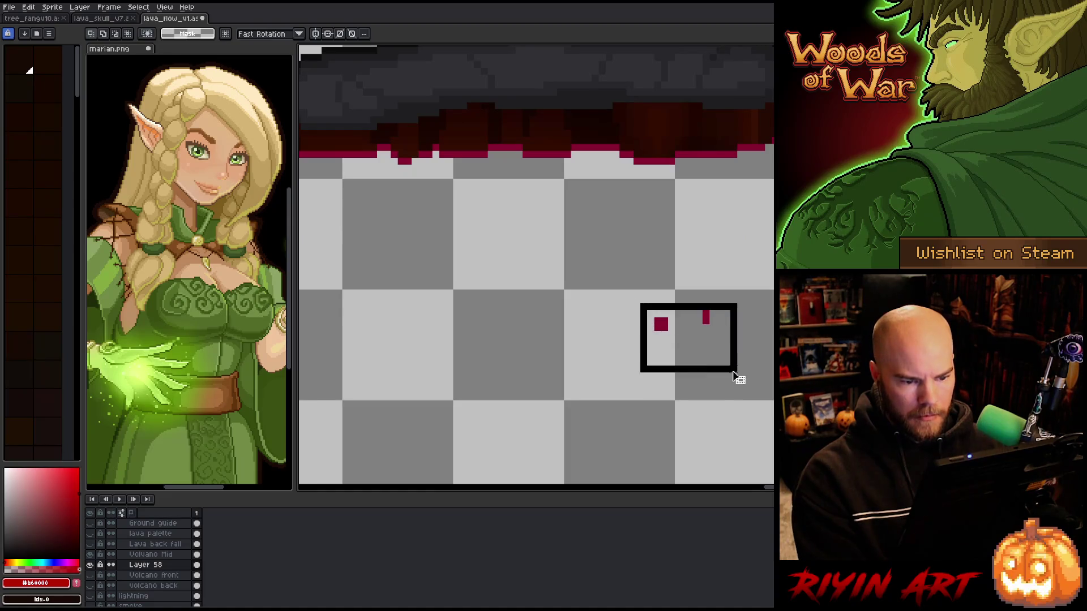
click(150, 554)
scroll(557, 303, down, 3)
scroll(535, 362, down, 2)
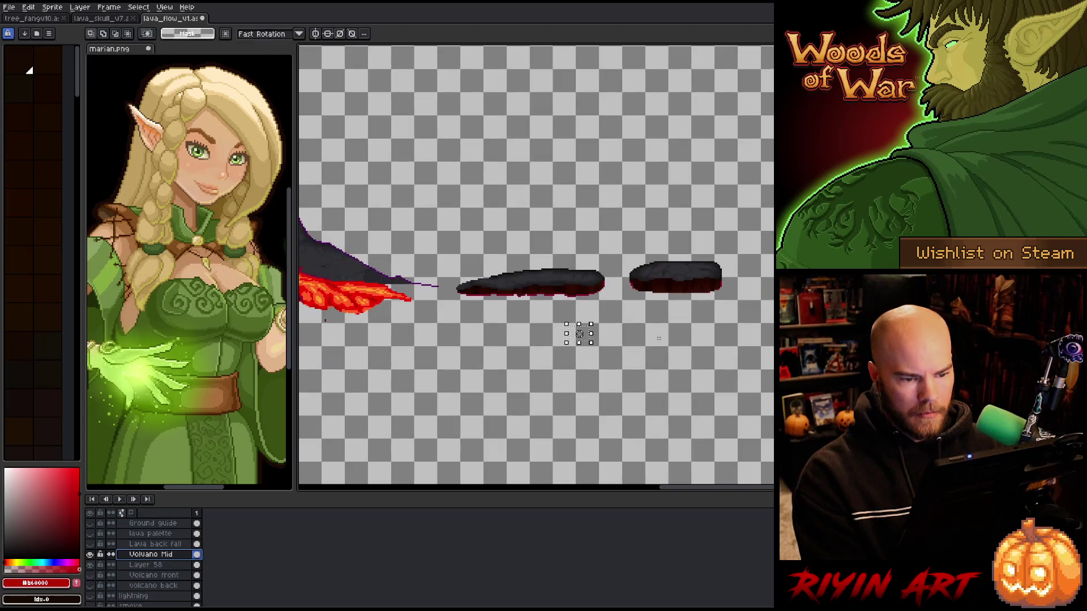
scroll(600, 329, up, 4)
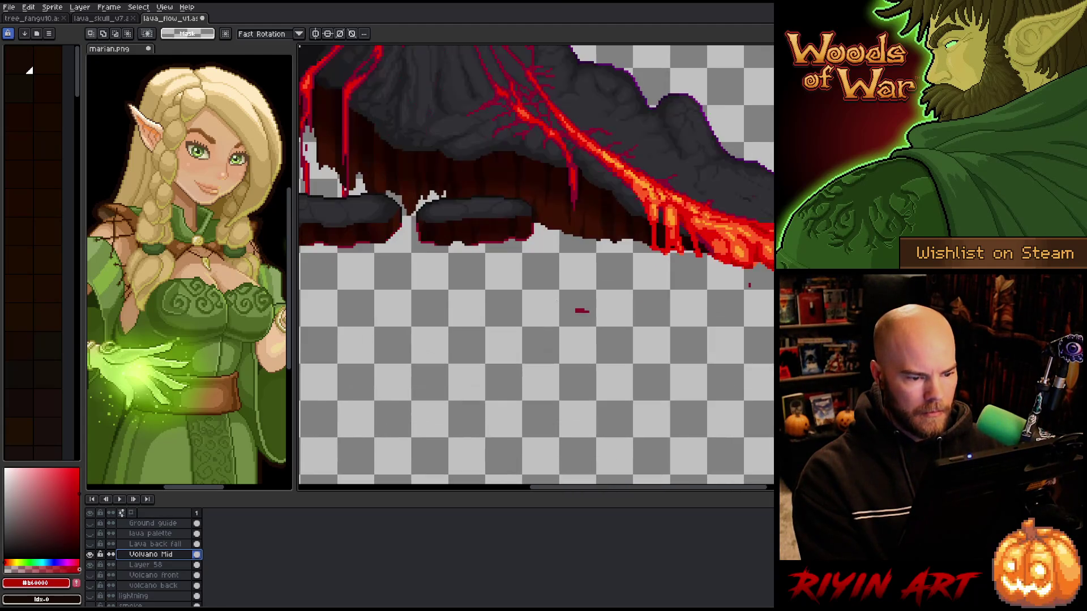
drag(560, 295, 631, 336)
drag(758, 284, 729, 300)
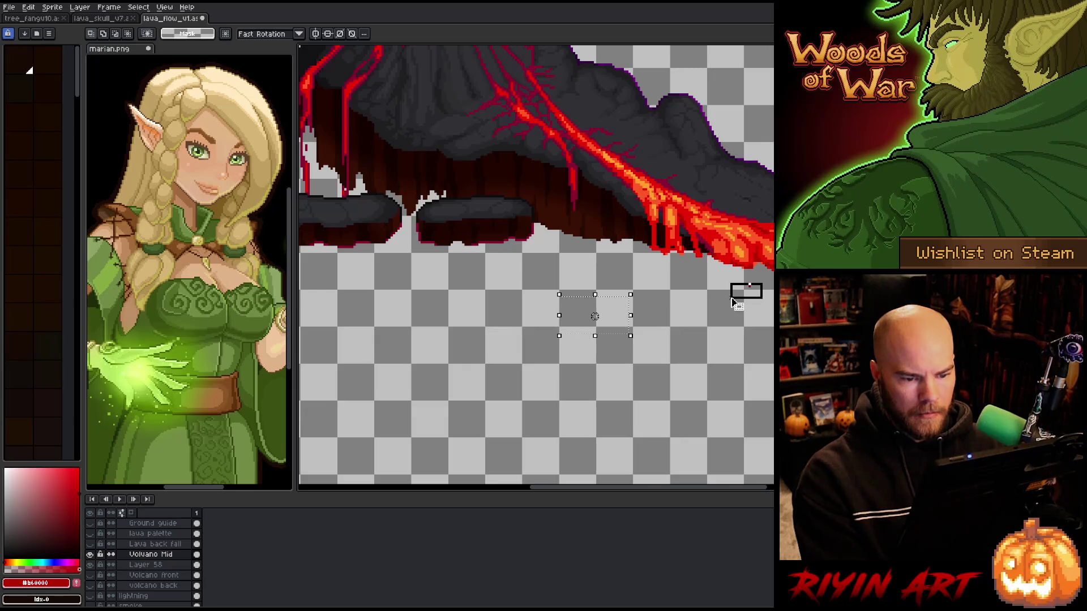
scroll(722, 296, down, 1)
key(space)
drag(570, 318, 619, 341)
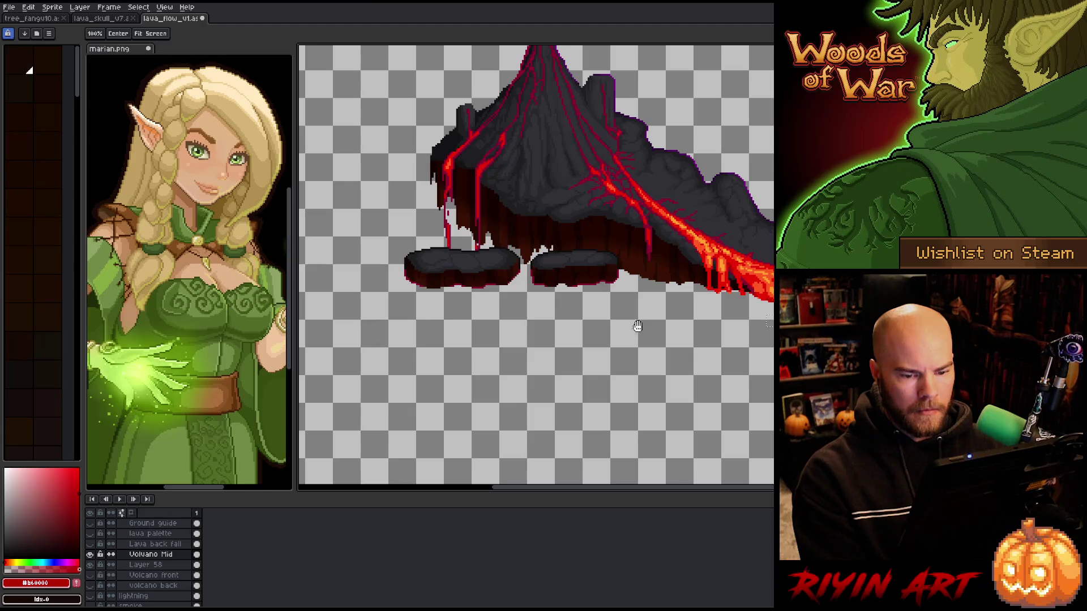
Pencil a 1px #870730 crimson rim along the rock slab's lower edge and save the file
scroll(547, 310, up, 3)
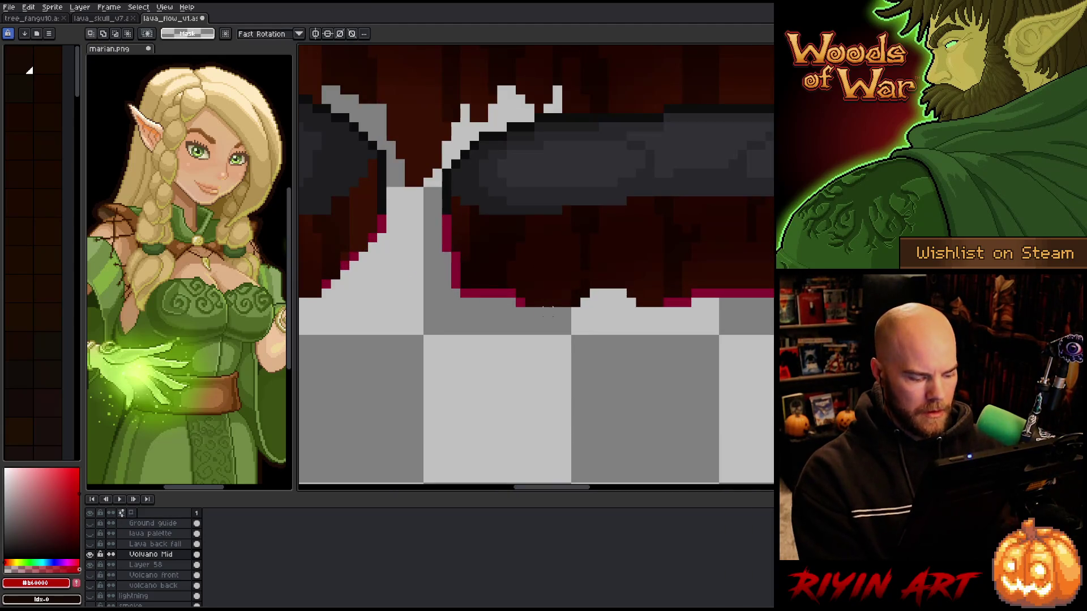
key(b)
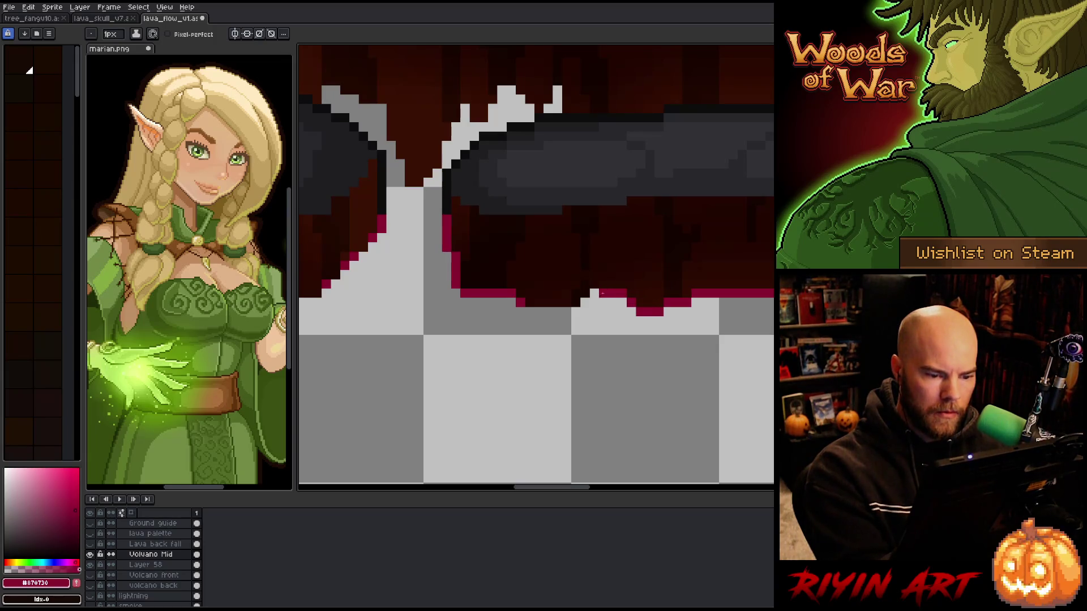
drag(575, 312, 527, 313)
mouse_move(388, 359)
mouse_down()
mouse_move(682, 388)
mouse_move(691, 337)
mouse_up()
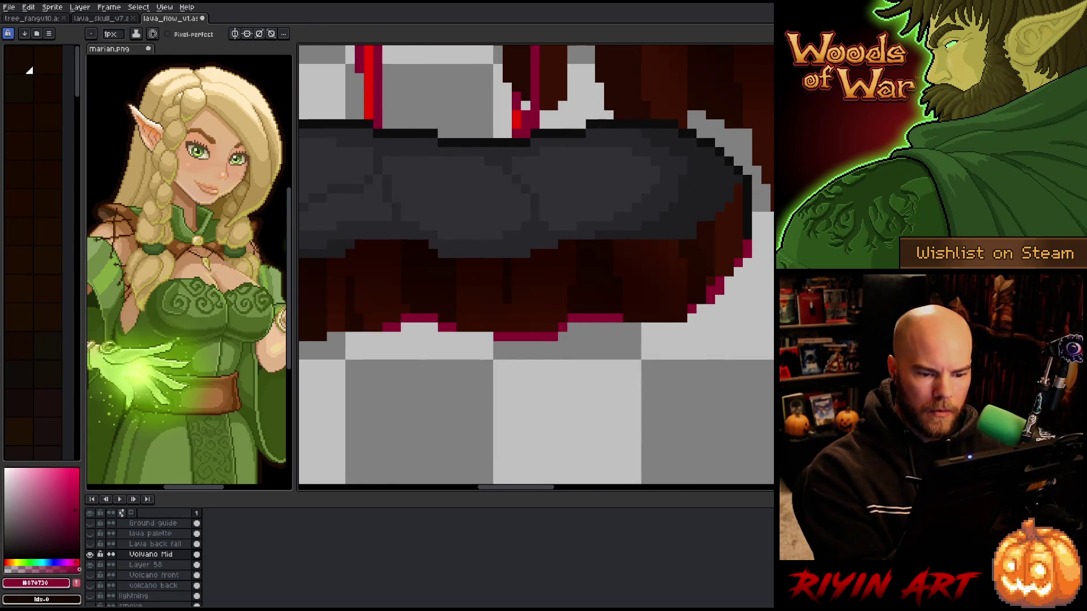
drag(687, 318, 623, 327)
drag(591, 372, 757, 380)
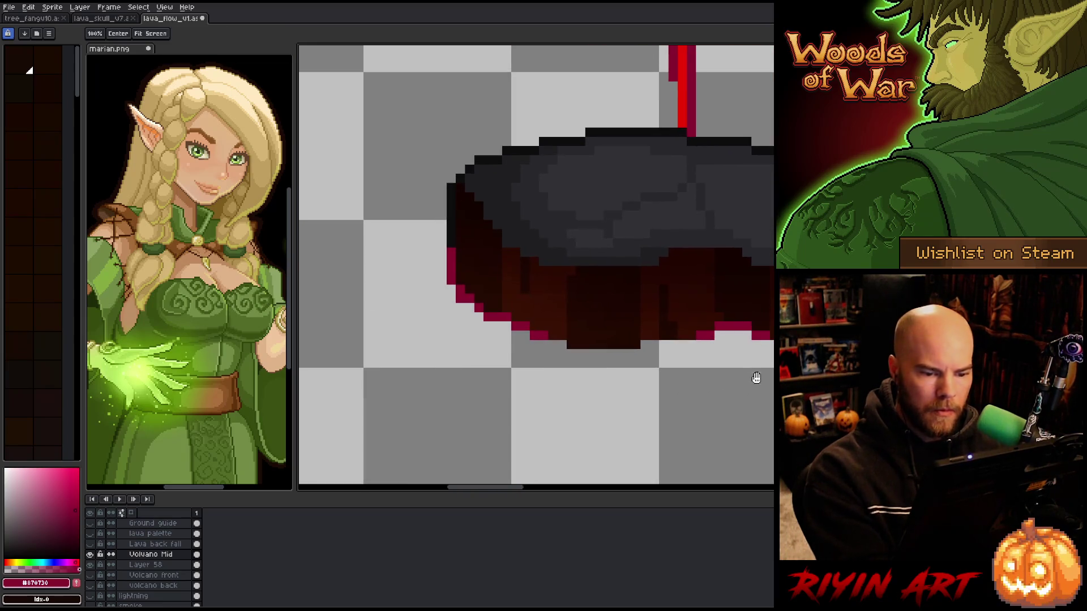
drag(687, 344, 580, 355)
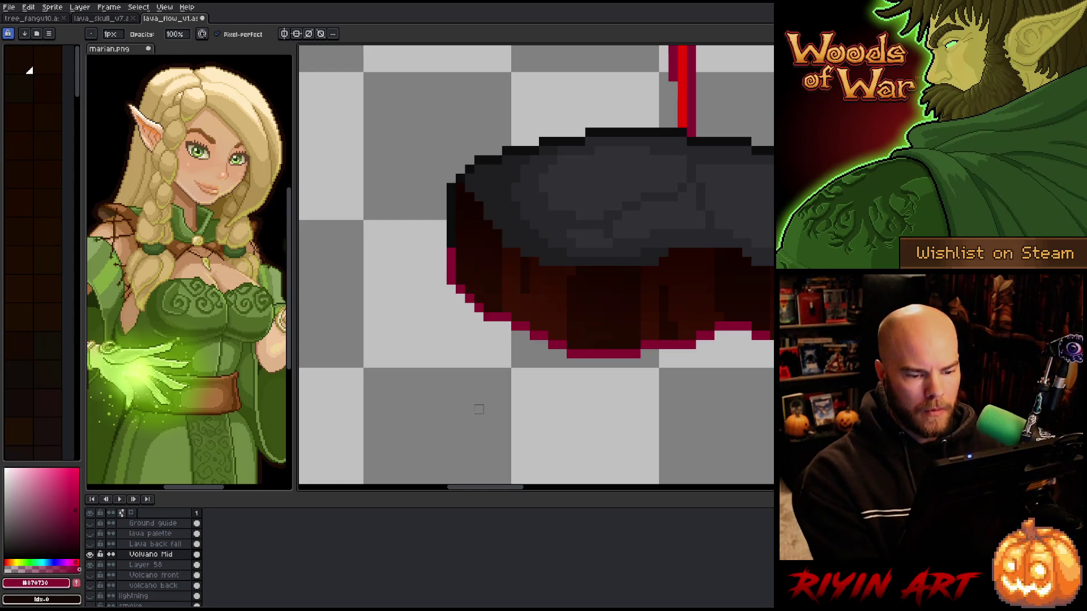
scroll(481, 407, down, 4)
key(ctrl+s)
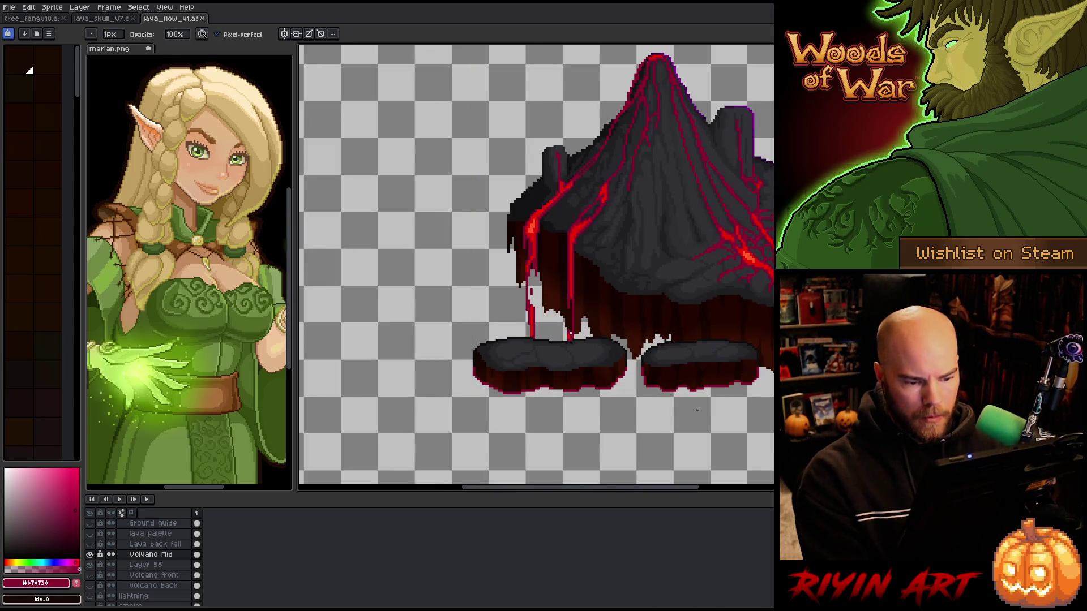
scroll(697, 409, up, 4)
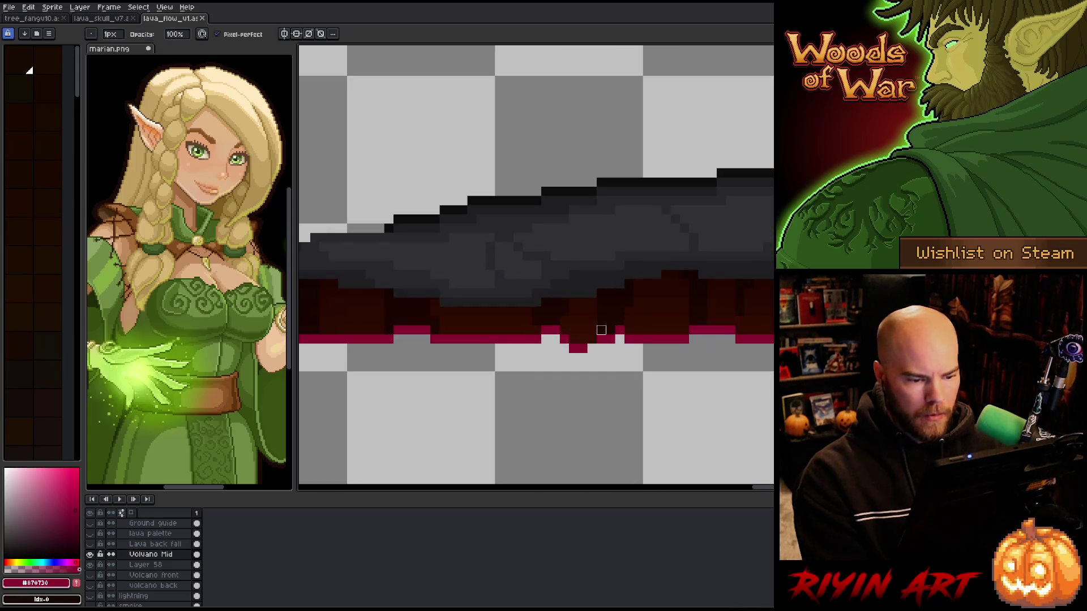
Extend the magenta rim along the rest of the rock's underside to its right end
key(h)
drag(541, 381, 953, 370)
mouse_move(664, 364)
mouse_down()
mouse_move(638, 417)
mouse_move(510, 390)
mouse_up()
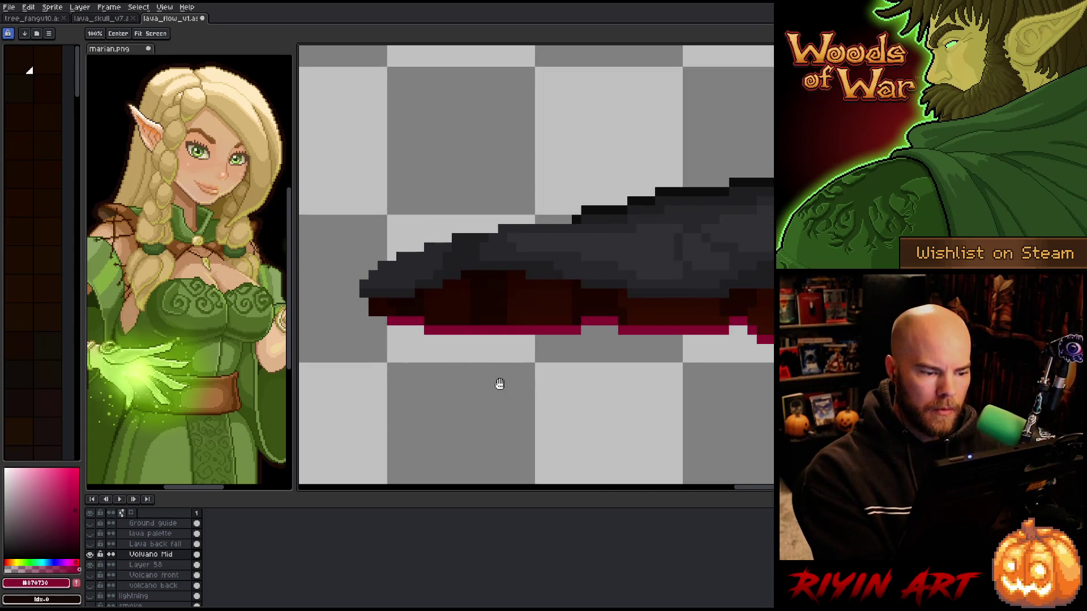
key(h)
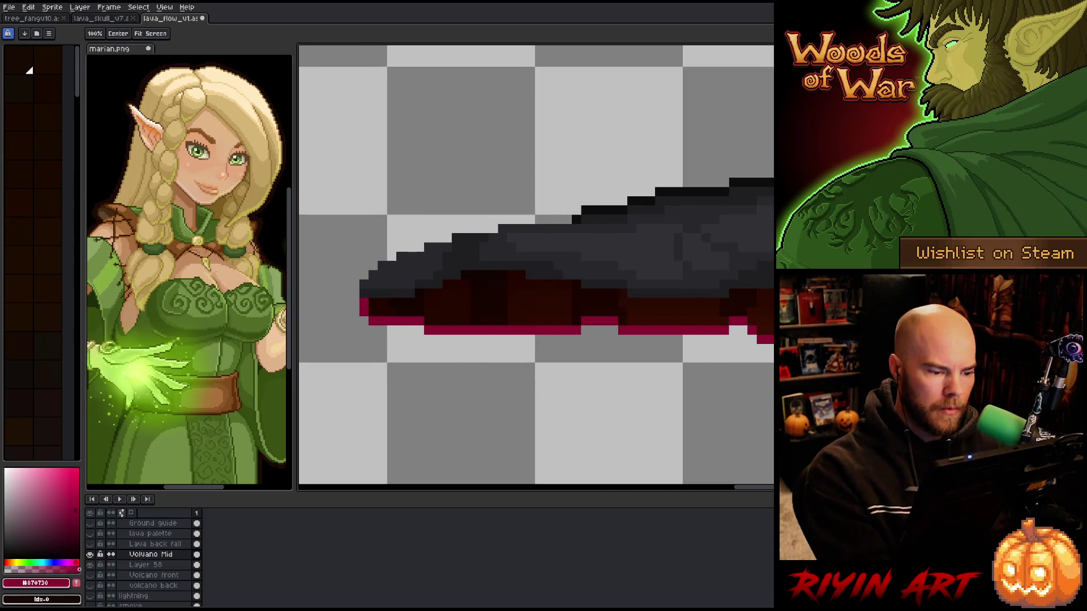
drag(684, 390, 461, 389)
drag(596, 330, 629, 351)
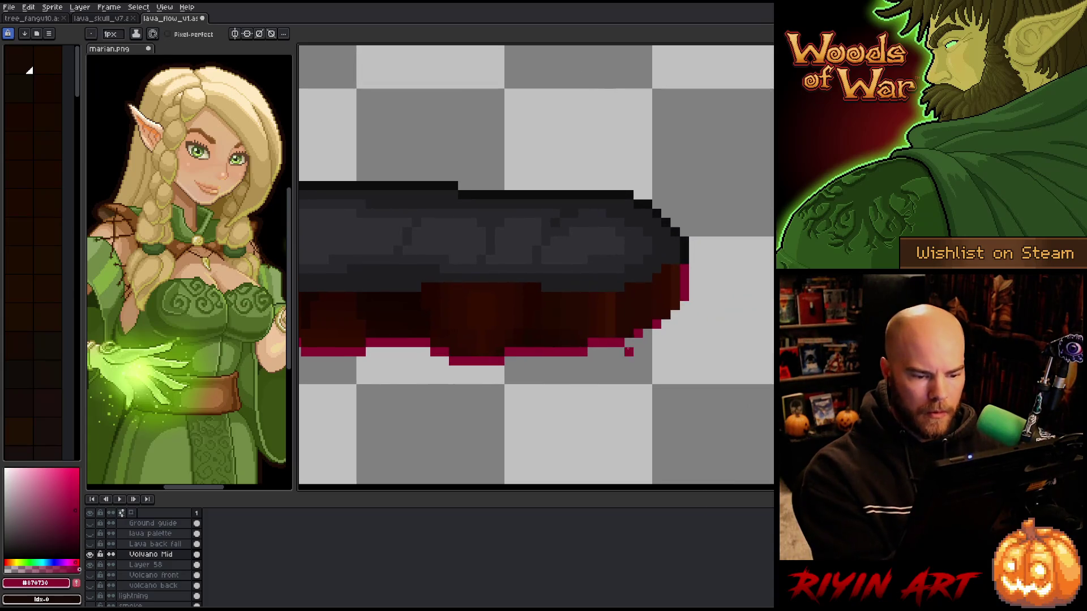
mouse_move(740, 327)
mouse_down()
mouse_move(685, 389)
mouse_move(474, 369)
mouse_up()
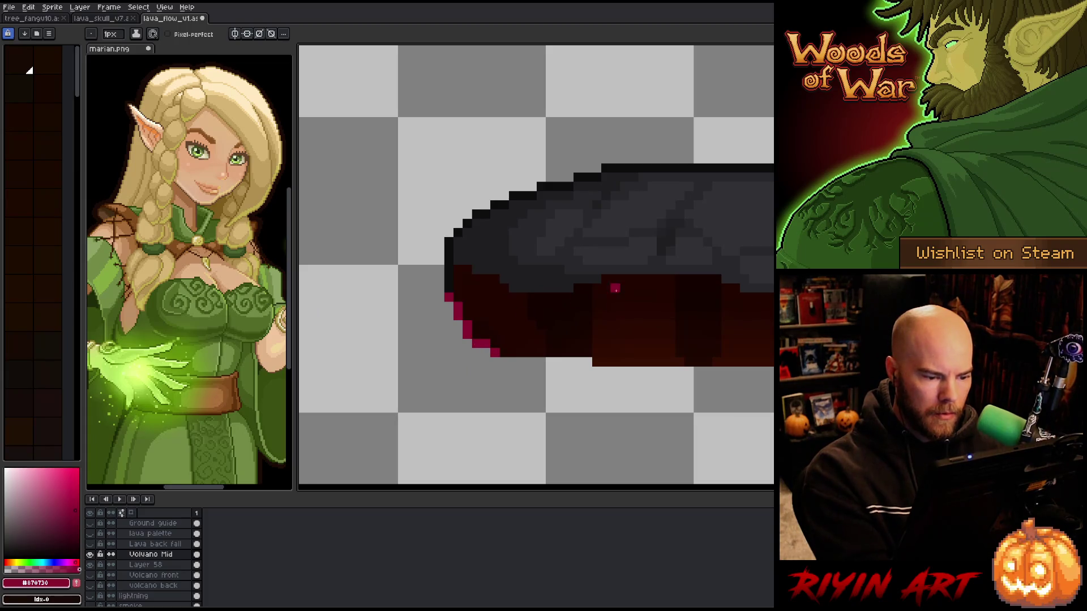
drag(588, 362, 505, 362)
click(596, 372)
shift+click(770, 372)
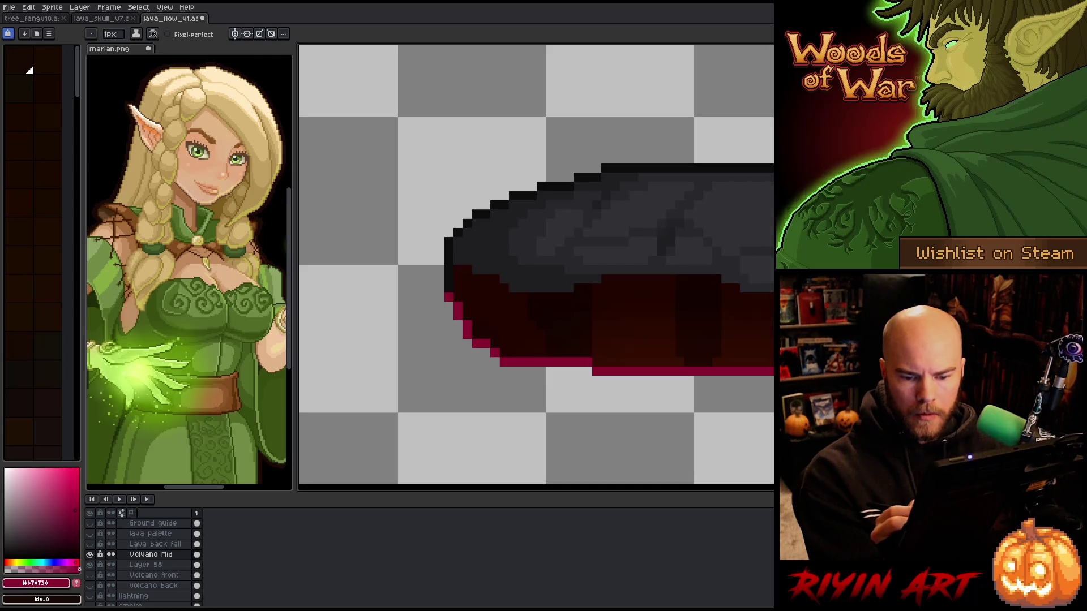
alt+click(571, 340)
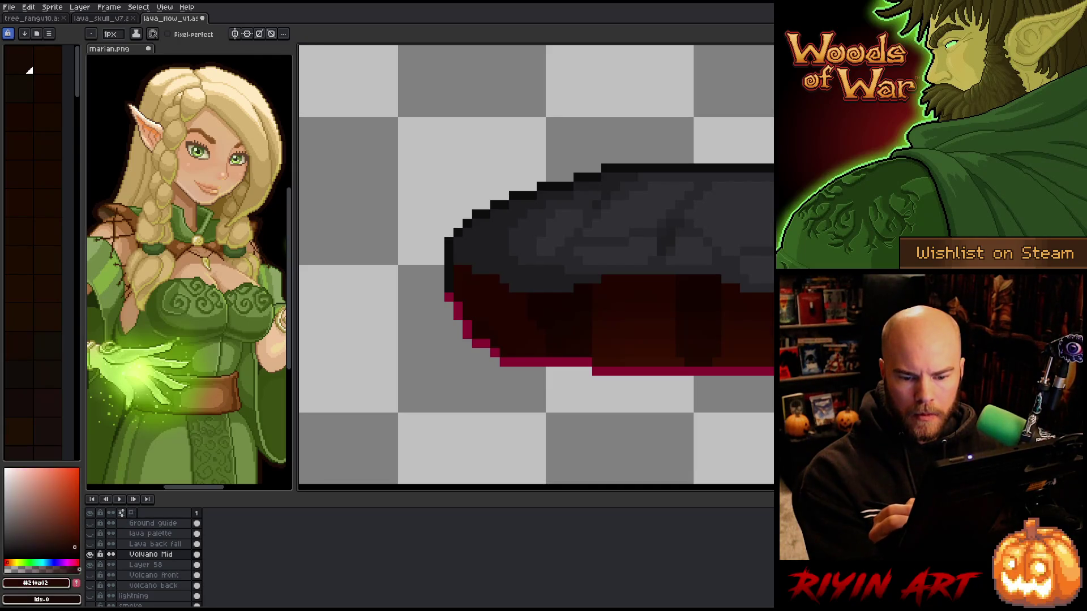
alt+click(623, 371)
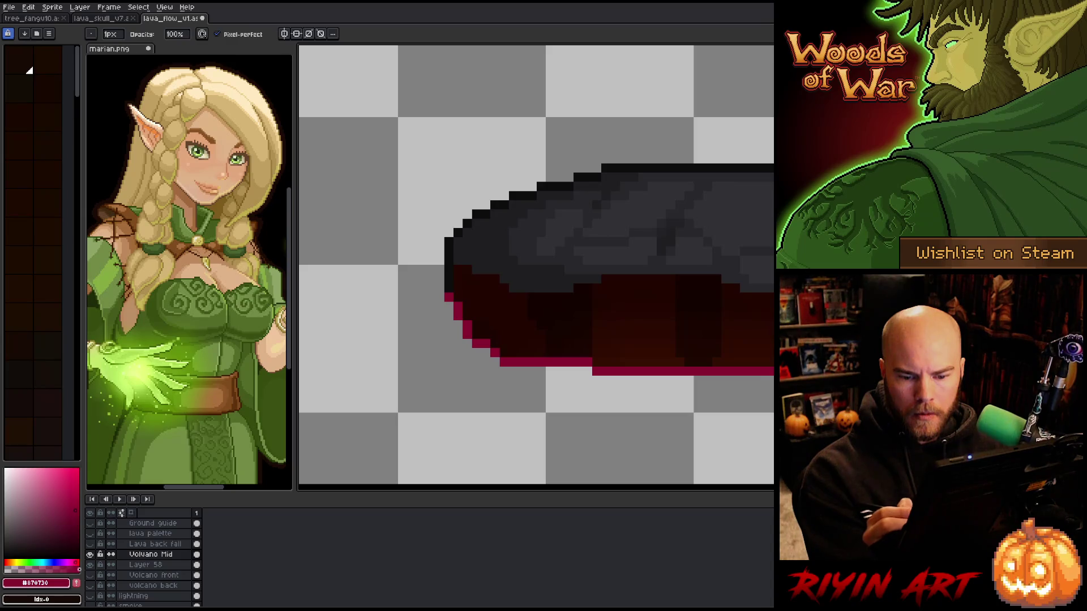
scroll(723, 383, down, 1)
scroll(701, 392, up, 1)
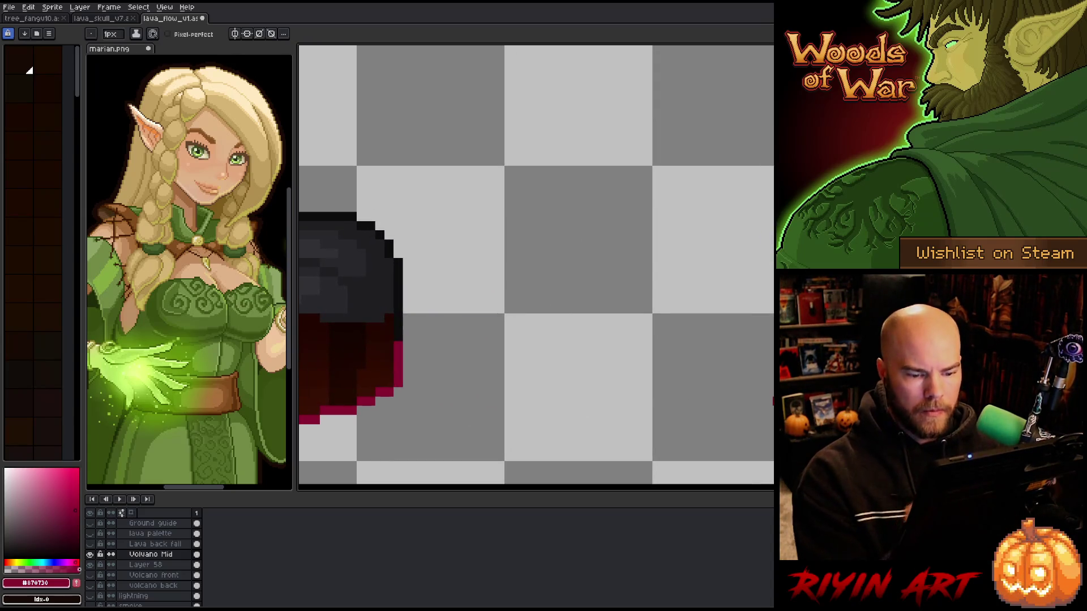
scroll(702, 392, down, 4)
scroll(721, 406, left, 5)
scroll(721, 406, down, 3)
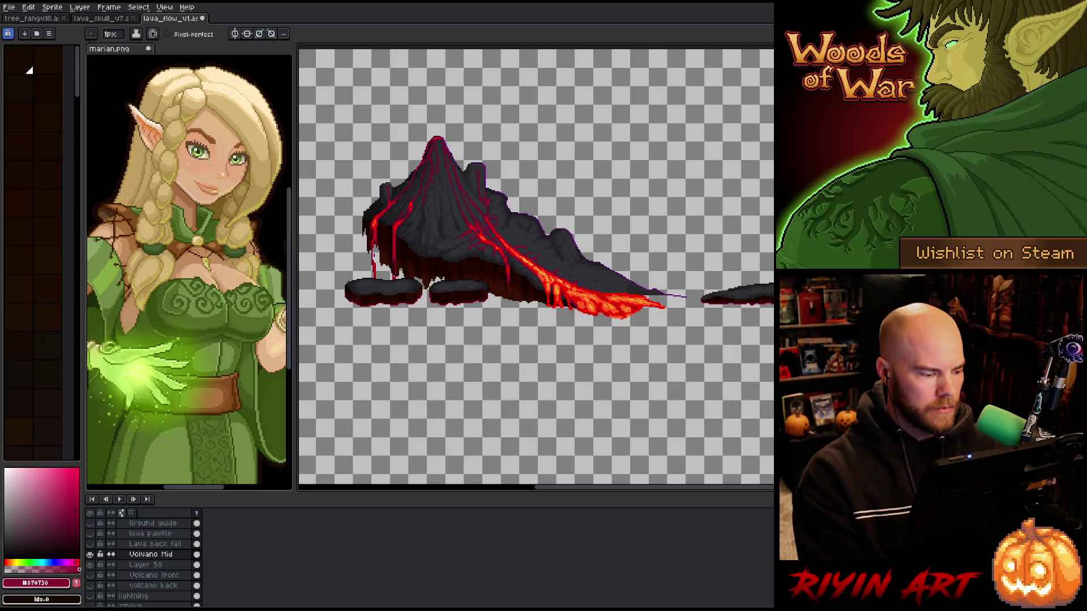
Compare Layer 58 and Volvano Mid by toggling visibility, then select Volvano Mid
click(91, 554)
click(113, 565)
click(148, 576)
click(97, 554)
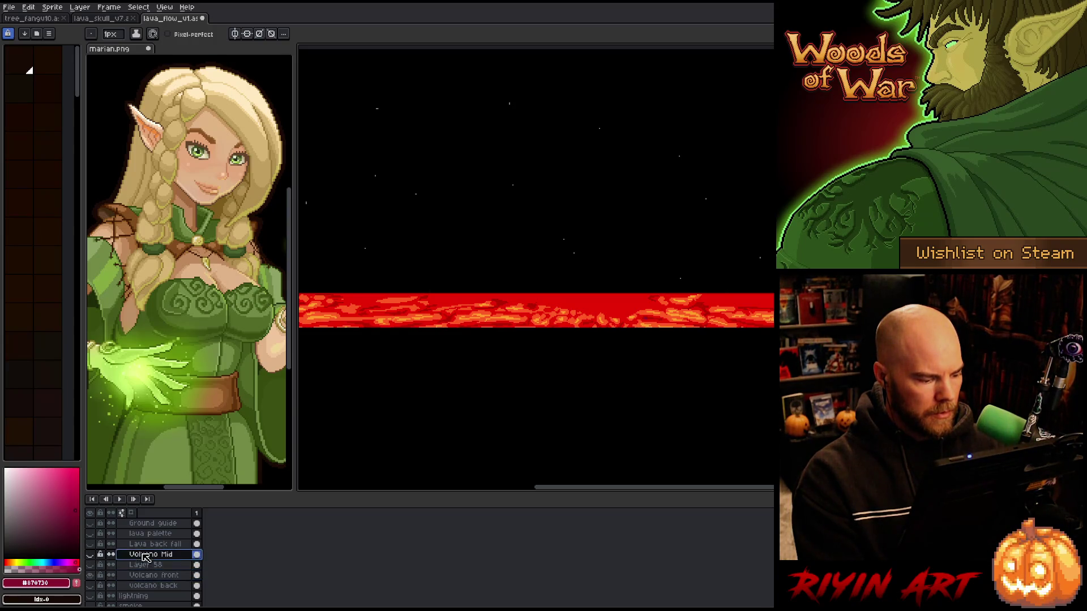
alt+click(91, 565)
alt+click(91, 566)
click(90, 554)
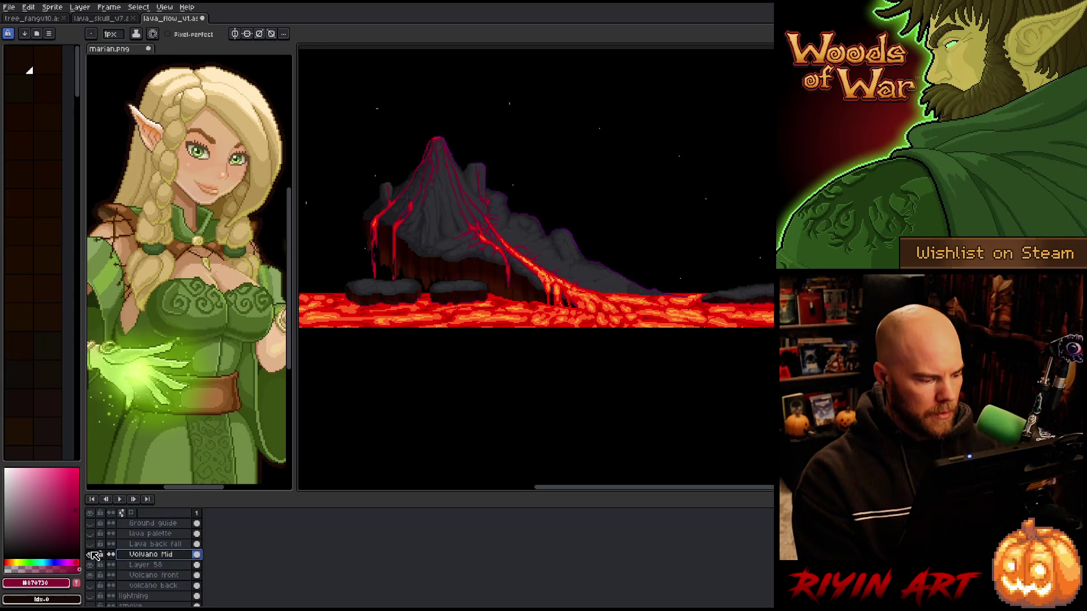
Merge Volvano Mid down into Layer 58, rename it 'Volcano mid', and hide it
key(ctrl+e)
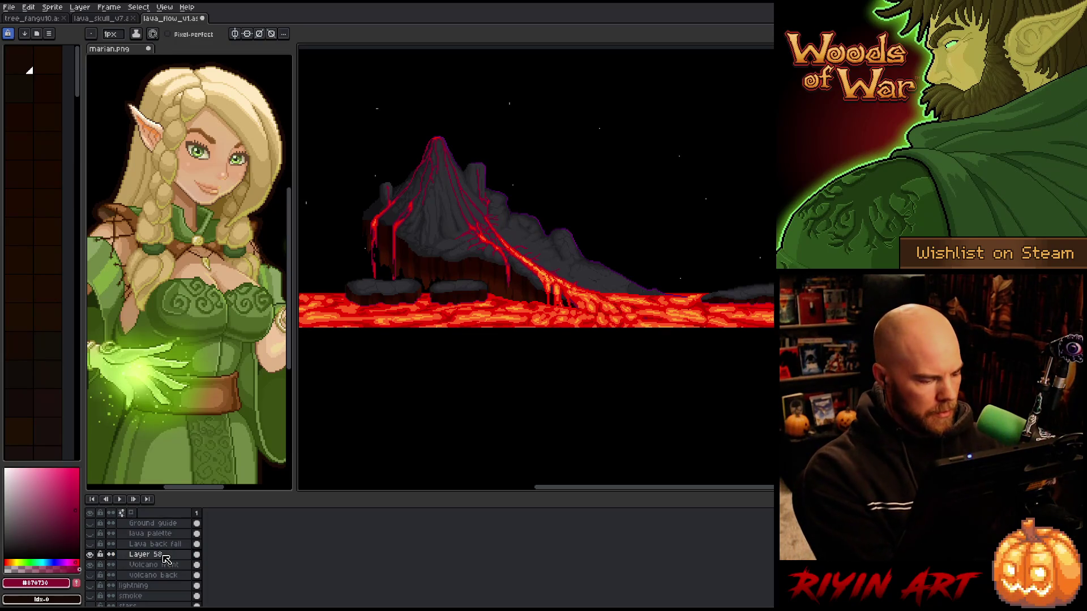
double_click(145, 557)
text(Volcano mid)
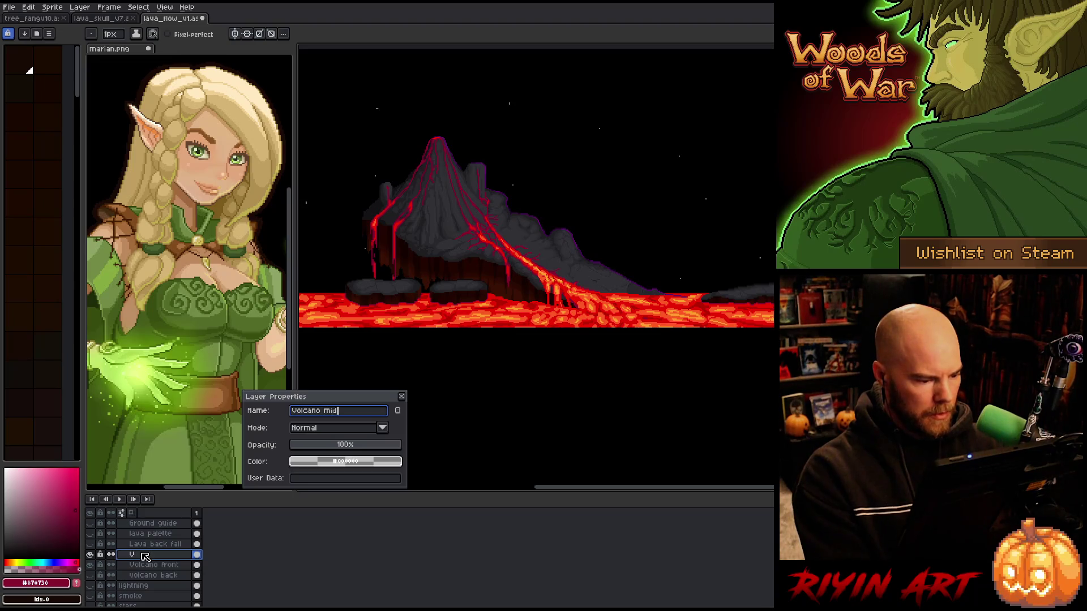
key(Return)
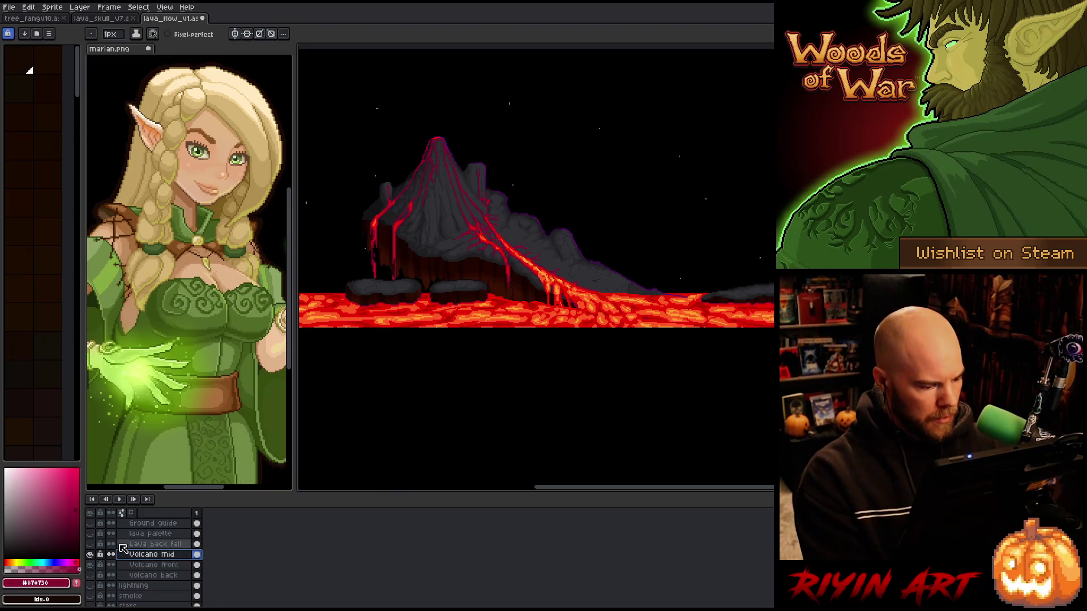
click(91, 556)
click(91, 565)
click(92, 566)
click(92, 565)
click(91, 565)
click(91, 565)
click(91, 565)
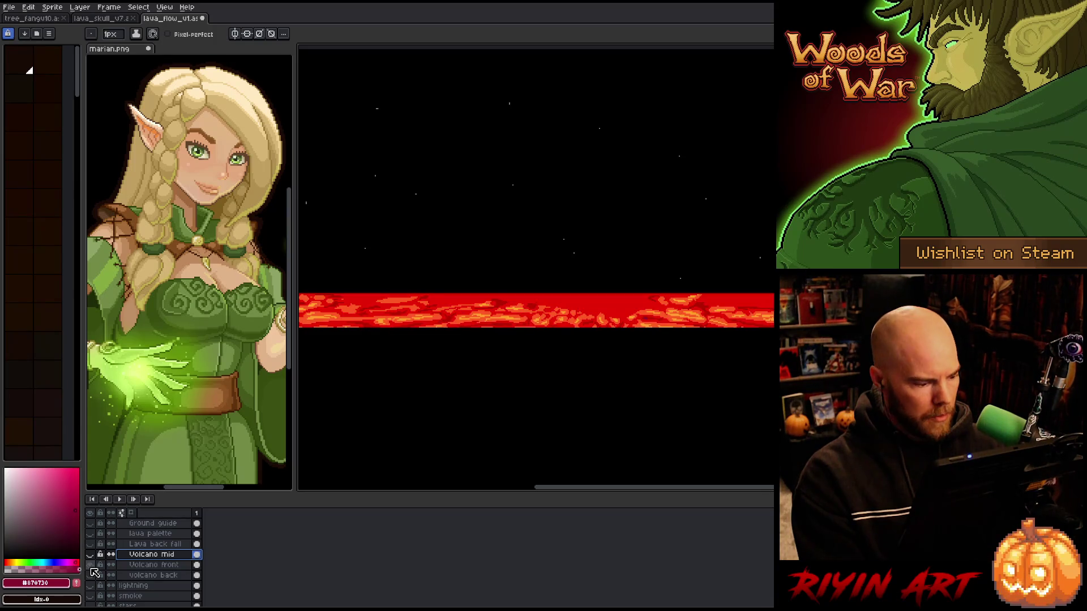
Solo the Volcano front lava band, save, and sample its bright red #b60000
click(93, 565)
alt+click(91, 565)
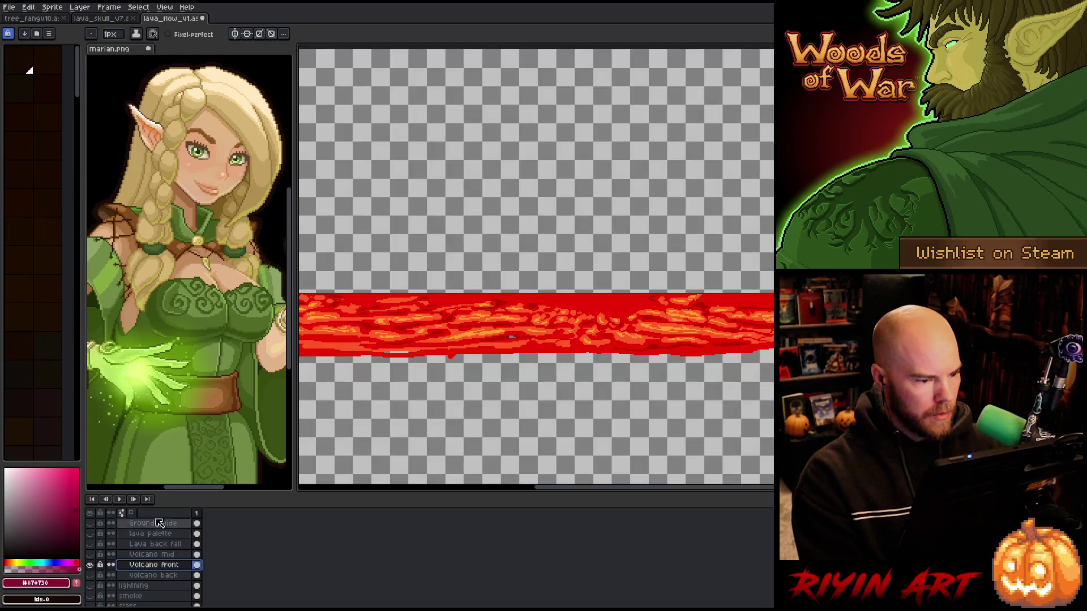
scroll(389, 377, down, 1)
drag(389, 378, 528, 346)
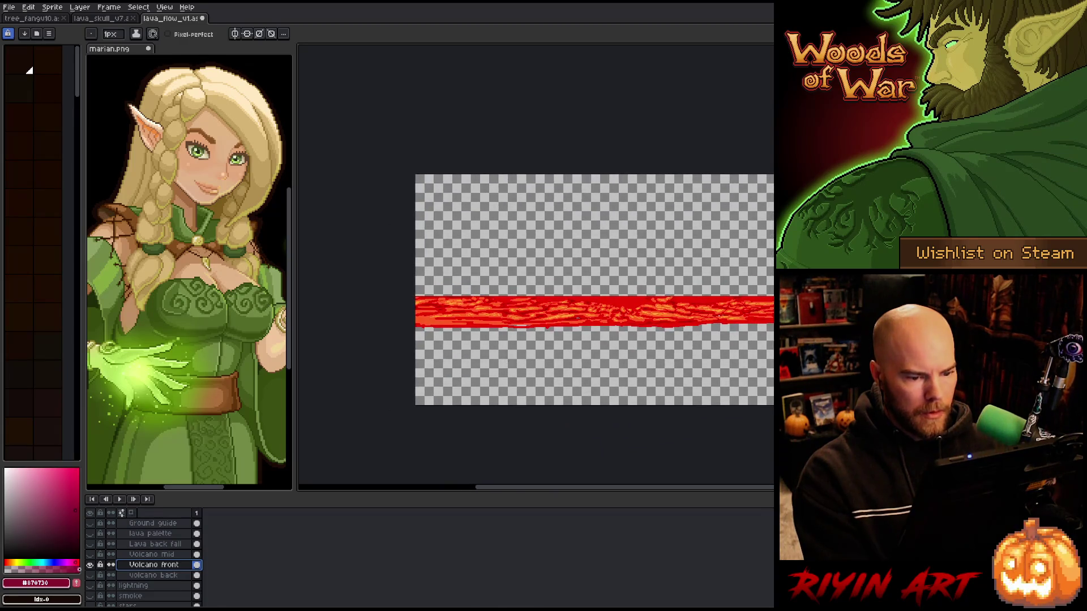
key(ctrl+s)
scroll(602, 359, up, 2)
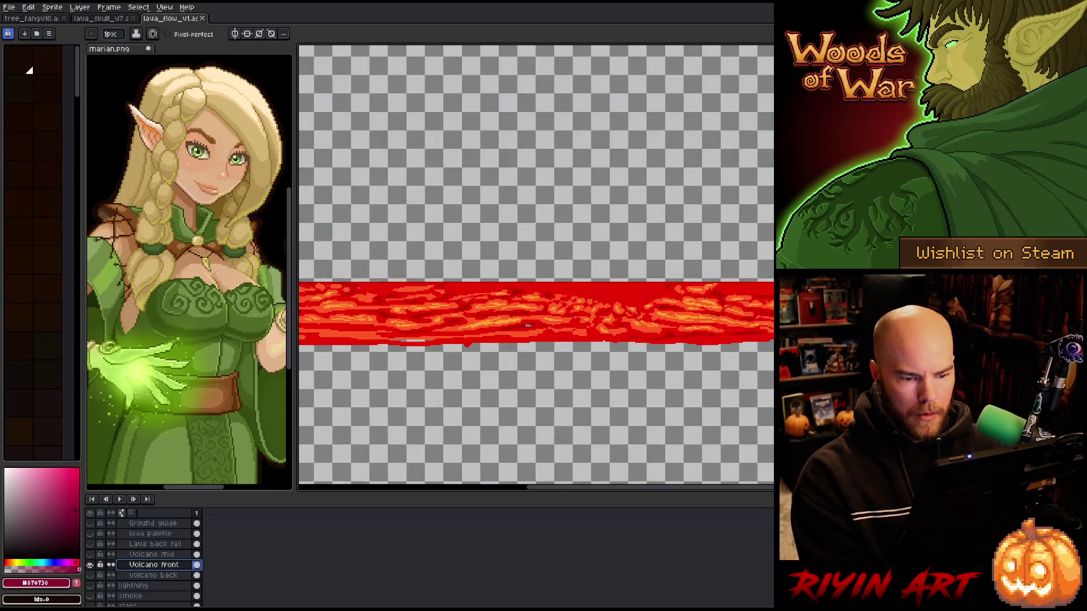
scroll(602, 359, up, 1)
scroll(543, 325, up, 2)
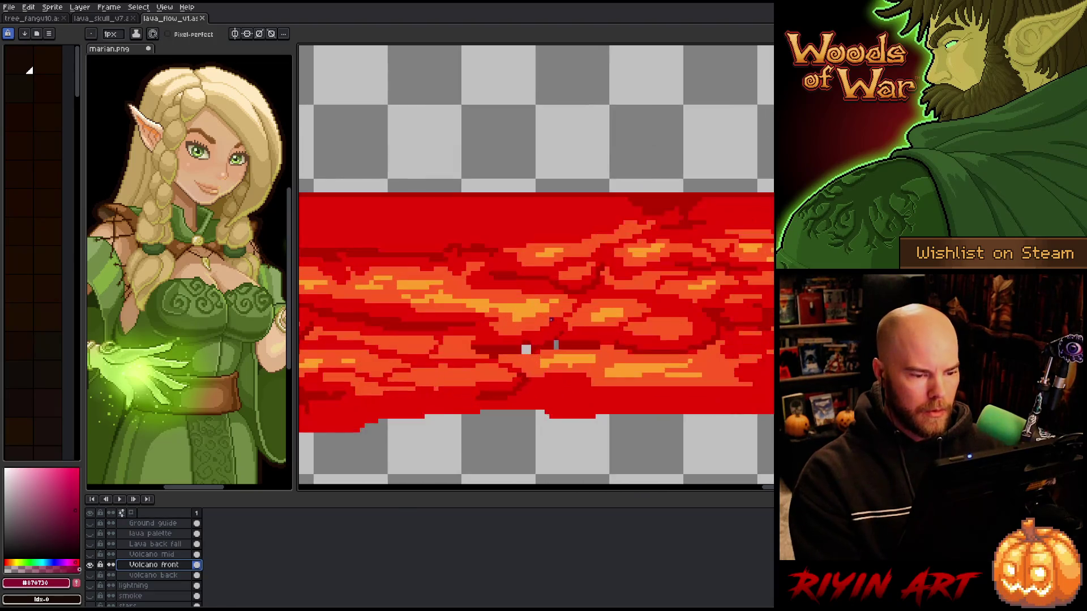
key(g)
alt+click(562, 372)
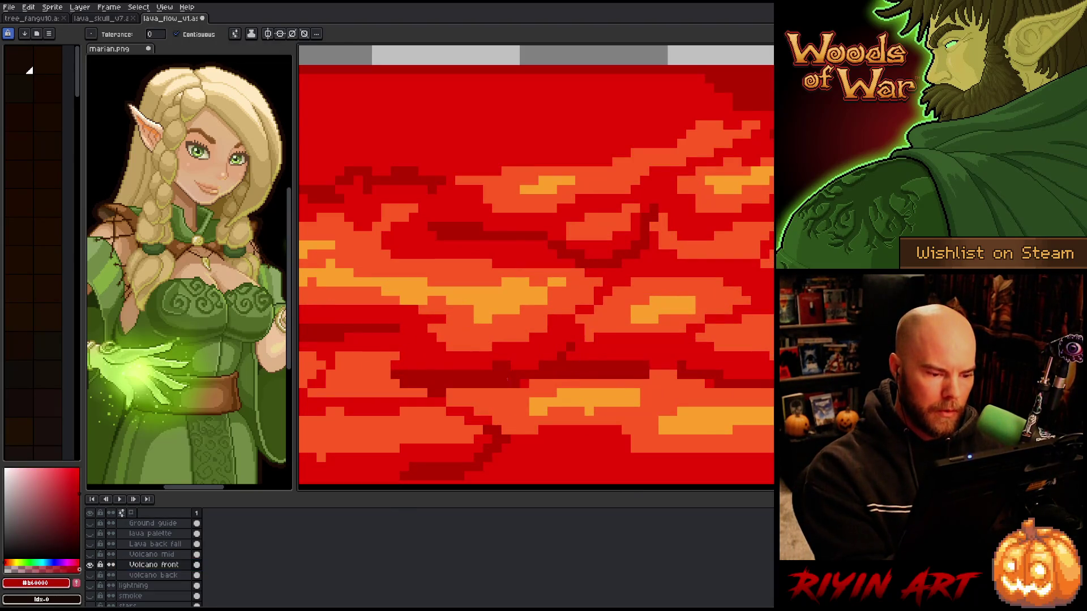
Bring back the starry background layers alongside the lava band and save the file
scroll(498, 378, down, 2)
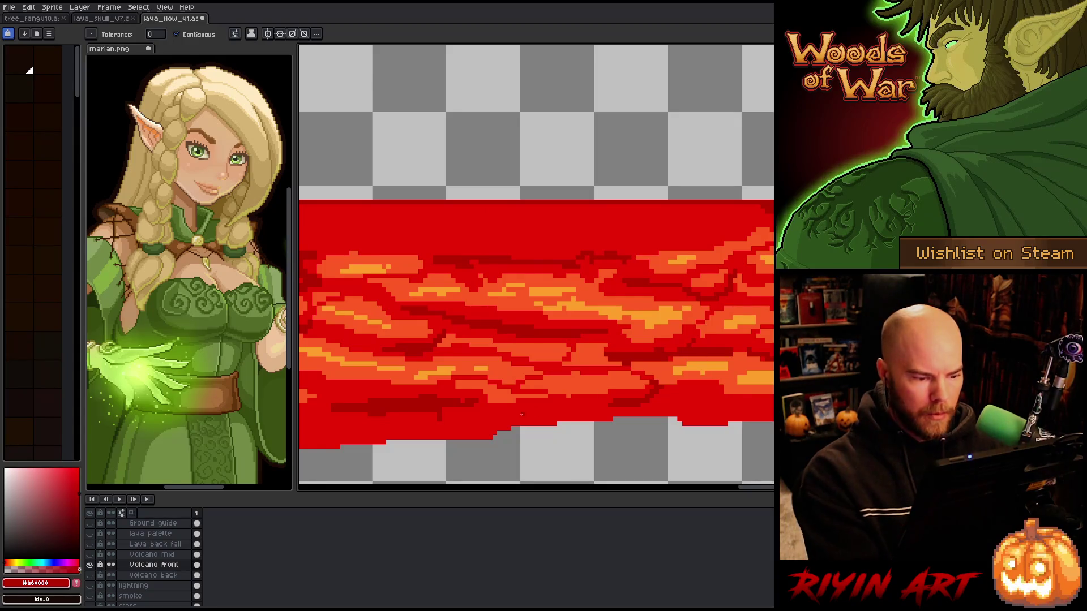
scroll(527, 414, down, 2)
scroll(465, 430, up, 2)
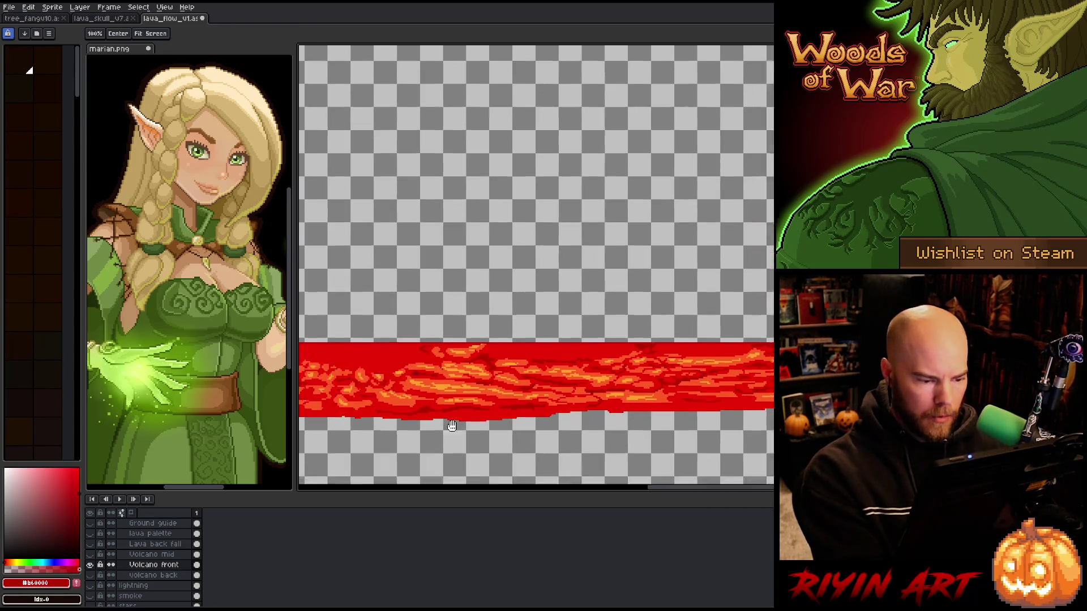
scroll(582, 357, up, 3)
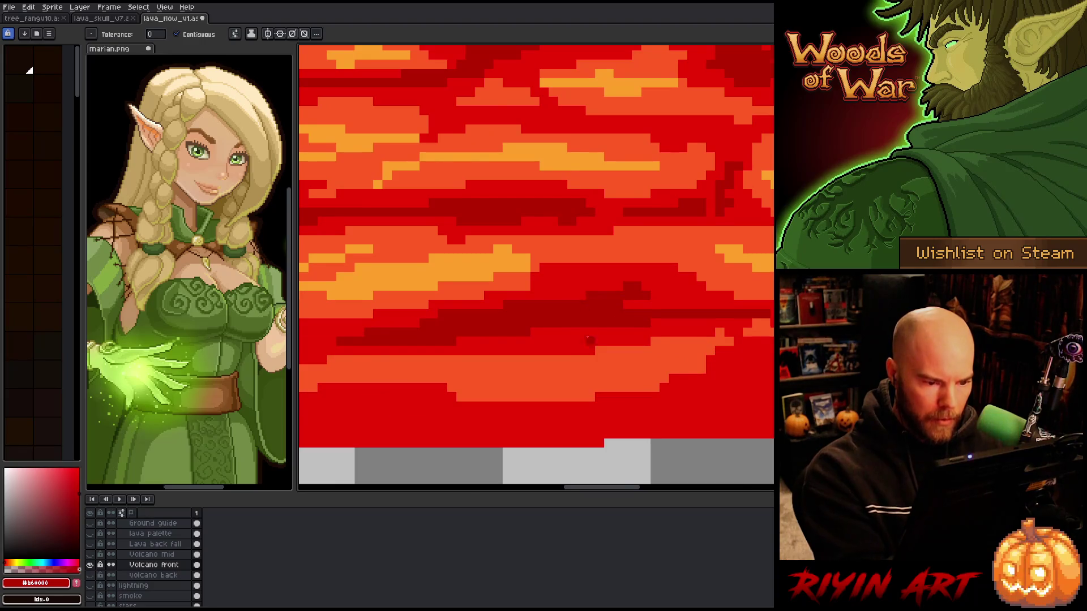
scroll(582, 357, down, 3)
scroll(582, 357, up, 2)
scroll(581, 357, down, 2)
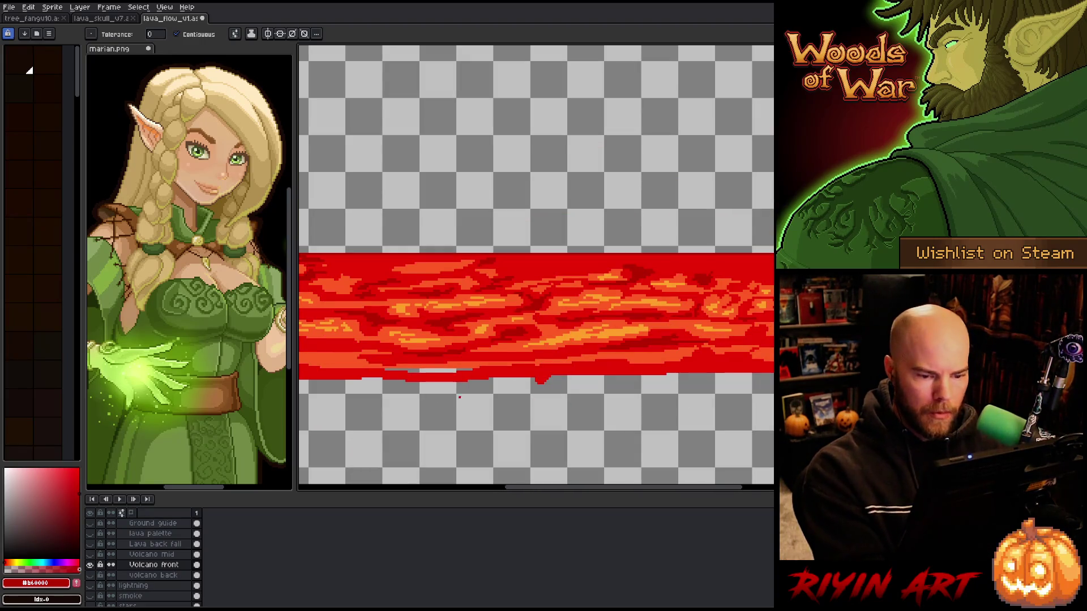
mouse_move(417, 407)
mouse_down()
mouse_move(707, 364)
mouse_move(600, 375)
mouse_up()
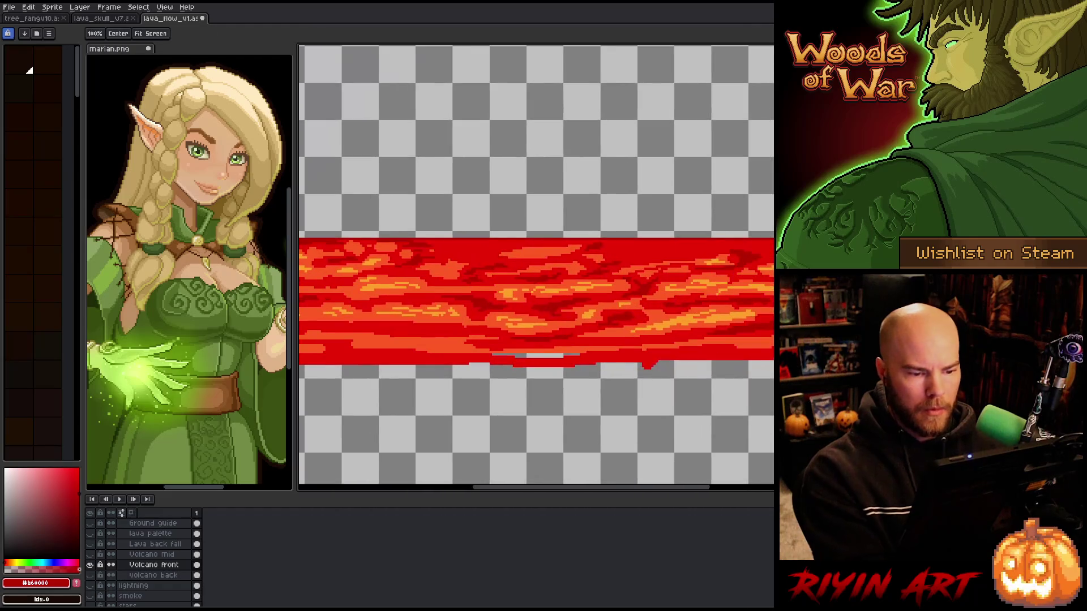
scroll(600, 375, down, 1)
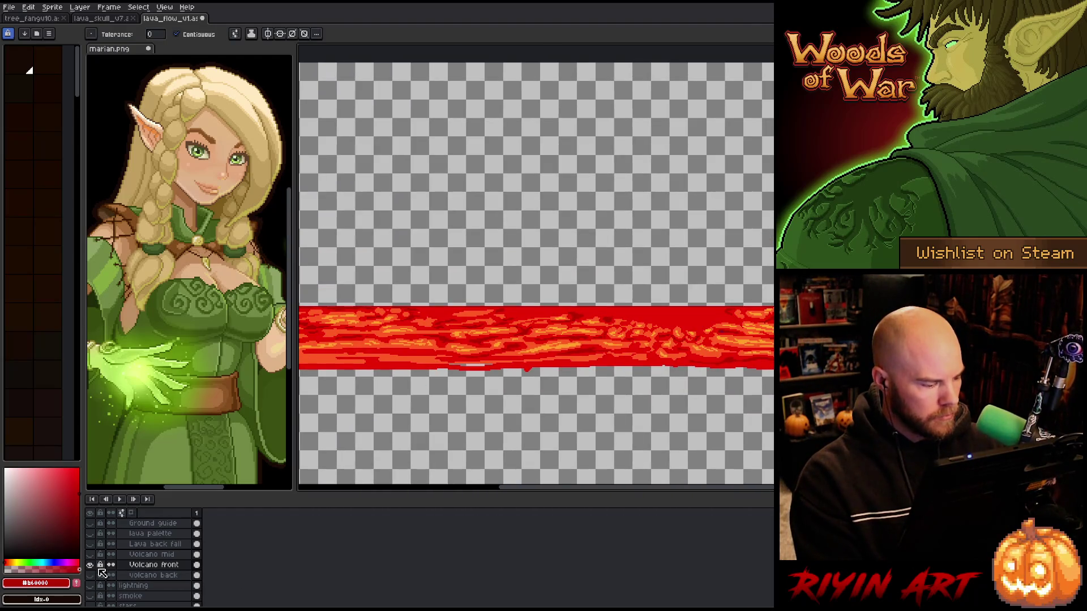
alt+click(90, 565)
key(space)
mouse_move(569, 357)
mouse_down()
mouse_move(680, 356)
mouse_move(660, 359)
mouse_up()
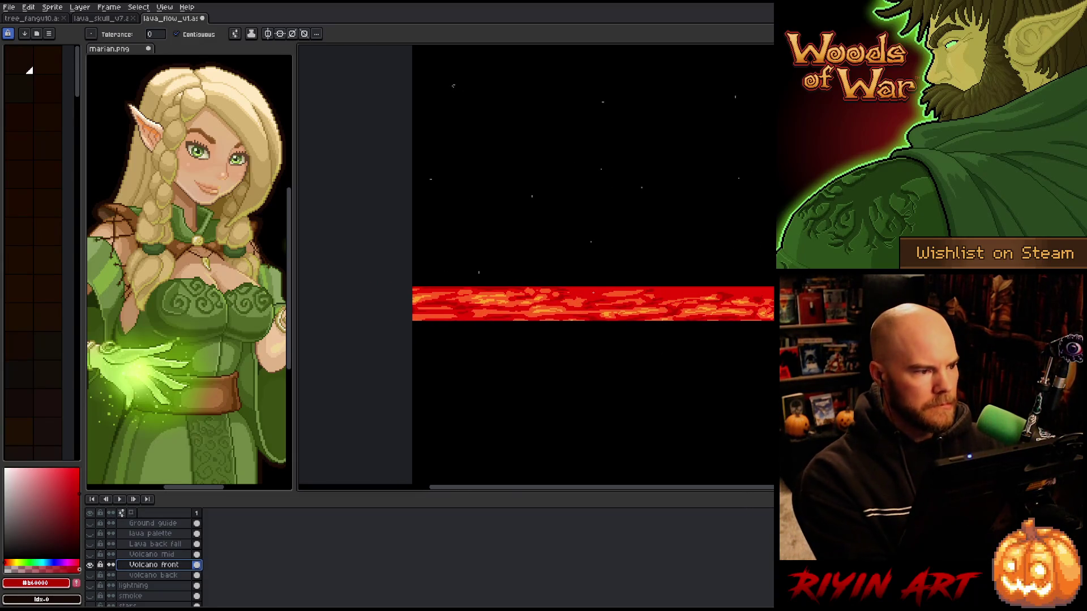
key(ctrl+s)
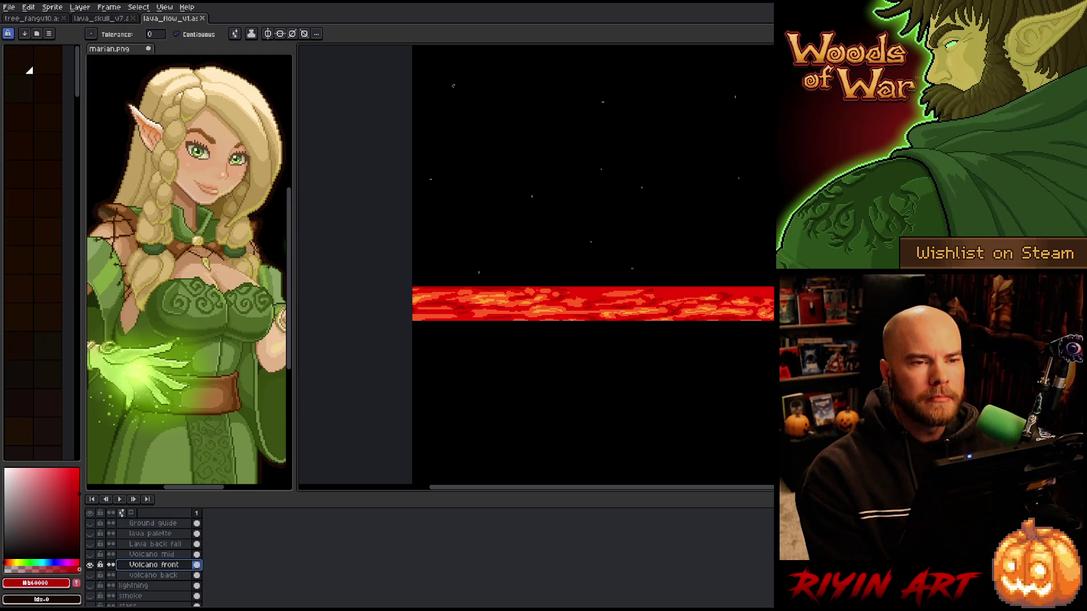
Paint an orange #fe5a22 streak and a long dark red #b60000 streak across the lava
scroll(644, 267, up, 1)
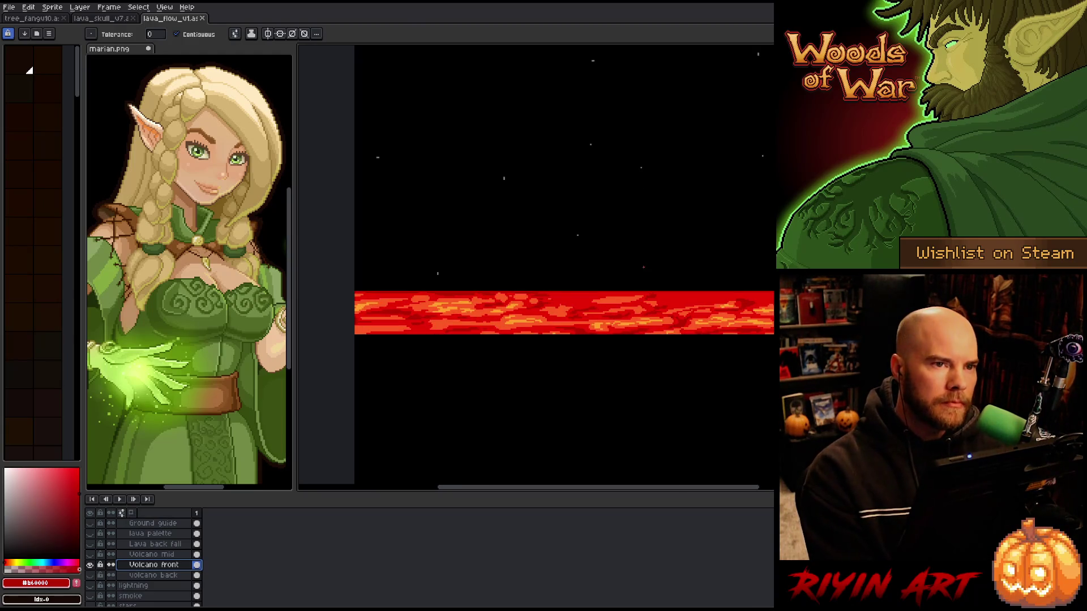
scroll(553, 310, up, 3)
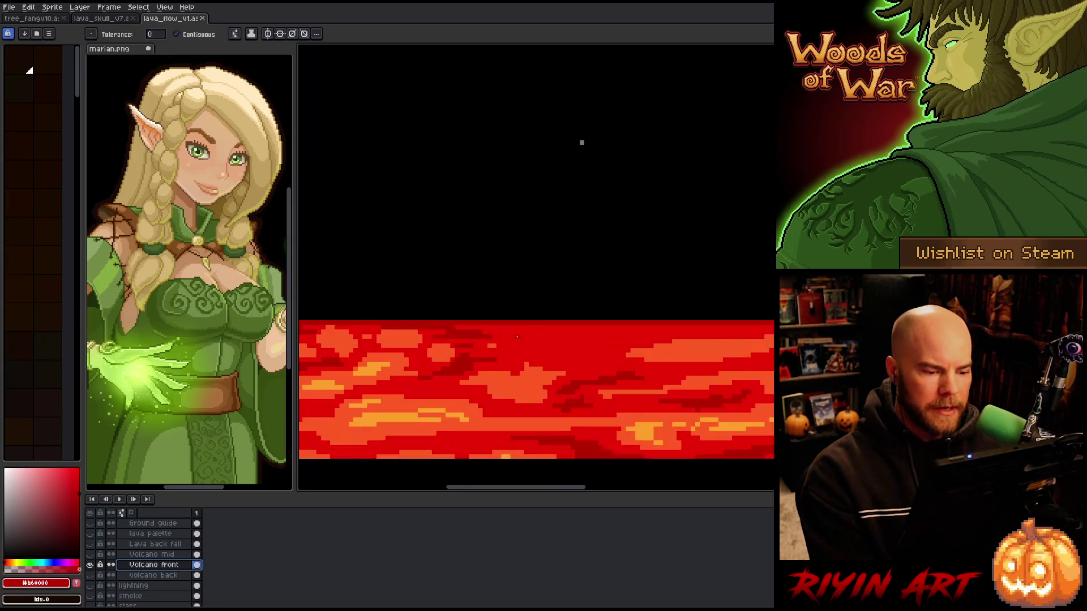
key(b)
alt+click(568, 417)
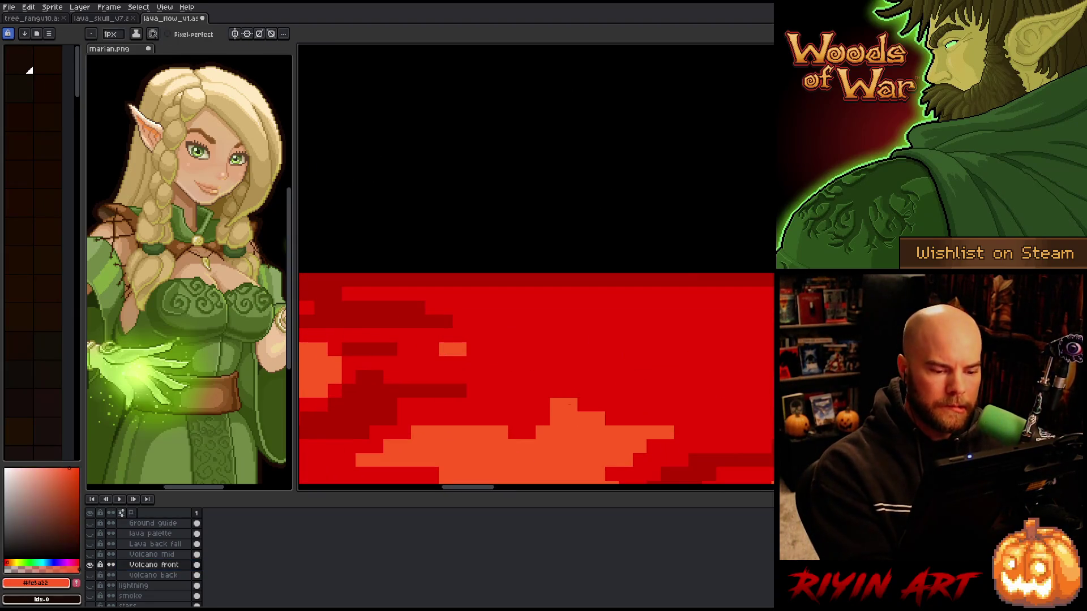
mouse_move(459, 349)
mouse_down()
mouse_move(727, 321)
mouse_move(727, 343)
mouse_move(547, 391)
mouse_up()
alt+click(590, 424)
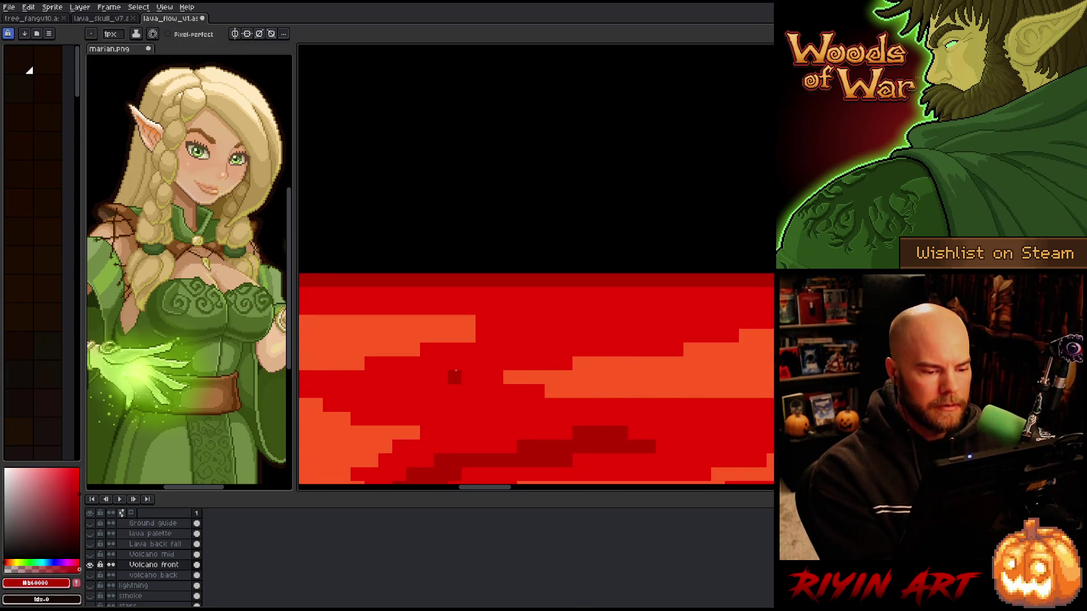
drag(579, 321, 510, 337)
drag(663, 308, 545, 319)
drag(661, 315, 672, 307)
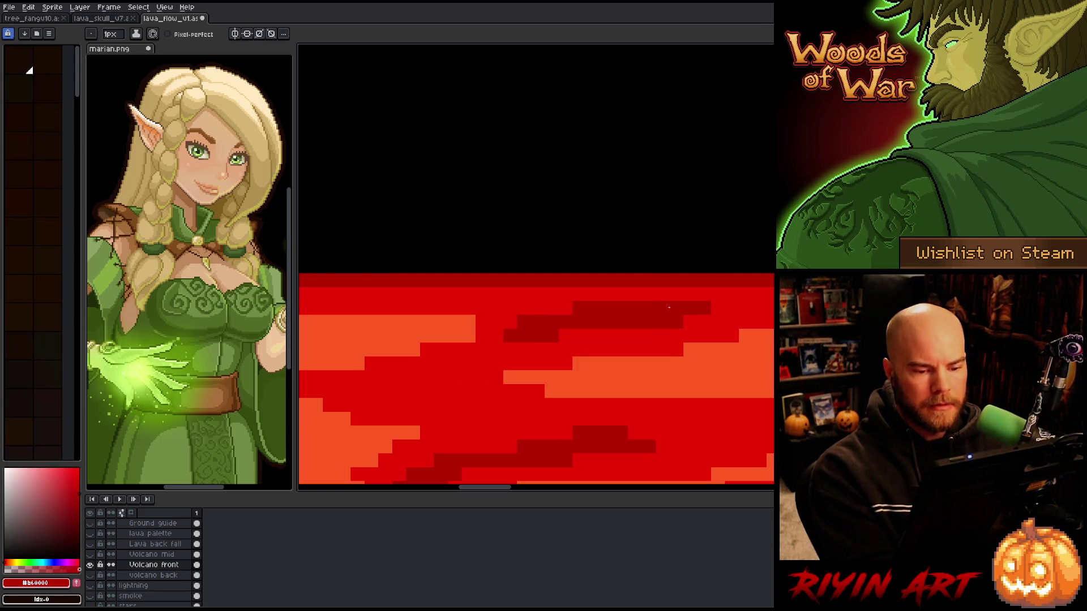
Add an orange strip widening the orange area, redoing it slightly further right
alt+click(457, 376)
scroll(492, 396, up, 3)
drag(668, 351, 767, 351)
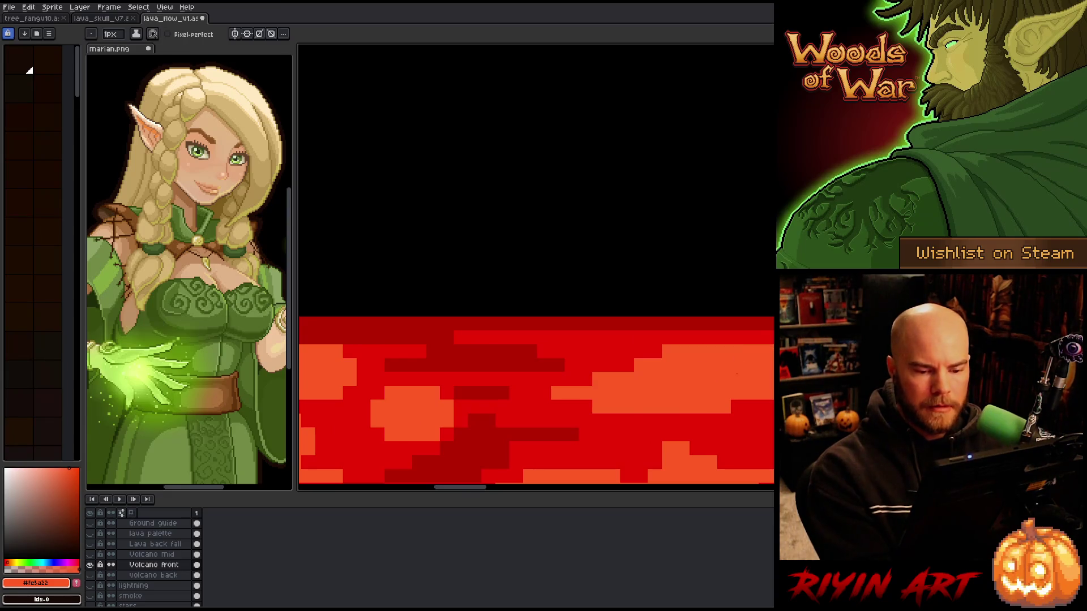
key(ctrl+z)
drag(679, 351, 770, 351)
key(space)
drag(750, 412, 495, 359)
scroll(727, 359, down, 3)
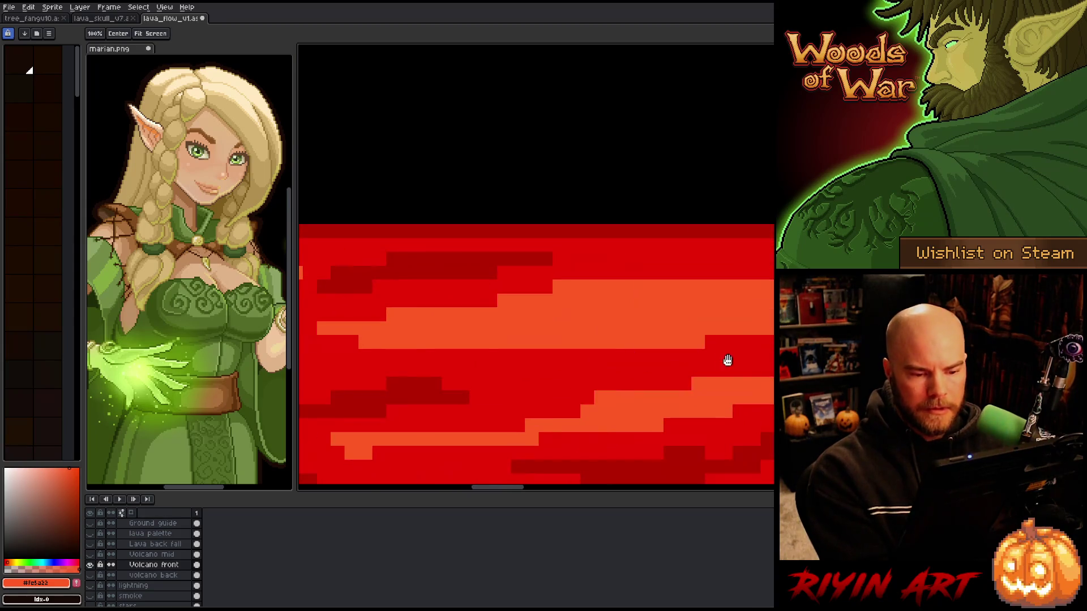
drag(727, 359, 680, 390)
Paint more dark red strips with a brighter red end, plus an orange pixel block
alt+click(723, 261)
mouse_move(575, 277)
mouse_down()
mouse_move(773, 277)
mouse_move(590, 290)
mouse_up()
alt+click(736, 304)
drag(774, 291, 700, 290)
alt+click(691, 291)
mouse_move(582, 333)
mouse_down()
mouse_move(738, 364)
mouse_move(766, 340)
mouse_up()
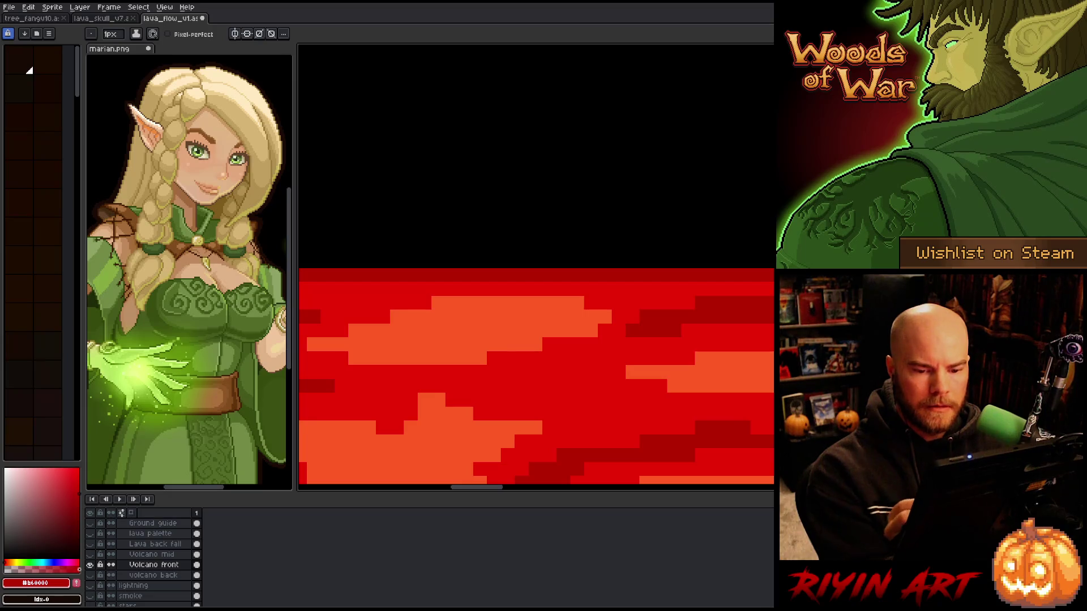
mouse_move(566, 373)
mouse_down()
mouse_move(578, 293)
mouse_move(566, 319)
mouse_move(629, 313)
mouse_up()
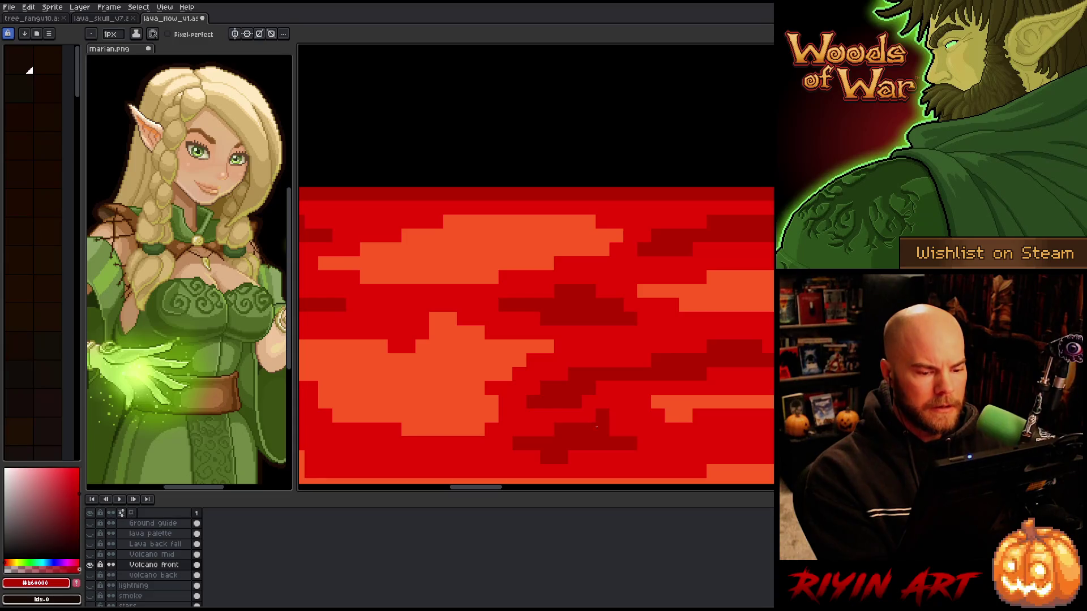
drag(490, 383, 725, 364)
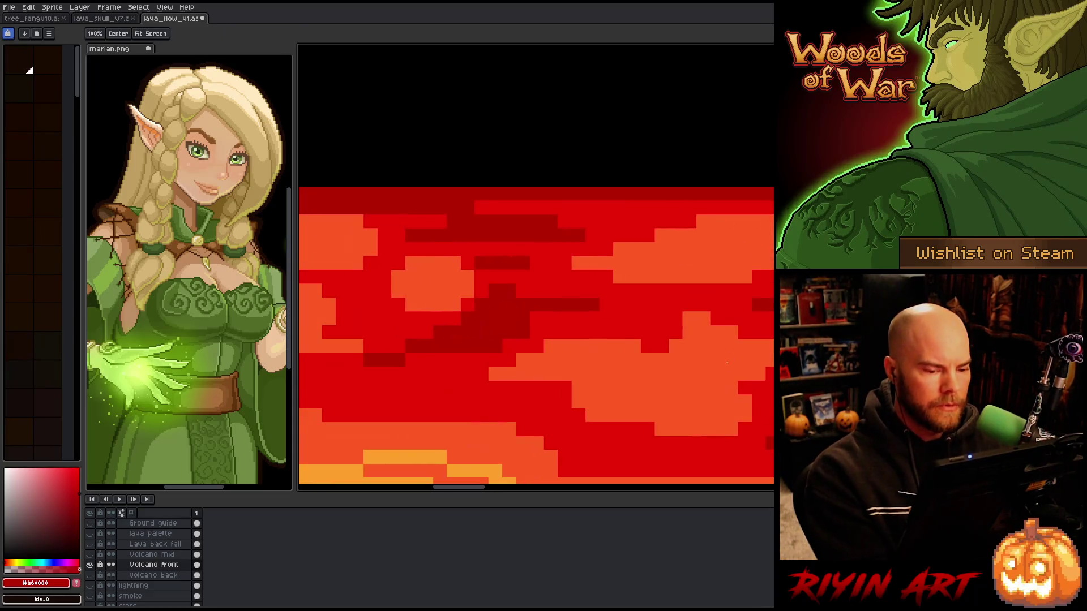
alt+click(635, 266)
click(607, 276)
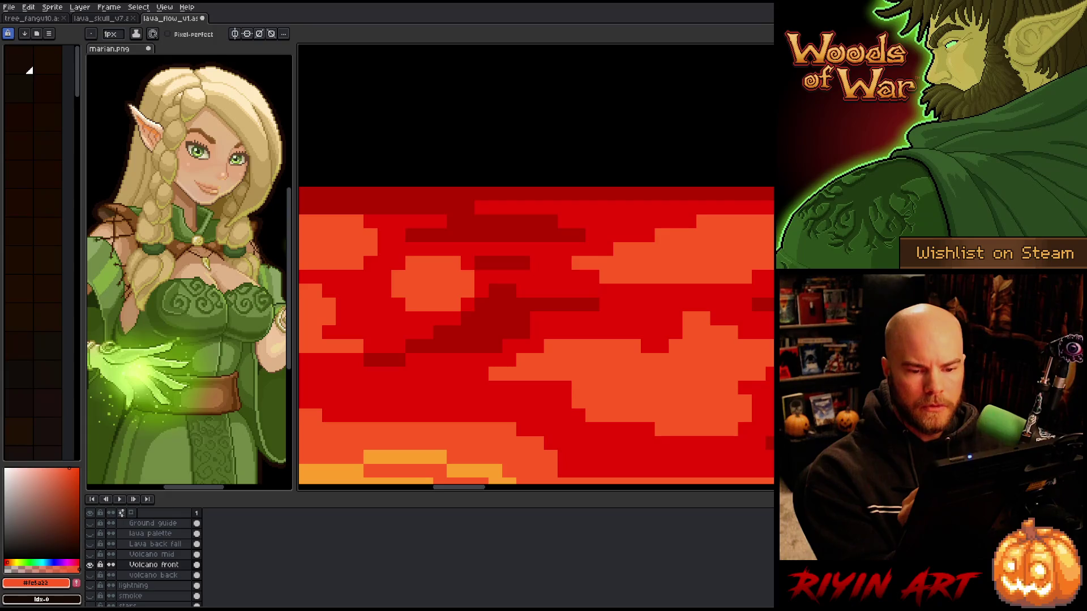
key(space)
drag(519, 377, 751, 369)
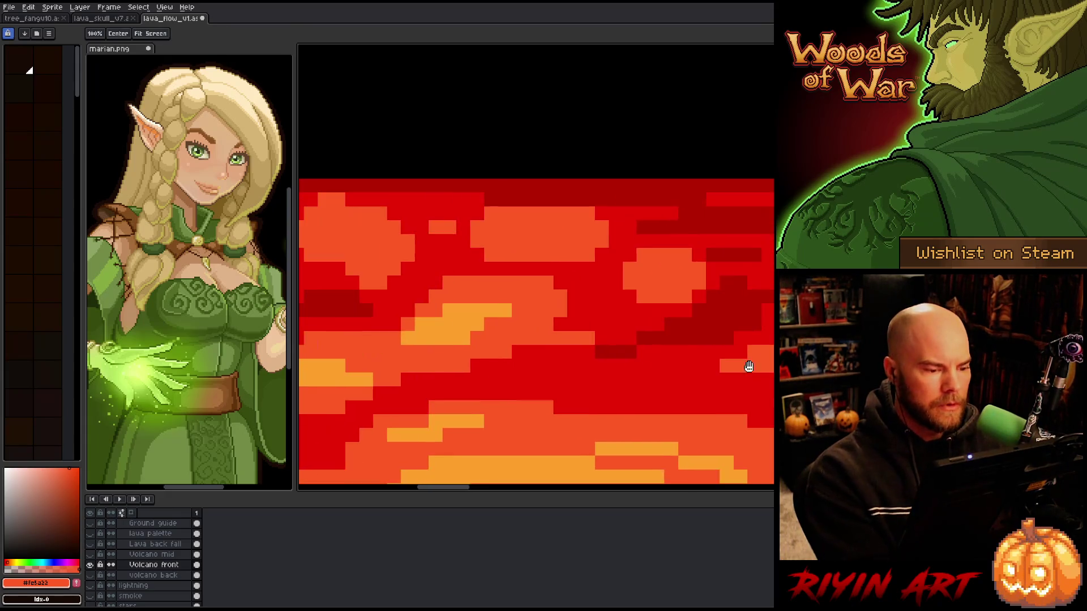
Recolour an orange pixel block in the lava to red (#cb0404)
alt+click(674, 365)
click(656, 352)
key(space)
alt+click(672, 327)
key(space)
mouse_move(741, 359)
mouse_down()
mouse_move(498, 364)
mouse_move(668, 352)
mouse_move(594, 376)
mouse_up()
Paint #fe5a22 orange strokes and two dark red rows along the lava's top
alt+click(707, 371)
mouse_move(527, 317)
mouse_down()
mouse_move(764, 277)
mouse_move(542, 288)
mouse_up()
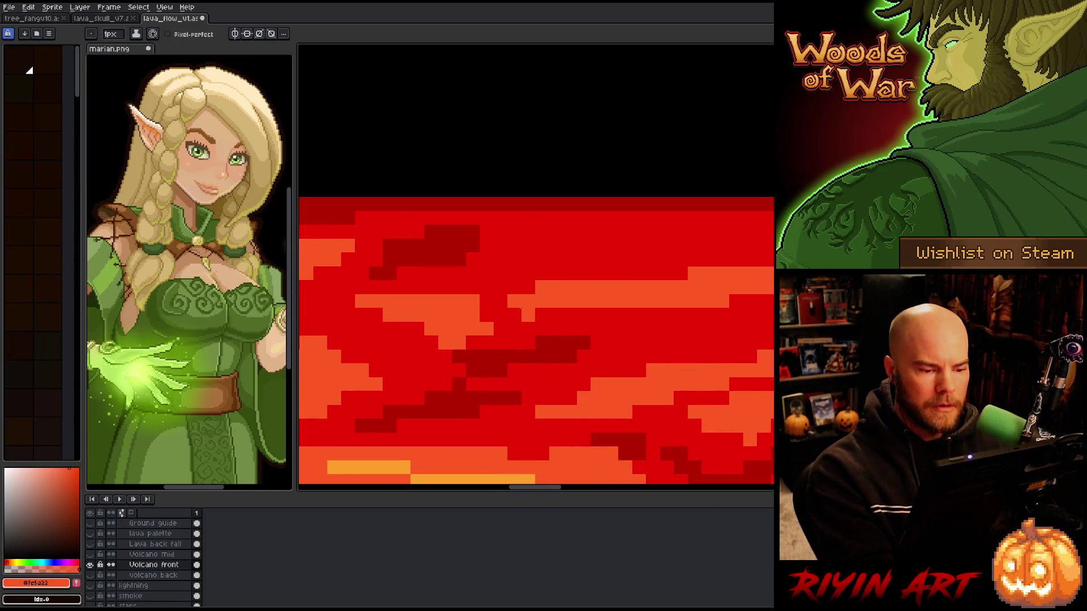
alt+click(476, 245)
mouse_move(485, 232)
mouse_down()
mouse_move(598, 232)
mouse_move(528, 246)
mouse_up()
Replace an orange row in the upper lava with a dark red row
drag(820, 331, 660, 362)
alt+click(563, 308)
drag(526, 261, 637, 261)
key(ctrl+z)
alt+click(565, 233)
drag(473, 254, 663, 249)
drag(555, 248, 609, 248)
key(space)
drag(763, 289, 621, 281)
Widen the upper #fe5a22 orange bands and add #ffa02b yellow-orange highlight strokes
alt+click(532, 378)
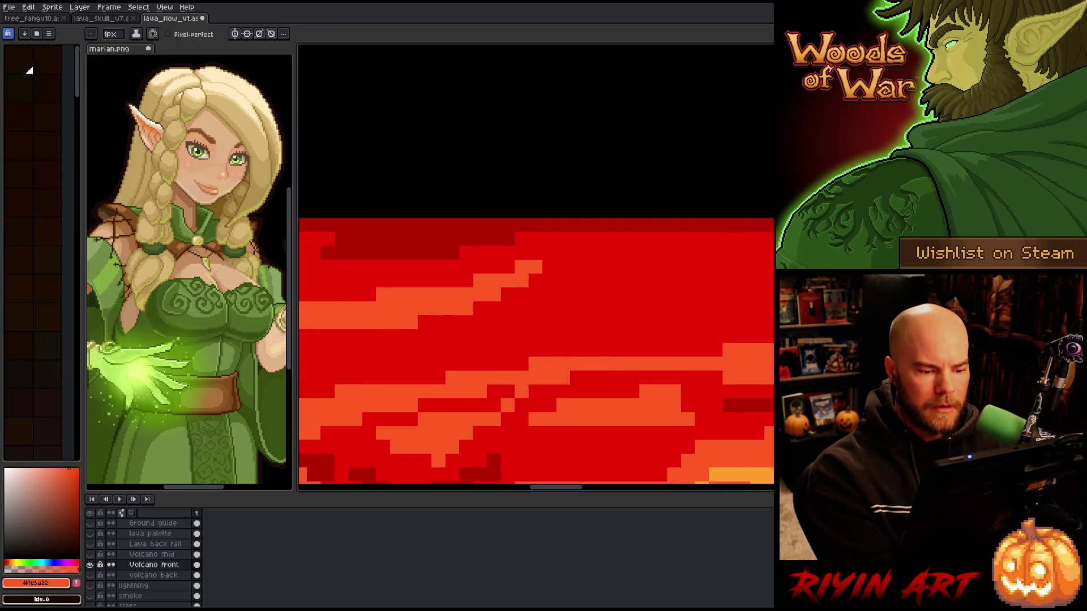
mouse_move(730, 238)
mouse_down()
mouse_move(591, 274)
mouse_move(736, 267)
mouse_move(772, 252)
mouse_up()
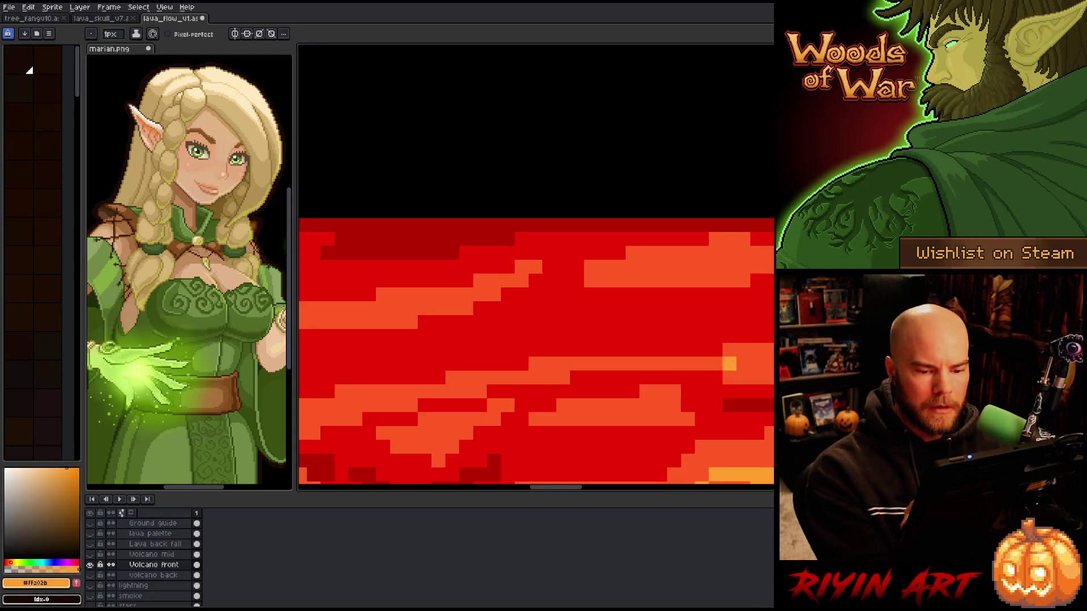
drag(753, 335, 772, 335)
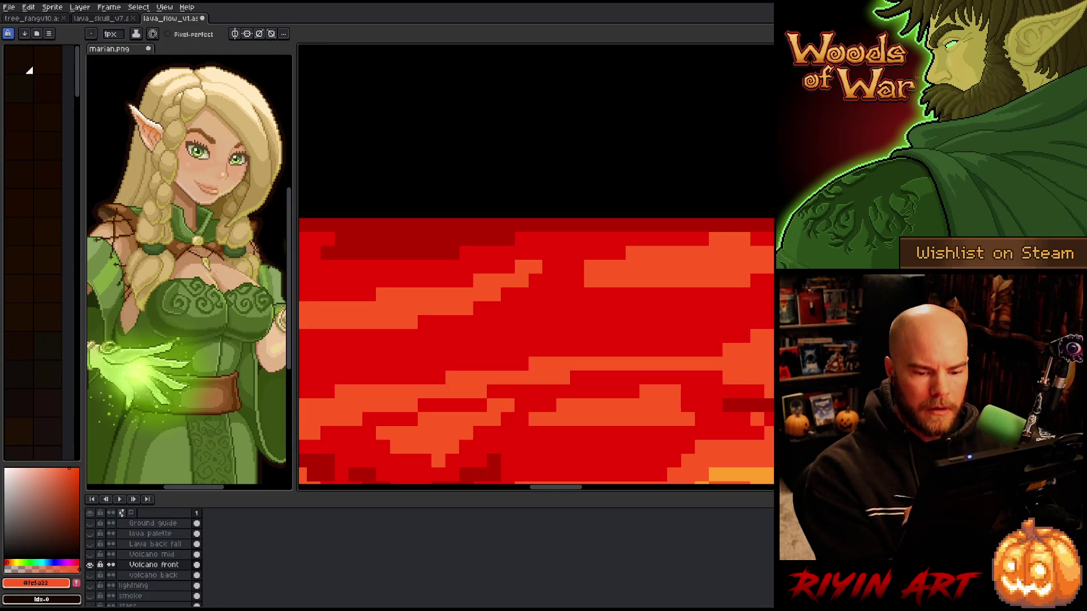
mouse_move(688, 308)
mouse_down()
mouse_move(549, 294)
mouse_move(770, 280)
mouse_move(606, 323)
mouse_move(756, 280)
mouse_move(557, 295)
mouse_move(551, 321)
mouse_move(591, 322)
mouse_move(425, 350)
mouse_move(576, 321)
mouse_move(563, 337)
mouse_up()
alt+click(735, 475)
alt+click(605, 325)
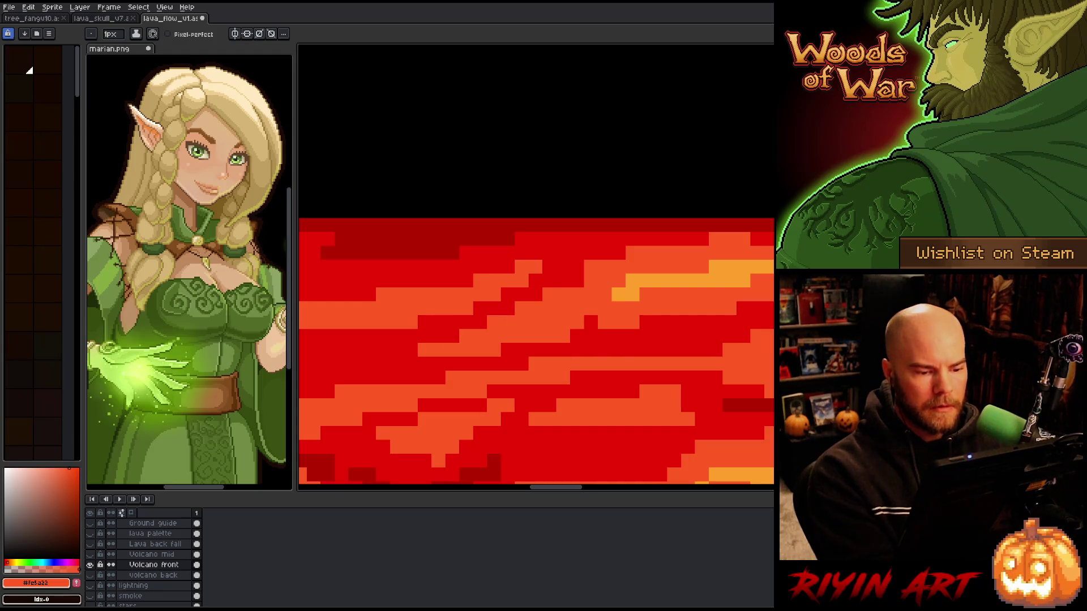
drag(655, 381, 454, 356)
Paint red and darker red (#b40000) streaks over part of the orange band
alt+click(335, 332)
drag(335, 331, 585, 342)
drag(740, 407, 753, 379)
alt+click(633, 365)
mouse_move(634, 365)
mouse_down()
mouse_move(529, 386)
mouse_move(537, 351)
mouse_move(549, 371)
mouse_move(620, 394)
mouse_move(543, 401)
mouse_up()
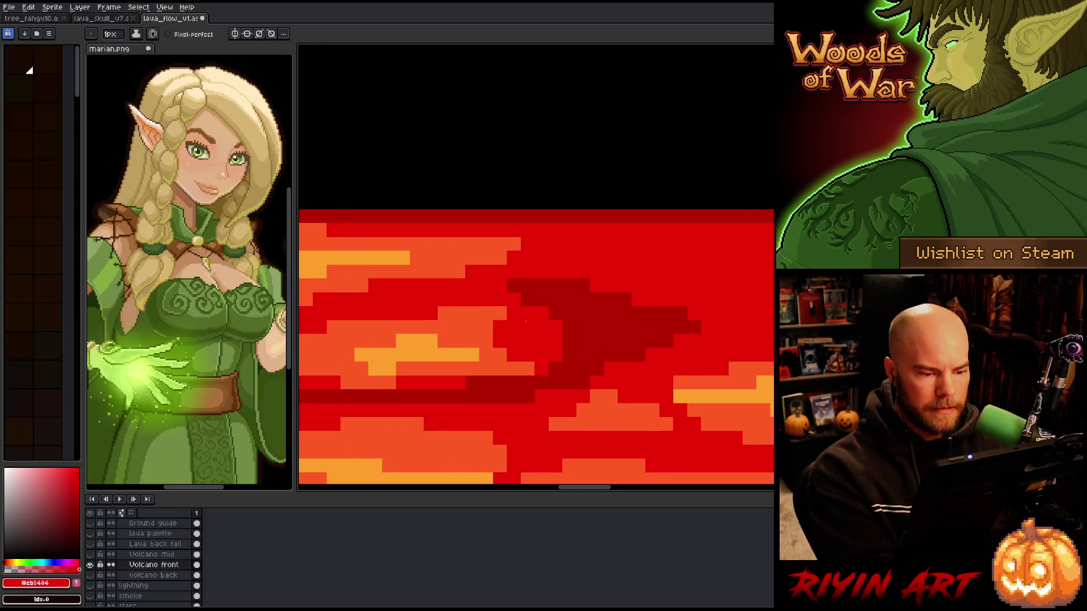
Paint a #b40000 dark red band across the full top of the lava
drag(698, 393, 645, 406)
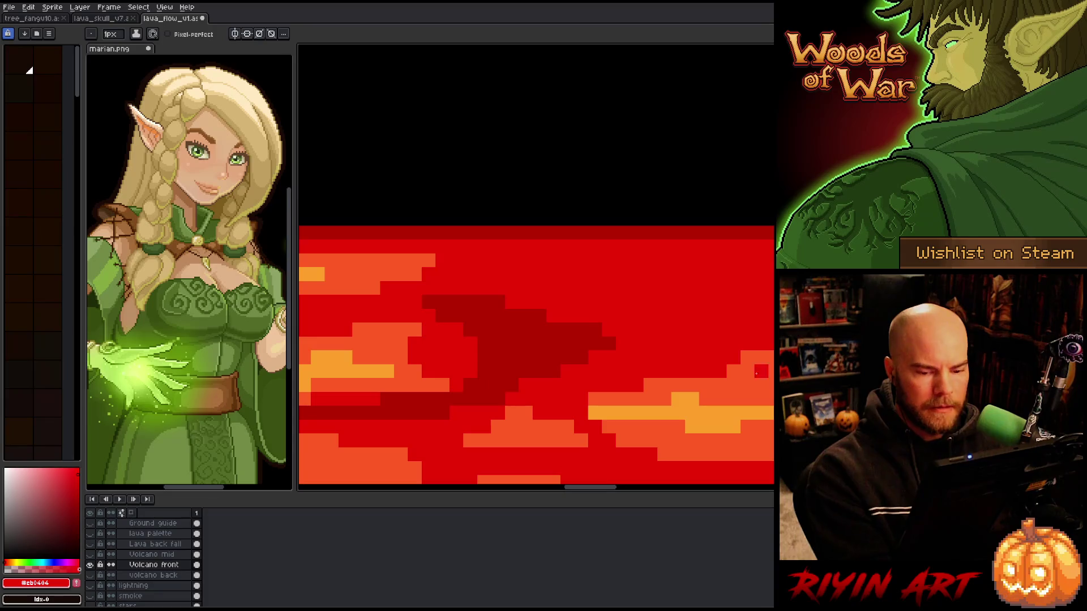
alt+click(510, 348)
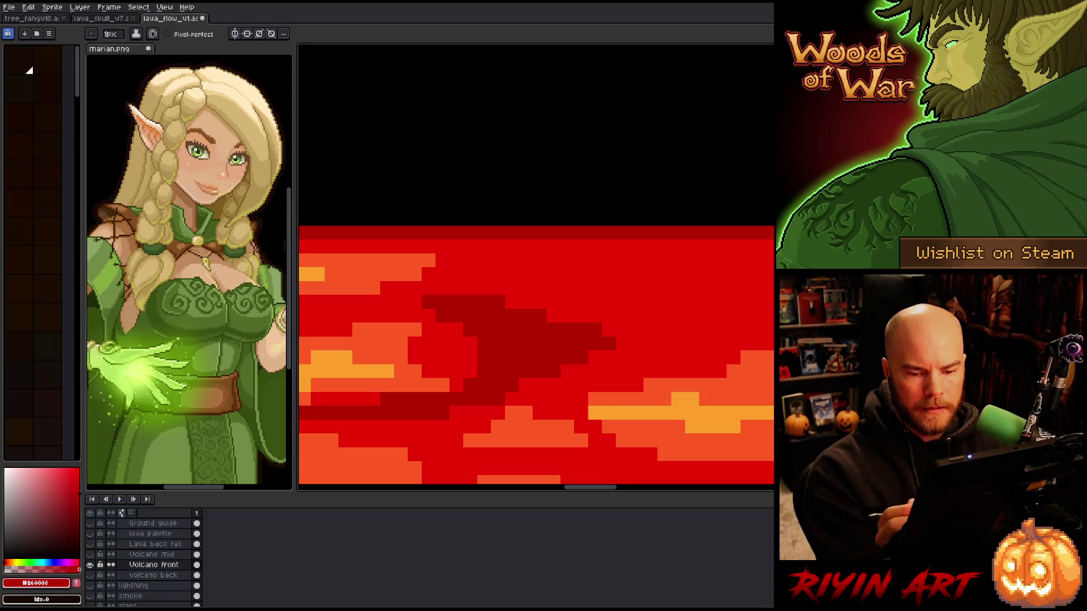
click(720, 247)
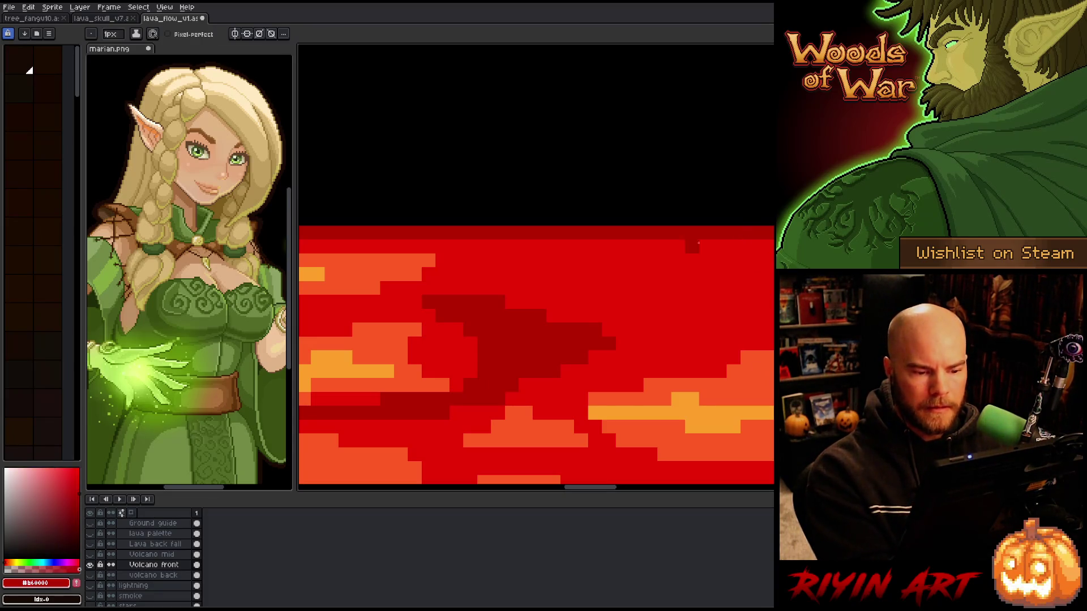
mouse_move(467, 243)
mouse_down()
mouse_move(617, 275)
mouse_move(647, 255)
mouse_up()
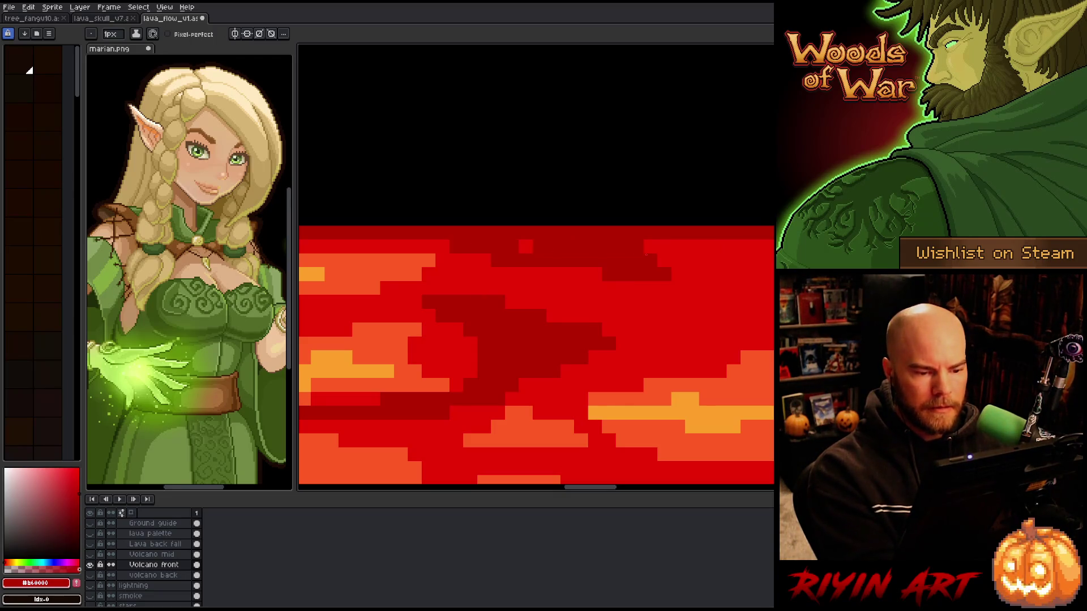
drag(770, 289, 632, 289)
Add orange patches and bands across the lava's right and left sides, filling gaps
alt+click(733, 369)
click(609, 385)
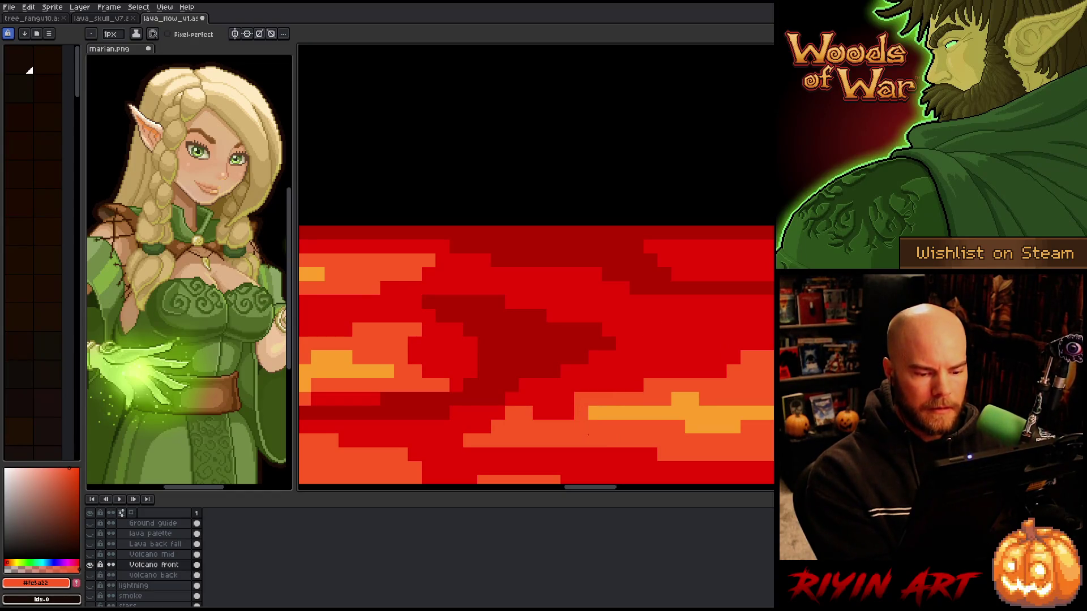
click(559, 414)
drag(631, 316, 702, 330)
drag(766, 342, 623, 356)
drag(574, 329, 734, 321)
click(512, 364)
click(692, 322)
click(665, 322)
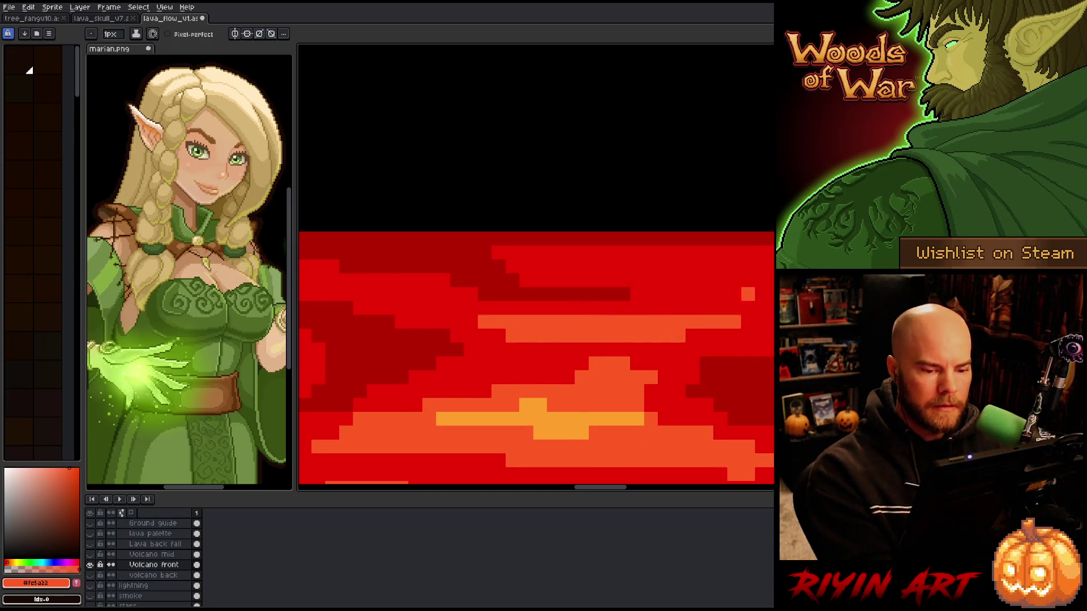
mouse_move(443, 308)
mouse_down()
mouse_move(396, 301)
mouse_move(498, 308)
mouse_up()
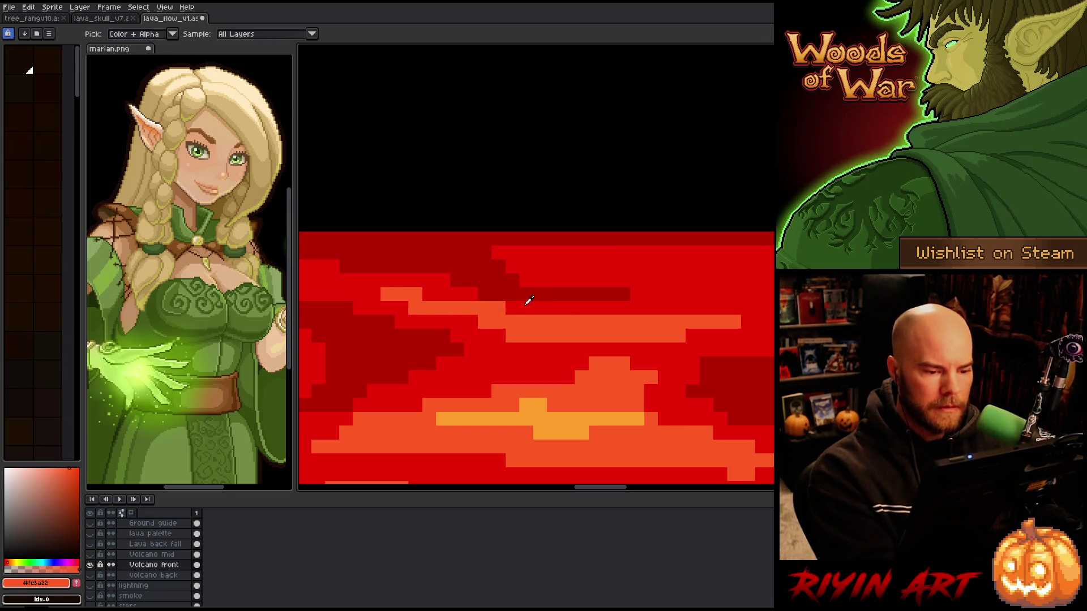
Lengthen the orange streak through the middle of the lava
alt+click(502, 295)
drag(686, 383, 509, 403)
alt+click(478, 340)
drag(374, 287, 605, 300)
mouse_move(708, 371)
mouse_down()
mouse_move(642, 347)
mouse_move(572, 240)
mouse_move(696, 270)
mouse_up()
Paint more orange strokes into the lower lava, eyedropping orange and #ffa02b yellow-orange
alt+click(571, 240)
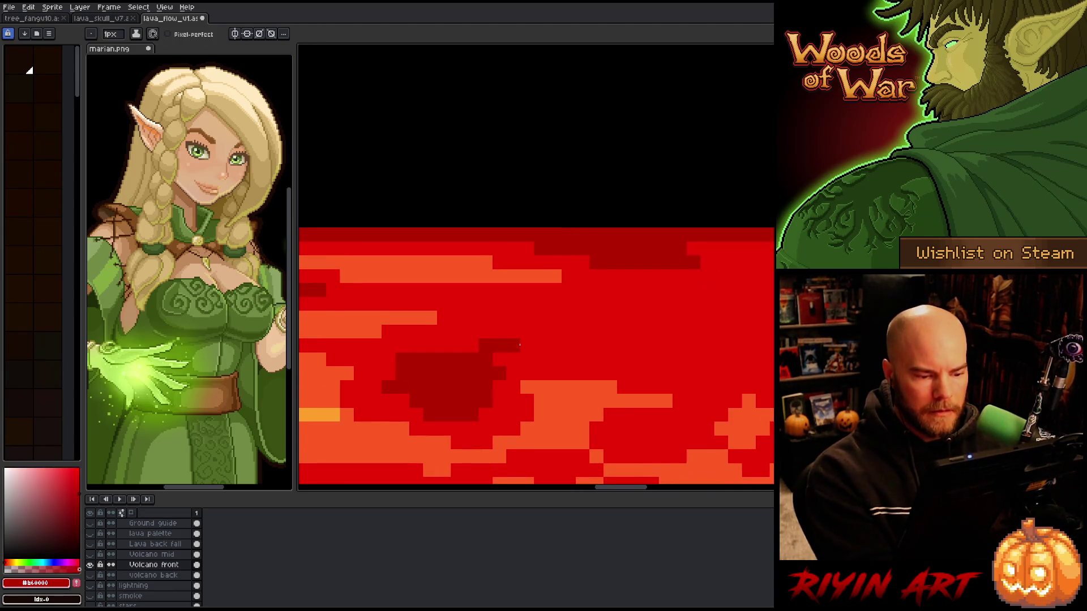
alt+click(417, 316)
mouse_move(555, 304)
mouse_down()
mouse_move(730, 331)
mouse_move(615, 325)
mouse_move(670, 339)
mouse_up()
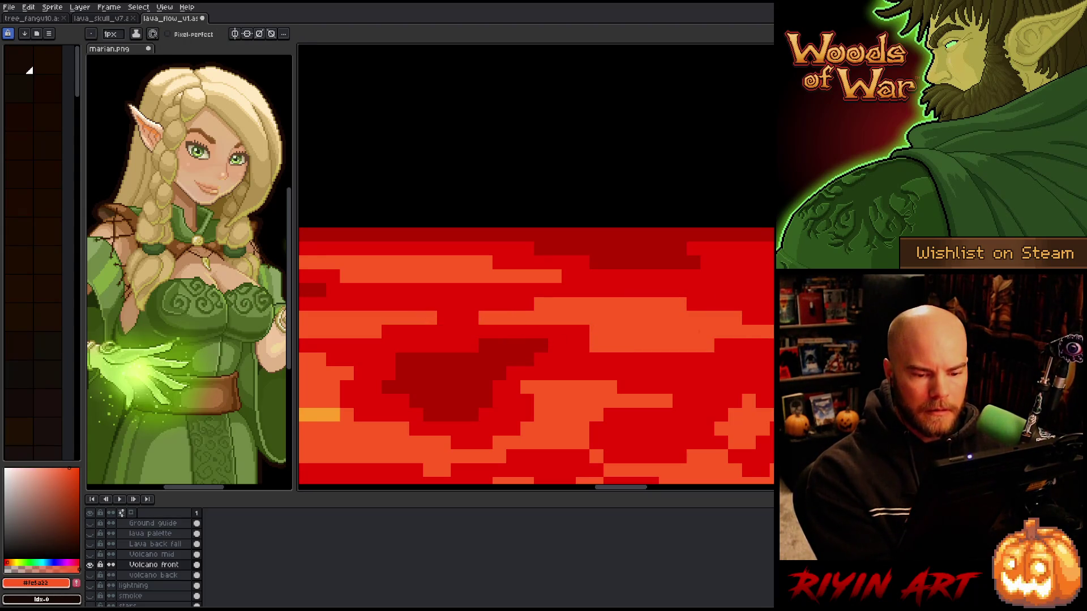
scroll(649, 350, right, 5)
drag(513, 390, 472, 415)
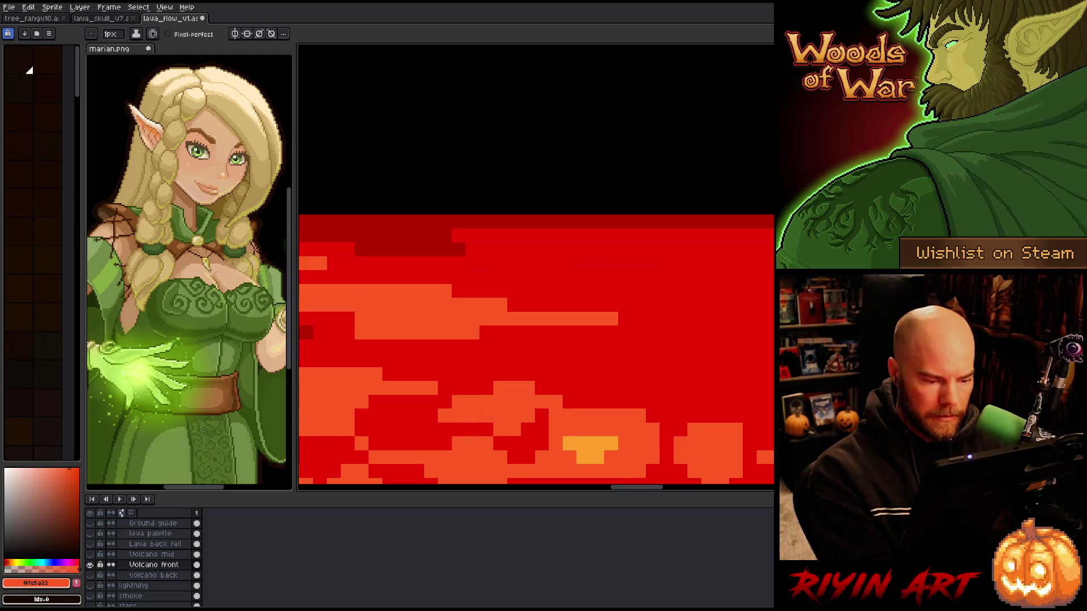
alt+click(595, 441)
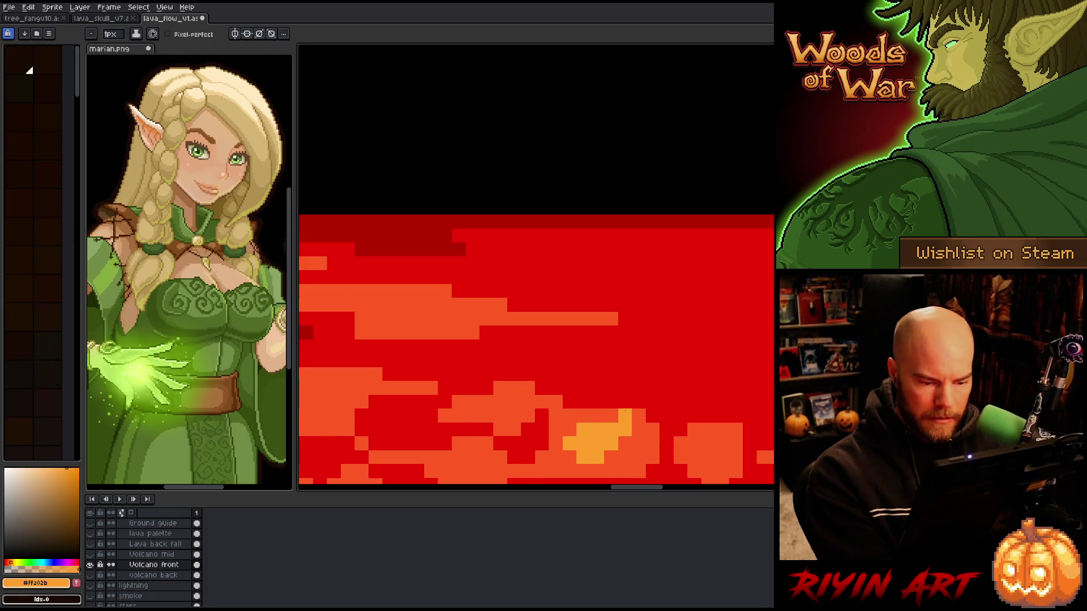
alt+click(553, 318)
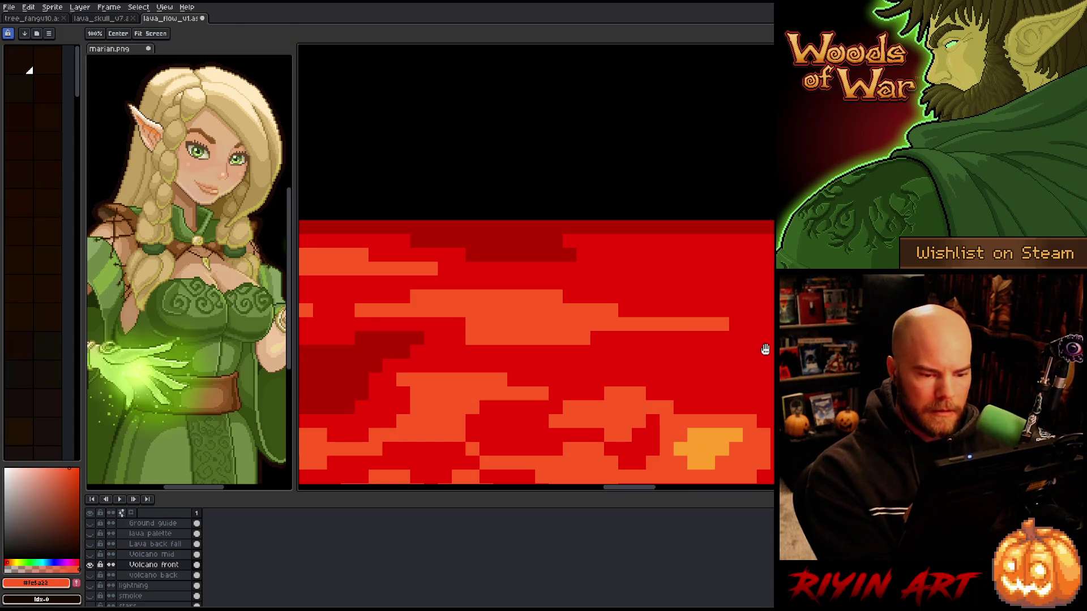